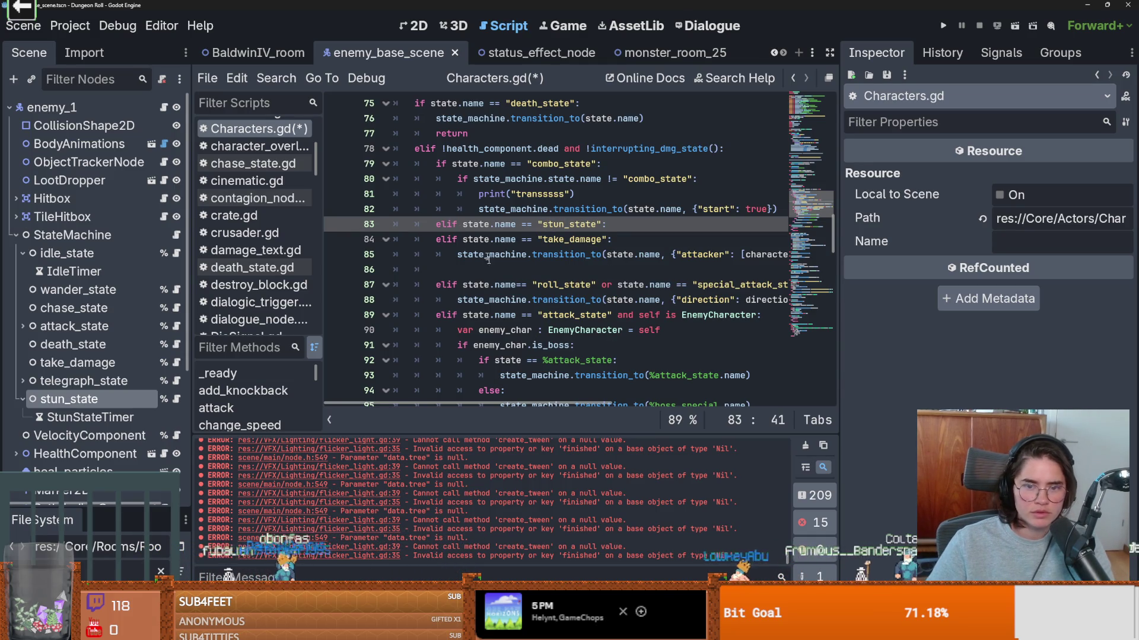
- In Characters.gd, copy the state_machine.transition_to(state.name) line into the empty stun_state elif branch
{"action": "scroll", "coordinate": [532, 301], "scroll_direction": "down", "scroll_amount": 1}
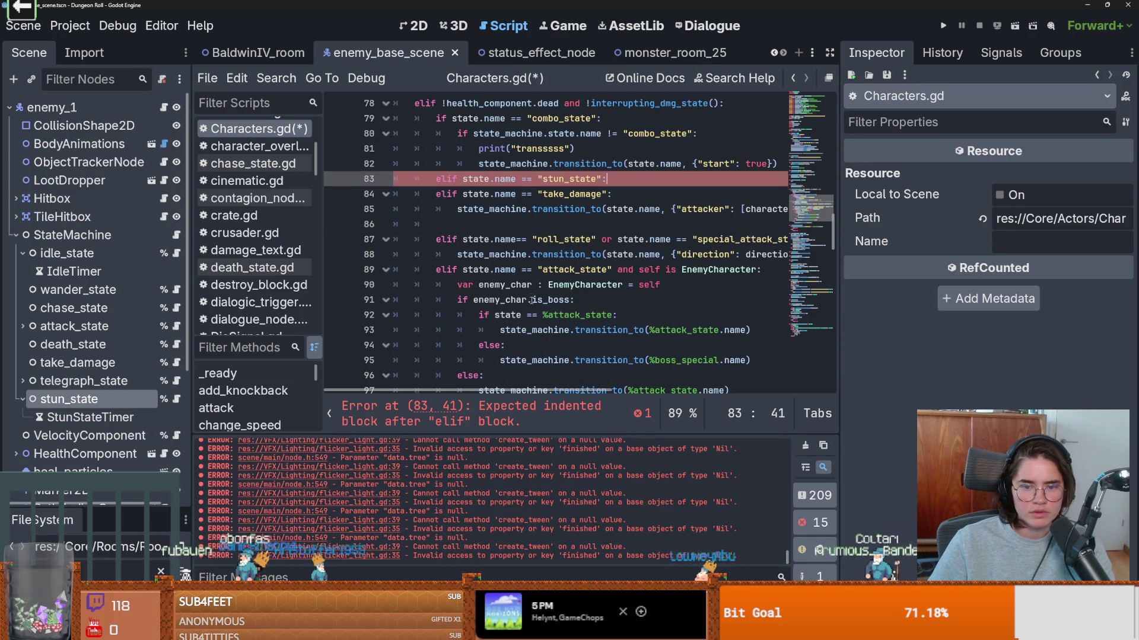
{"action": "left_click", "coordinate": [770, 331]}
{"action": "scroll", "coordinate": [750, 341], "scroll_direction": "down", "scroll_amount": 1}
{"action": "left_click_drag", "start_coordinate": [691, 375], "coordinate": [454, 375]}
{"action": "key", "text": "ctrl+c"}
{"action": "left_click", "coordinate": [682, 134]}
{"action": "key", "text": "Return"}
{"action": "key", "text": "ctrl+v"}
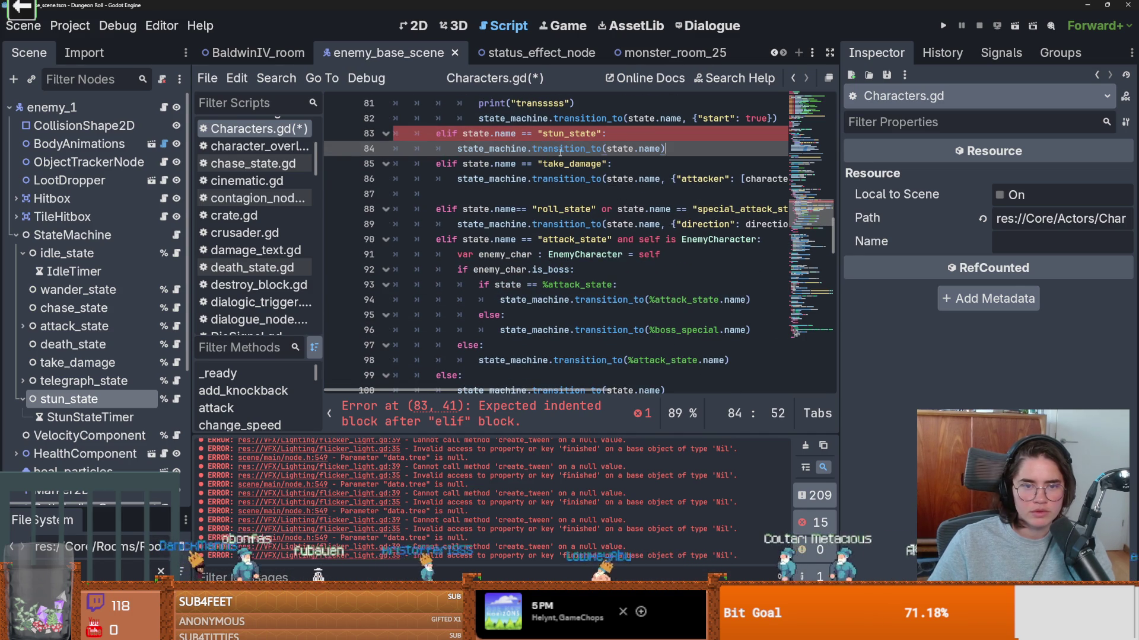
- Review the on_stun_state function and its uses in stun_state.gd, then bring up enemy_hitbox.gd
{"action": "left_click", "coordinate": [178, 400]}
{"action": "left_click", "coordinate": [497, 300]}
{"action": "double_click", "coordinate": [478, 285]}
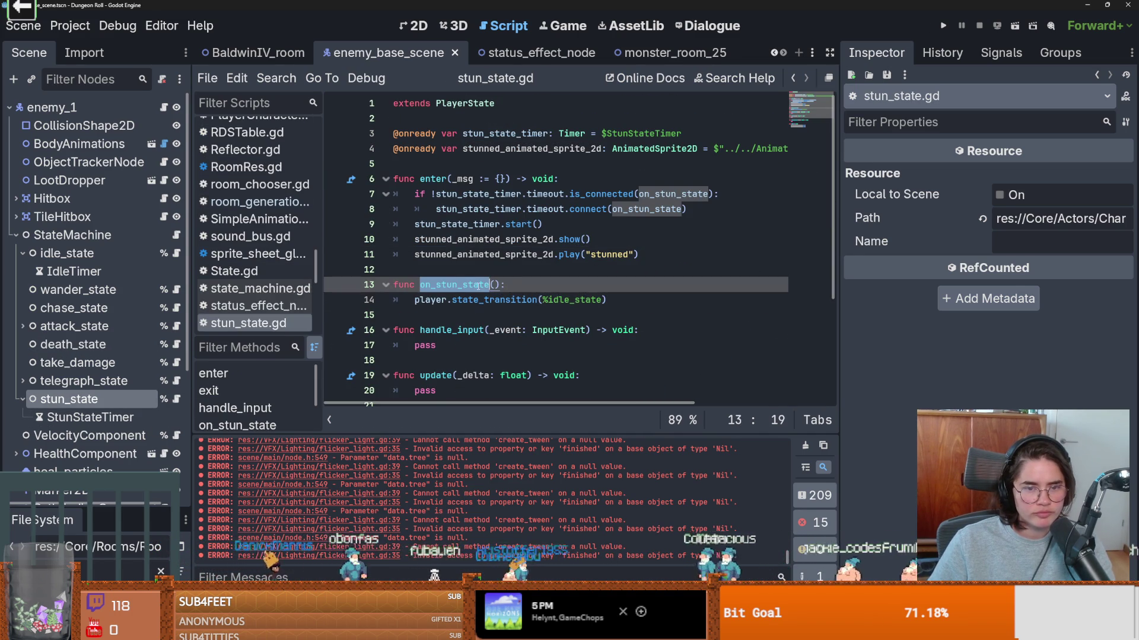
{"action": "scroll", "coordinate": [503, 308], "scroll_direction": "down", "scroll_amount": 3}
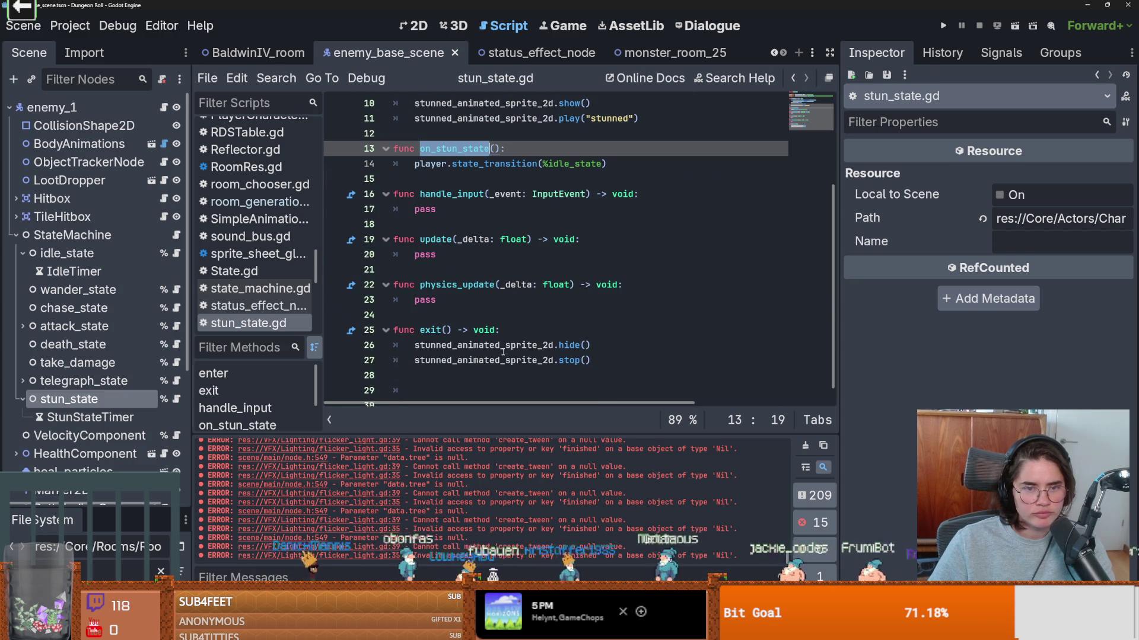
{"action": "scroll", "coordinate": [503, 352], "scroll_direction": "up", "scroll_amount": 1}
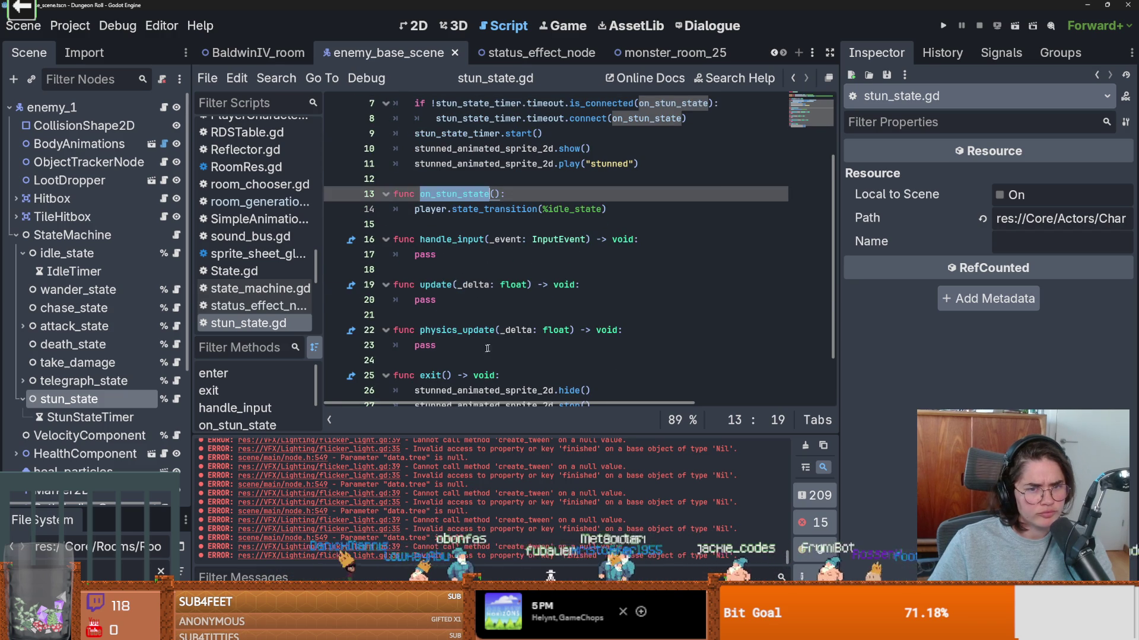
{"action": "scroll", "coordinate": [468, 337], "scroll_direction": "up", "scroll_amount": 2}
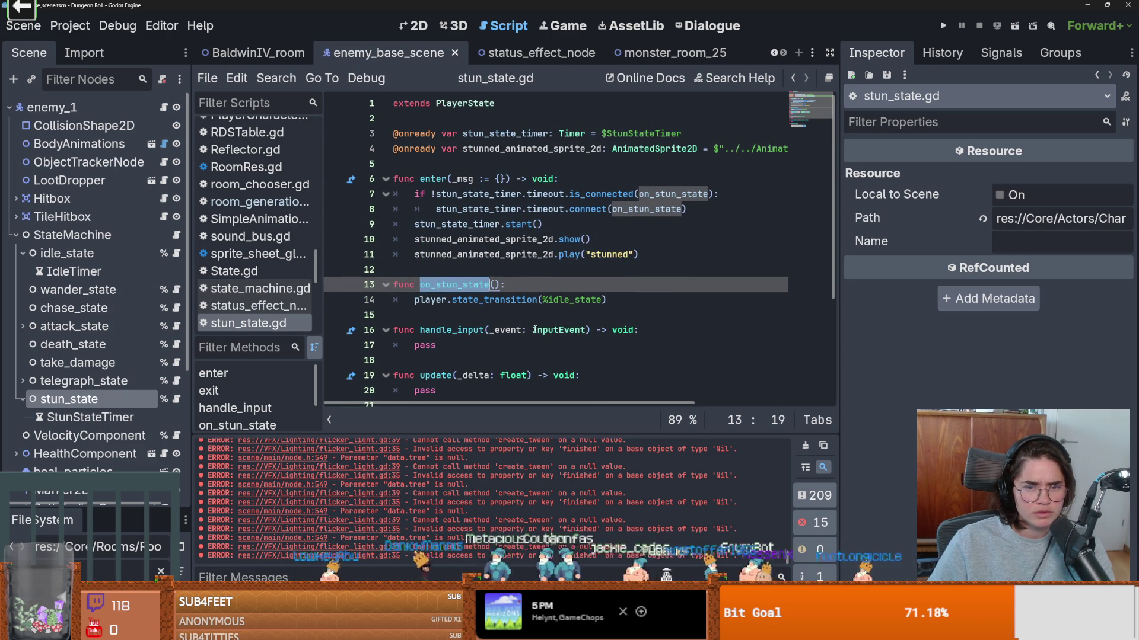
{"action": "scroll", "coordinate": [533, 328], "scroll_direction": "down", "scroll_amount": 2}
{"action": "scroll", "coordinate": [95, 383], "scroll_direction": "down", "scroll_amount": 1}
{"action": "scroll", "coordinate": [180, 428], "scroll_direction": "down", "scroll_amount": 2}
{"action": "scroll", "coordinate": [166, 237], "scroll_direction": "up", "scroll_amount": 4}
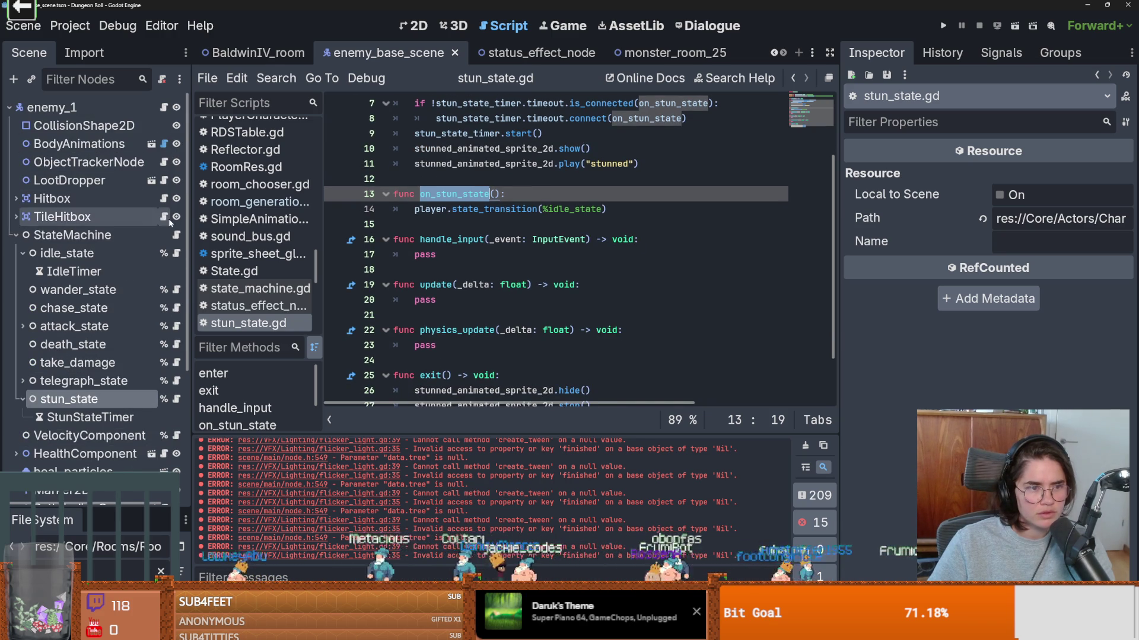
{"action": "left_click", "coordinate": [164, 198]}
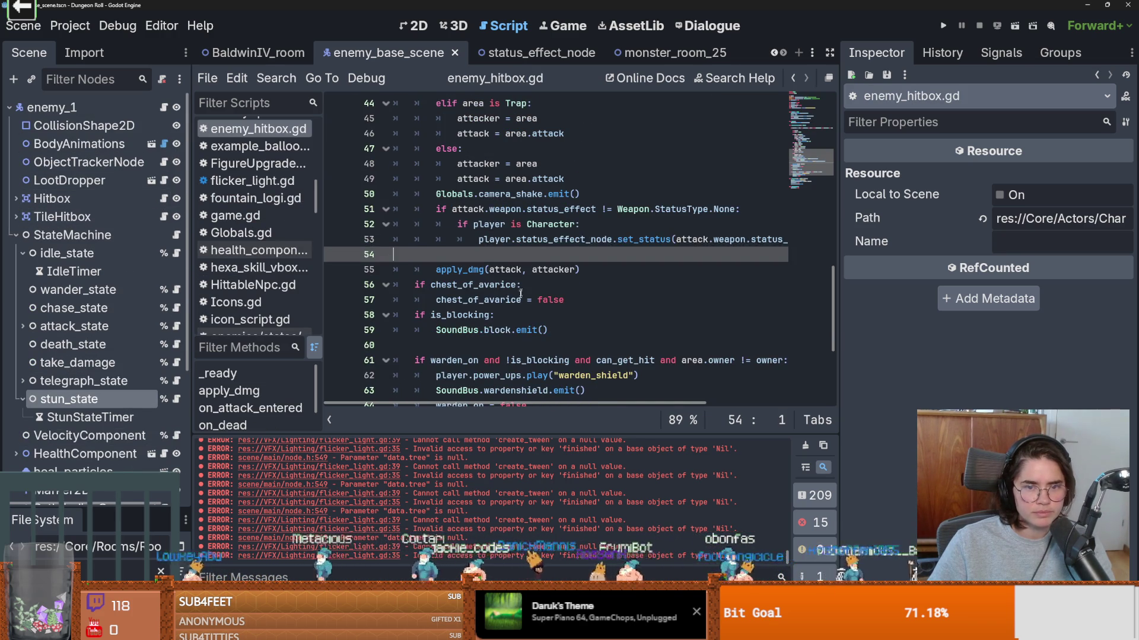
- Open StatusEffectNode's script and inspect the Holy case's holy_dmg_perc check and stun transition
{"action": "scroll", "coordinate": [524, 279], "scroll_direction": "up", "scroll_amount": 2}
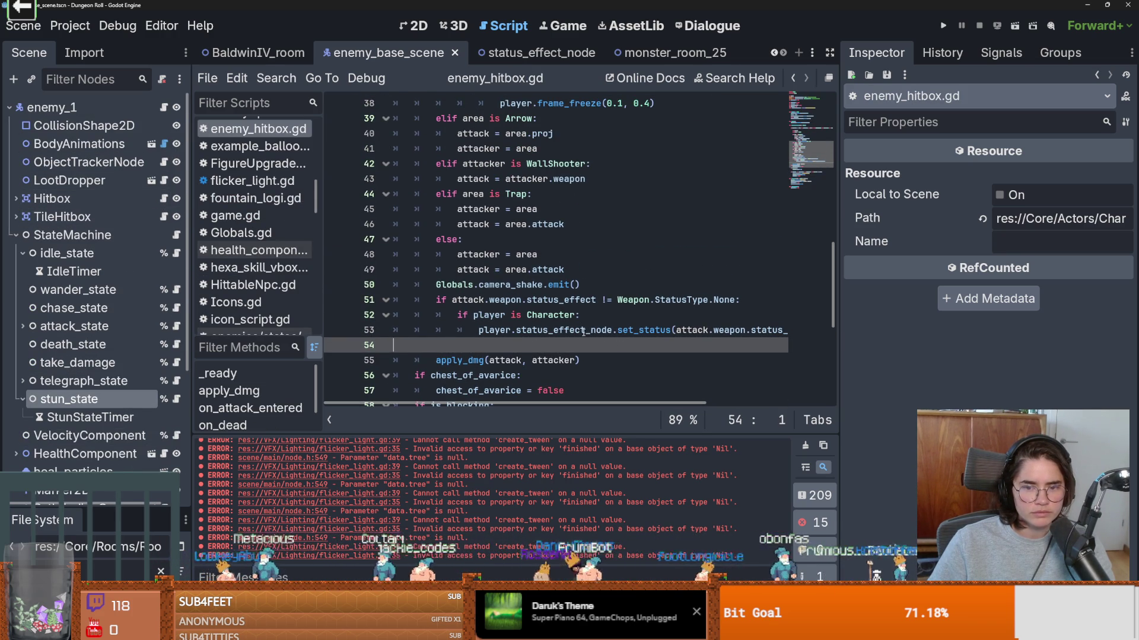
{"action": "scroll", "coordinate": [582, 331], "scroll_direction": "right", "scroll_amount": 3}
{"action": "left_click", "coordinate": [563, 329]}
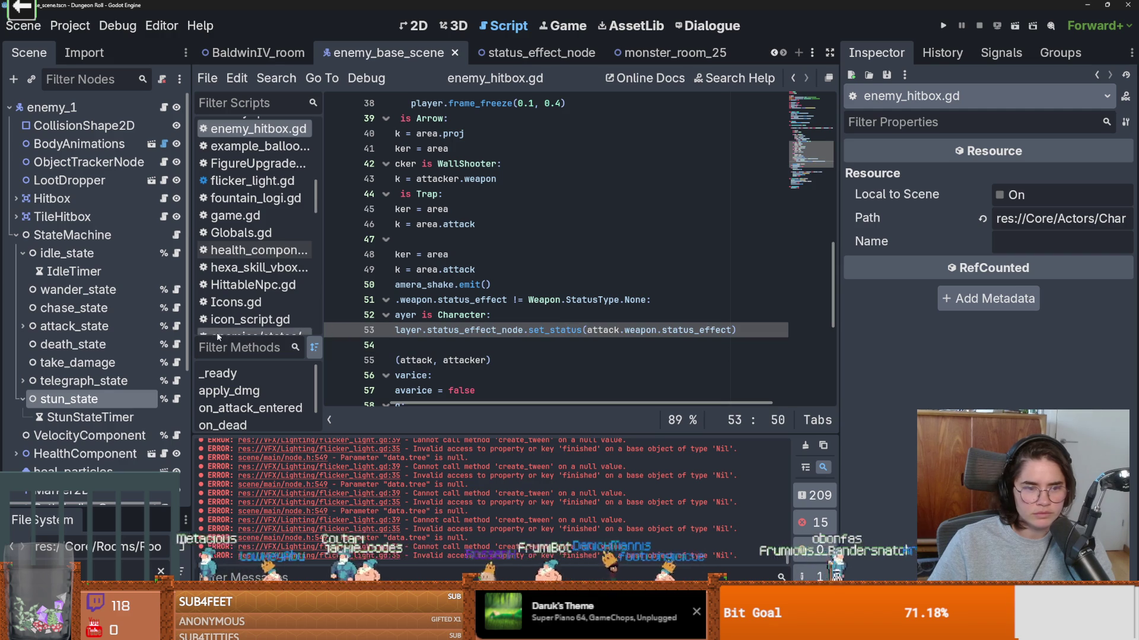
{"action": "scroll", "coordinate": [143, 367], "scroll_direction": "down", "scroll_amount": 1}
{"action": "scroll", "coordinate": [167, 416], "scroll_direction": "down", "scroll_amount": 3}
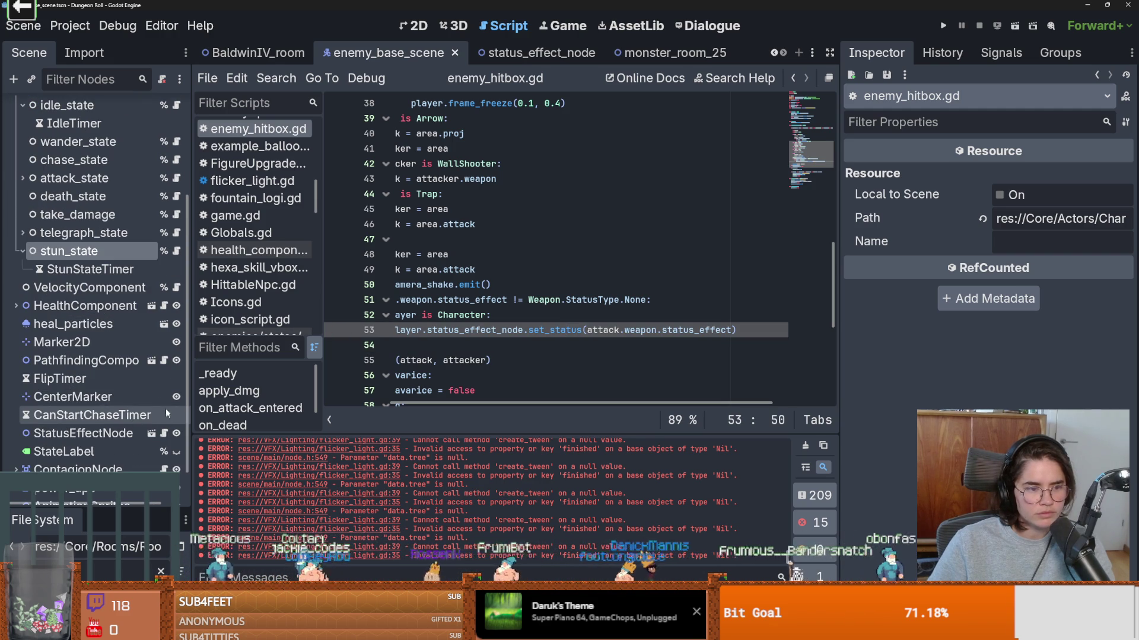
{"action": "left_click", "coordinate": [551, 330], "text": "ctrl"}
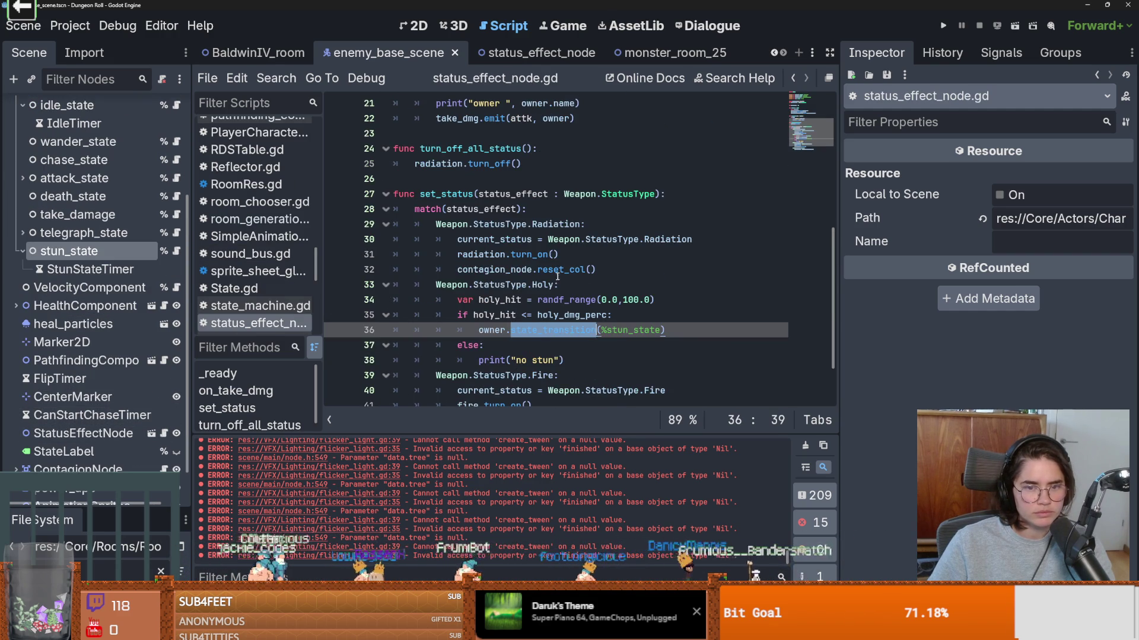
{"action": "double_click", "coordinate": [543, 285]}
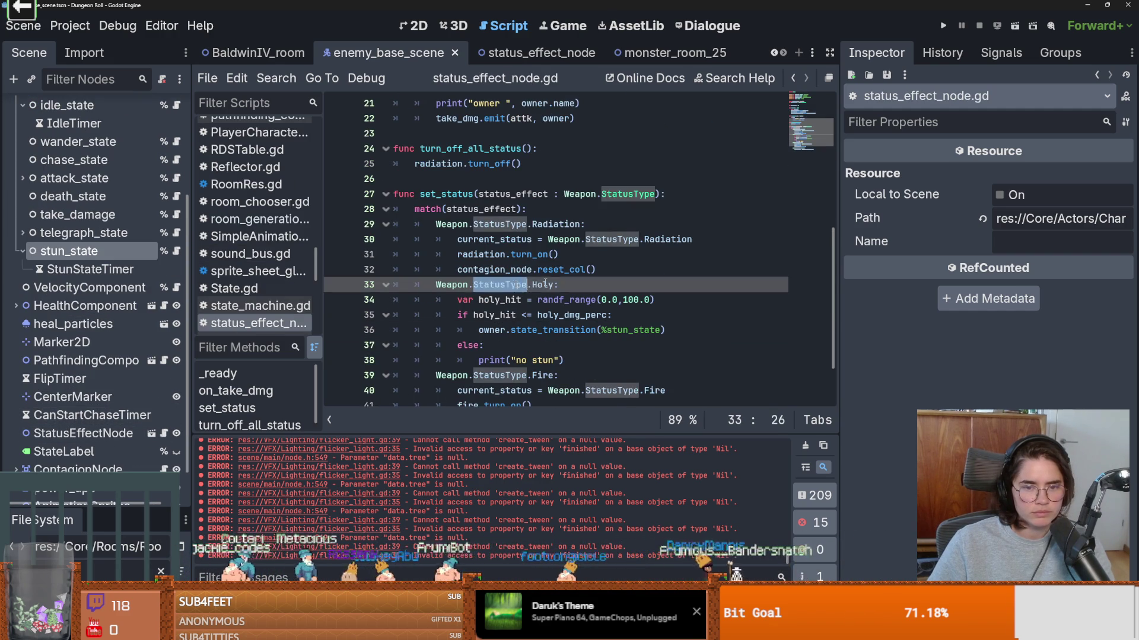
{"action": "left_click", "coordinate": [596, 330]}
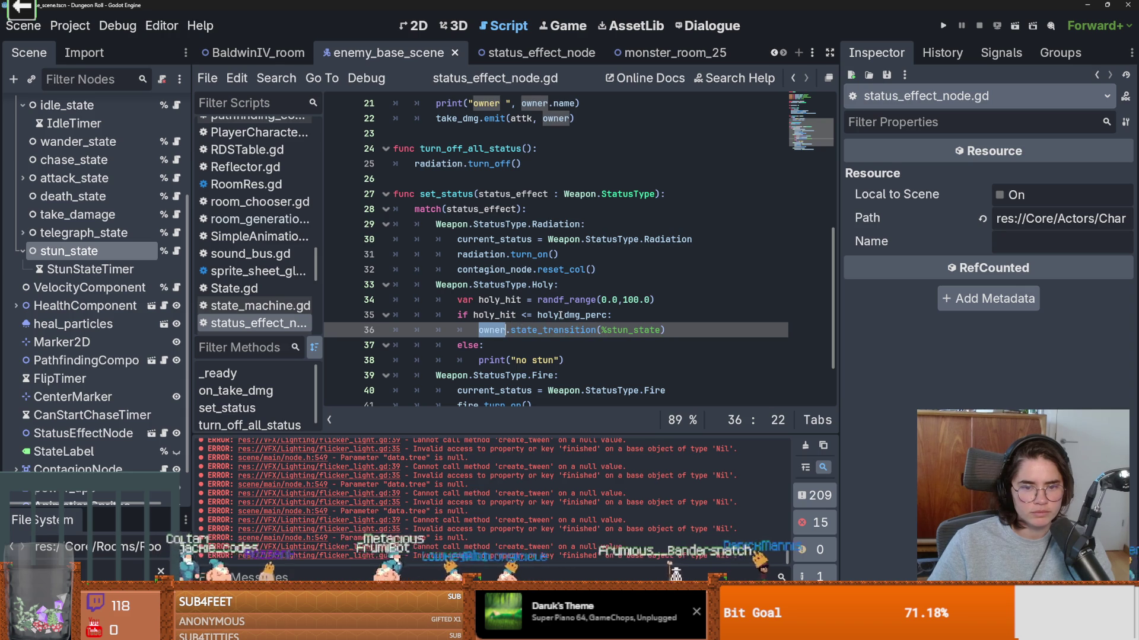
{"action": "left_click", "coordinate": [532, 319]}
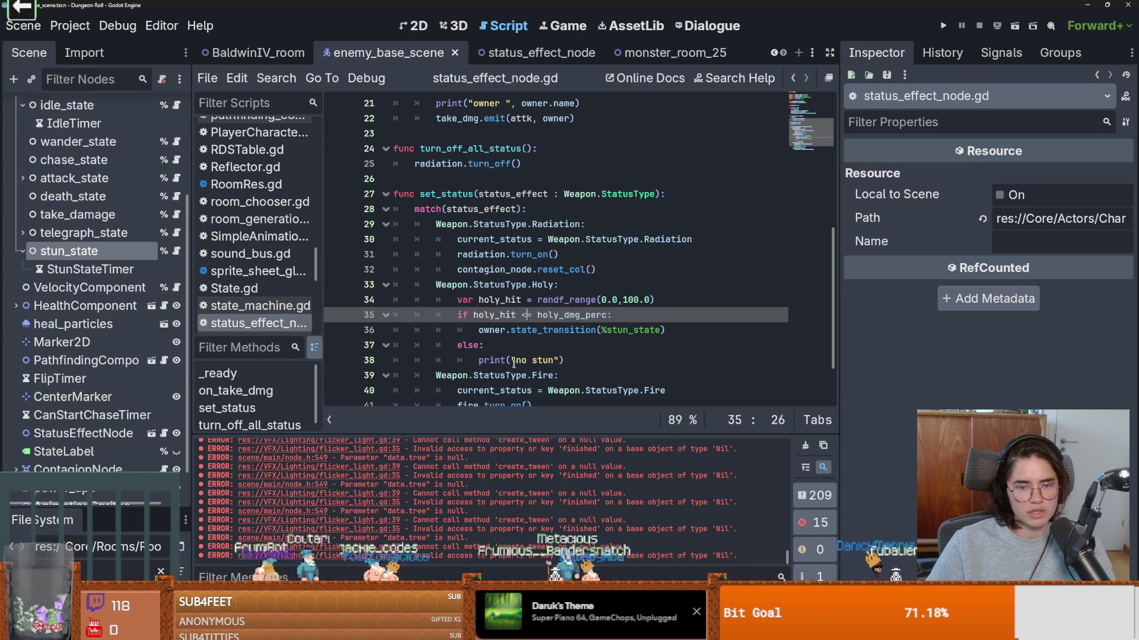
{"action": "left_click", "coordinate": [526, 360]}
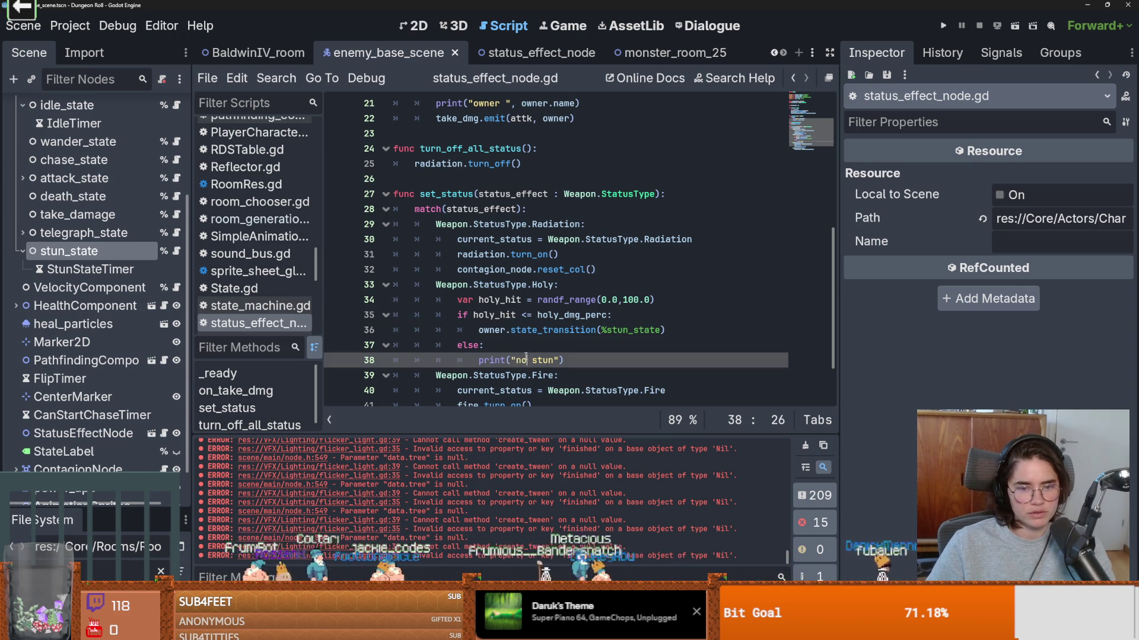
- Add print("STUNNED", holy_hit, holy_dmg_perc) after the stun transition, save, and run the game
{"action": "left_click", "coordinate": [665, 325]}
{"action": "key", "text": "Return"}
{"action": "type", "text": "print(\"STUNNED\", holy_hit, holy_dmg_perc"}
{"action": "key", "text": "ctrl+s"}
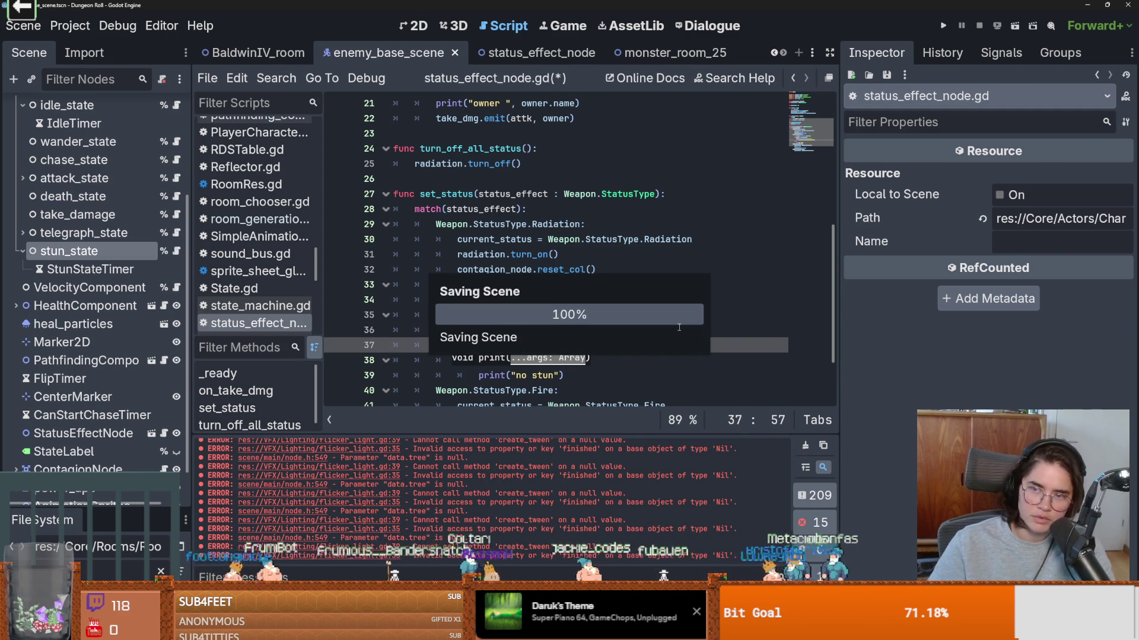
{"action": "key", "text": "F5"}
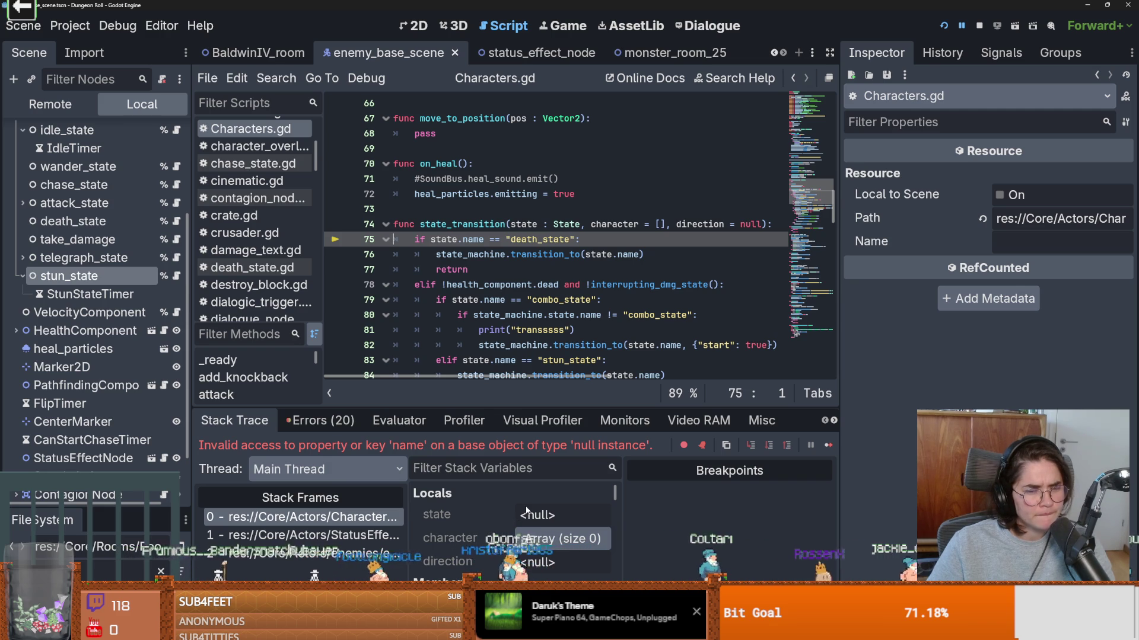
- Jump to the status effect stack frame, select StunStateTimer, and filter project files by 'test'
{"action": "left_click", "coordinate": [332, 536]}
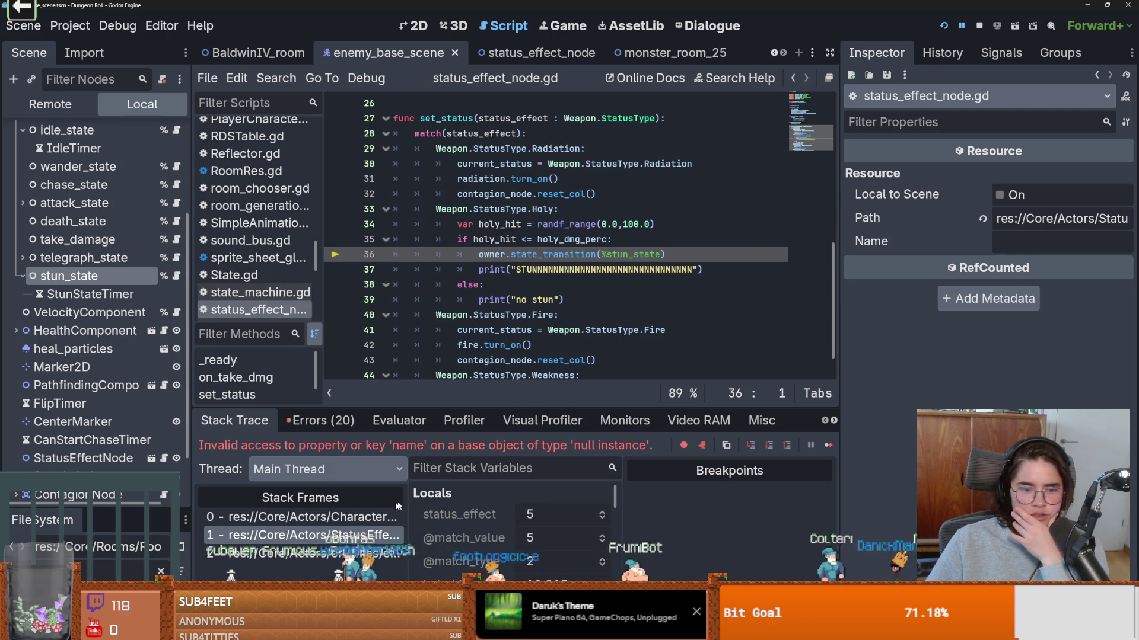
{"action": "left_click", "coordinate": [87, 293], "text": "shift"}
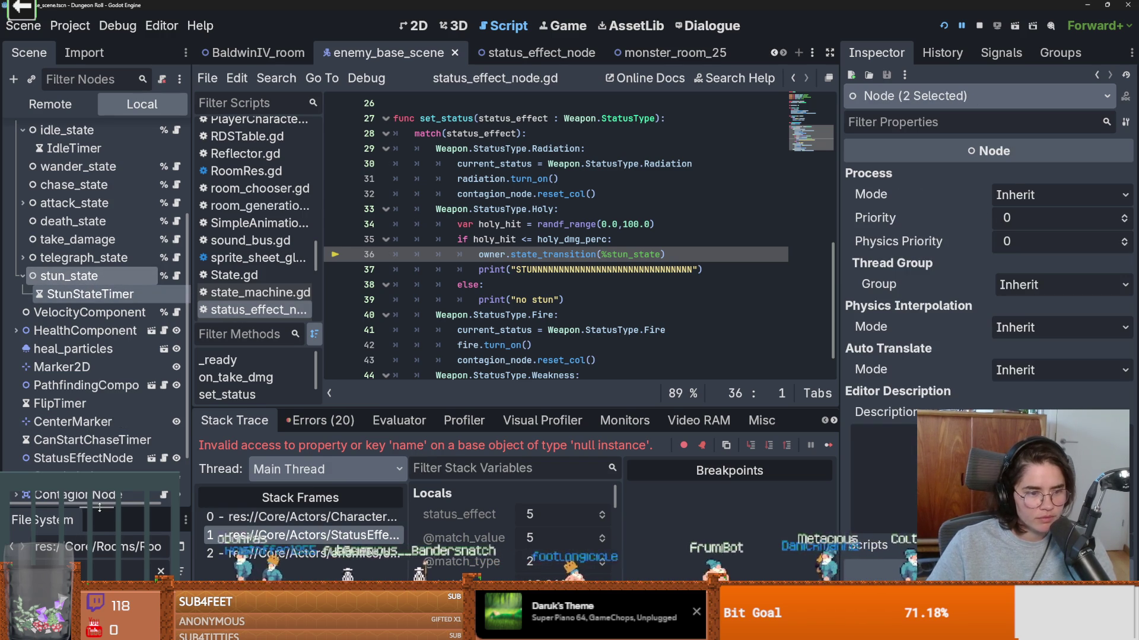
{"action": "left_click_drag", "start_coordinate": [100, 507], "coordinate": [99, 326]}
{"action": "left_click", "coordinate": [71, 390]}
{"action": "type", "text": "test"}
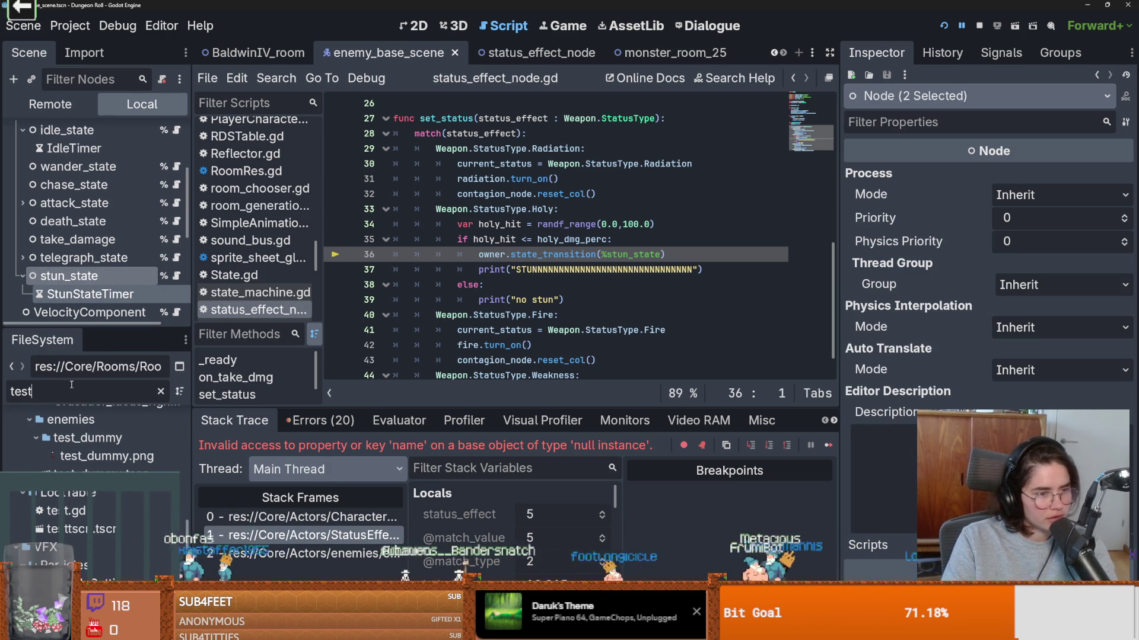
- Open test_dummy.tscn, select its stun_state node, and run the game to attack an enemy
{"action": "double_click", "coordinate": [95, 474]}
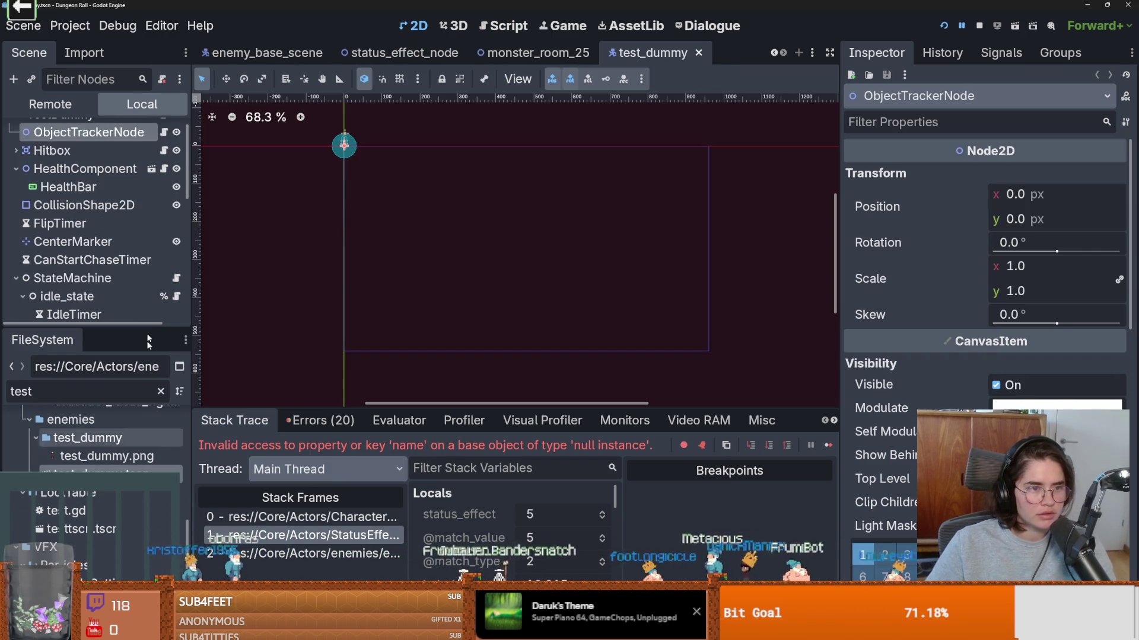
{"action": "scroll", "coordinate": [48, 248], "scroll_direction": "down", "scroll_amount": 5}
{"action": "left_click", "coordinate": [89, 309]}
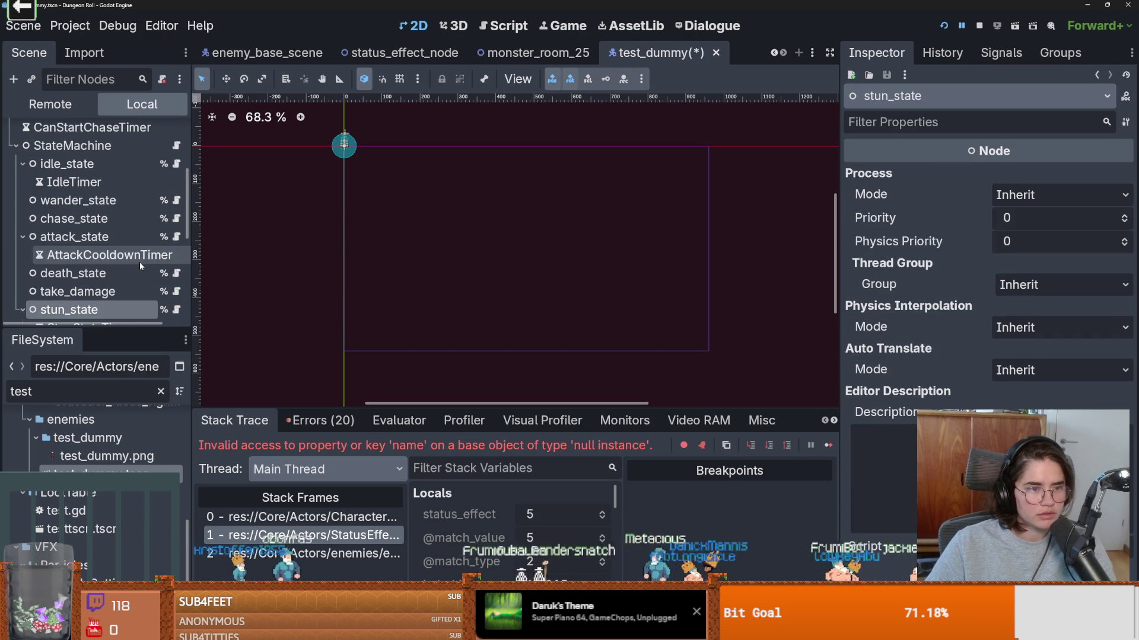
{"action": "left_click", "coordinate": [941, 29]}
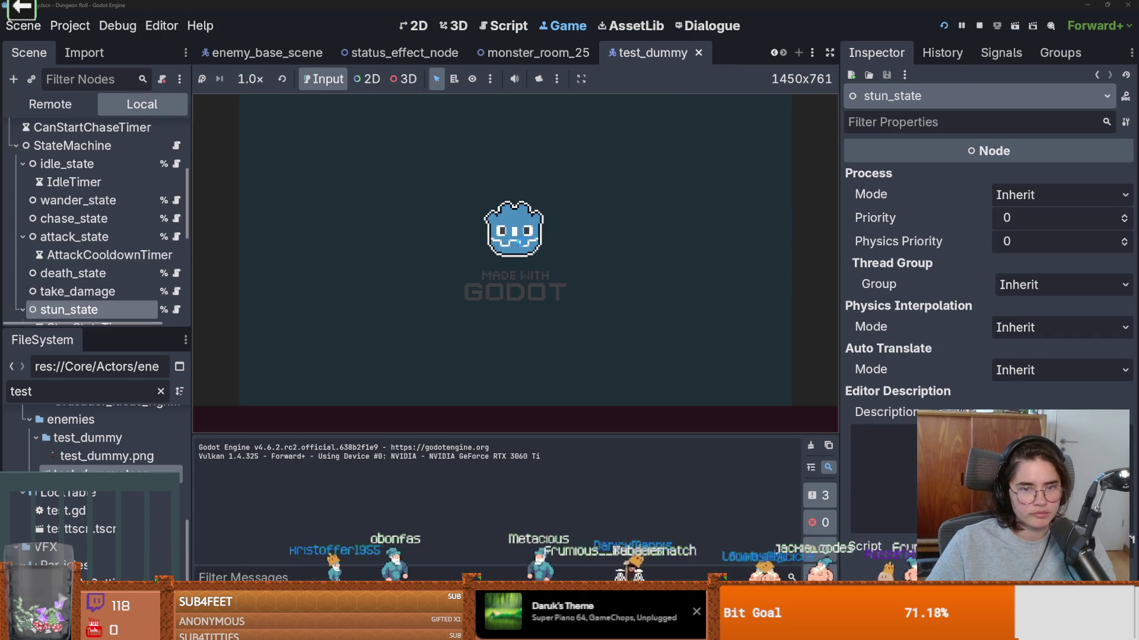
{"action": "key", "text": "w"}
{"action": "left_click", "coordinate": [396, 201]}
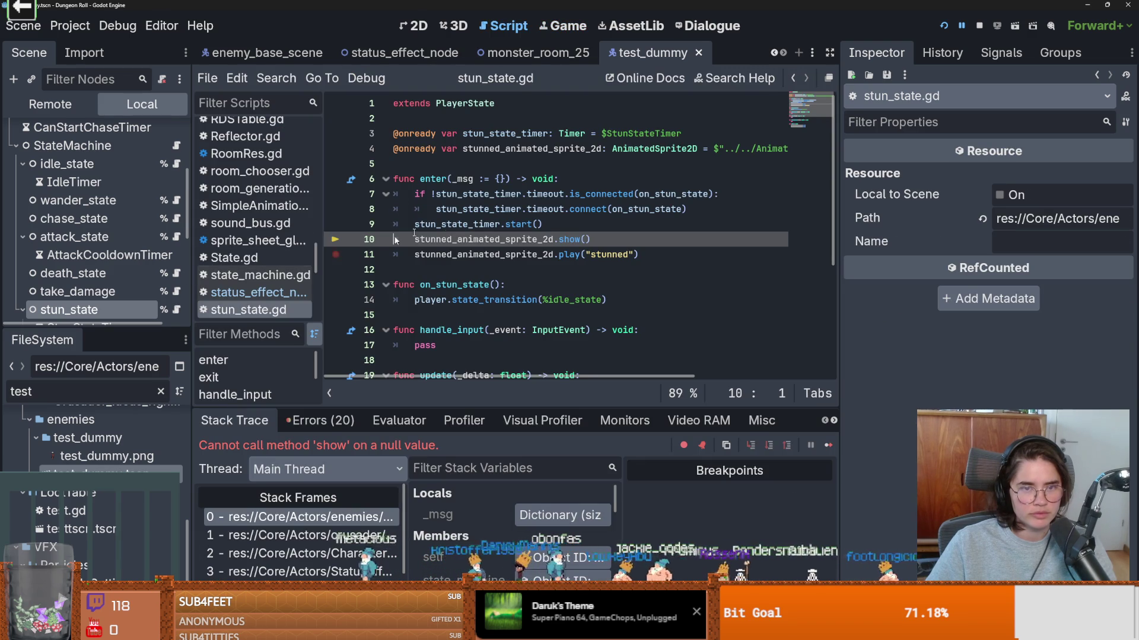
- Check AnimationSprites in enemy_base_scene, then return to test_dummy, save and relaunch the game
{"action": "left_click", "coordinate": [264, 52]}
{"action": "scroll", "coordinate": [132, 293], "scroll_direction": "down", "scroll_amount": 3}
{"action": "scroll", "coordinate": [132, 293], "scroll_direction": "down", "scroll_amount": 2}
{"action": "left_click", "coordinate": [82, 287]}
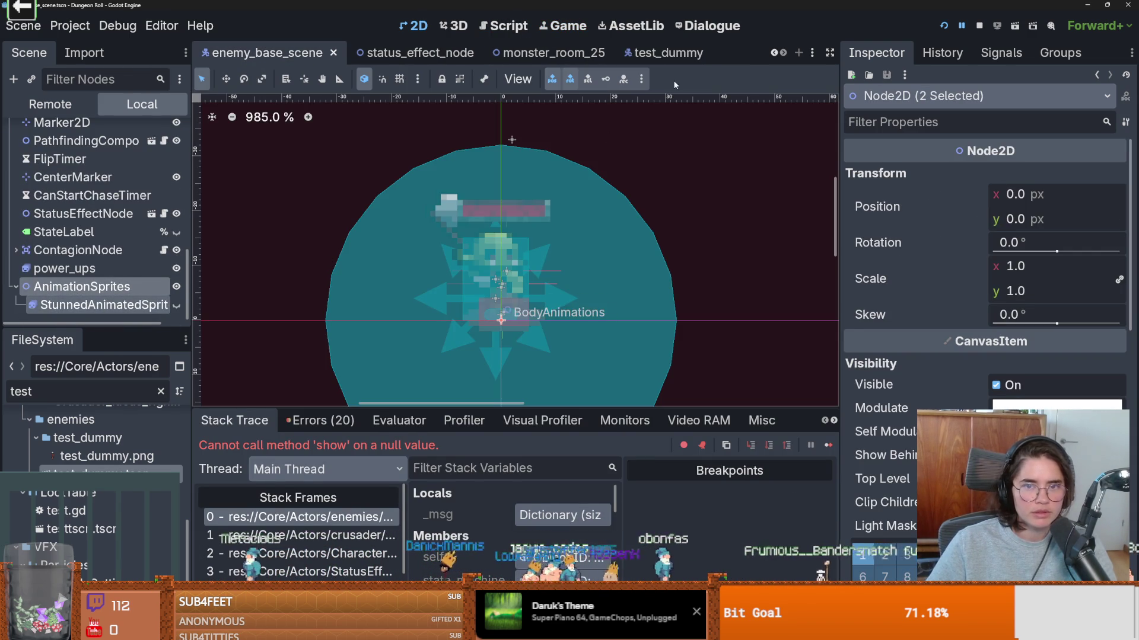
{"action": "left_click", "coordinate": [665, 52]}
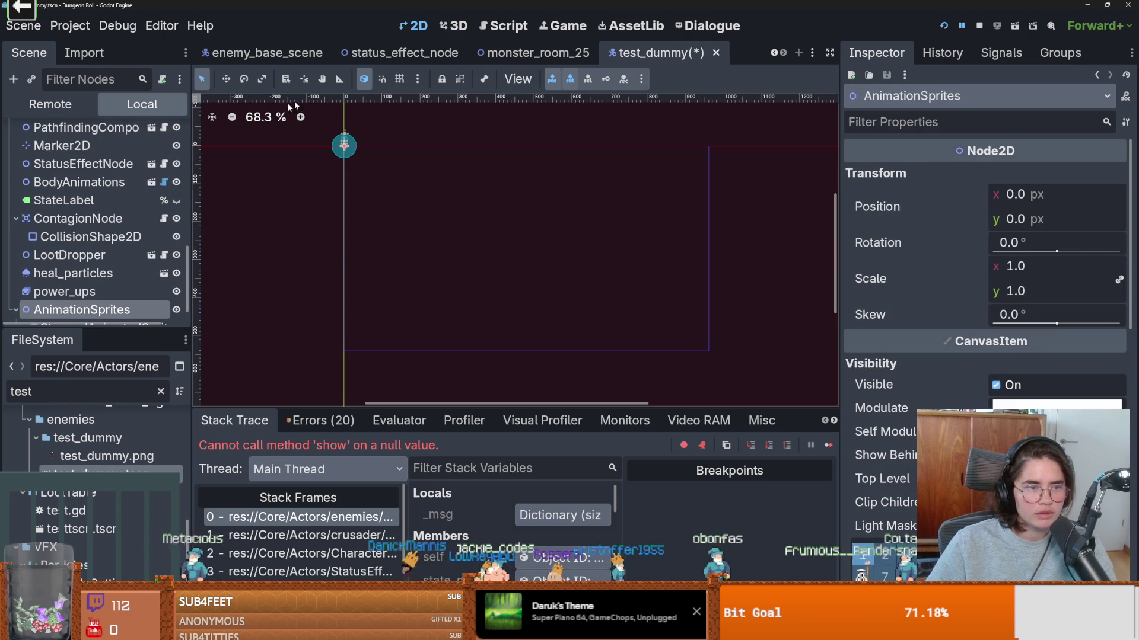
{"action": "left_click", "coordinate": [944, 27]}
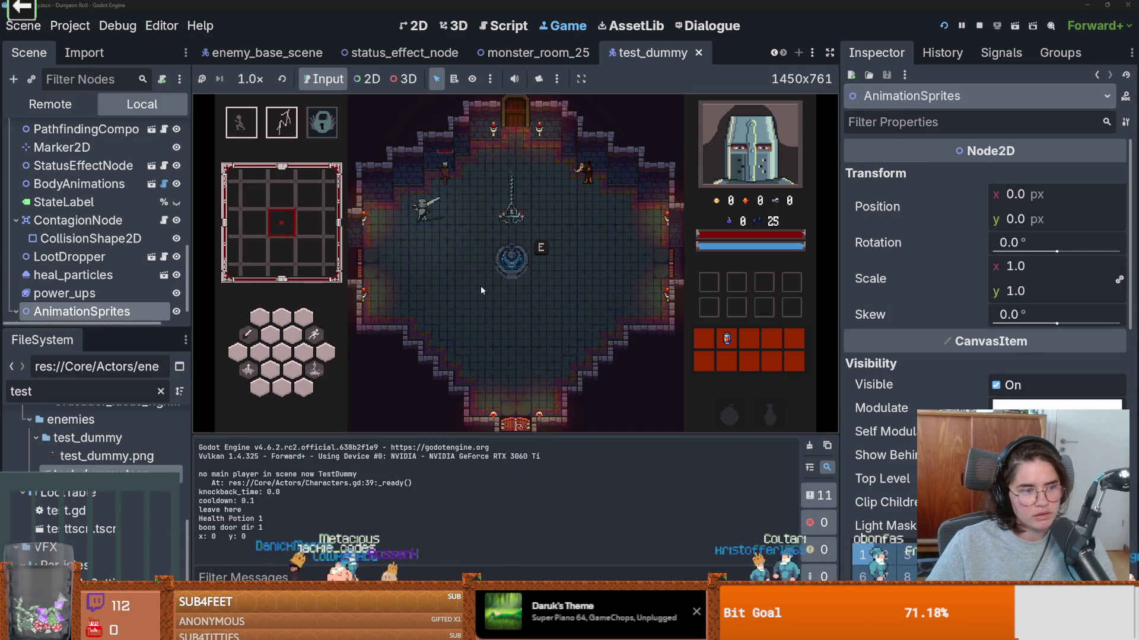
- Walk the knight up-right and strike the burning enemy with repeated combo attacks until the stun message logs
{"action": "key", "text": "w"}
{"action": "key", "text": "d"}
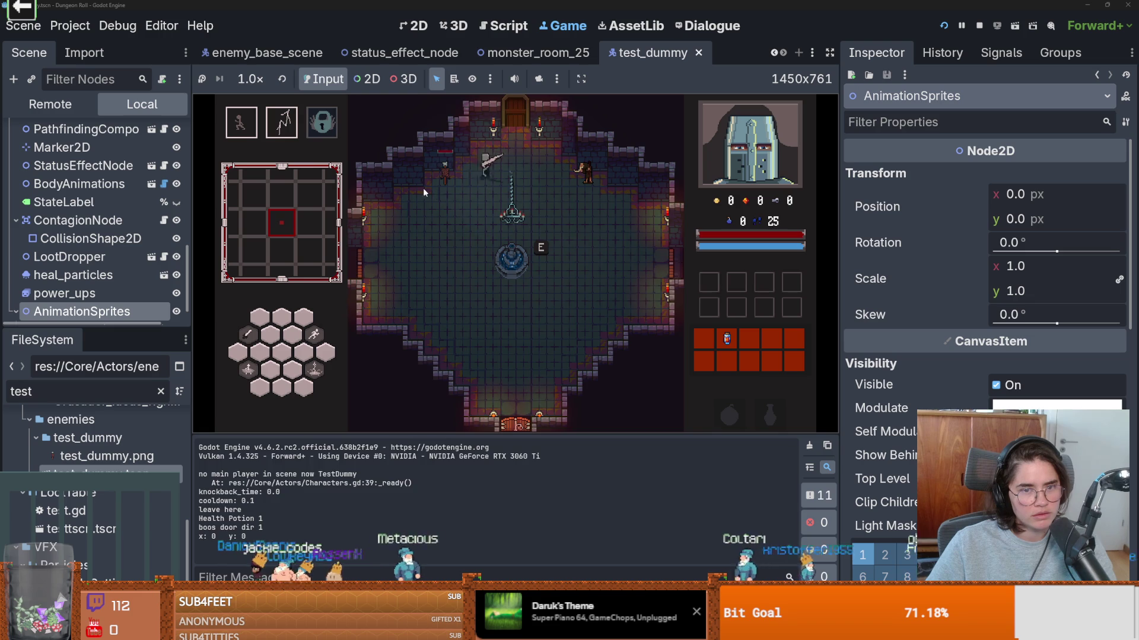
{"action": "left_click", "coordinate": [419, 188]}
{"action": "left_click", "coordinate": [419, 188]}
{"action": "left_click", "coordinate": [419, 187]}
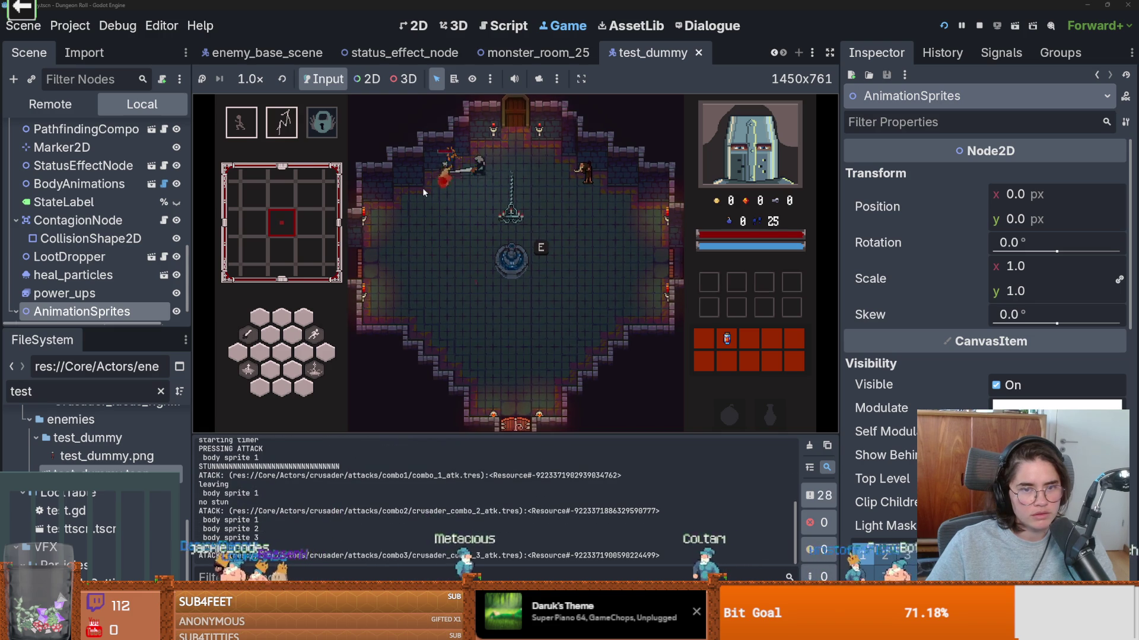
{"action": "left_click", "coordinate": [421, 190]}
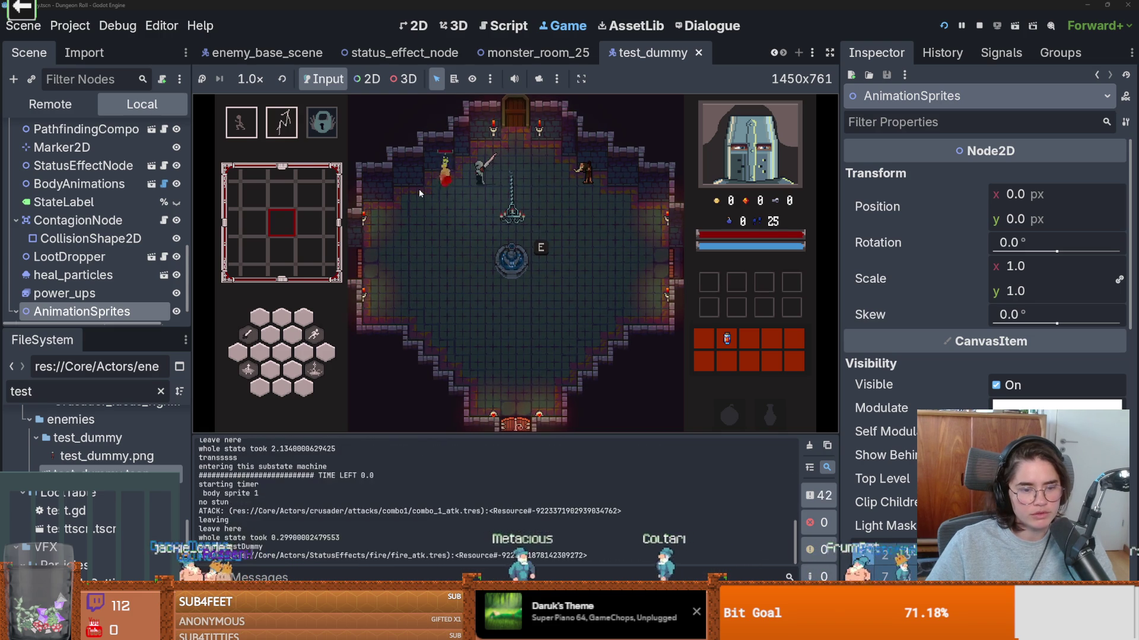
{"action": "left_click", "coordinate": [419, 189]}
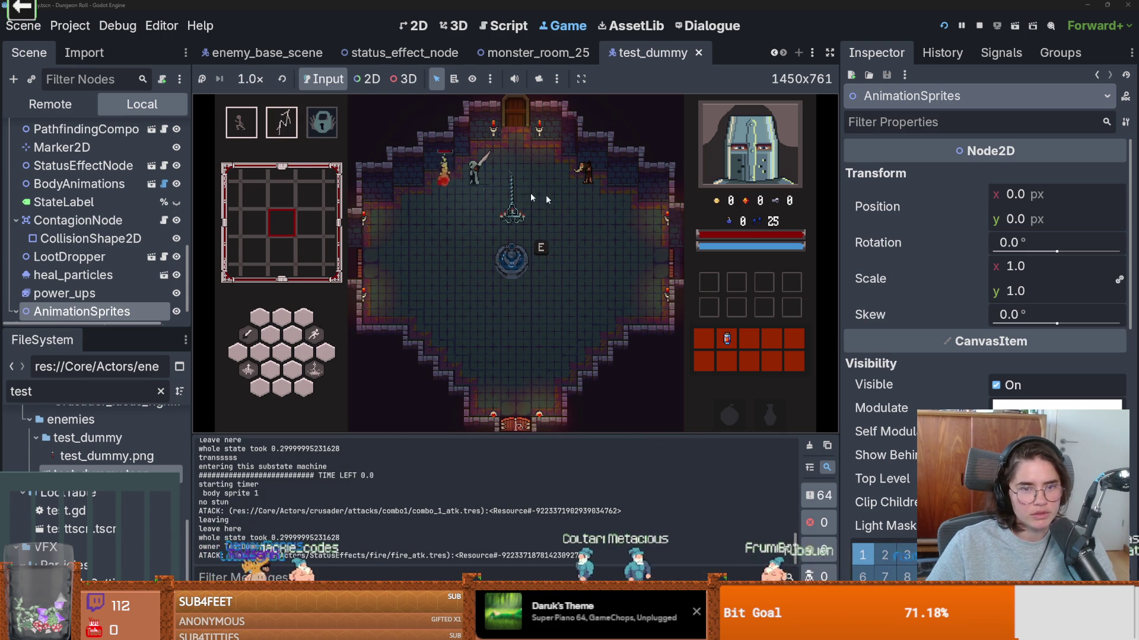
{"action": "left_click", "coordinate": [435, 183]}
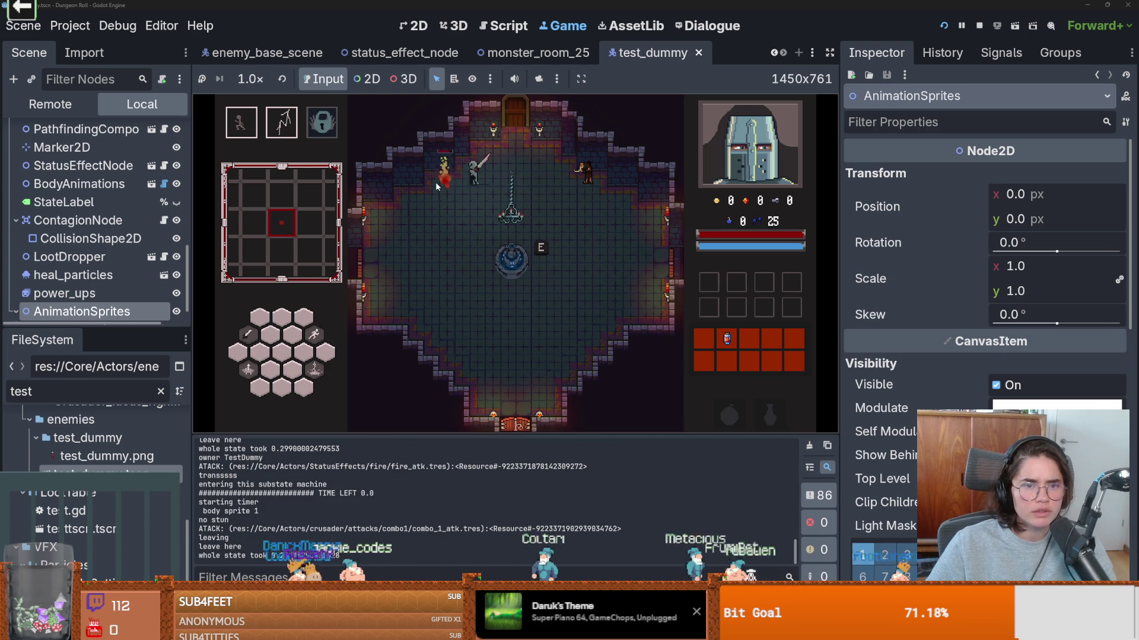
{"action": "left_click", "coordinate": [436, 183]}
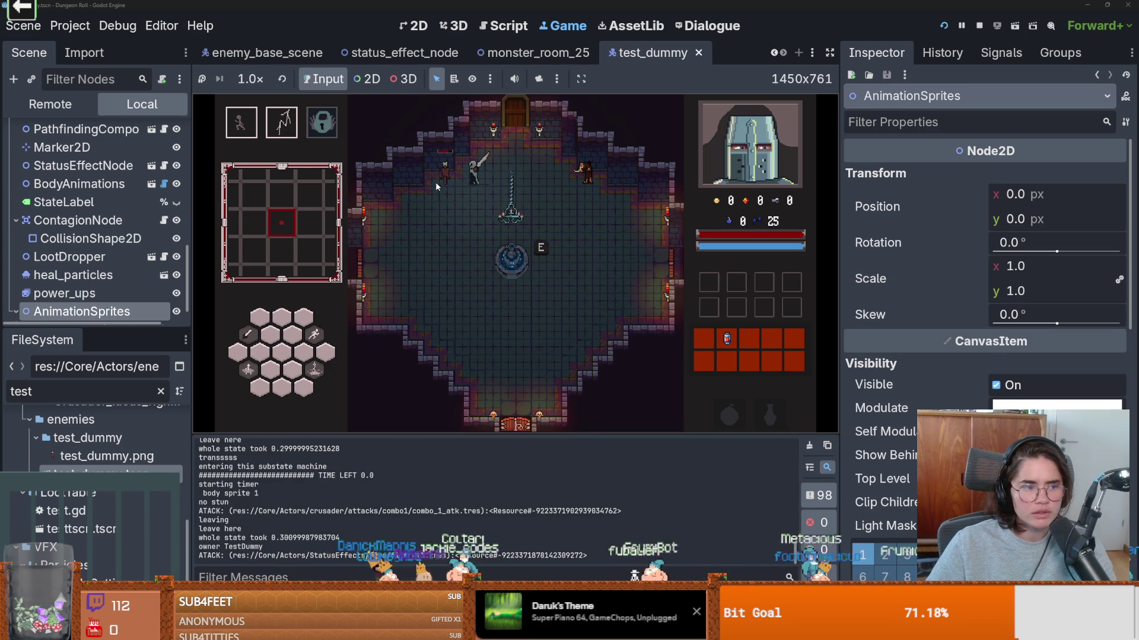
{"action": "left_click", "coordinate": [435, 183]}
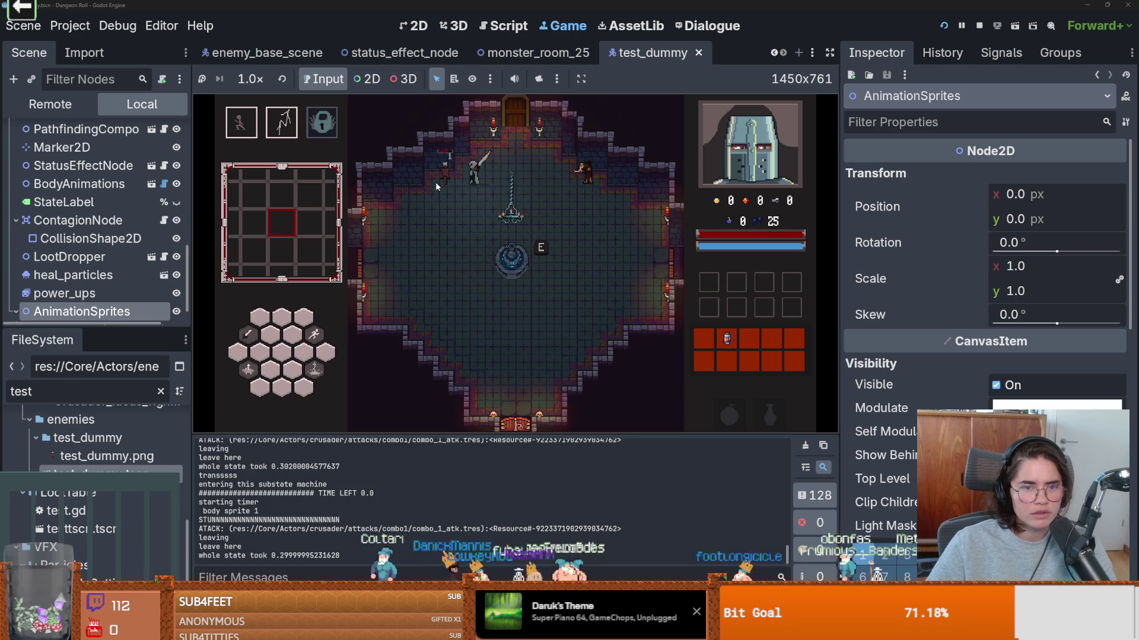
{"action": "scroll", "coordinate": [107, 247], "scroll_direction": "up", "scroll_amount": 3}
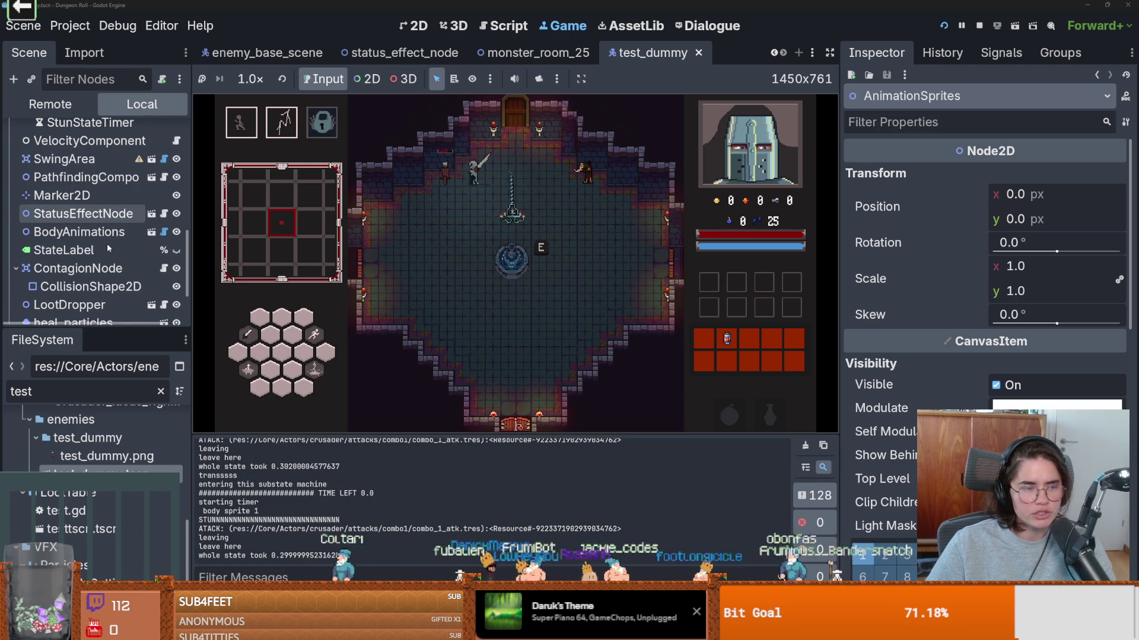
{"action": "left_click", "coordinate": [422, 172]}
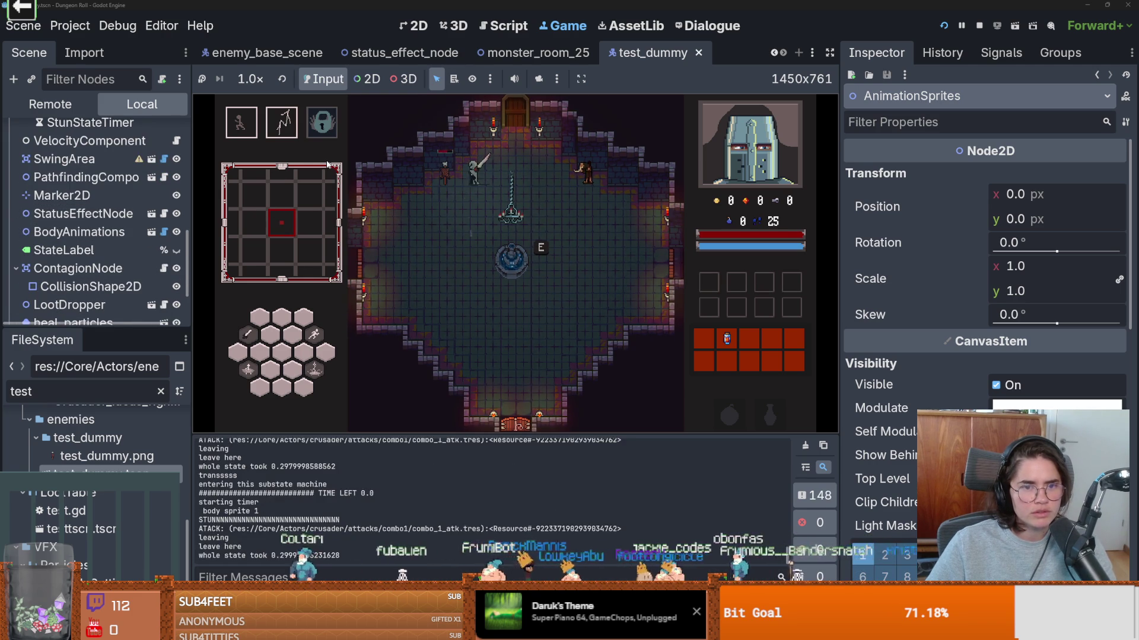
{"action": "left_click", "coordinate": [328, 165]}
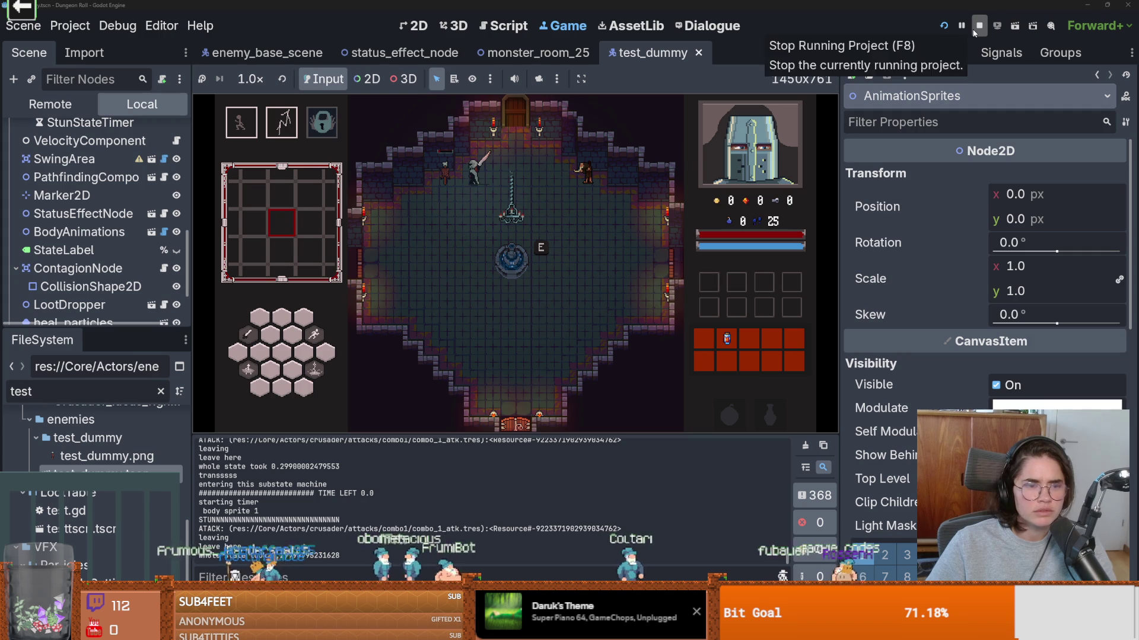
- Make StateLabel visible in test_dummy and enemy_base_scene, save, and relaunch the game
{"action": "scroll", "coordinate": [183, 176], "scroll_direction": "down", "scroll_amount": 3}
{"action": "left_click", "coordinate": [182, 177]}
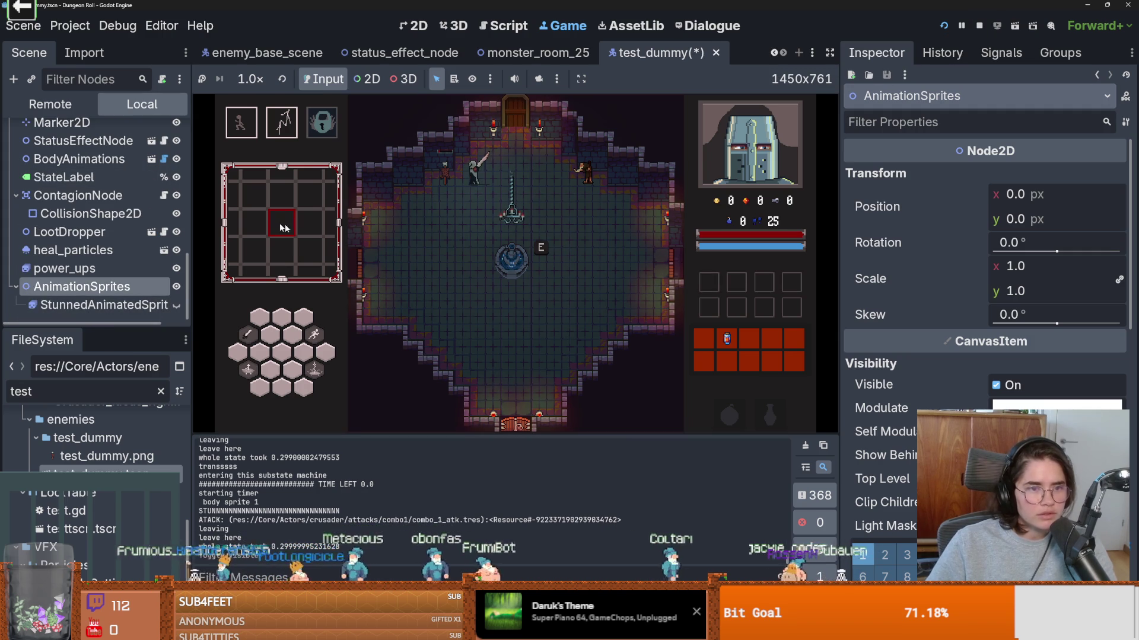
{"action": "key", "text": "ctrl+s"}
{"action": "left_click", "coordinate": [261, 52]}
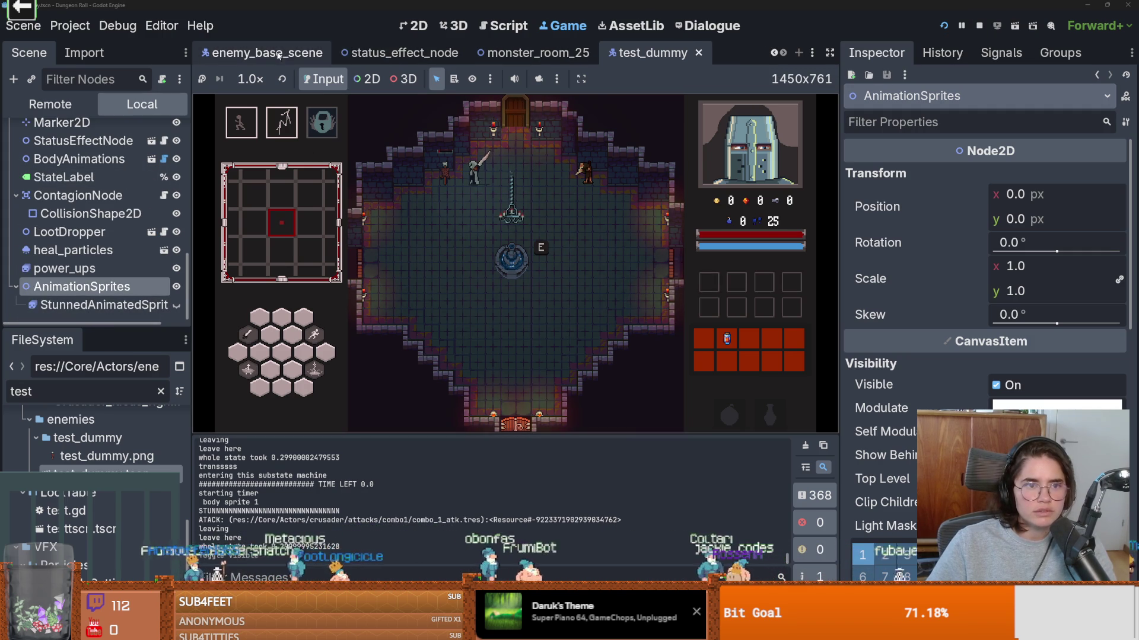
{"action": "left_click", "coordinate": [176, 232]}
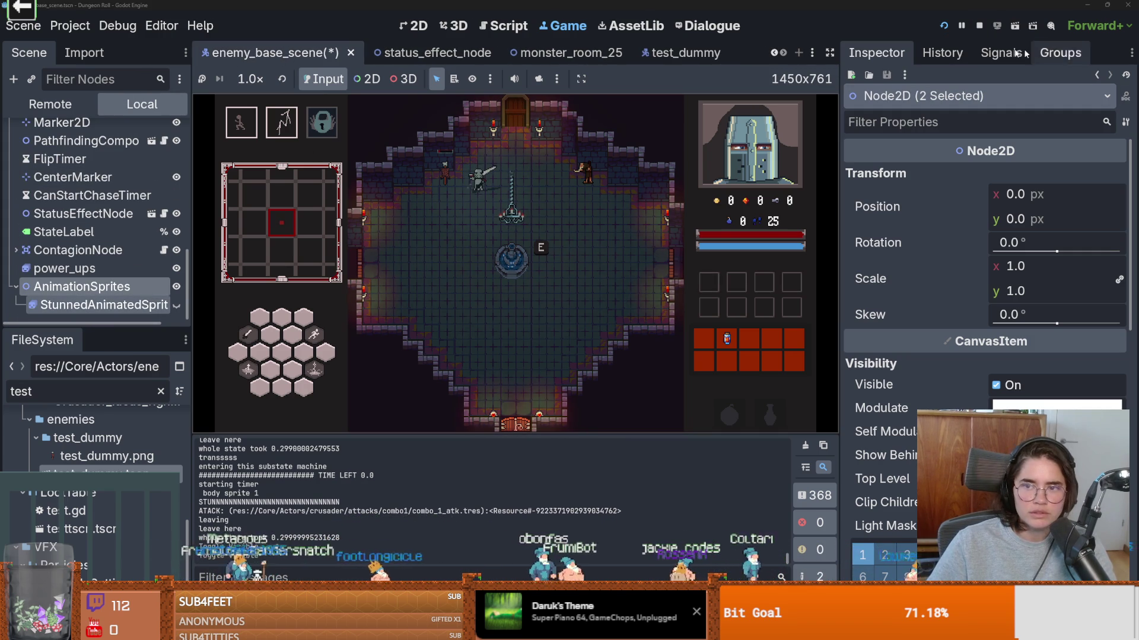
{"action": "left_click", "coordinate": [943, 25]}
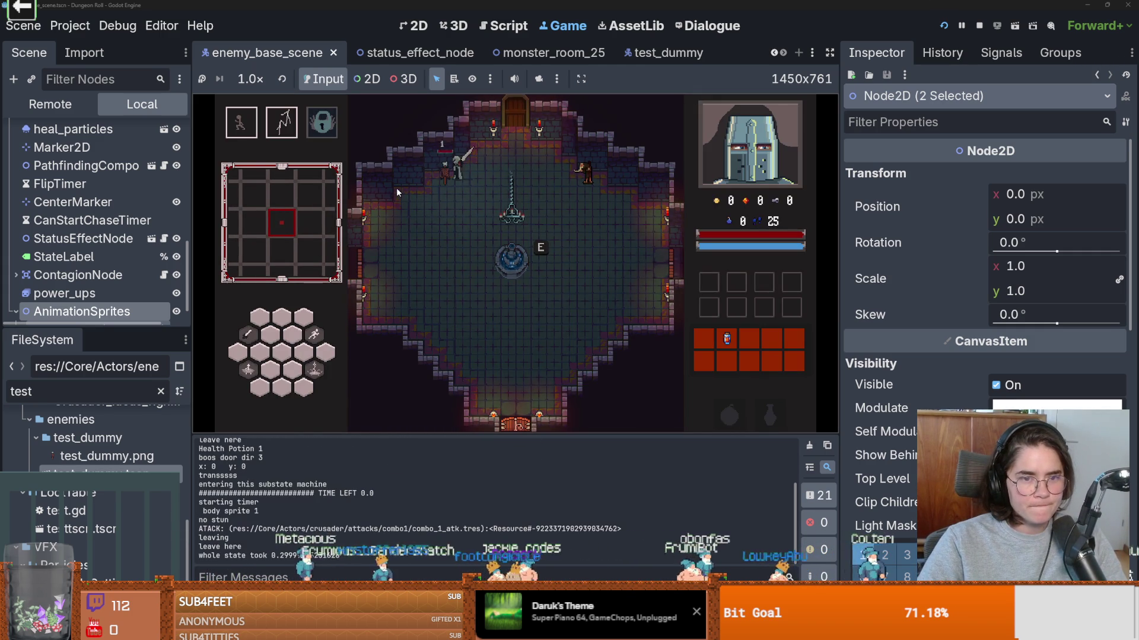
- Back in test_dummy, inspect StateLabel, restart the game and hit the enemy with a three-hit combo
{"action": "scroll", "coordinate": [134, 253], "scroll_direction": "down", "scroll_amount": 1}
{"action": "scroll", "coordinate": [134, 254], "scroll_direction": "up", "scroll_amount": 10}
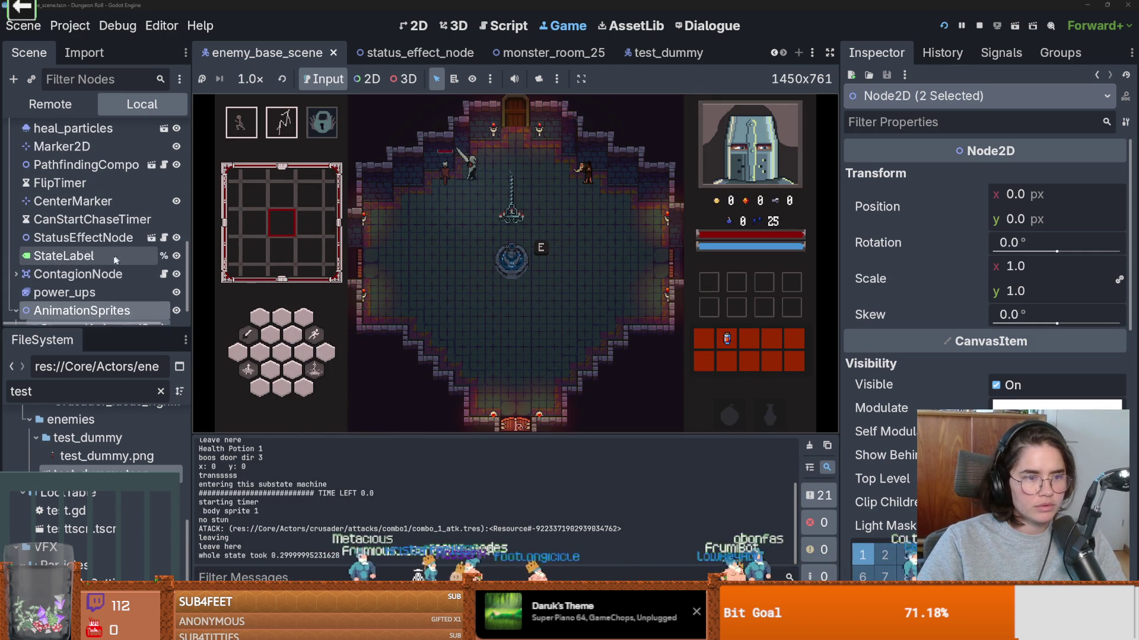
{"action": "scroll", "coordinate": [112, 256], "scroll_direction": "down", "scroll_amount": 5}
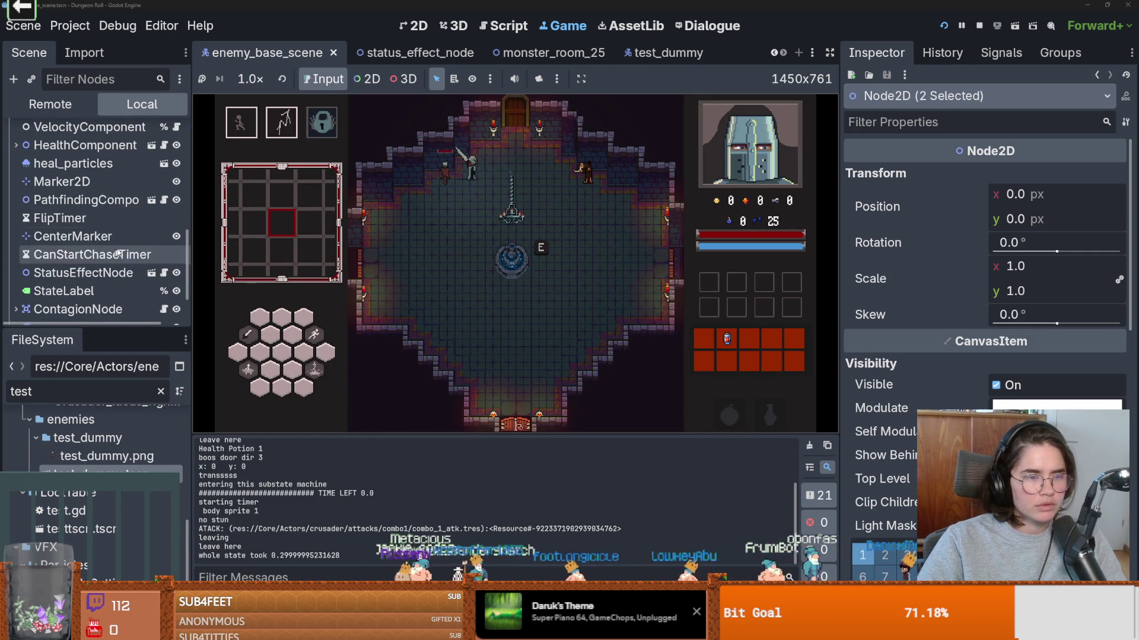
{"action": "key", "text": "ctrl+shift+Tab"}
{"action": "left_click", "coordinate": [89, 177]}
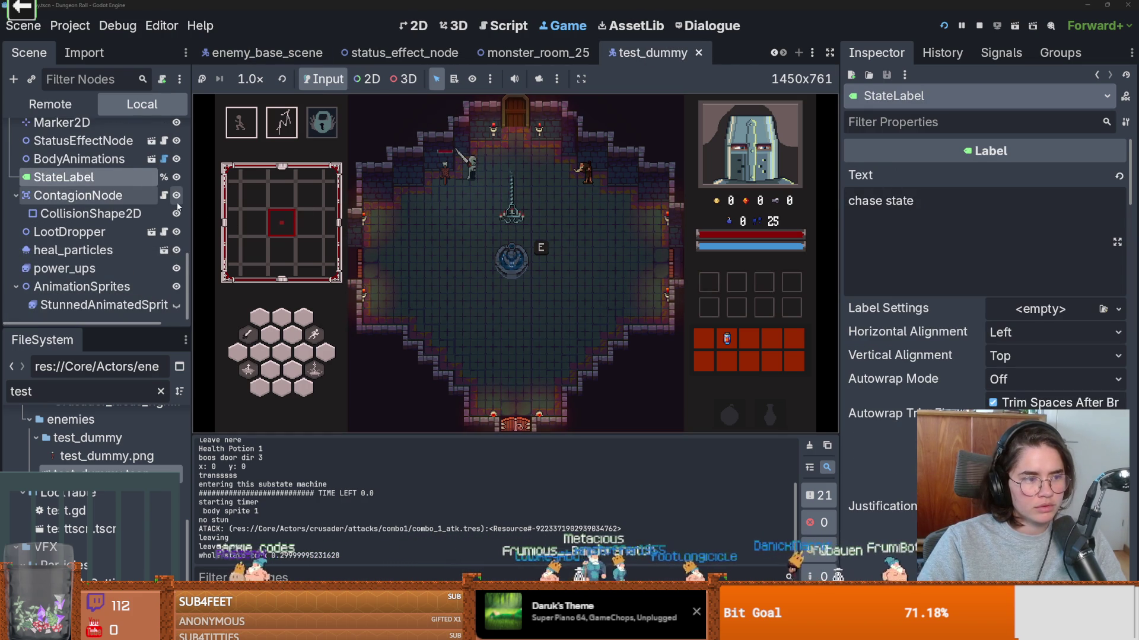
{"action": "left_click", "coordinate": [944, 25]}
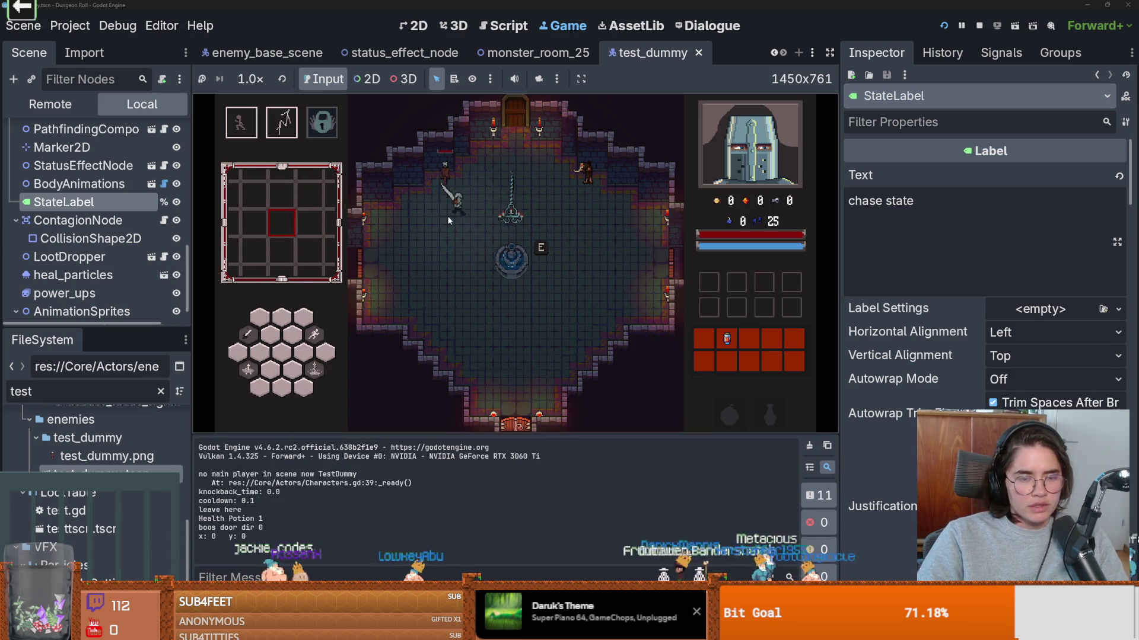
{"action": "key", "text": "w"}
{"action": "left_click", "coordinate": [402, 224]}
{"action": "left_click", "coordinate": [402, 225]}
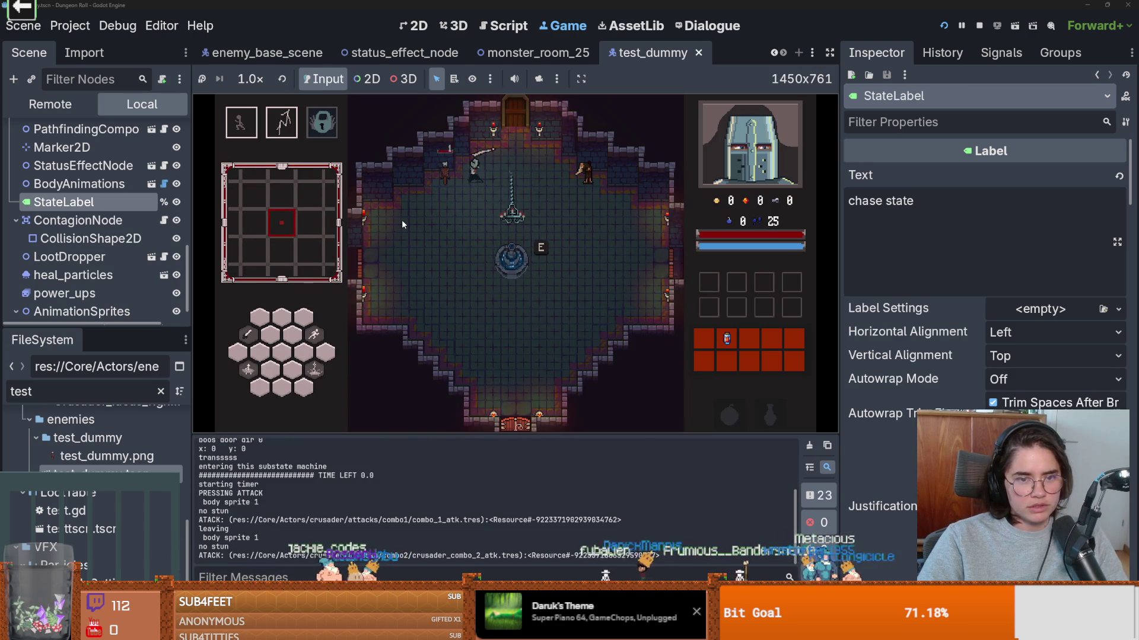
{"action": "left_click", "coordinate": [403, 224]}
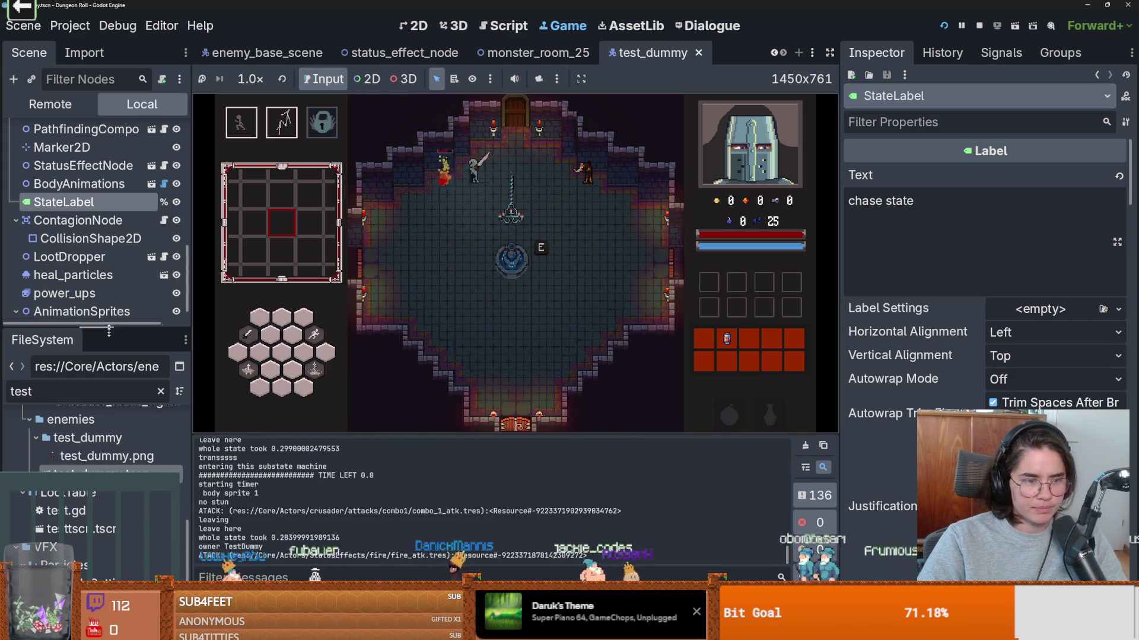
- Enlarge the Scene dock and open status_effect_node.gd
{"action": "left_click_drag", "start_coordinate": [65, 330], "coordinate": [66, 523]}
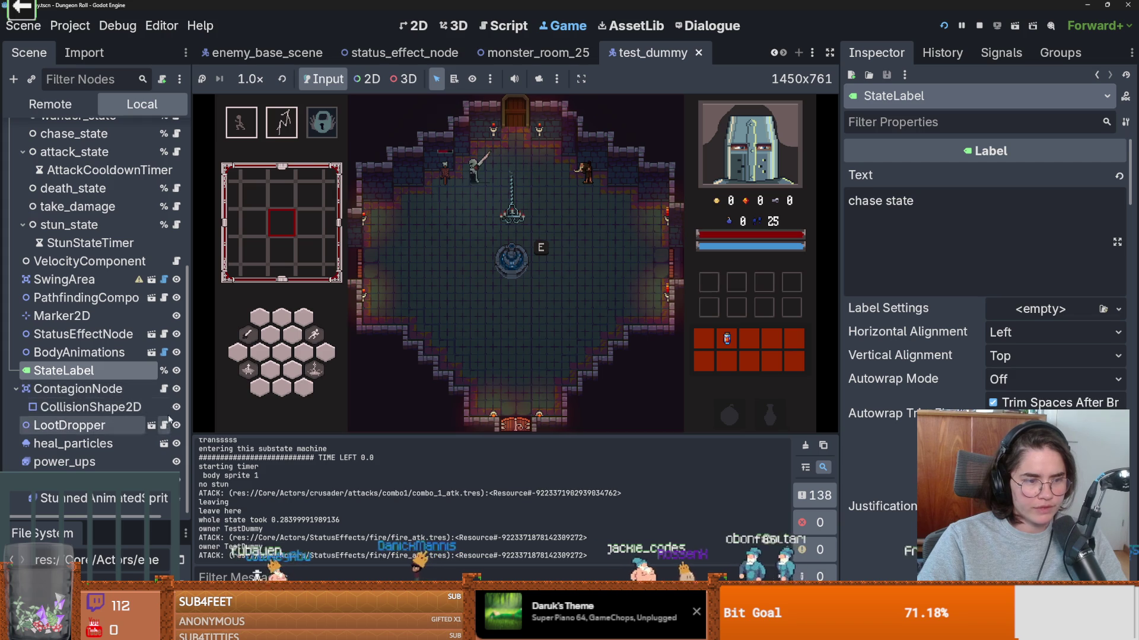
{"action": "left_click", "coordinate": [164, 334]}
{"action": "scroll", "coordinate": [504, 314], "scroll_direction": "up", "scroll_amount": 1}
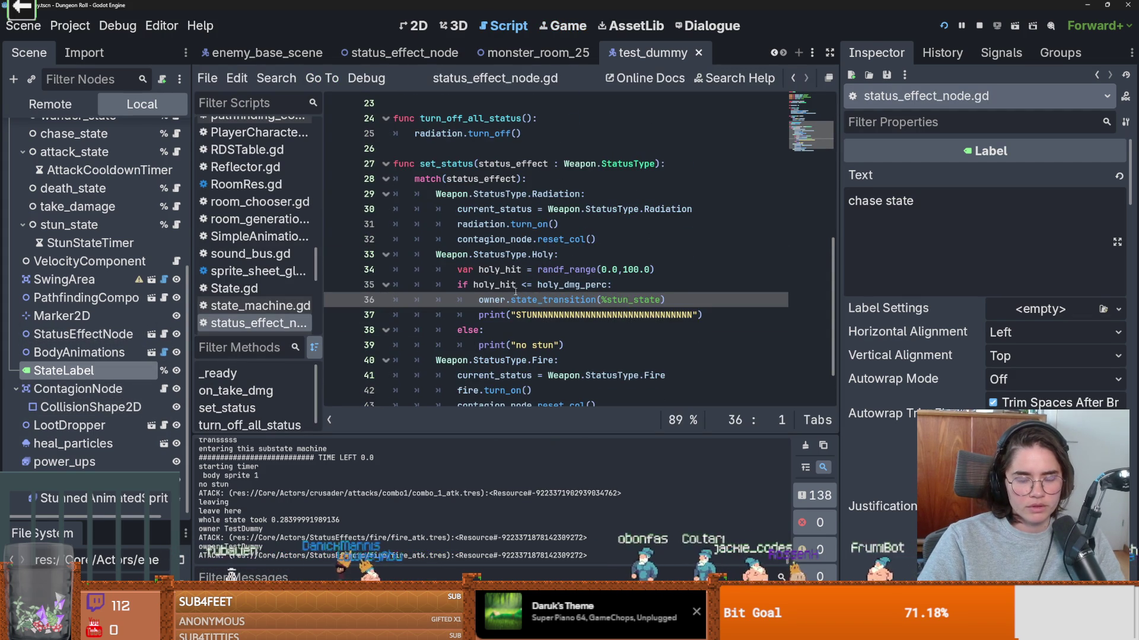
- Set holy_dmg_perc to 100, save, open stun_state.gd, and relaunch the game to test the stun
{"action": "scroll", "coordinate": [516, 279], "scroll_direction": "up", "scroll_amount": 7}
{"action": "left_click", "coordinate": [520, 255]}
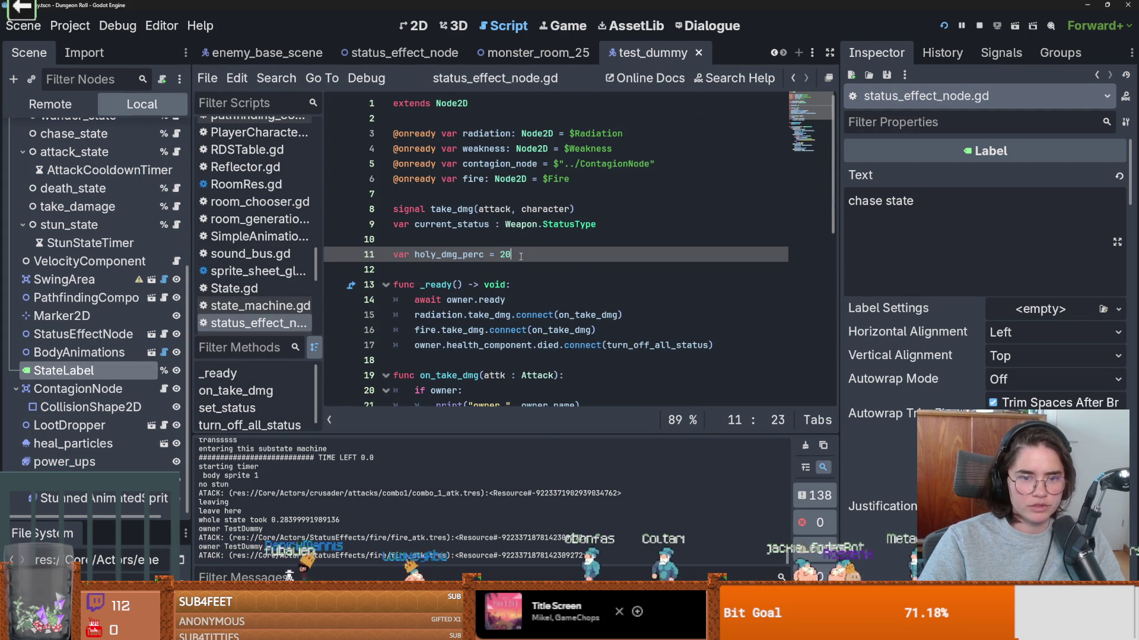
{"action": "key", "text": "ctrl+s"}
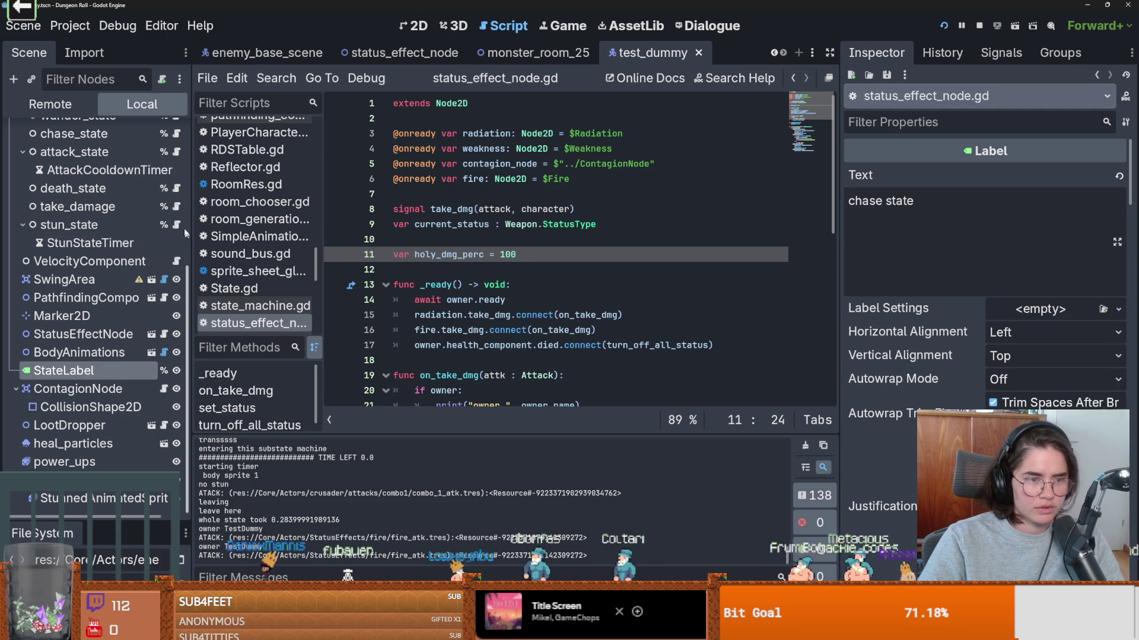
{"action": "left_click", "coordinate": [177, 224]}
{"action": "scroll", "coordinate": [493, 274], "scroll_direction": "down", "scroll_amount": 2}
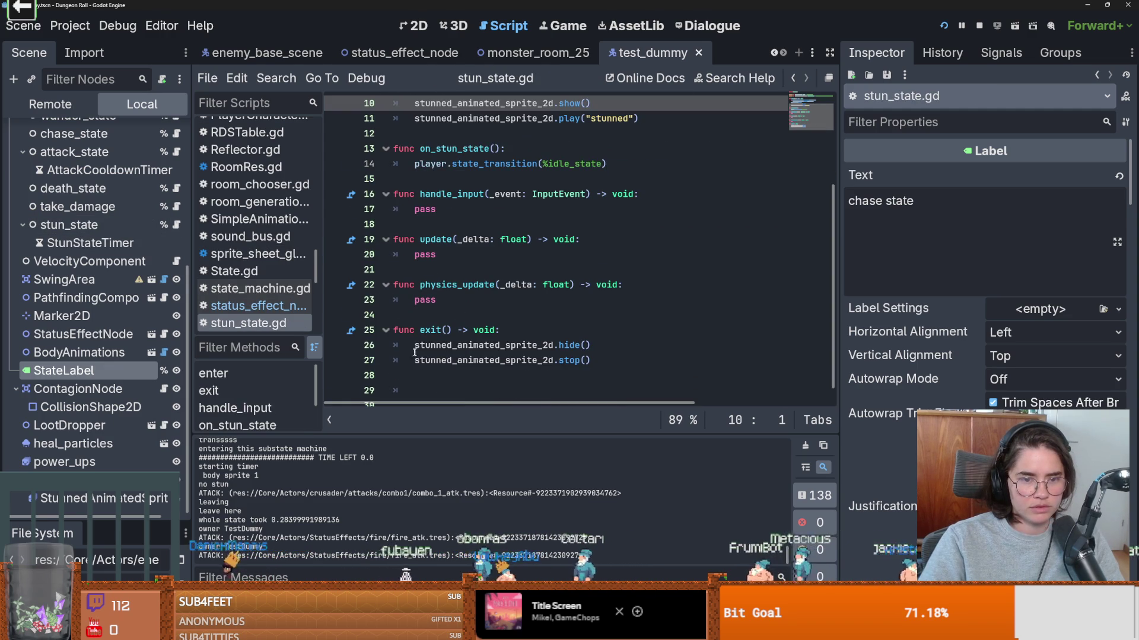
{"action": "left_click", "coordinate": [942, 27]}
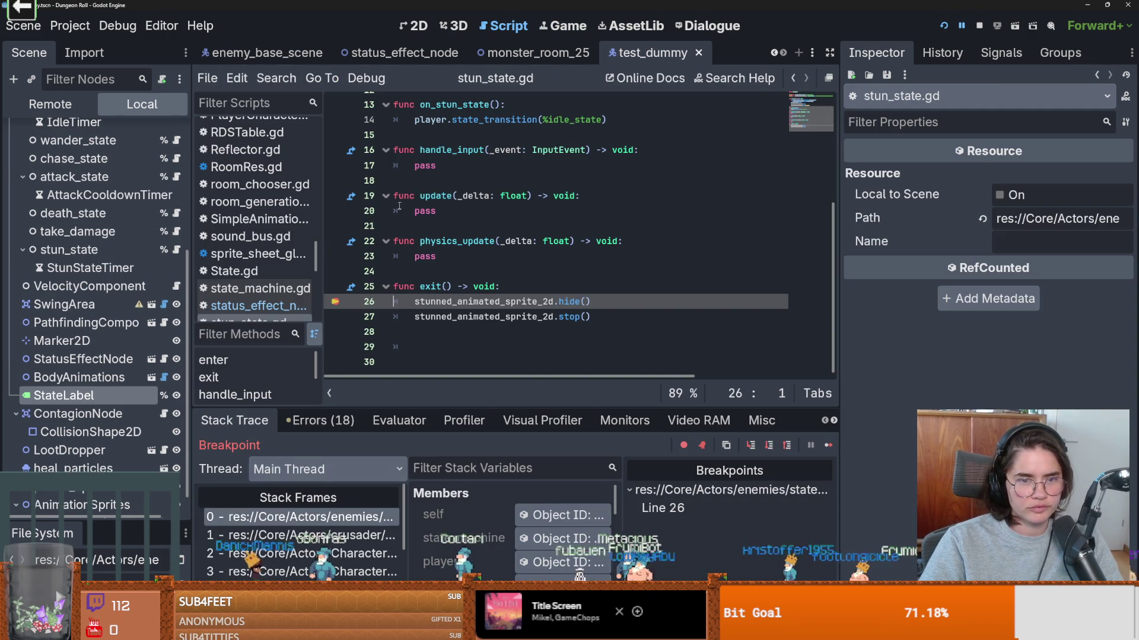
{"action": "left_click", "coordinate": [334, 536]}
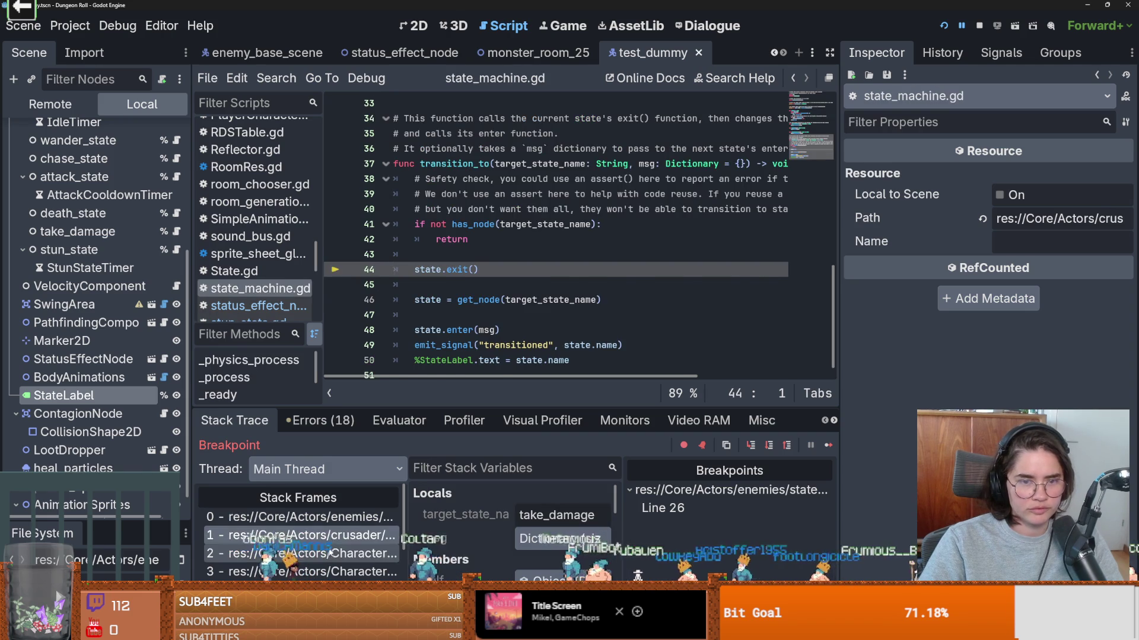
{"action": "left_click", "coordinate": [331, 553]}
{"action": "scroll", "coordinate": [552, 308], "scroll_direction": "up", "scroll_amount": 1}
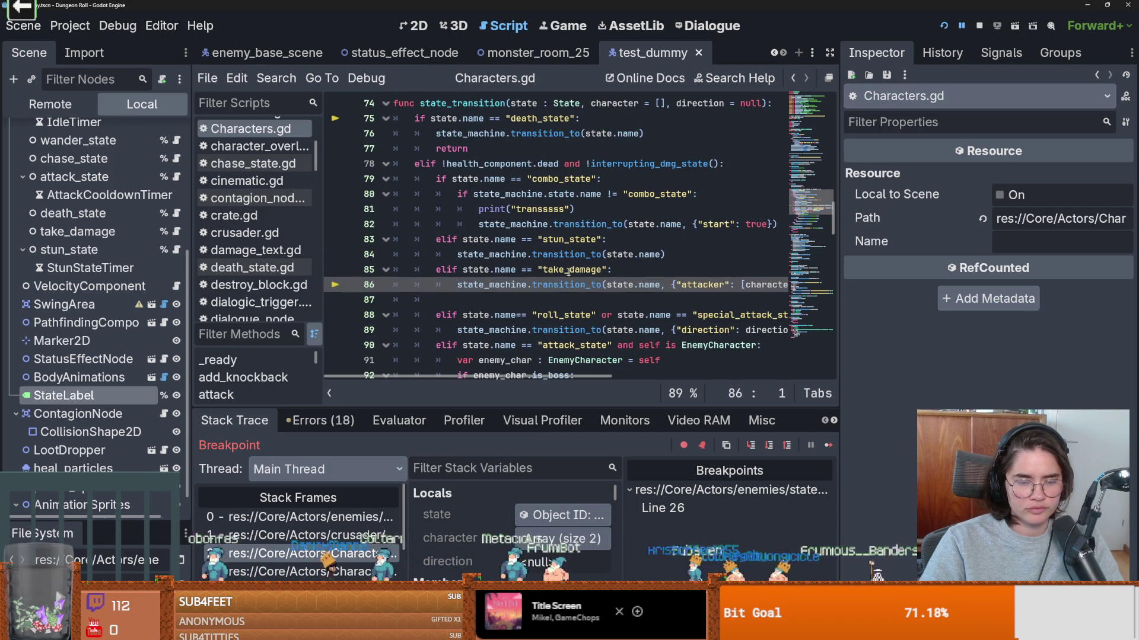
{"action": "scroll", "coordinate": [534, 315], "scroll_direction": "right", "scroll_amount": 4}
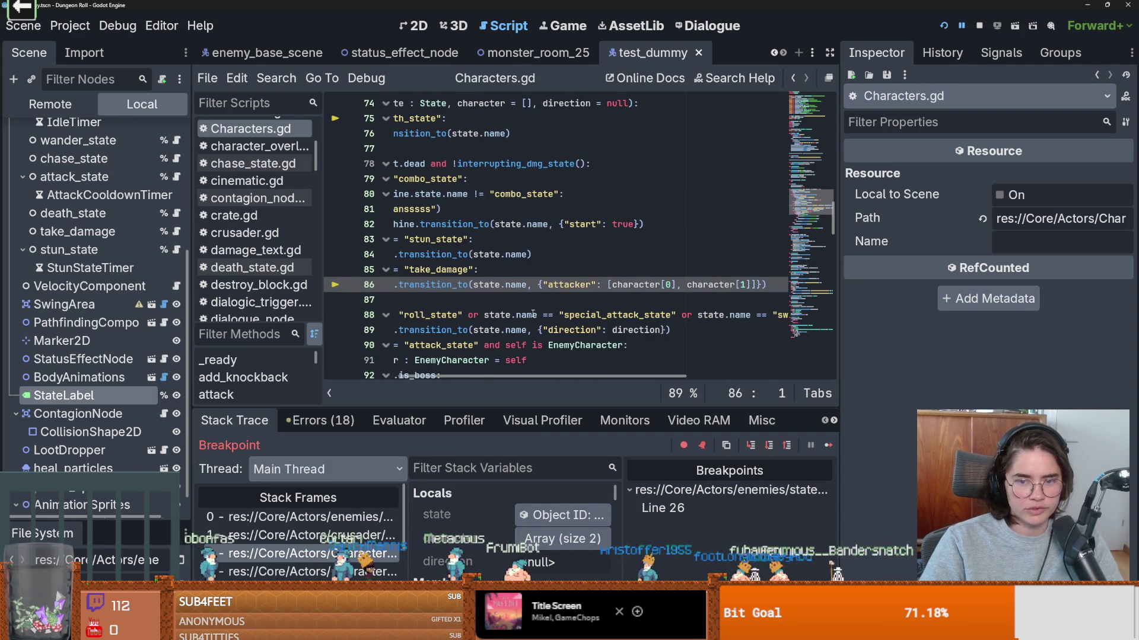
{"action": "scroll", "coordinate": [535, 315], "scroll_direction": "left", "scroll_amount": 4}
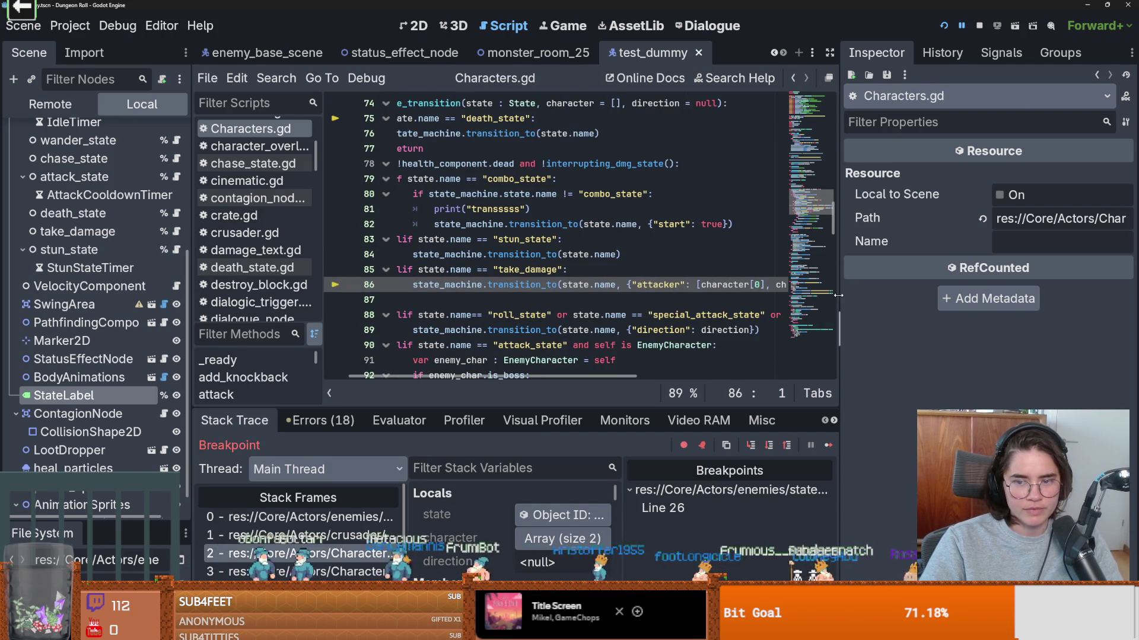
{"action": "left_click_drag", "start_coordinate": [840, 295], "coordinate": [1014, 295]}
{"action": "scroll", "coordinate": [572, 268], "scroll_direction": "up", "scroll_amount": 1}
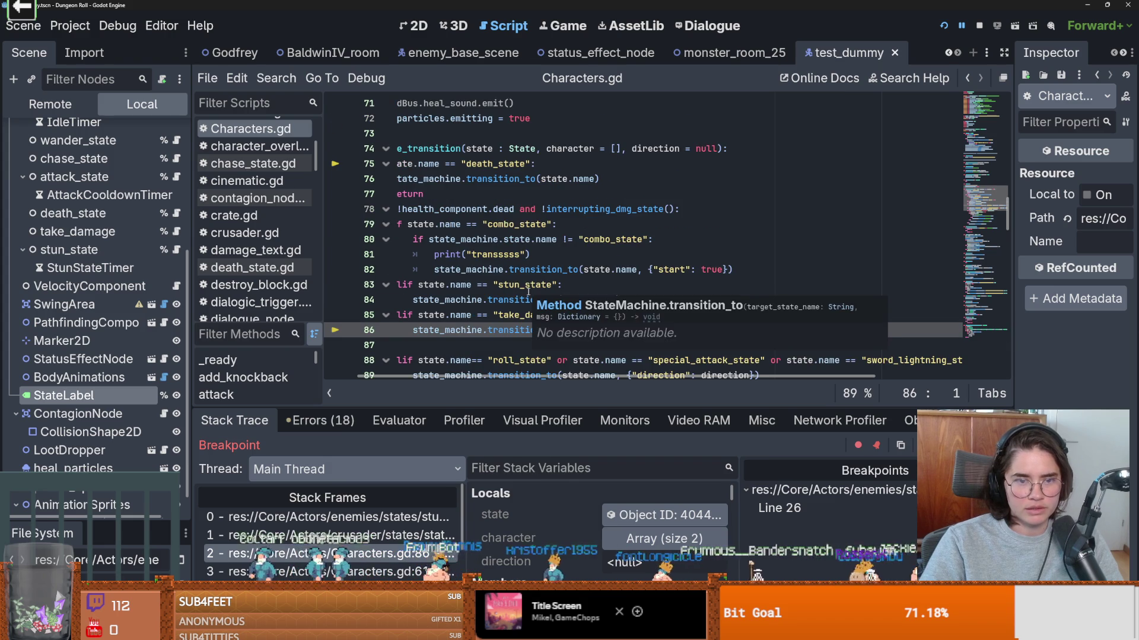
{"action": "scroll", "coordinate": [531, 292], "scroll_direction": "left", "scroll_amount": 1}
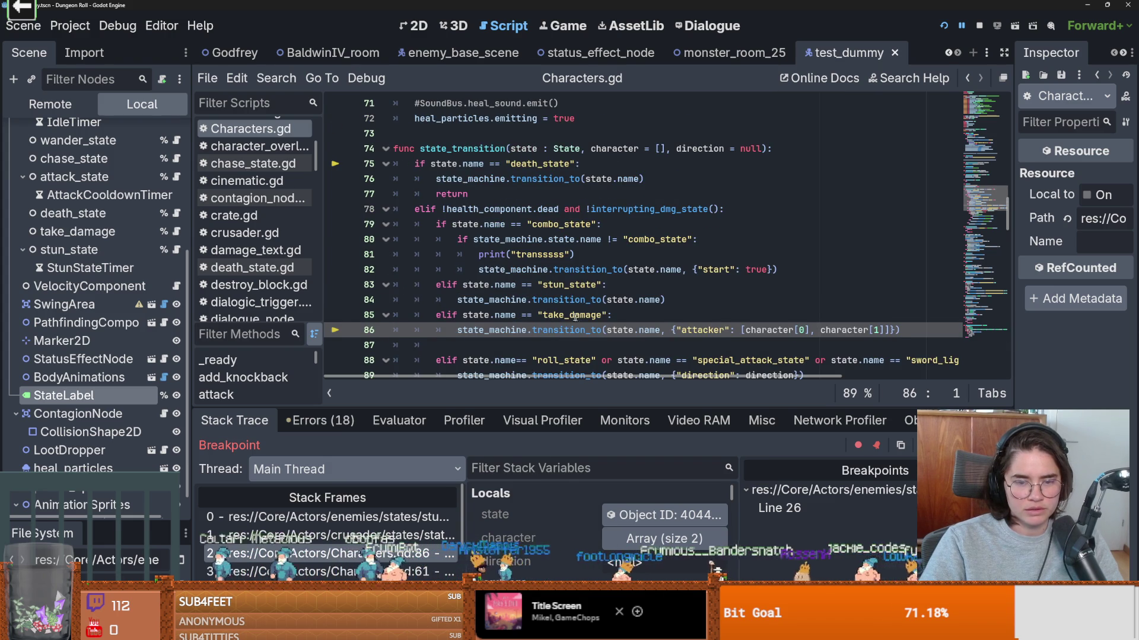
{"action": "double_click", "coordinate": [577, 317]}
{"action": "scroll", "coordinate": [581, 319], "scroll_direction": "down", "scroll_amount": 1}
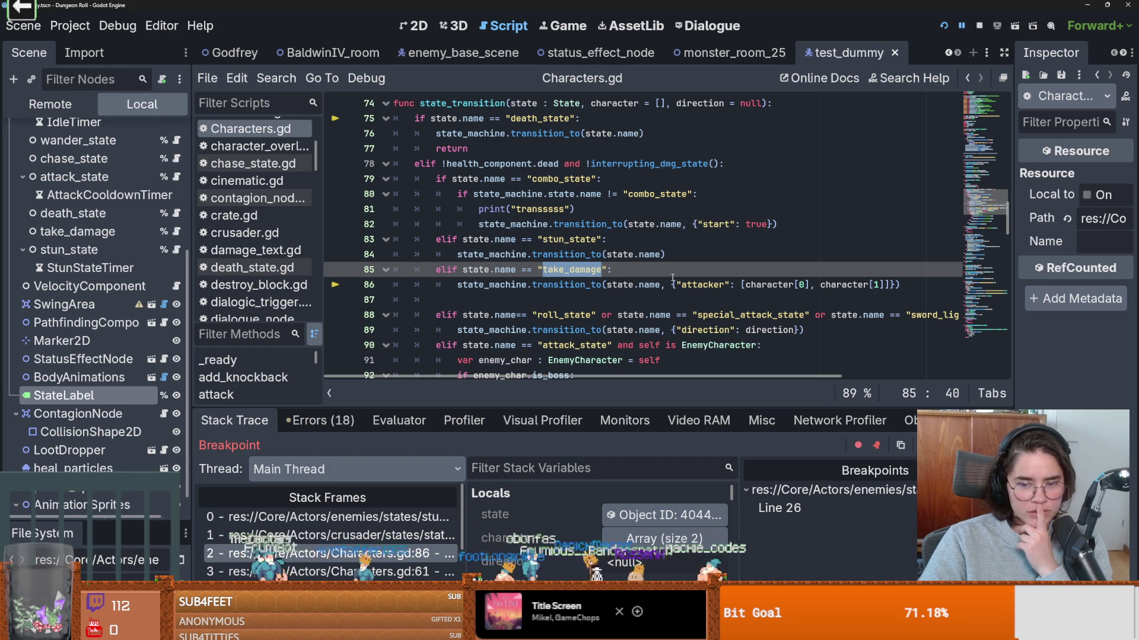
{"action": "left_click", "coordinate": [632, 271]}
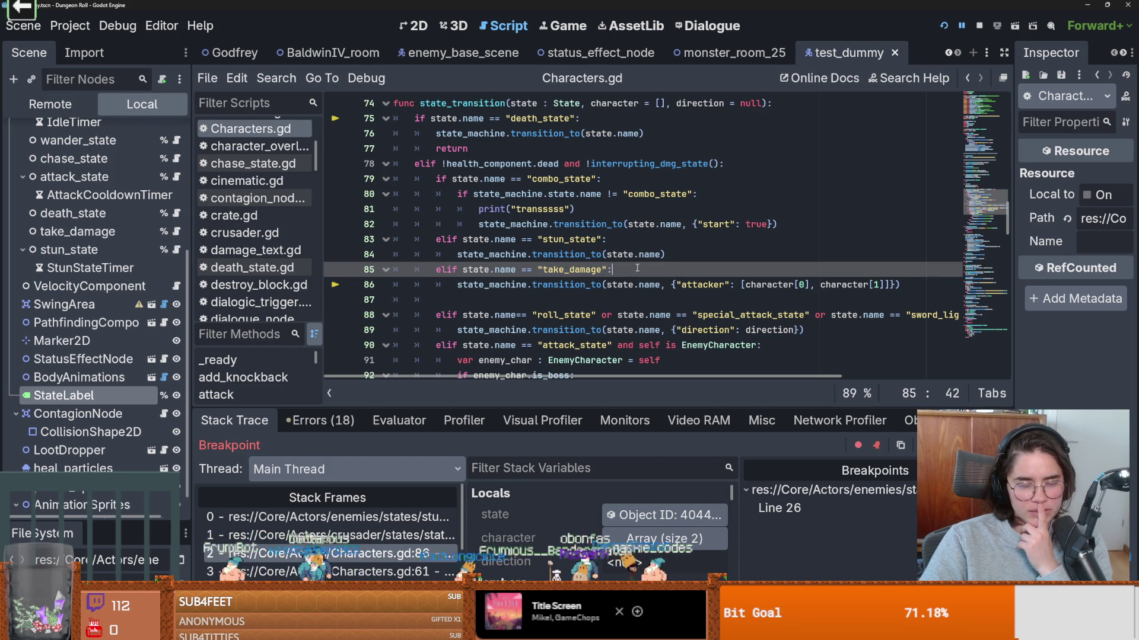
{"action": "left_click", "coordinate": [680, 253]}
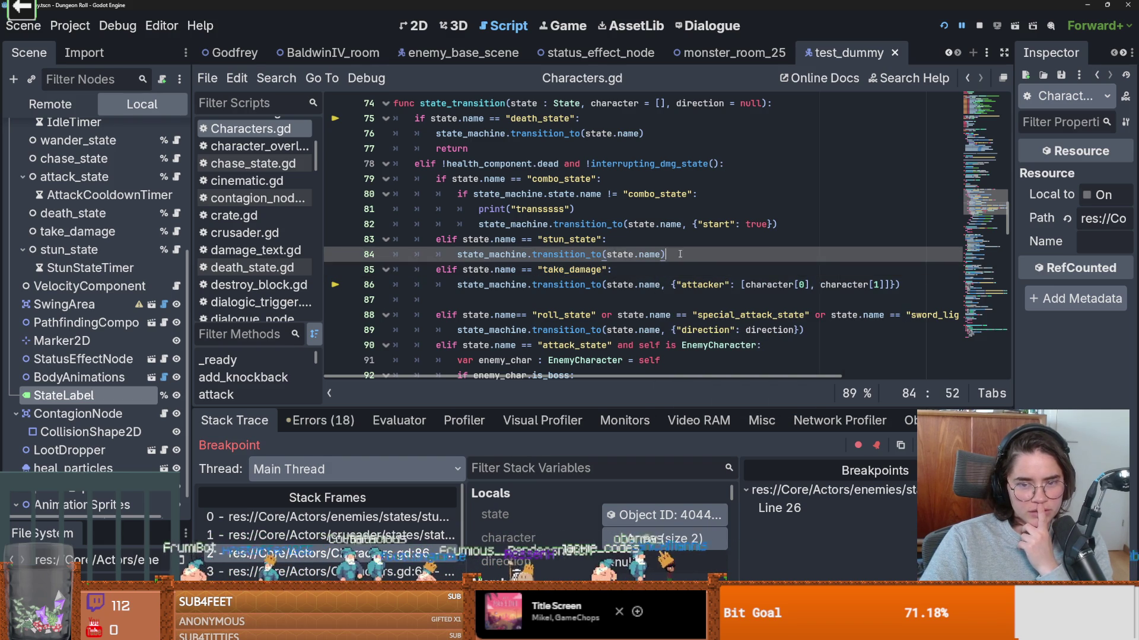
{"action": "left_click_drag", "start_coordinate": [439, 239], "coordinate": [384, 234]}
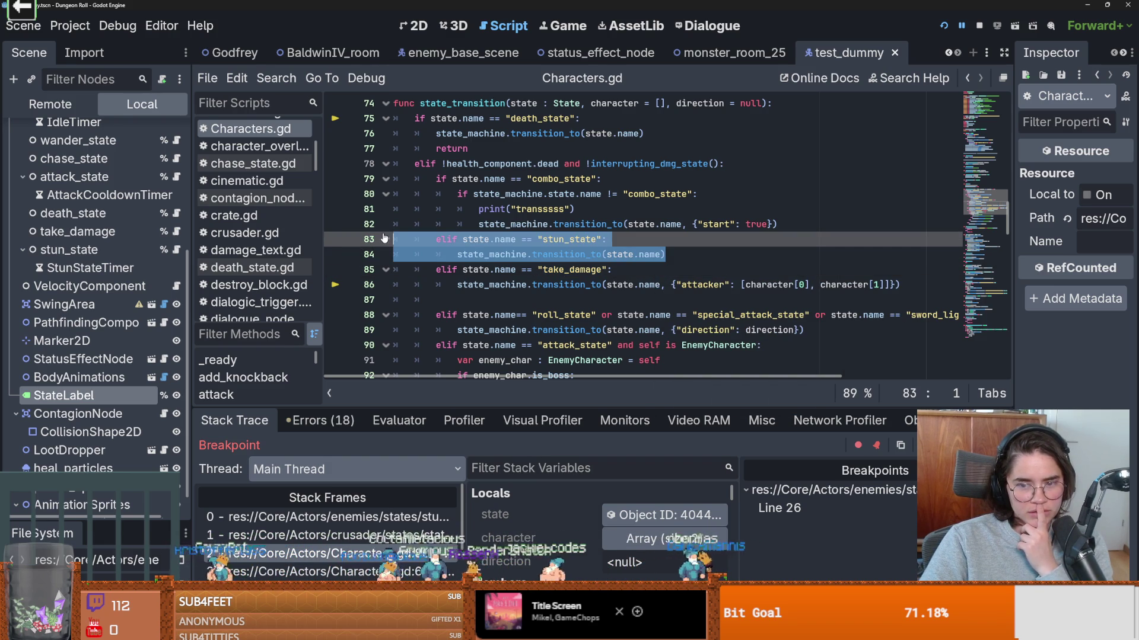
{"action": "scroll", "coordinate": [687, 314], "scroll_direction": "down", "scroll_amount": 1}
{"action": "left_click", "coordinate": [825, 269]}
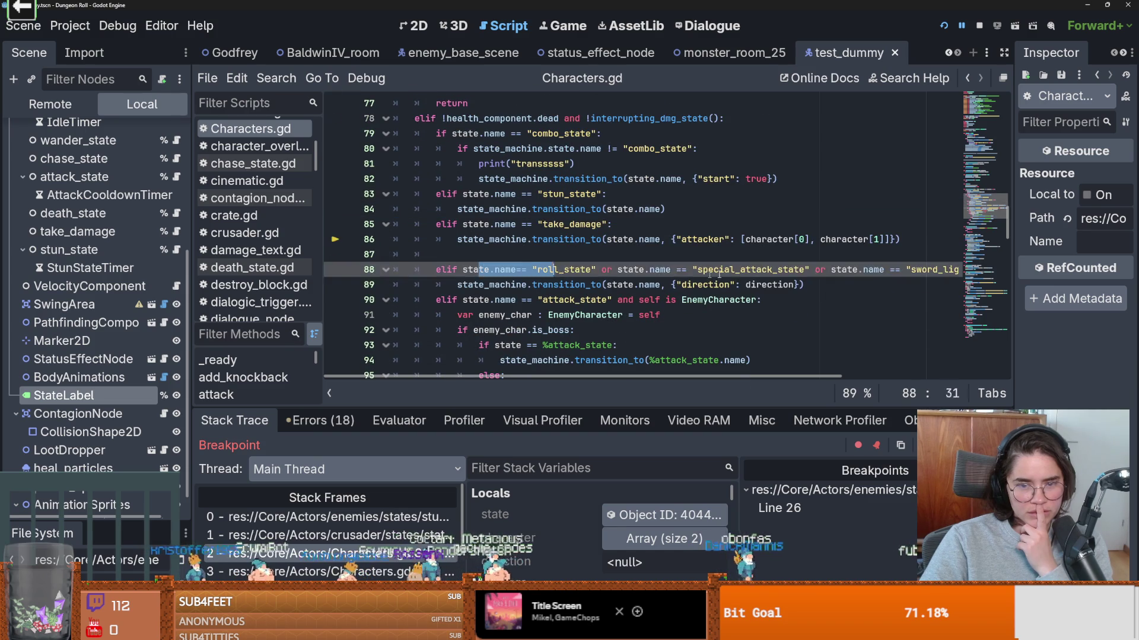
{"action": "scroll", "coordinate": [643, 285], "scroll_direction": "up", "scroll_amount": 1}
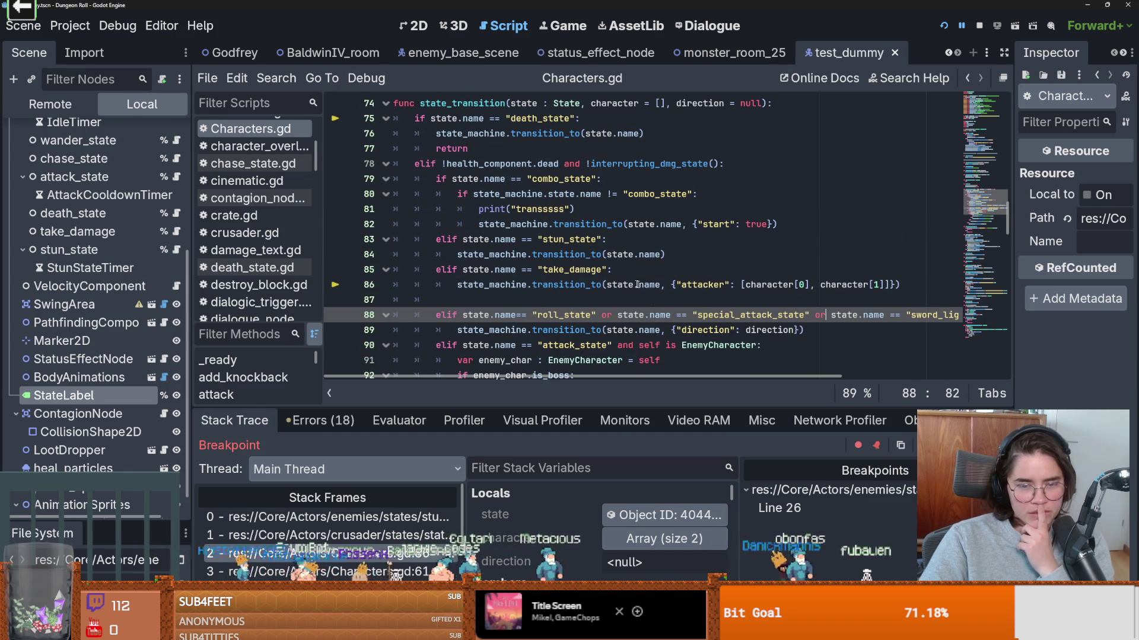
{"action": "double_click", "coordinate": [665, 270]}
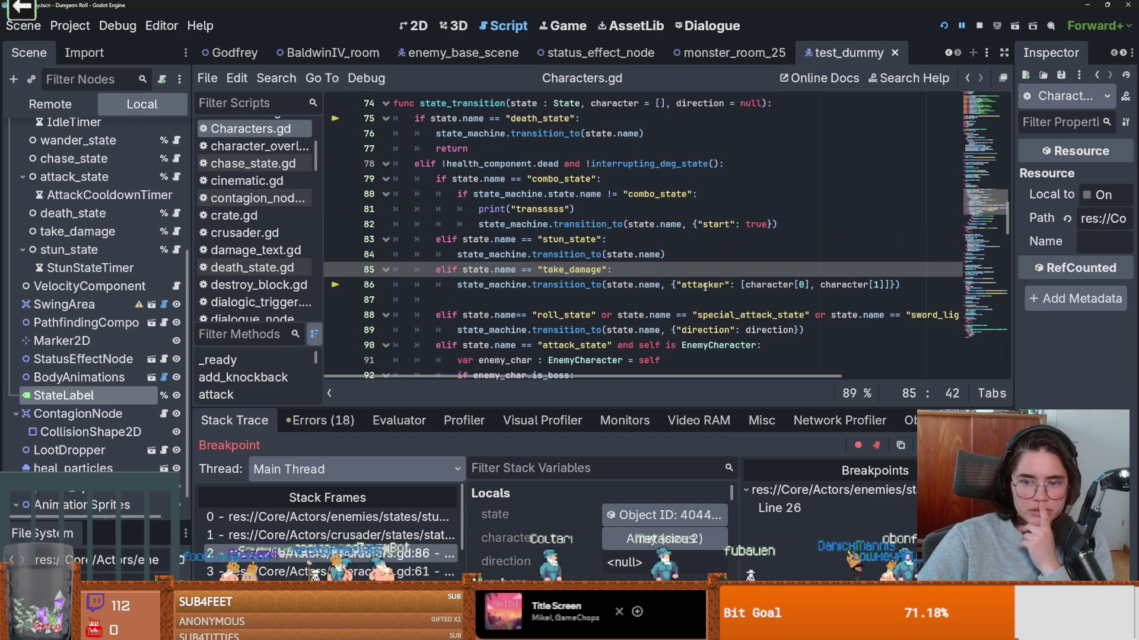
{"action": "double_click", "coordinate": [702, 284]}
{"action": "scroll", "coordinate": [132, 247], "scroll_direction": "up", "scroll_amount": 2}
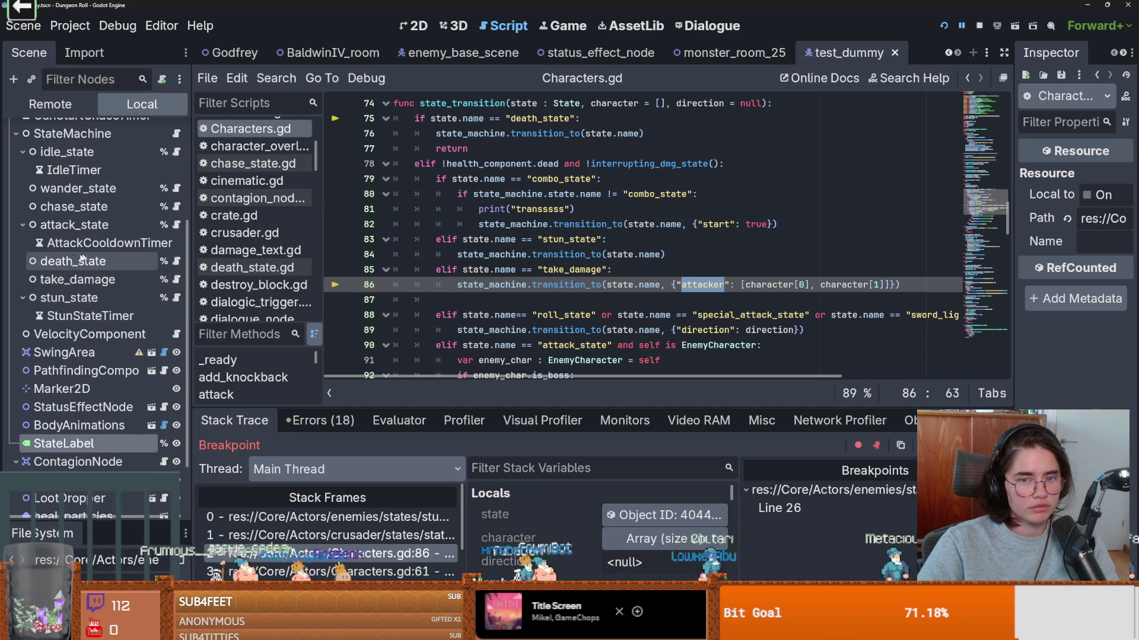
{"action": "scroll", "coordinate": [77, 263], "scroll_direction": "up", "scroll_amount": 3}
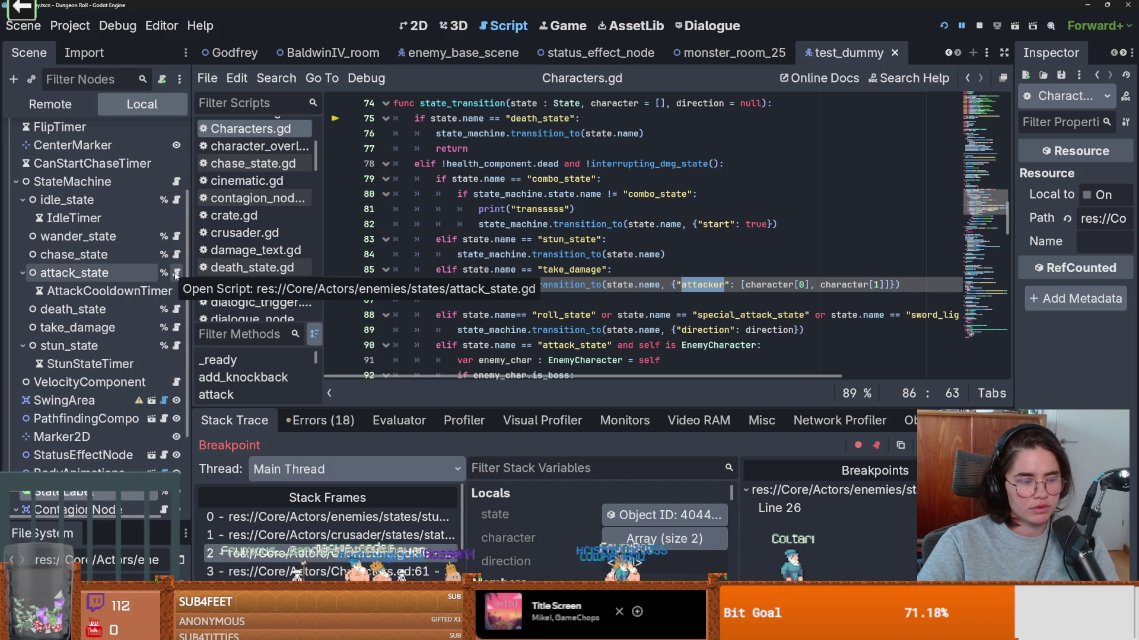
- Open take_damage.gd and look over its weapon variable on line 18
{"action": "left_click", "coordinate": [176, 328]}
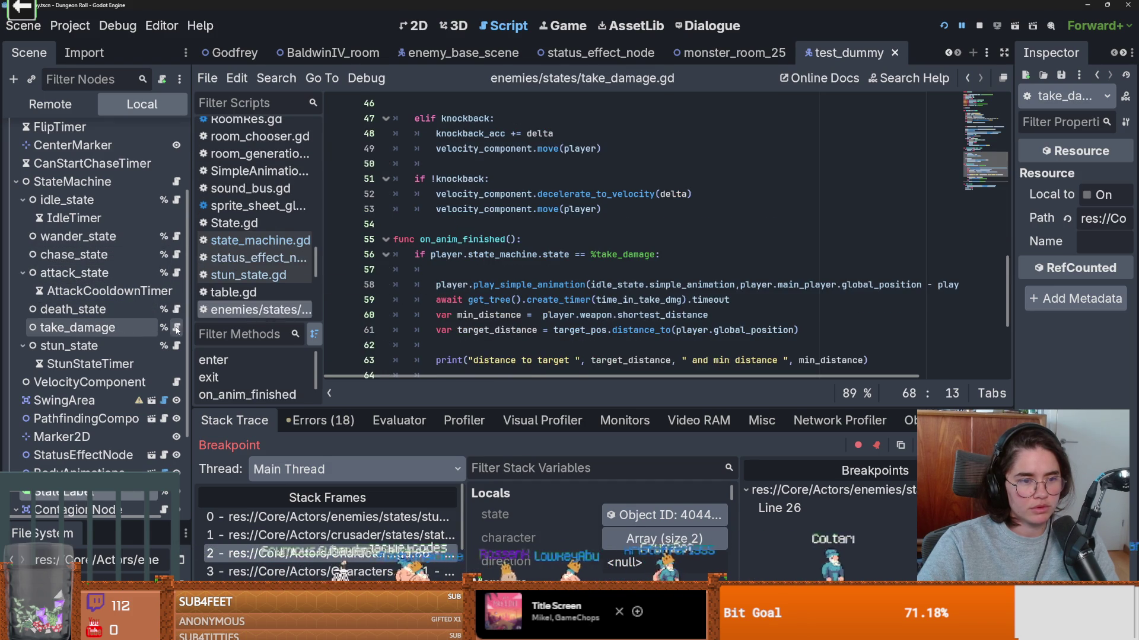
{"action": "scroll", "coordinate": [519, 309], "scroll_direction": "up", "scroll_amount": 10}
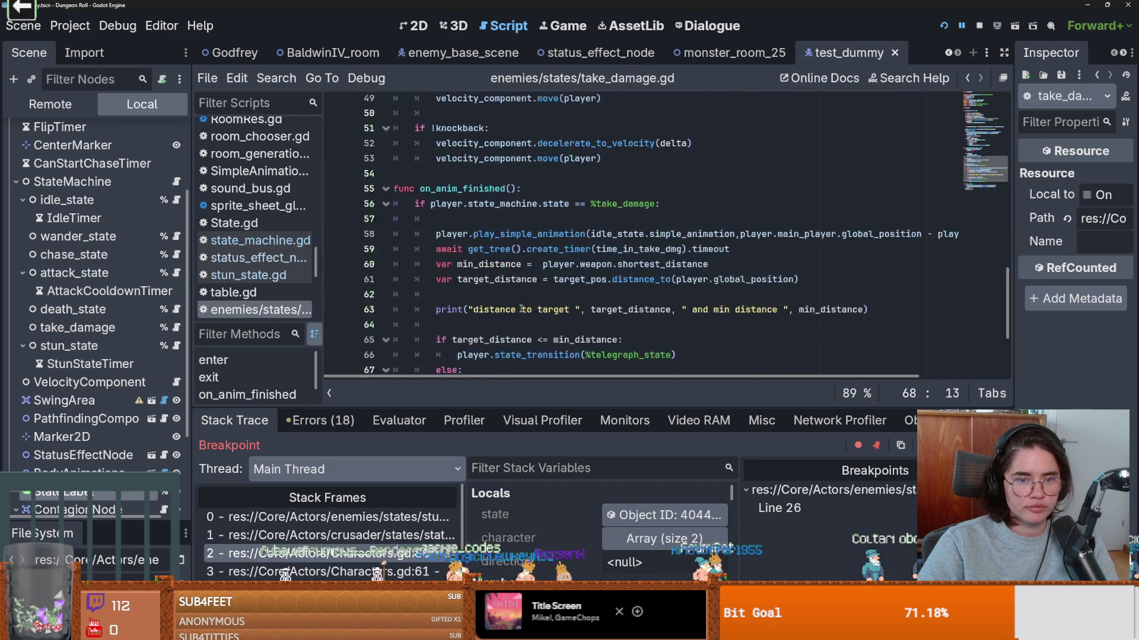
{"action": "scroll", "coordinate": [521, 309], "scroll_direction": "up", "scroll_amount": 5}
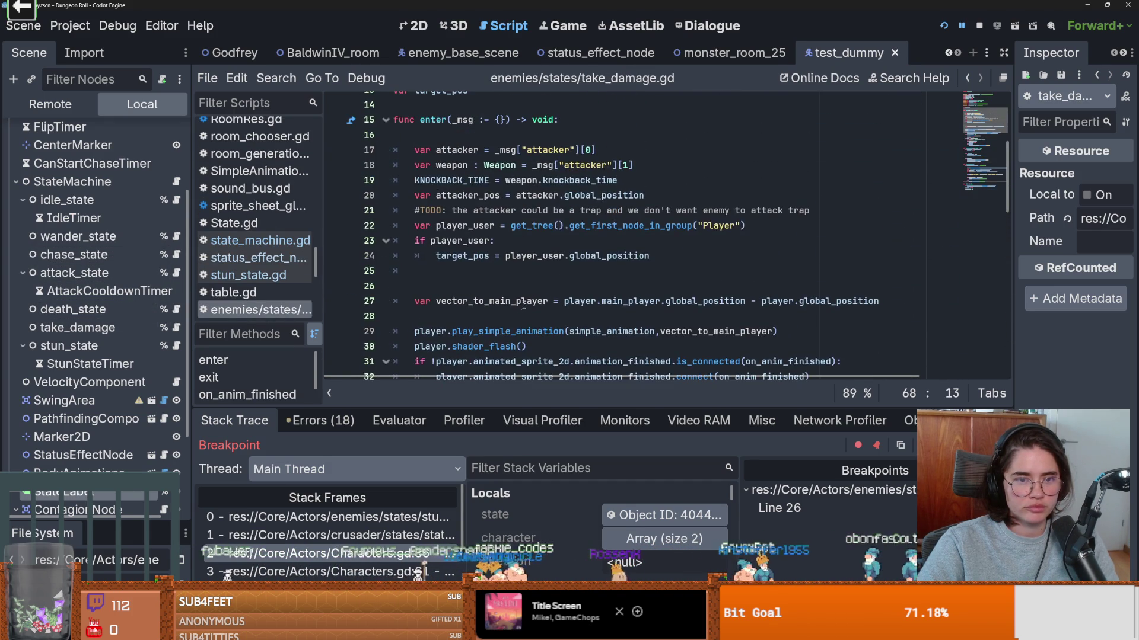
{"action": "double_click", "coordinate": [454, 212]}
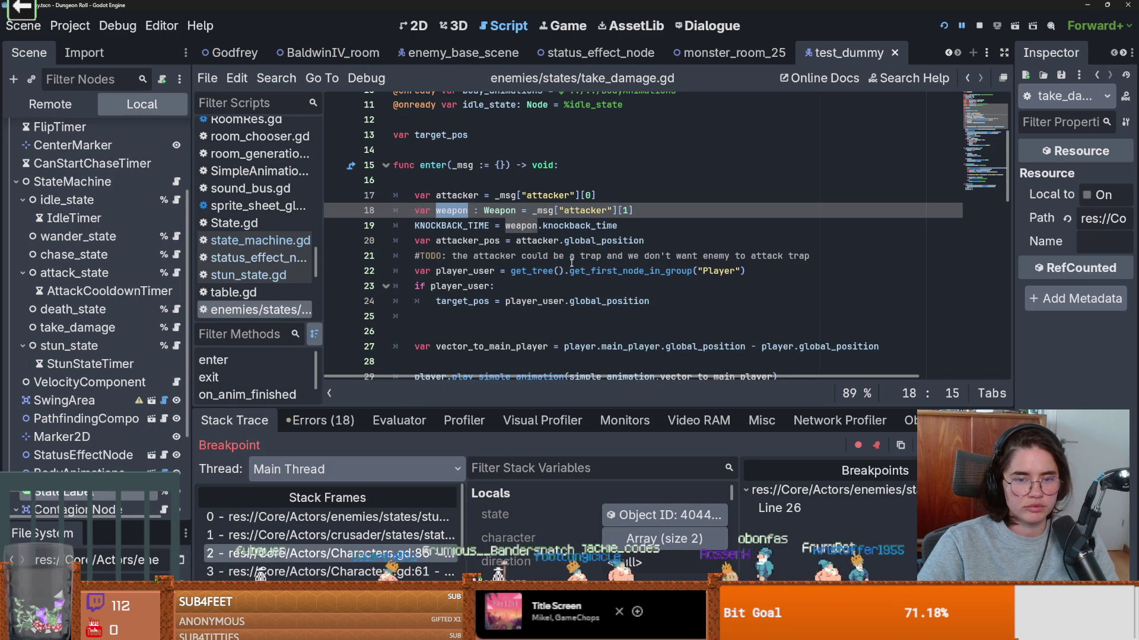
{"action": "scroll", "coordinate": [574, 282], "scroll_direction": "down", "scroll_amount": 7}
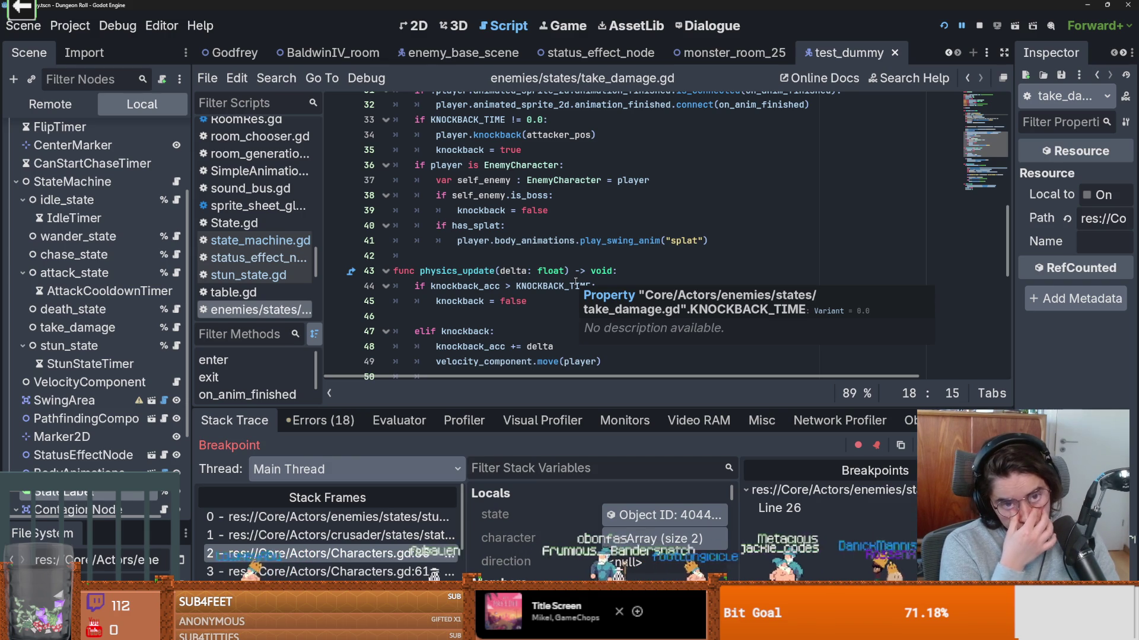
{"action": "scroll", "coordinate": [423, 287], "scroll_direction": "up", "scroll_amount": 4}
{"action": "scroll", "coordinate": [423, 287], "scroll_direction": "up", "scroll_amount": 1}
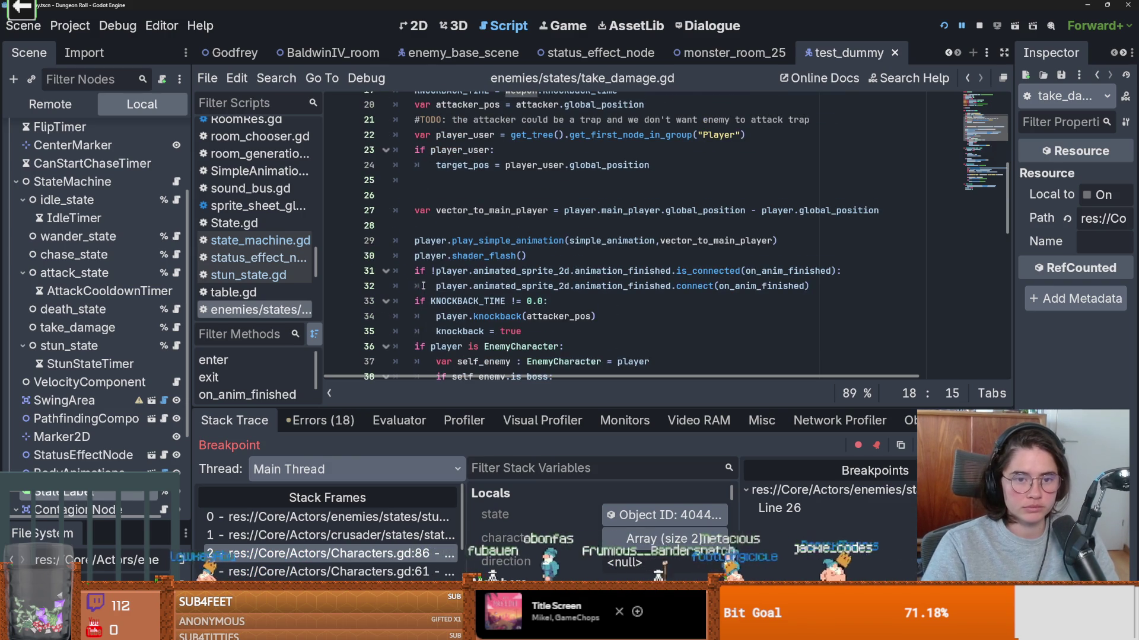
- Trace the uses of on_anim_finished in take_damage.gd and collapse the ContagionNode children
{"action": "double_click", "coordinate": [772, 271]}
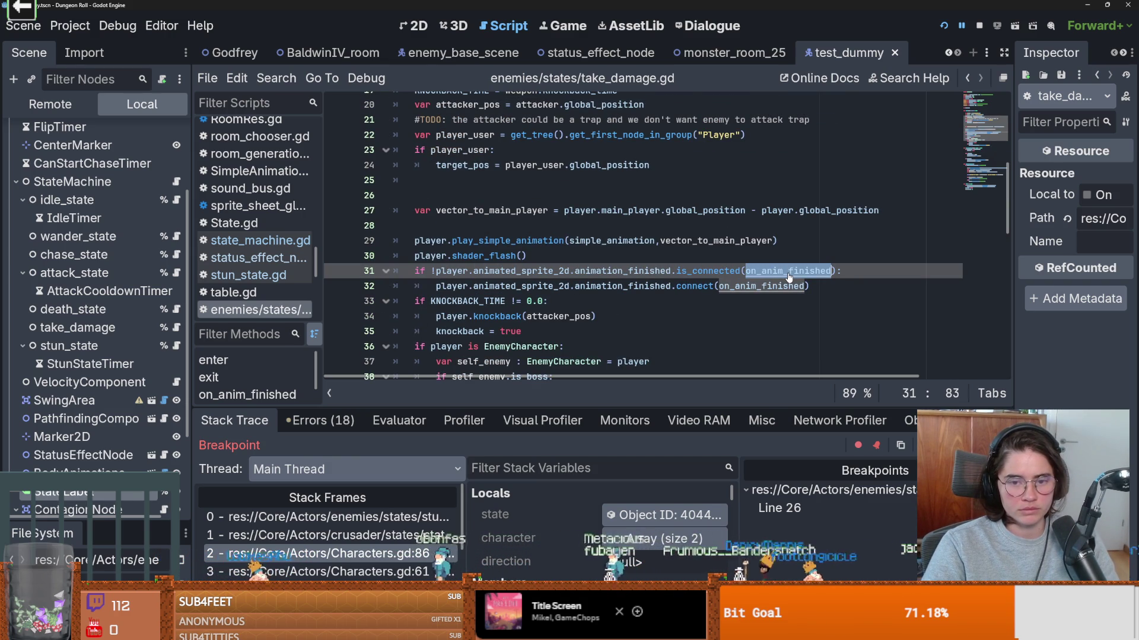
{"action": "scroll", "coordinate": [787, 278], "scroll_direction": "down", "scroll_amount": 12}
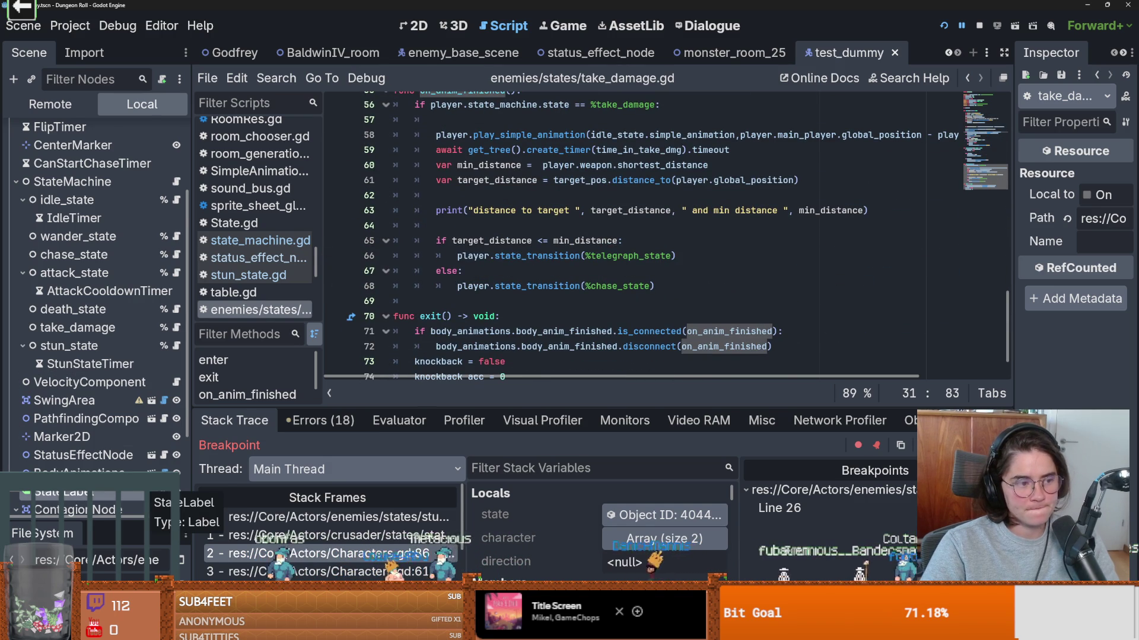
{"action": "scroll", "coordinate": [155, 475], "scroll_direction": "down", "scroll_amount": 3}
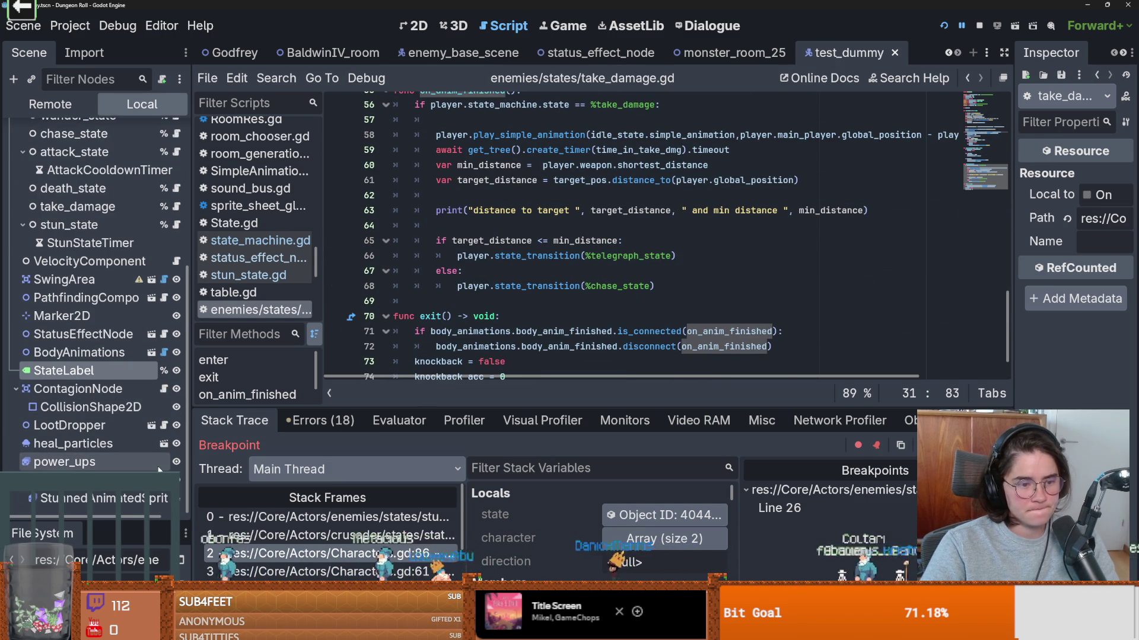
{"action": "scroll", "coordinate": [465, 267], "scroll_direction": "up", "scroll_amount": 14}
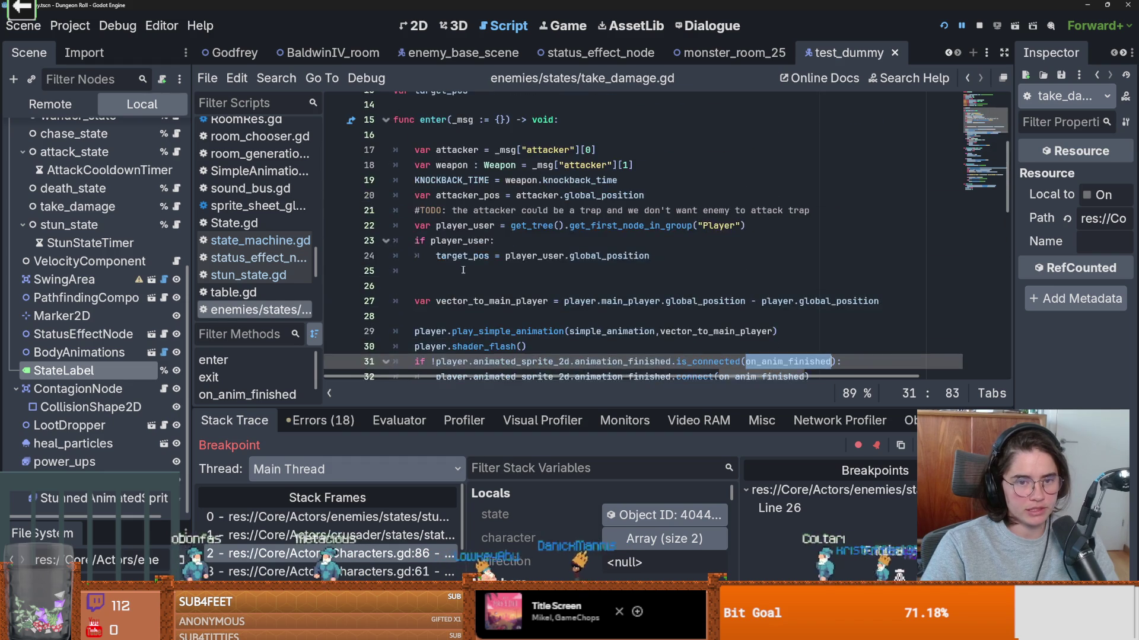
{"action": "scroll", "coordinate": [464, 267], "scroll_direction": "up", "scroll_amount": 5}
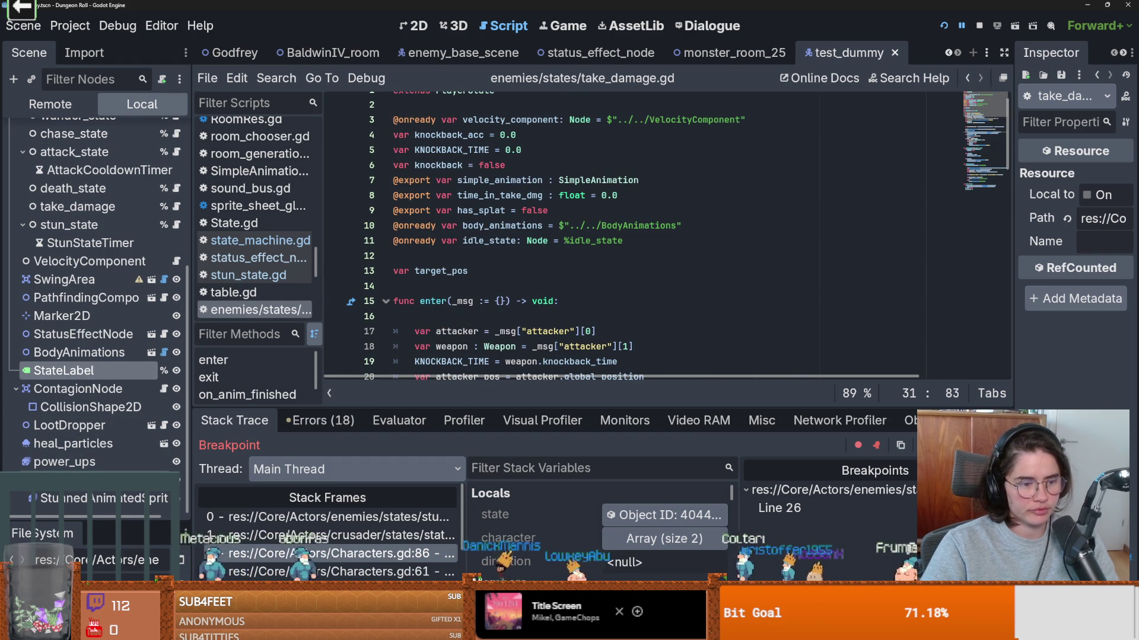
{"action": "left_click", "coordinate": [15, 388]}
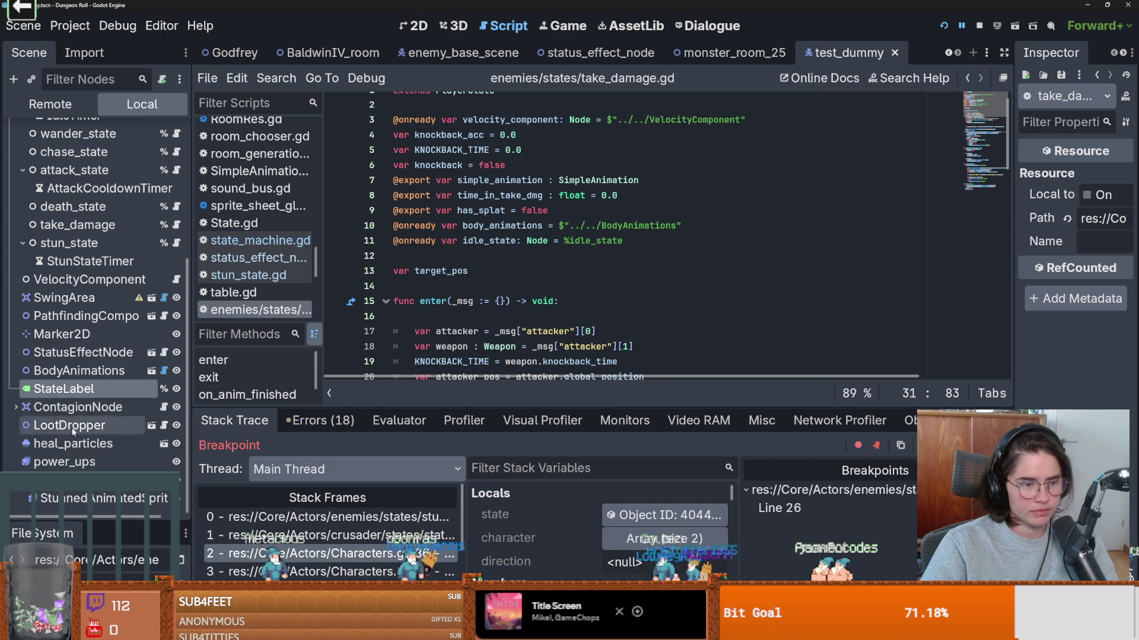
{"action": "left_click_drag", "start_coordinate": [68, 354], "coordinate": [303, 315]}
- In status_effect_node.gd, replace the Holy stun transition call with is_stunned = true
{"action": "left_click", "coordinate": [255, 257]}
{"action": "scroll", "coordinate": [553, 255], "scroll_direction": "down", "scroll_amount": 9}
{"action": "left_click", "coordinate": [554, 254]}
{"action": "left_click_drag", "start_coordinate": [717, 234], "coordinate": [430, 239]}
{"action": "left_click_drag", "start_coordinate": [689, 224], "coordinate": [476, 228]}
{"action": "type", "text": "is_stunned = true"}
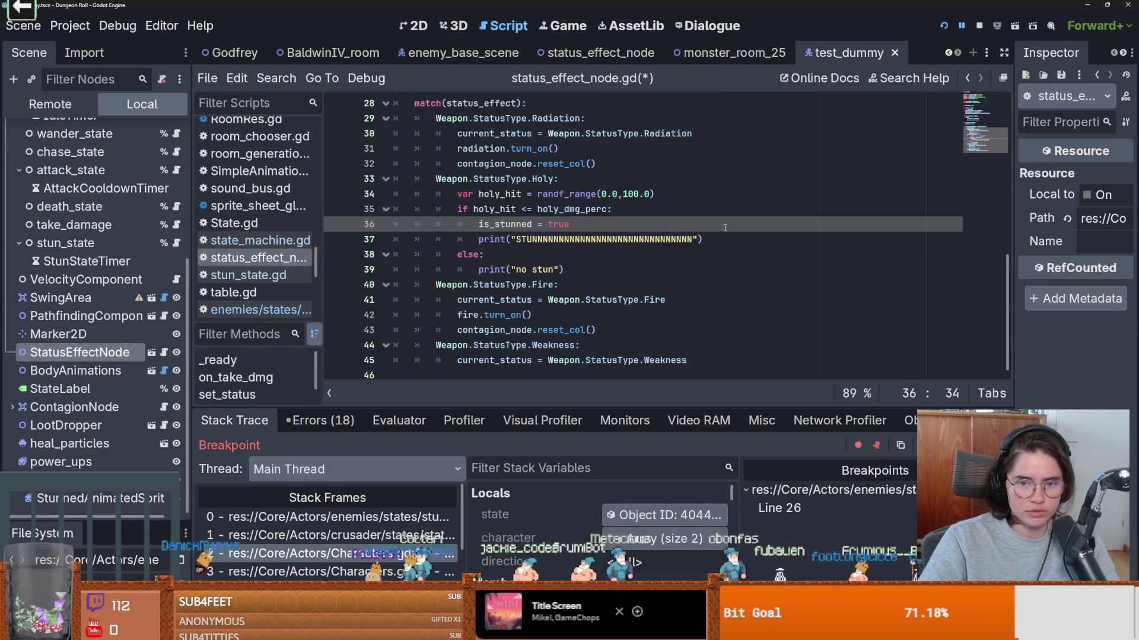
- Delete the STUNNN print line and the else branch printing no stun
{"action": "left_click_drag", "start_coordinate": [705, 239], "coordinate": [437, 239]}
{"action": "key", "text": "BackSpace"}
{"action": "mouse_move", "coordinate": [566, 270]}
{"action": "left_mouse_down"}
{"action": "mouse_move", "coordinate": [478, 270]}
{"action": "mouse_move", "coordinate": [438, 253]}
{"action": "left_mouse_up"}
{"action": "key", "text": "BackSpace"}
- Declare var is_stunned below holy_dmg_perc and save the script
{"action": "scroll", "coordinate": [449, 246], "scroll_direction": "up", "scroll_amount": 5}
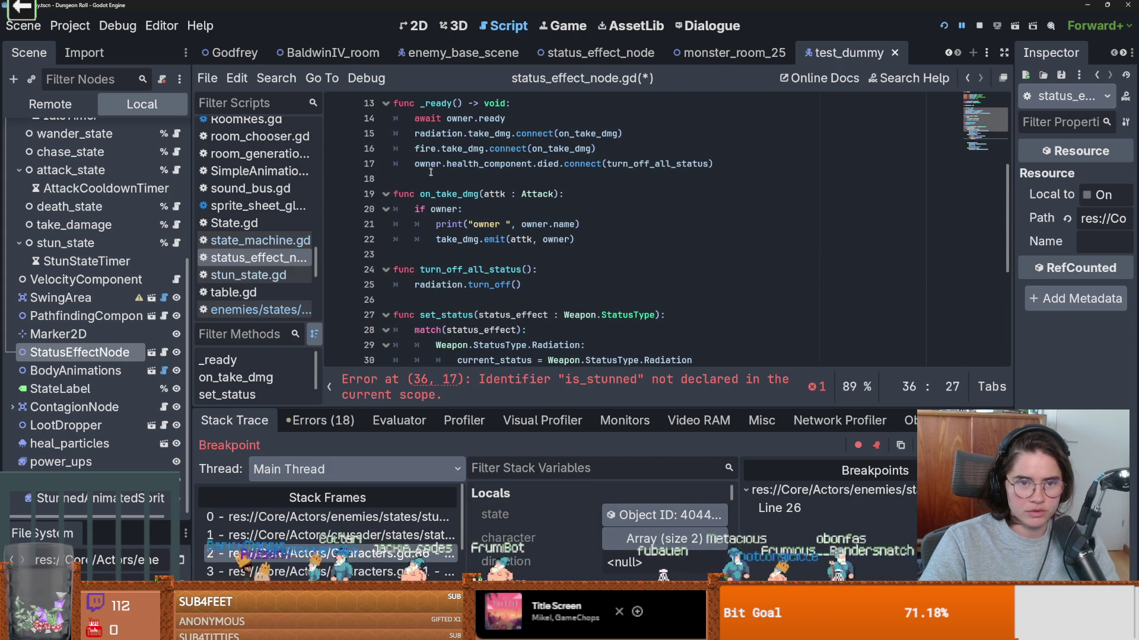
{"action": "scroll", "coordinate": [430, 171], "scroll_direction": "up", "scroll_amount": 2}
{"action": "left_click", "coordinate": [431, 166]}
{"action": "key", "text": "Return"}
{"action": "key", "text": "Return"}
{"action": "type", "text": "var "}
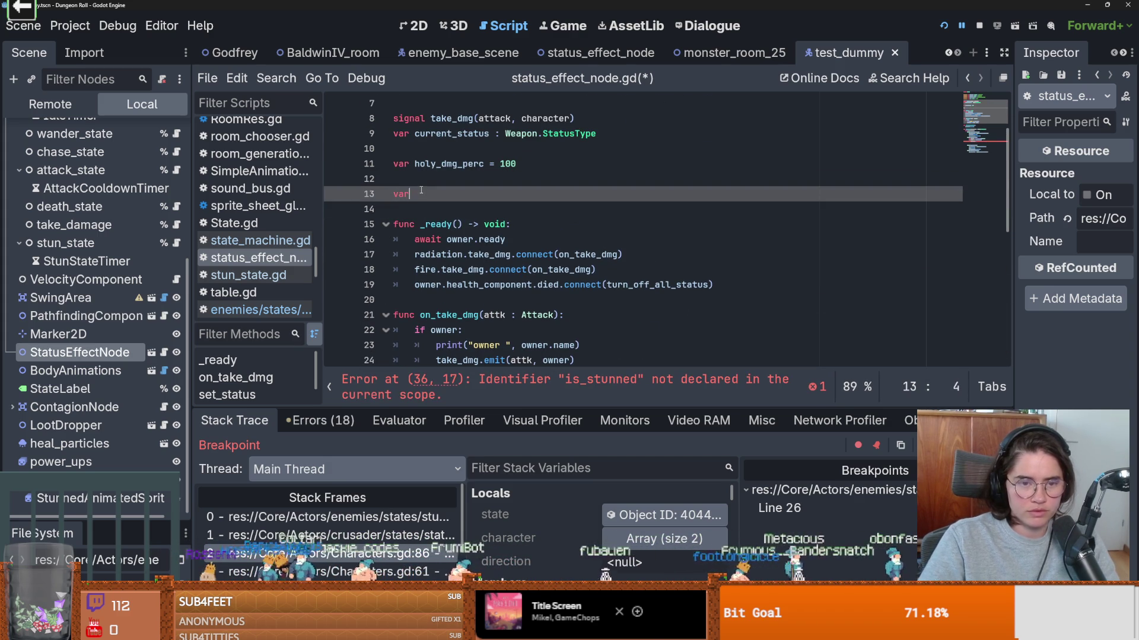
{"action": "type", "text": "is_stunned = false"}
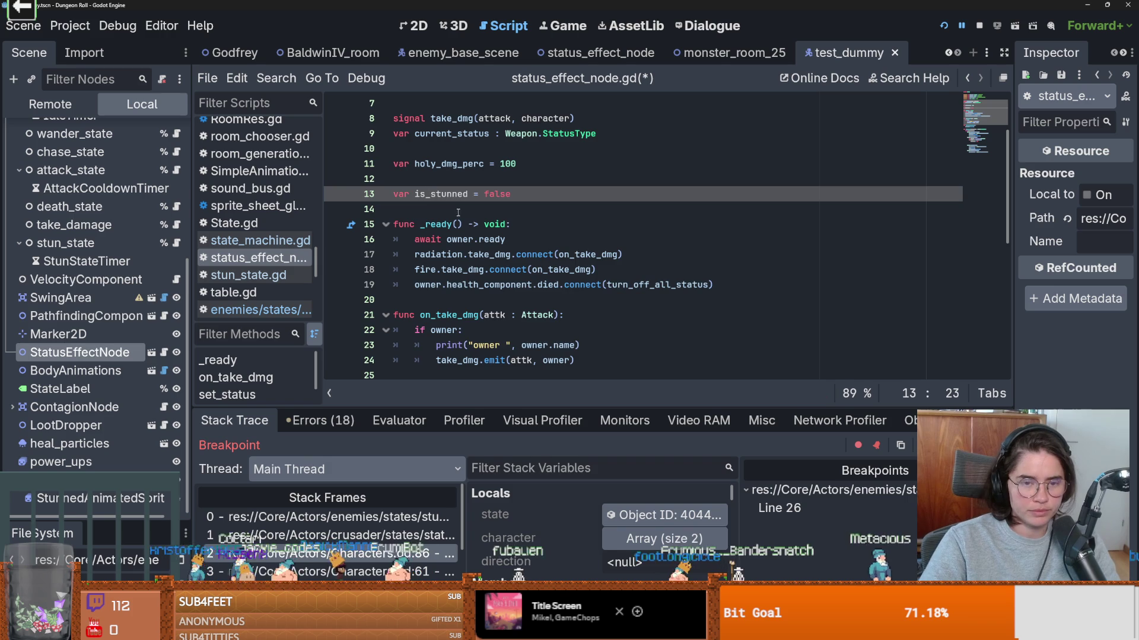
{"action": "key", "text": "ctrl+s"}
- Reopen take_damage.gd from the take_damage node and examine its exit function
{"action": "scroll", "coordinate": [163, 310], "scroll_direction": "up", "scroll_amount": 3}
{"action": "left_click", "coordinate": [163, 321]}
{"action": "left_click", "coordinate": [176, 321]}
{"action": "scroll", "coordinate": [521, 309], "scroll_direction": "down", "scroll_amount": 10}
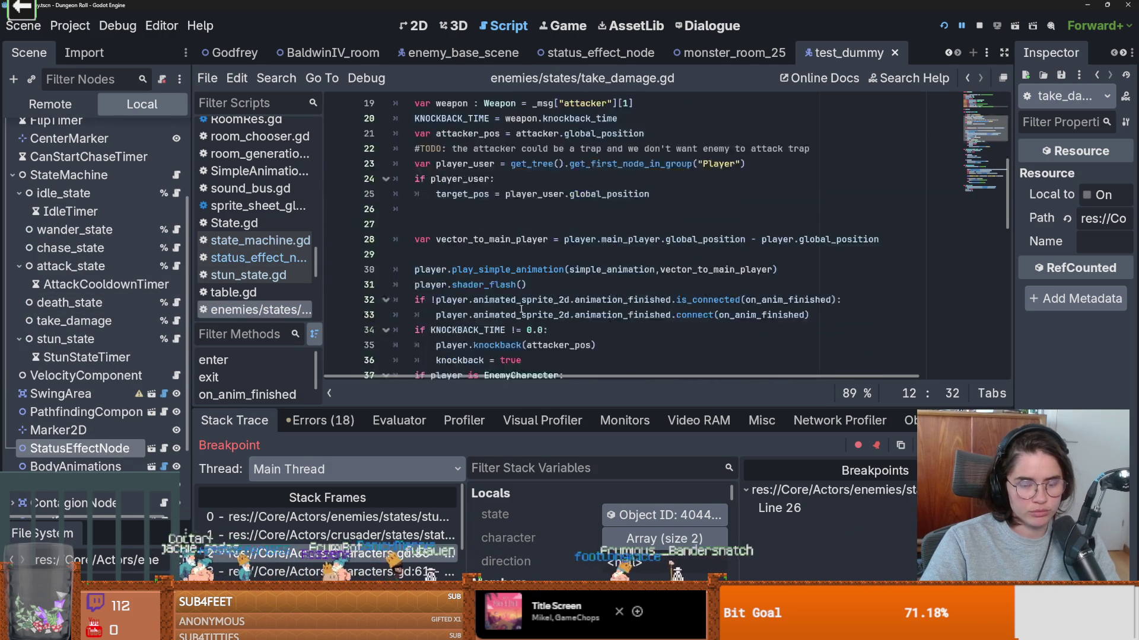
{"action": "scroll", "coordinate": [521, 309], "scroll_direction": "down", "scroll_amount": 8}
{"action": "left_click", "coordinate": [457, 287]}
{"action": "scroll", "coordinate": [511, 279], "scroll_direction": "up", "scroll_amount": 3}
{"action": "scroll", "coordinate": [528, 301], "scroll_direction": "down", "scroll_amount": 2}
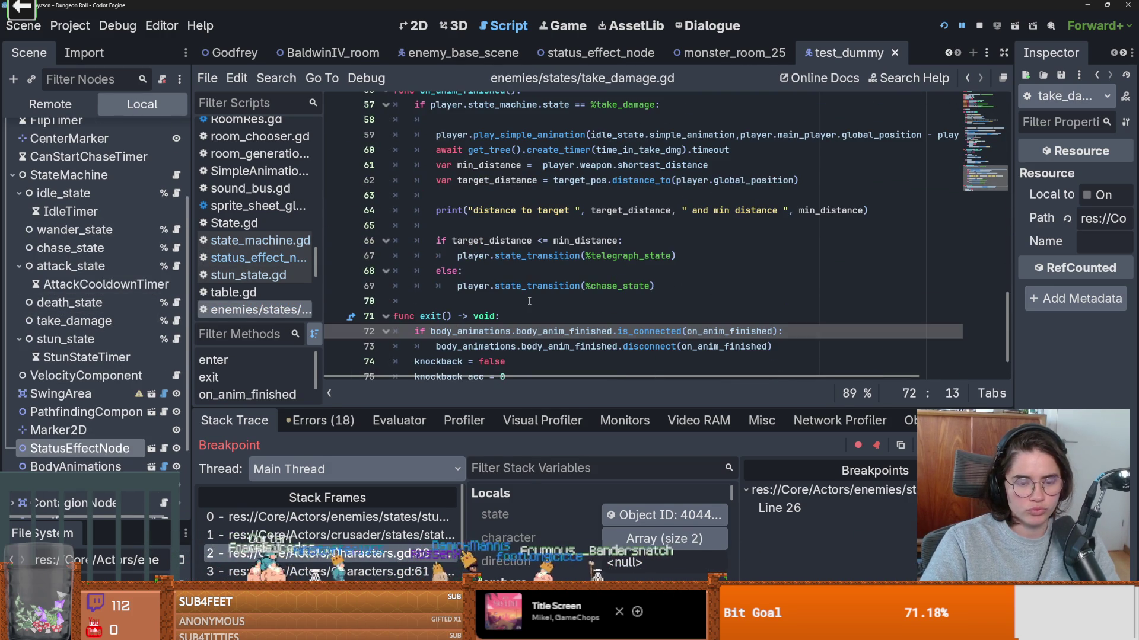
{"action": "scroll", "coordinate": [528, 301], "scroll_direction": "up", "scroll_amount": 2}
{"action": "scroll", "coordinate": [525, 291], "scroll_direction": "down", "scroll_amount": 1}
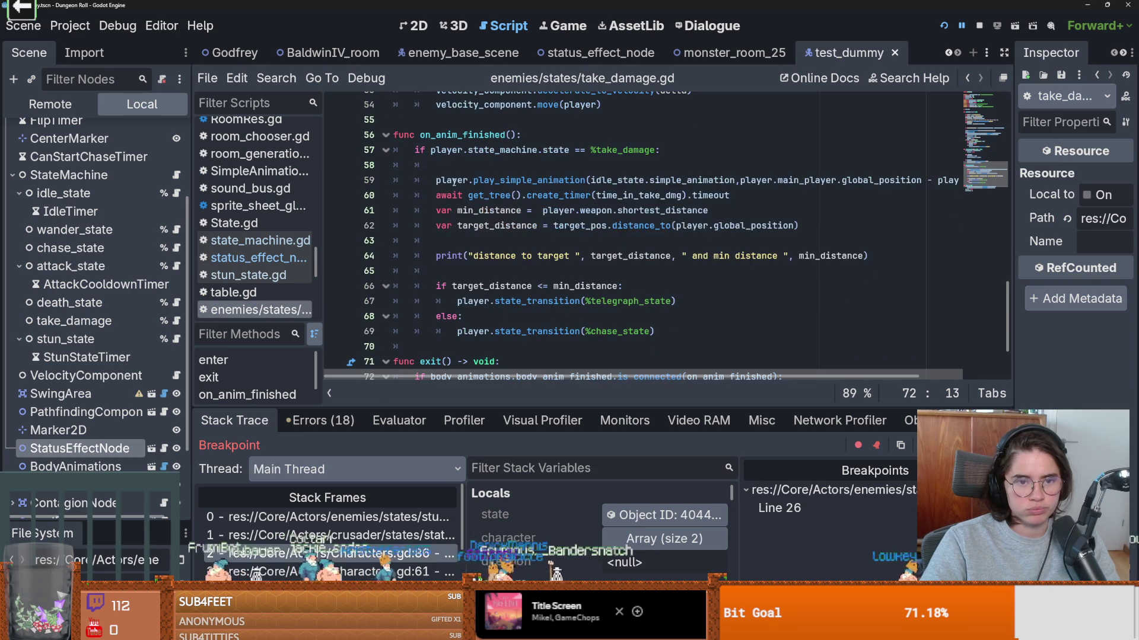
- In take_damage.gd, add an 'if status_effect_node.is_stunned:' check before the distance check
{"action": "double_click", "coordinate": [454, 151]}
{"action": "left_click", "coordinate": [492, 271]}
{"action": "key", "text": "Return"}
{"action": "scroll", "coordinate": [470, 287], "scroll_direction": "up", "scroll_amount": 15}
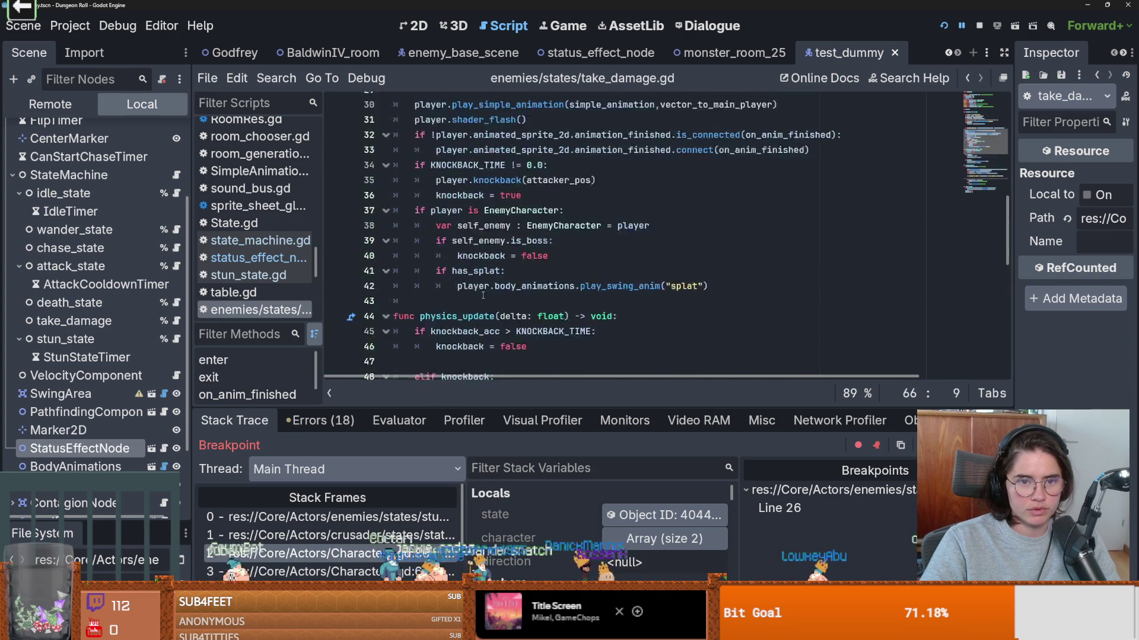
{"action": "scroll", "coordinate": [506, 305], "scroll_direction": "down", "scroll_amount": 8}
{"action": "scroll", "coordinate": [505, 306], "scroll_direction": "down", "scroll_amount": 7}
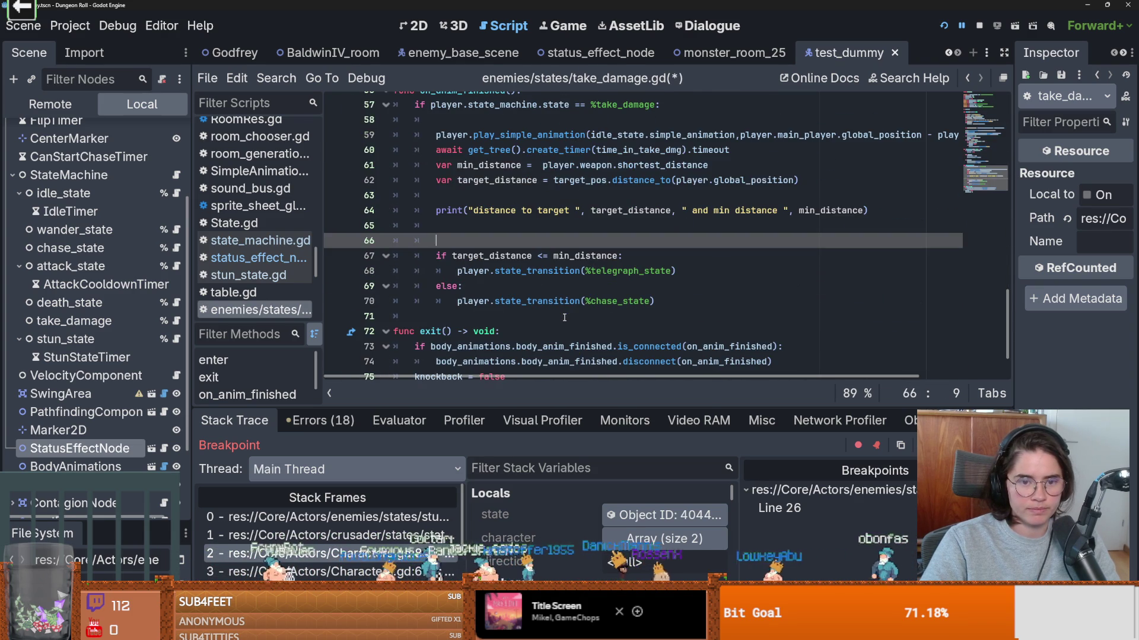
{"action": "type", "text": "tat"}
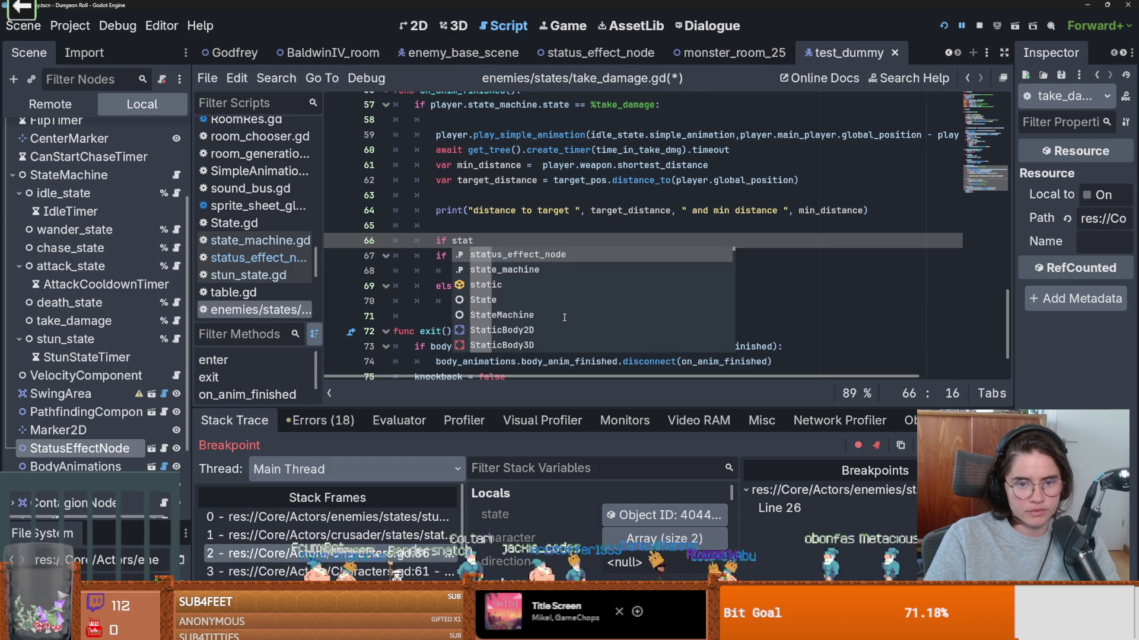
{"action": "type", "text": "u"}
{"action": "key", "text": "Return"}
{"action": "type", "text": ".is_stu"}
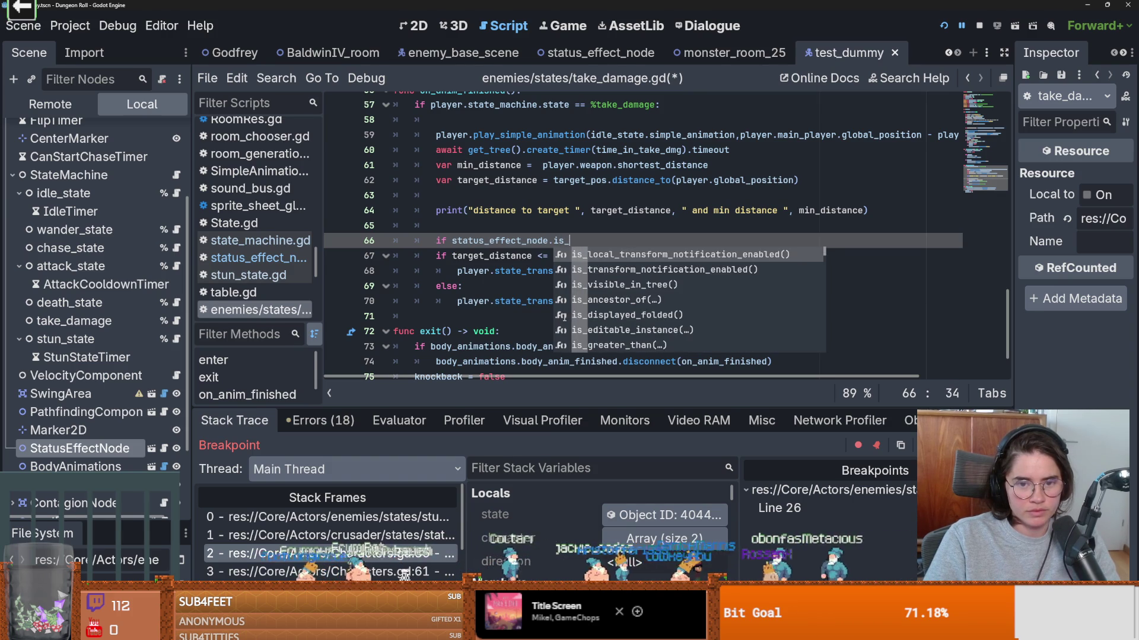
{"action": "type", "text": "nned"}
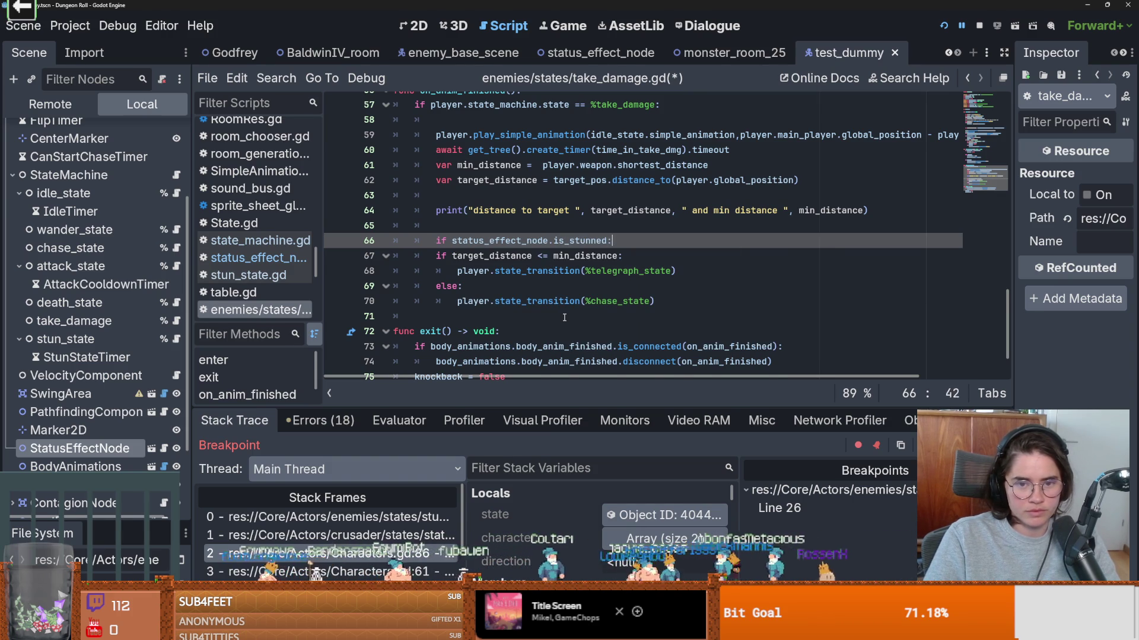
{"action": "type", "text": ":"}
{"action": "key", "text": "Return"}
- Under the is_stunned check, add a state_transition call targeting %stun_state
{"action": "mouse_move", "coordinate": [678, 286]}
{"action": "left_mouse_down"}
{"action": "mouse_move", "coordinate": [498, 286]}
{"action": "mouse_move", "coordinate": [457, 271]}
{"action": "left_mouse_up"}
{"action": "key", "text": "ctrl+c"}
{"action": "left_click", "coordinate": [593, 255]}
{"action": "key", "text": "ctrl+v"}
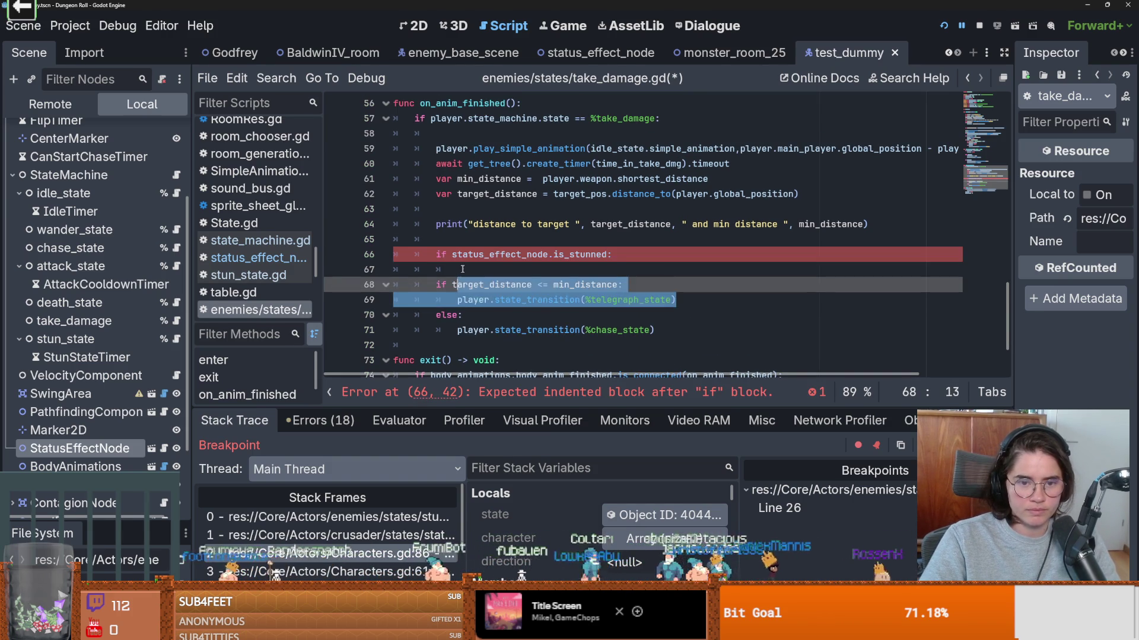
{"action": "key", "text": "ctrl+z"}
{"action": "key", "text": "ctrl+z"}
{"action": "key", "text": "ctrl+z"}
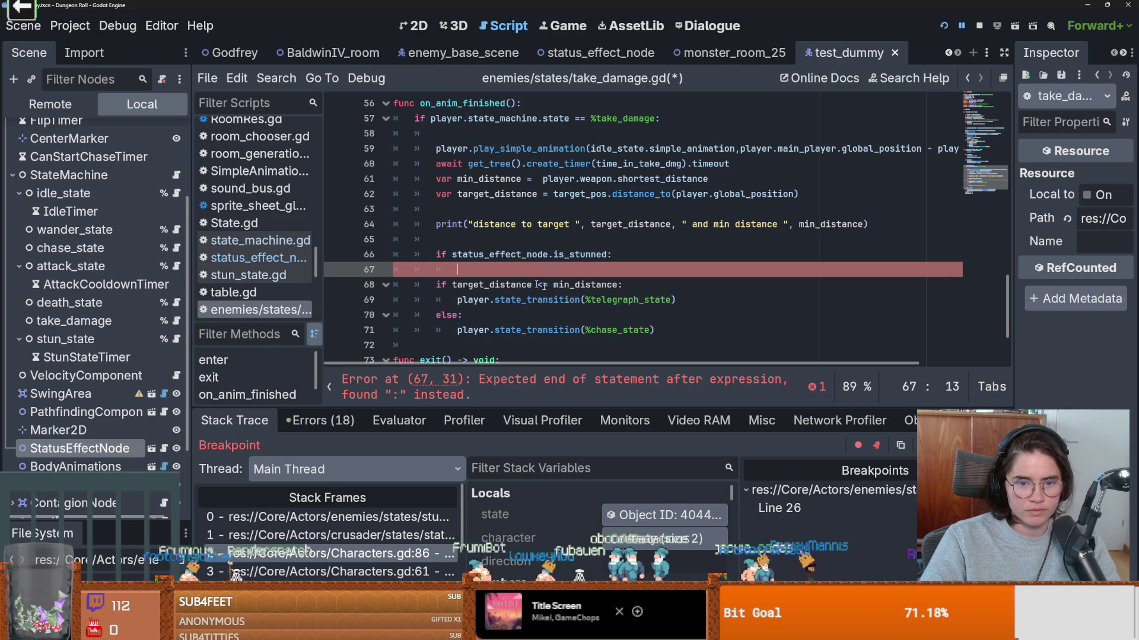
{"action": "left_click_drag", "start_coordinate": [678, 300], "coordinate": [457, 299]}
{"action": "key", "text": "ctrl+c"}
{"action": "left_click", "coordinate": [673, 270]}
{"action": "key", "text": "ctrl+v"}
{"action": "left_click_drag", "start_coordinate": [671, 269], "coordinate": [591, 270]}
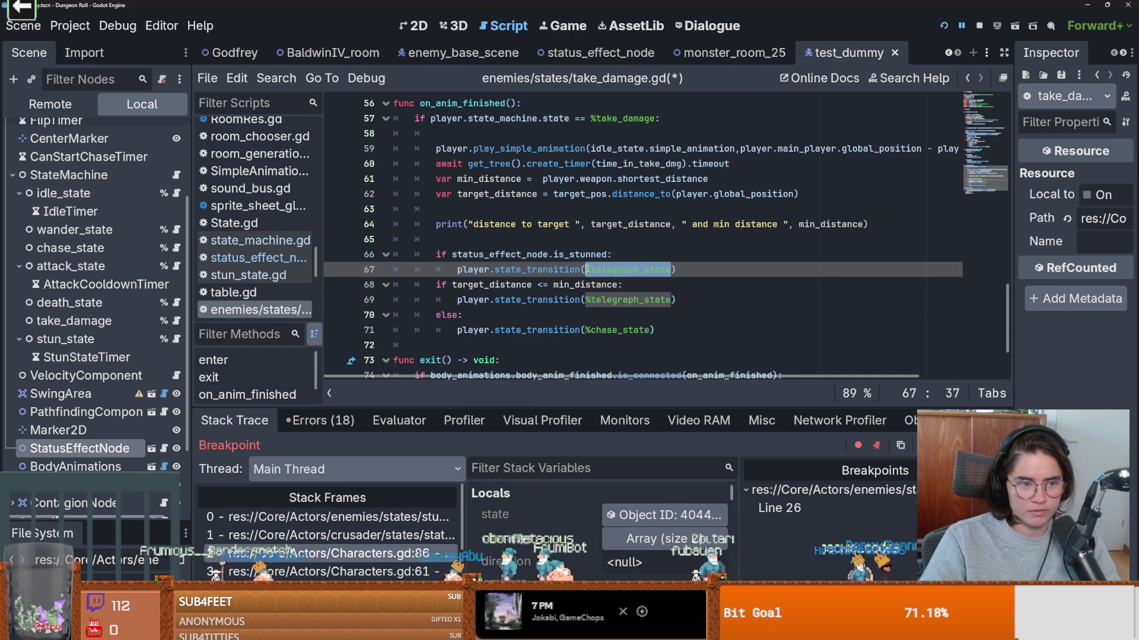
{"action": "left_click_drag", "start_coordinate": [62, 339], "coordinate": [592, 271]}
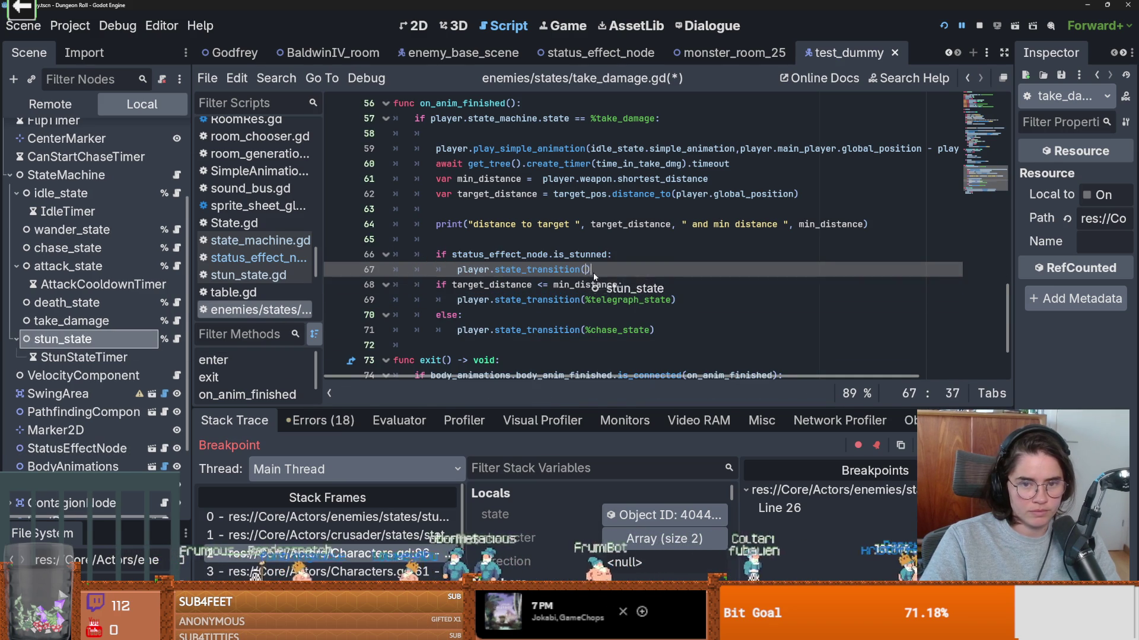
- Turn the following distance check into an elif and open stun_state.gd
{"action": "left_click", "coordinate": [434, 284]}
{"action": "type", "text": "el"}
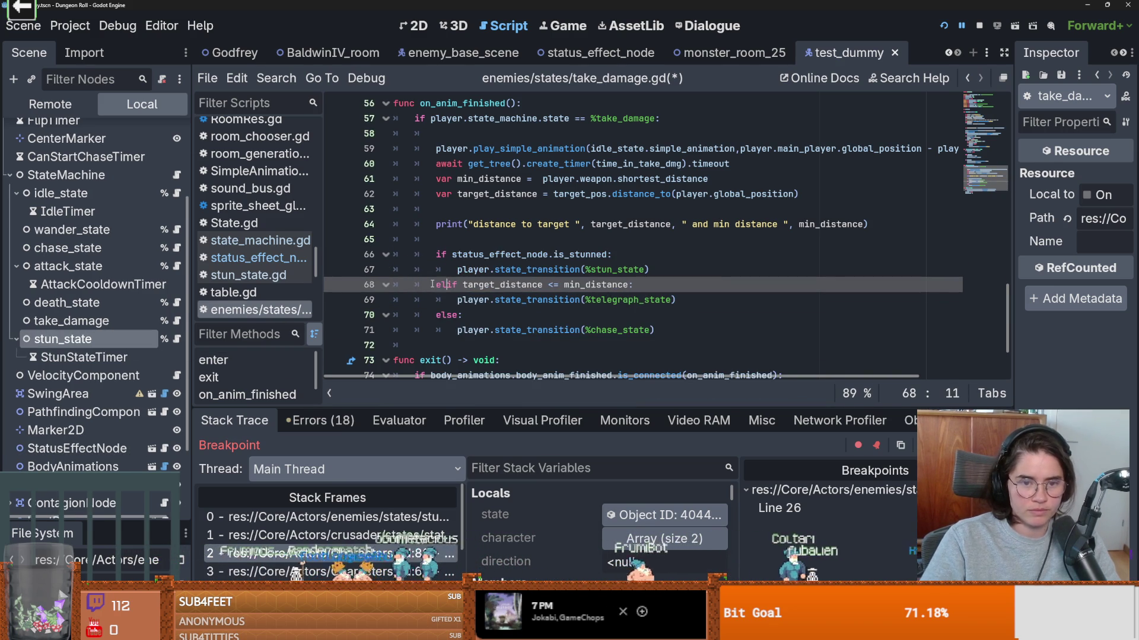
{"action": "key", "text": "Escape"}
{"action": "key", "text": "Down"}
{"action": "key", "text": "Down"}
{"action": "key", "text": "Down"}
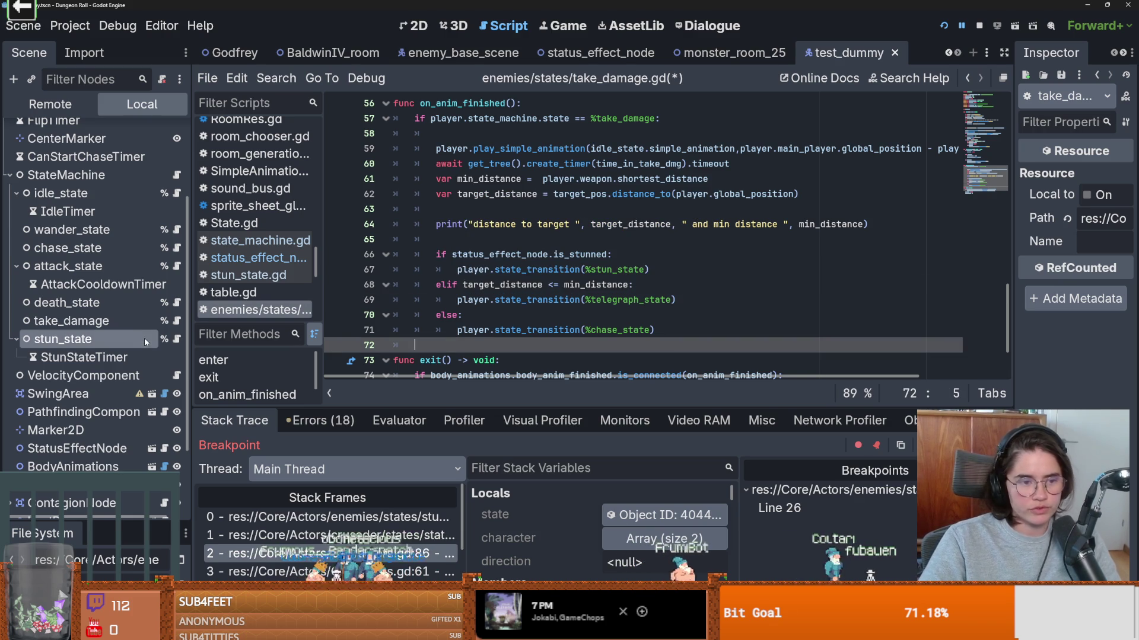
{"action": "left_click", "coordinate": [176, 339]}
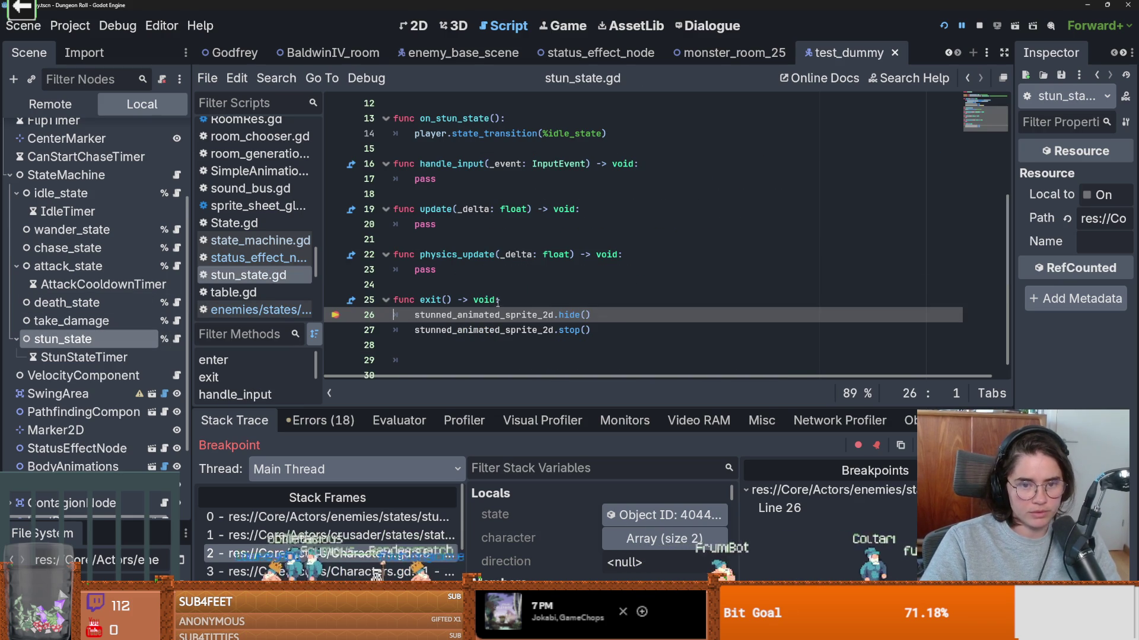
- Add an onready status_effect_node reference to StatusEffectNode in stun_state.gd
{"action": "left_click", "coordinate": [557, 306]}
{"action": "key", "text": "Return"}
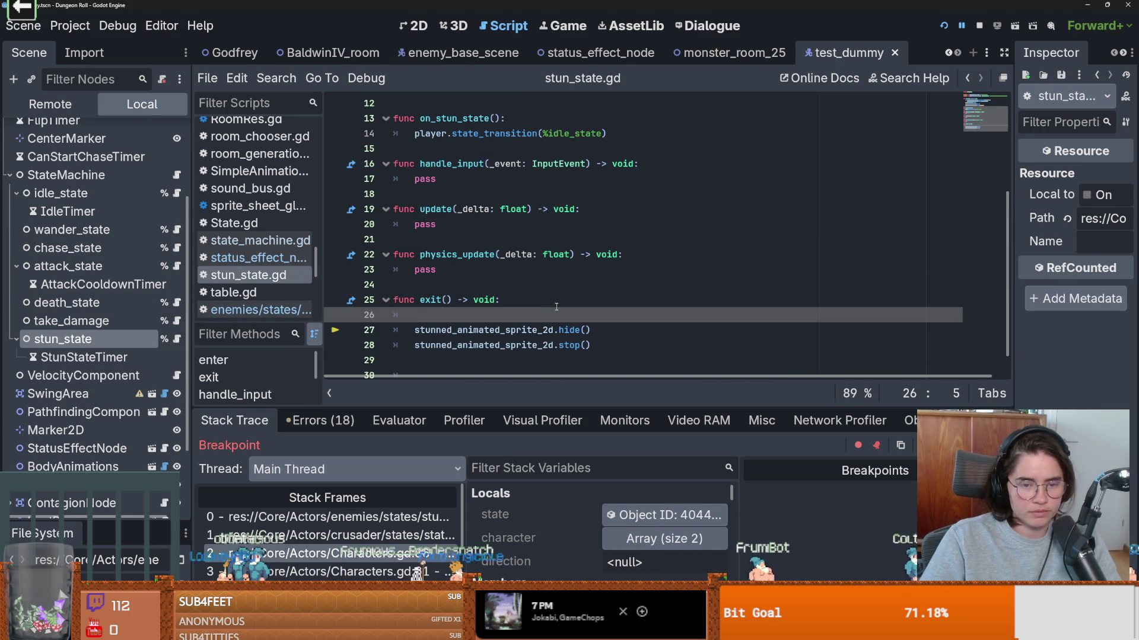
{"action": "scroll", "coordinate": [517, 158], "scroll_direction": "up", "scroll_amount": 4}
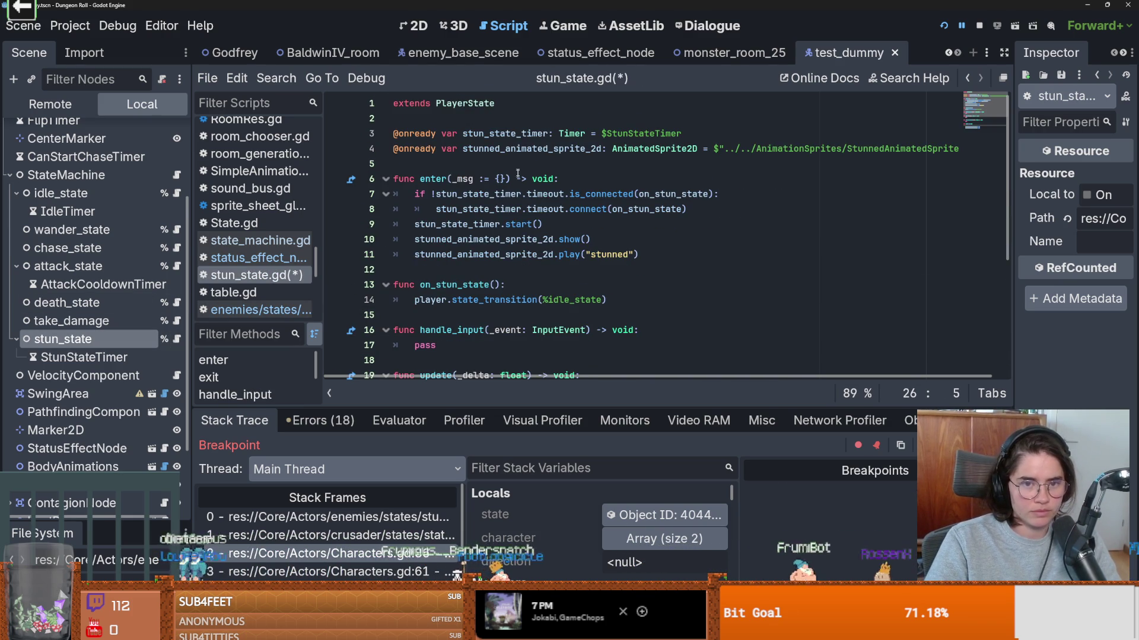
{"action": "scroll", "coordinate": [85, 388], "scroll_direction": "down", "scroll_amount": 4}
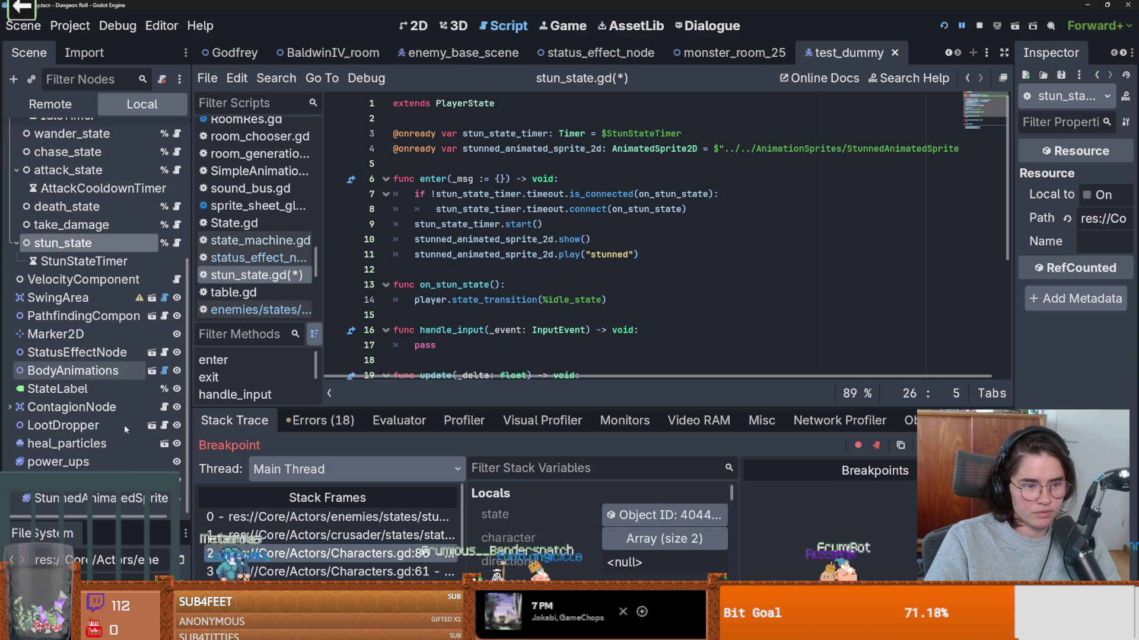
{"action": "mouse_move", "coordinate": [74, 355]}
{"action": "left_mouse_down"}
{"action": "mouse_move", "coordinate": [387, 249]}
{"action": "mouse_move", "coordinate": [454, 162]}
{"action": "mouse_move", "coordinate": [495, 162]}
{"action": "left_mouse_up"}
- Call status_effect_node.stun_done() at the start of exit() in stun_state.gd
{"action": "key", "text": "ctrl+c"}
{"action": "scroll", "coordinate": [494, 162], "scroll_direction": "down", "scroll_amount": 5}
{"action": "left_click", "coordinate": [495, 286]}
{"action": "key", "text": "ctrl+v"}
{"action": "type", "text": "un_stun"}
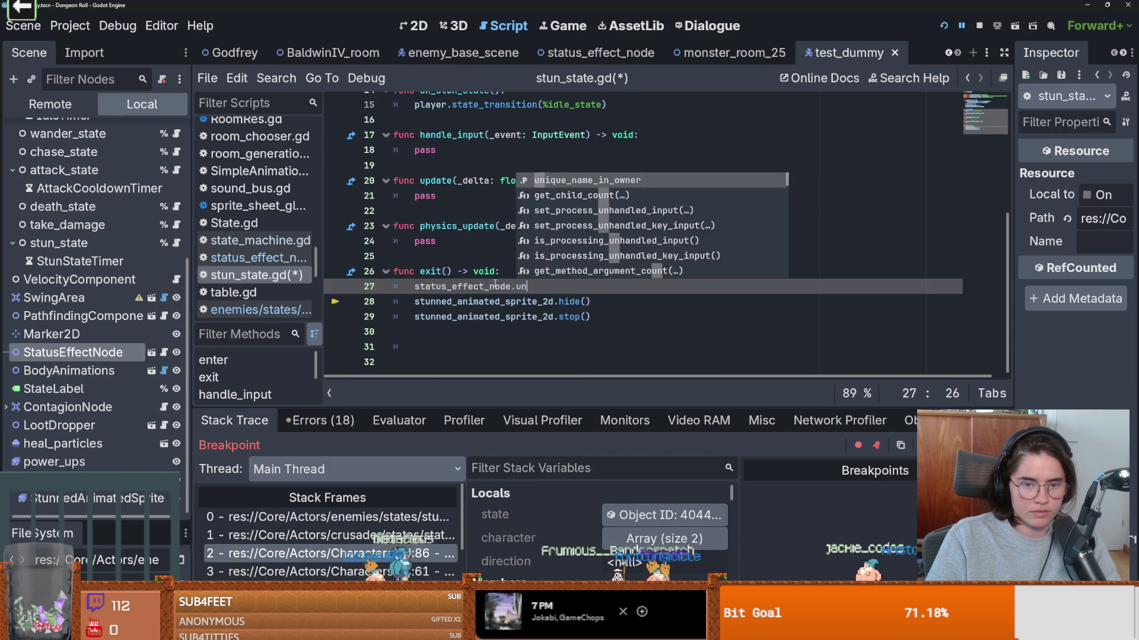
{"action": "type", "text": "("}
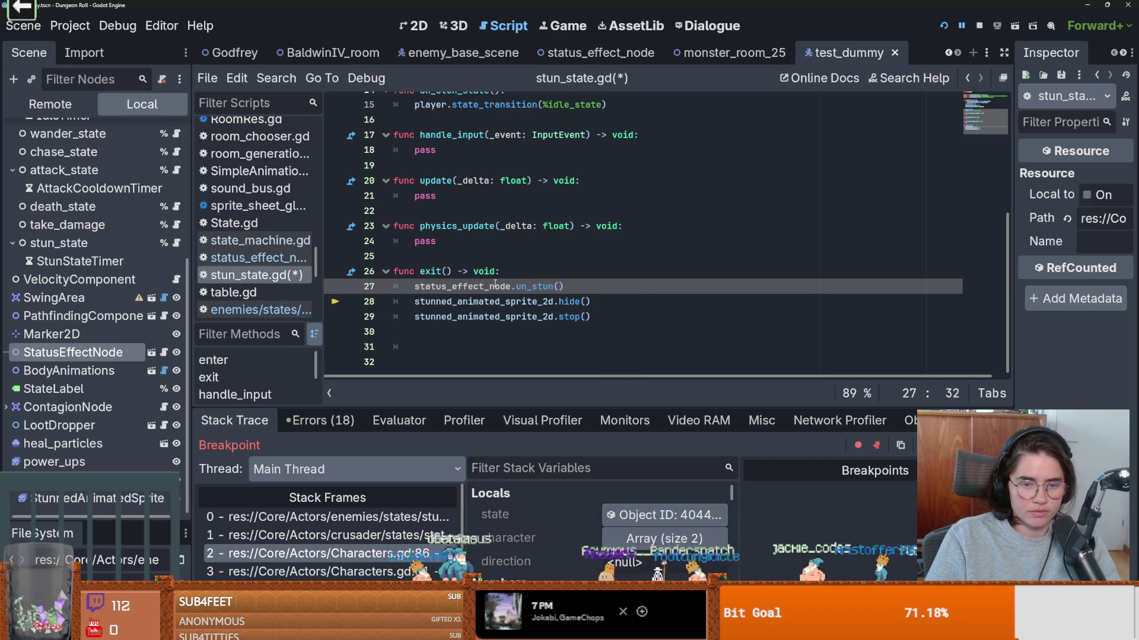
{"action": "left_click", "coordinate": [475, 287]}
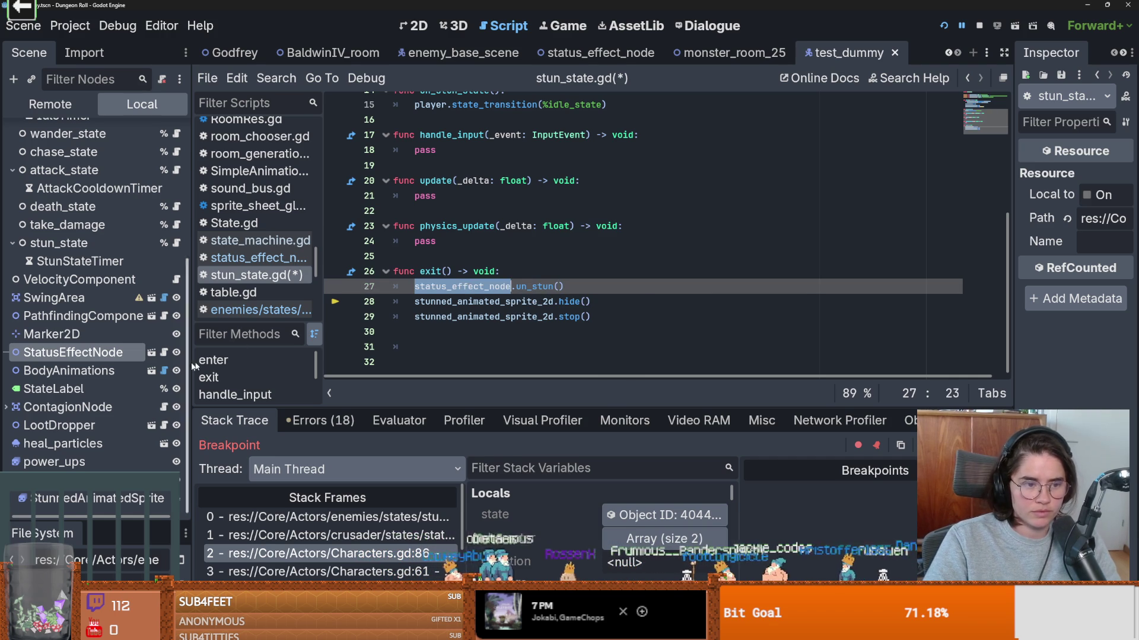
{"action": "double_click", "coordinate": [523, 286]}
{"action": "type", "text": "stun_done"}
{"action": "key", "text": "shift+Left"}
{"action": "key", "text": "shift+Left"}
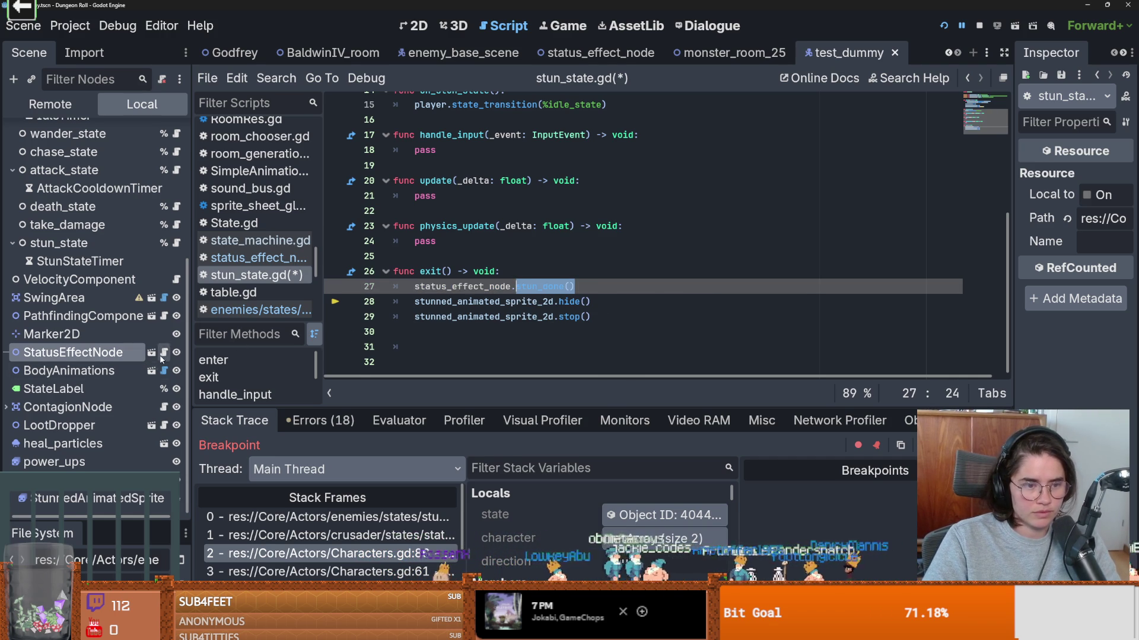
- In StatusEffectNode's script, add func stun_done() setting is_stunned = false, then run the game
{"action": "left_click", "coordinate": [161, 353]}
{"action": "scroll", "coordinate": [441, 291], "scroll_direction": "down", "scroll_amount": 4}
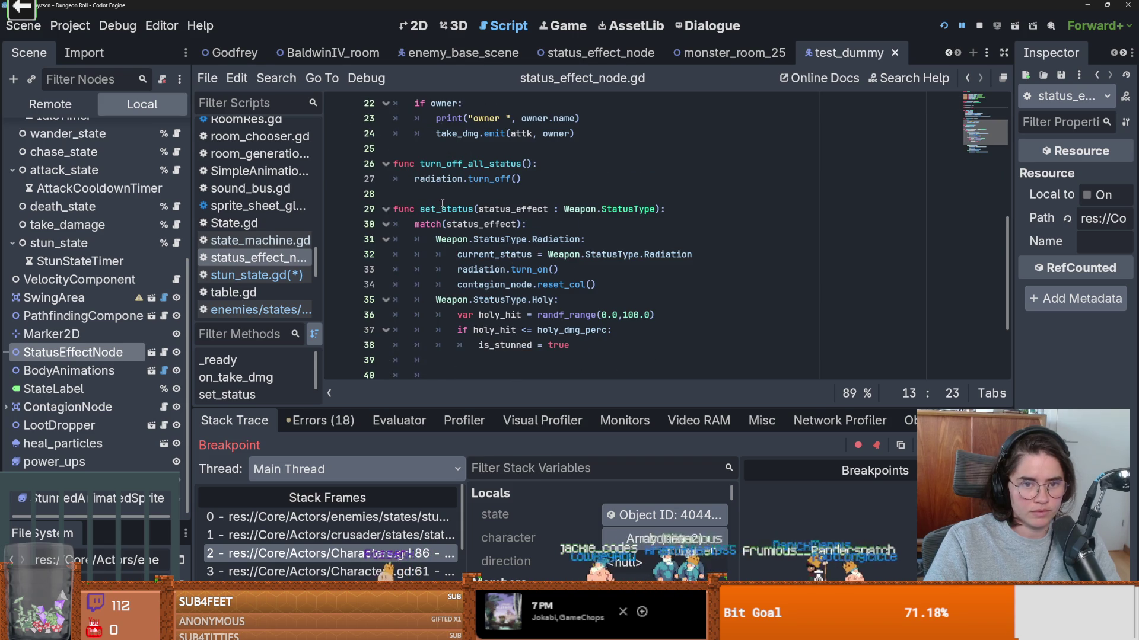
{"action": "left_click", "coordinate": [417, 196]}
{"action": "key", "text": "Return"}
{"action": "key", "text": "Return"}
{"action": "left_click", "coordinate": [417, 209]}
{"action": "type", "text": "nc stun_done():"}
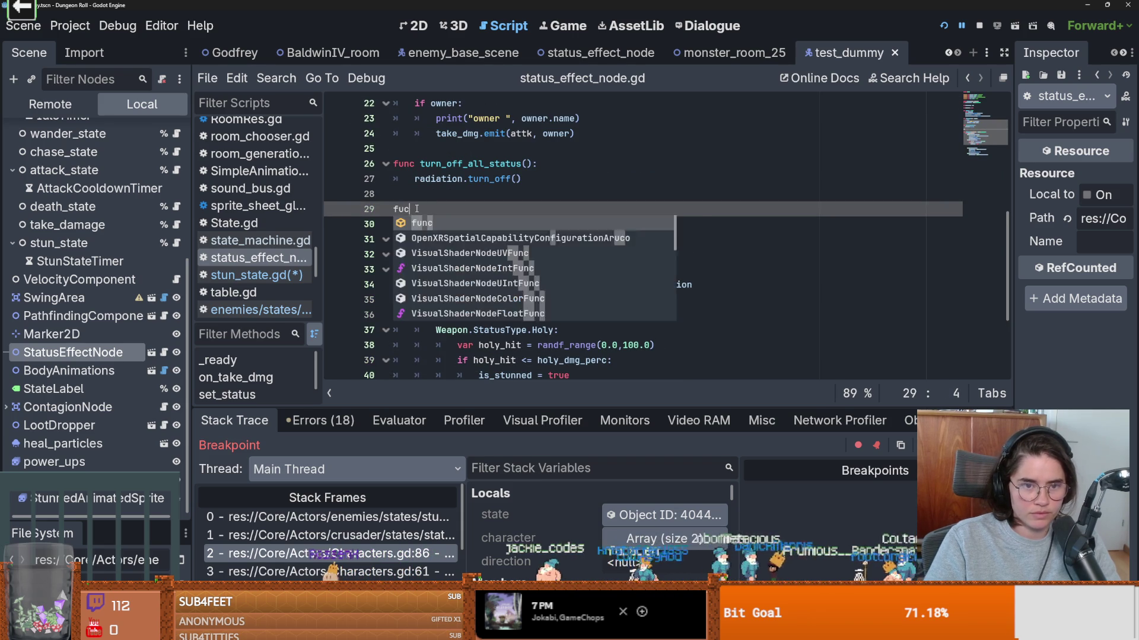
{"action": "key", "text": "Return"}
{"action": "type", "text": "is_stunned = false"}
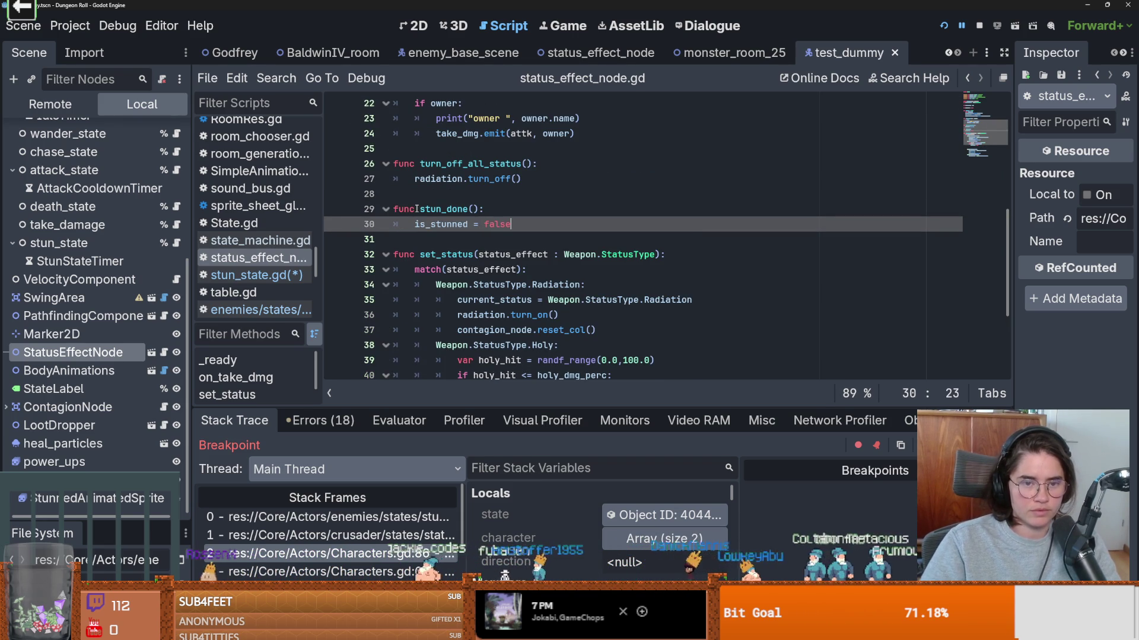
{"action": "key", "text": "F5"}
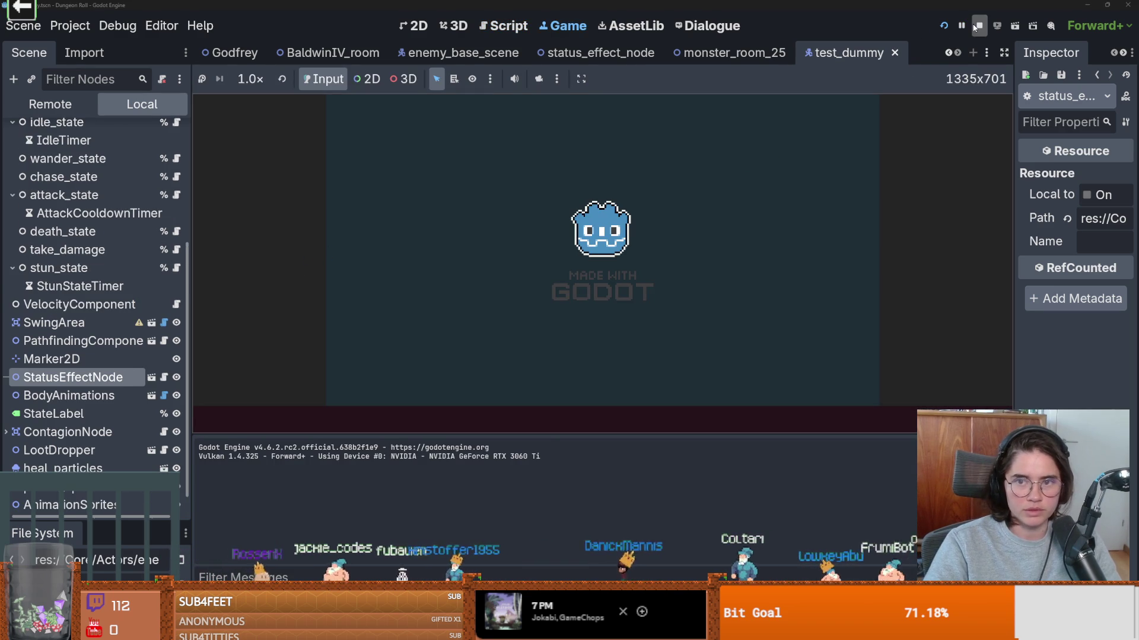
- Stop the game and delete the stun_state branch from Characters.gd's state_transition
{"action": "key", "text": "F8"}
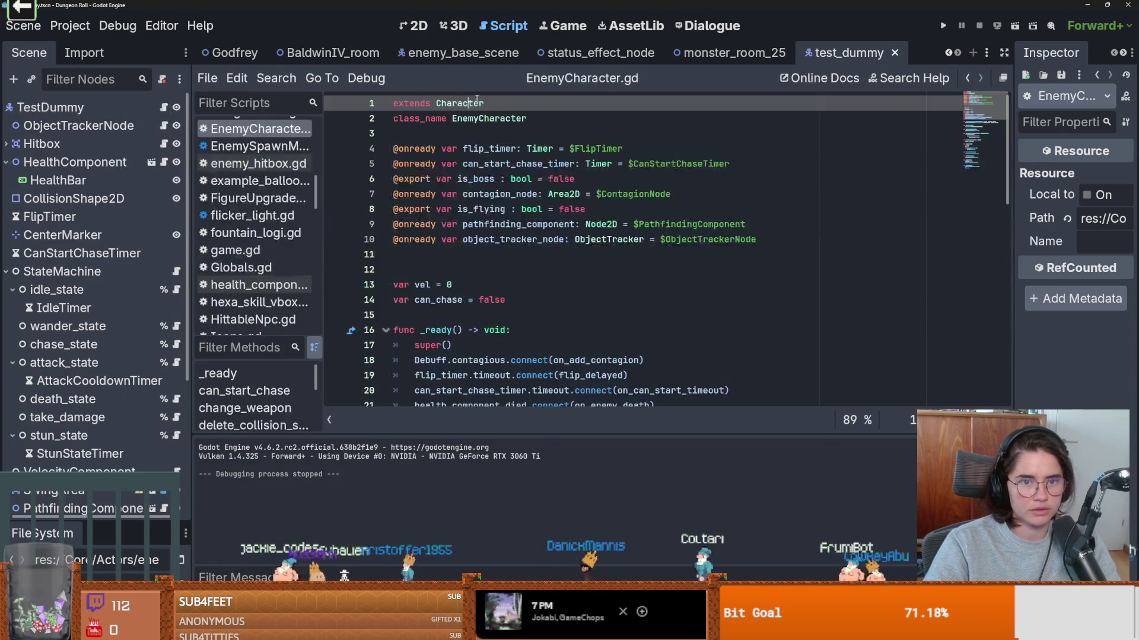
{"action": "left_click_drag", "start_coordinate": [666, 255], "coordinate": [358, 237]}
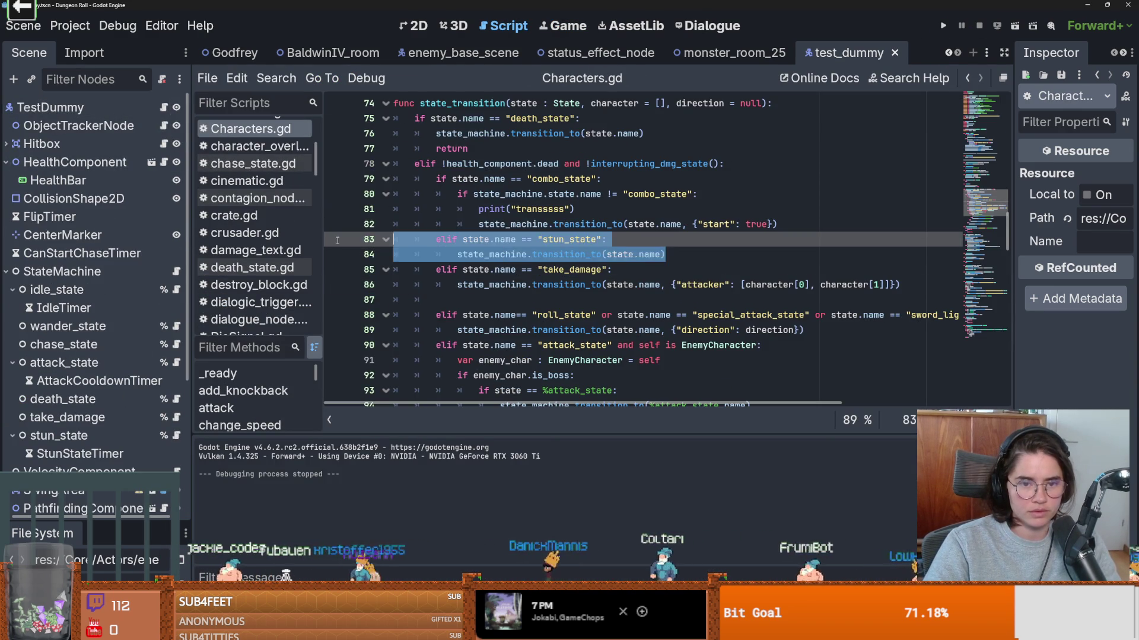
{"action": "key", "text": "BackSpace"}
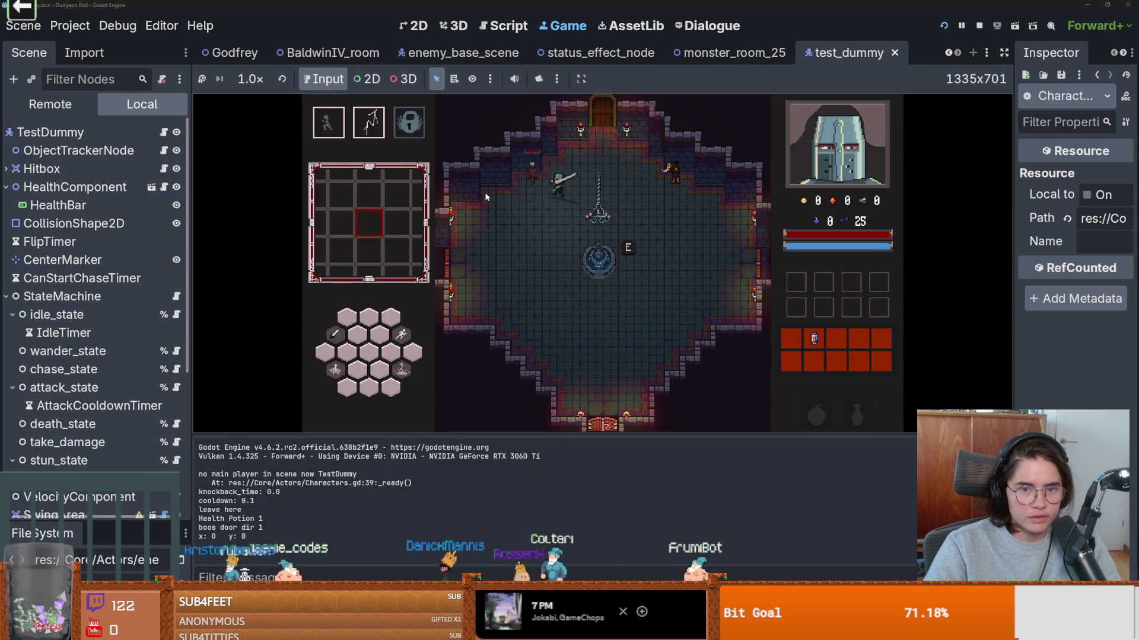
- Attack three times in the rerun game to test the stun, then open StatusEffectNode's script
{"action": "left_click", "coordinate": [485, 197]}
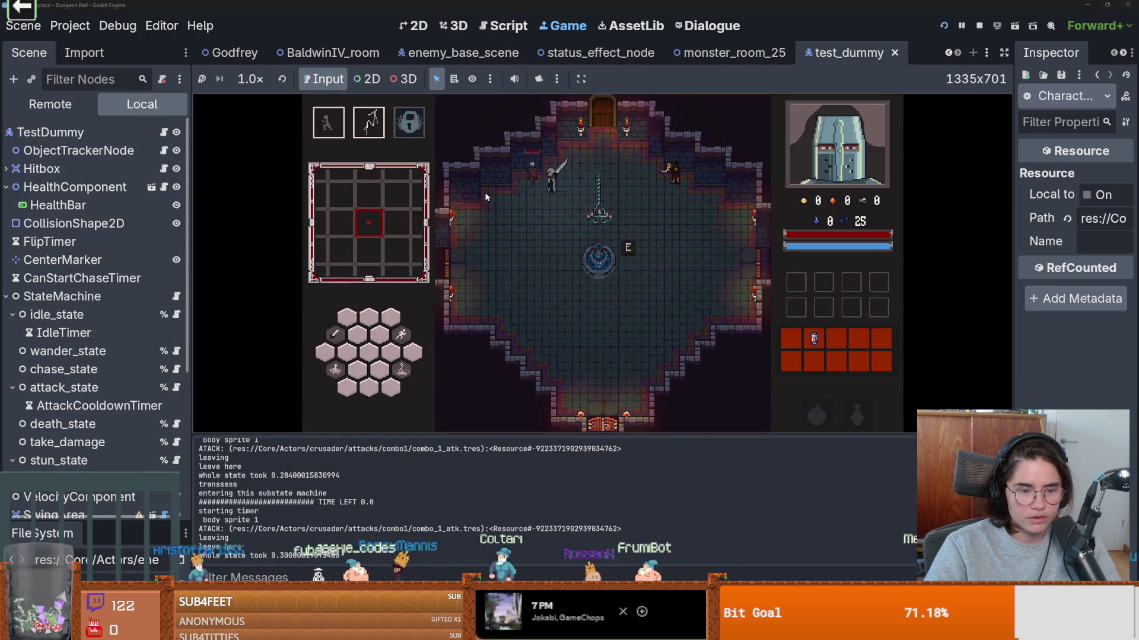
{"action": "left_click", "coordinate": [485, 197]}
{"action": "left_click", "coordinate": [485, 196]}
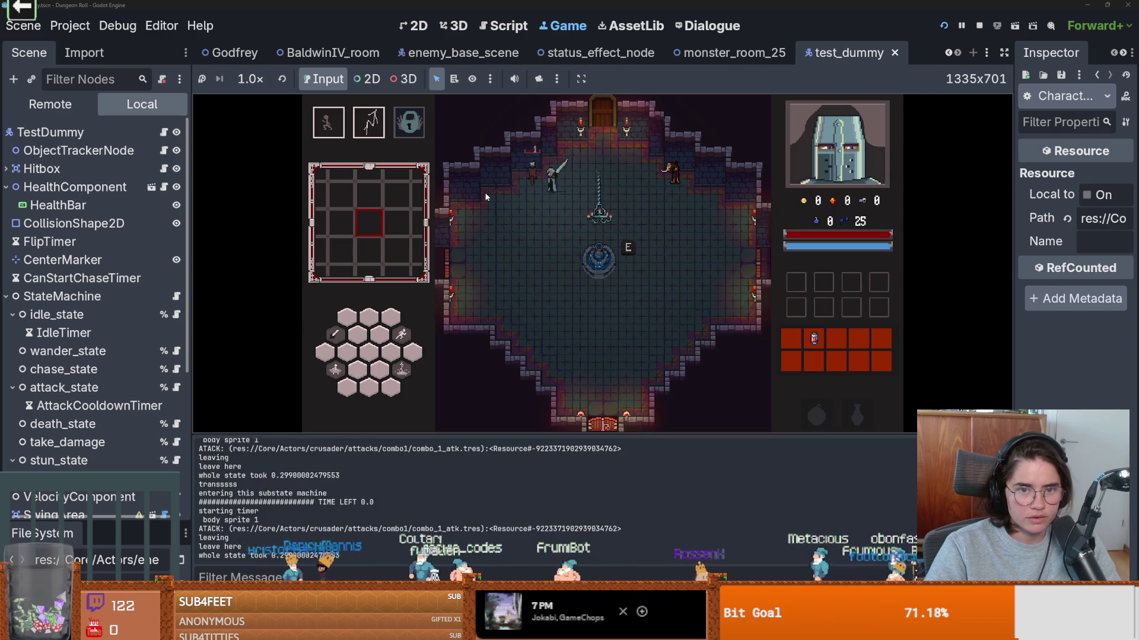
{"action": "scroll", "coordinate": [149, 372], "scroll_direction": "down", "scroll_amount": 5}
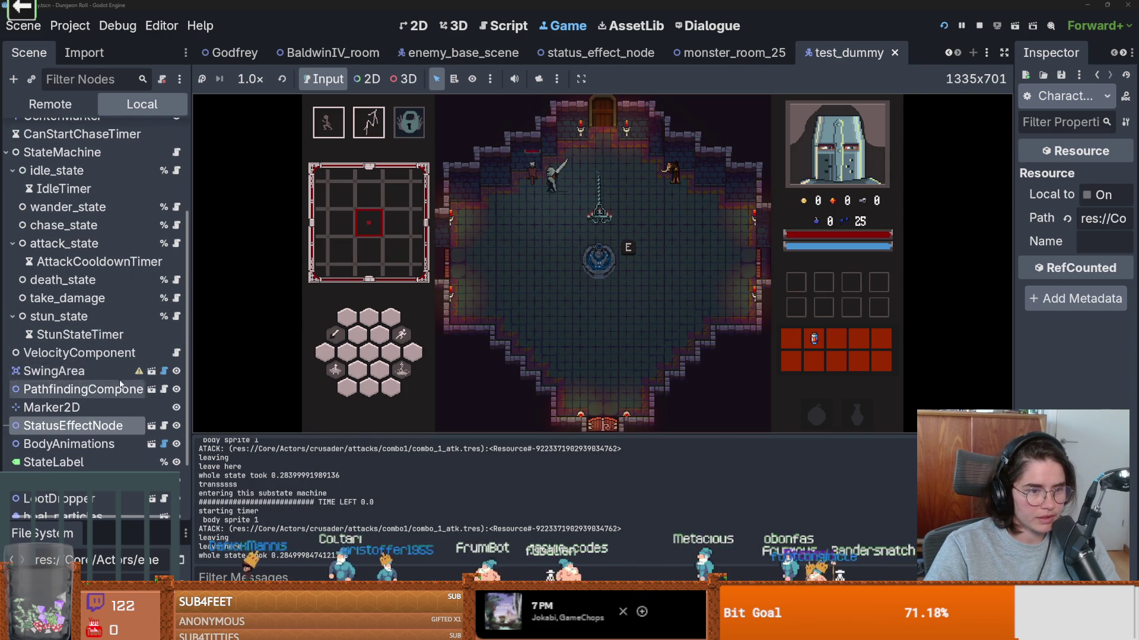
{"action": "scroll", "coordinate": [131, 397], "scroll_direction": "up", "scroll_amount": 2}
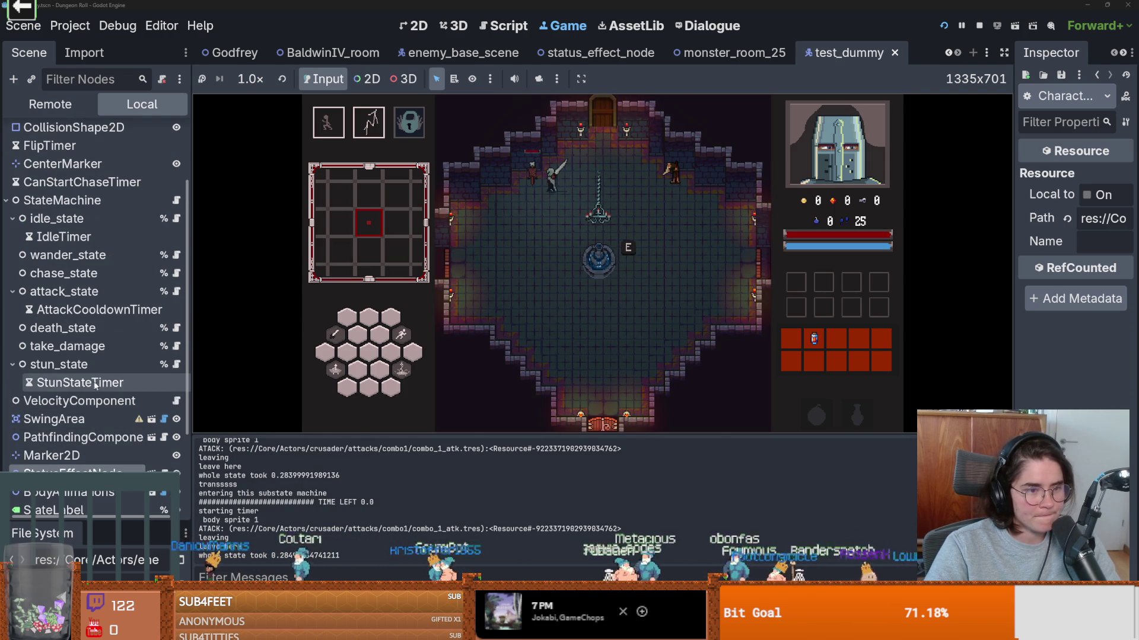
{"action": "scroll", "coordinate": [135, 393], "scroll_direction": "down", "scroll_amount": 4}
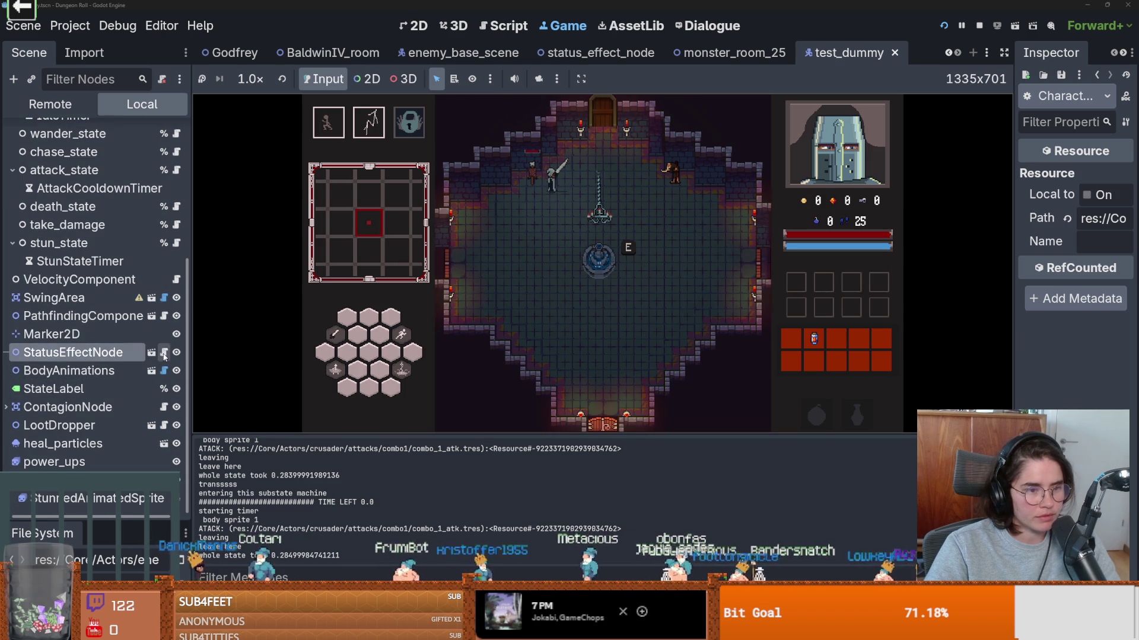
{"action": "left_click", "coordinate": [164, 353]}
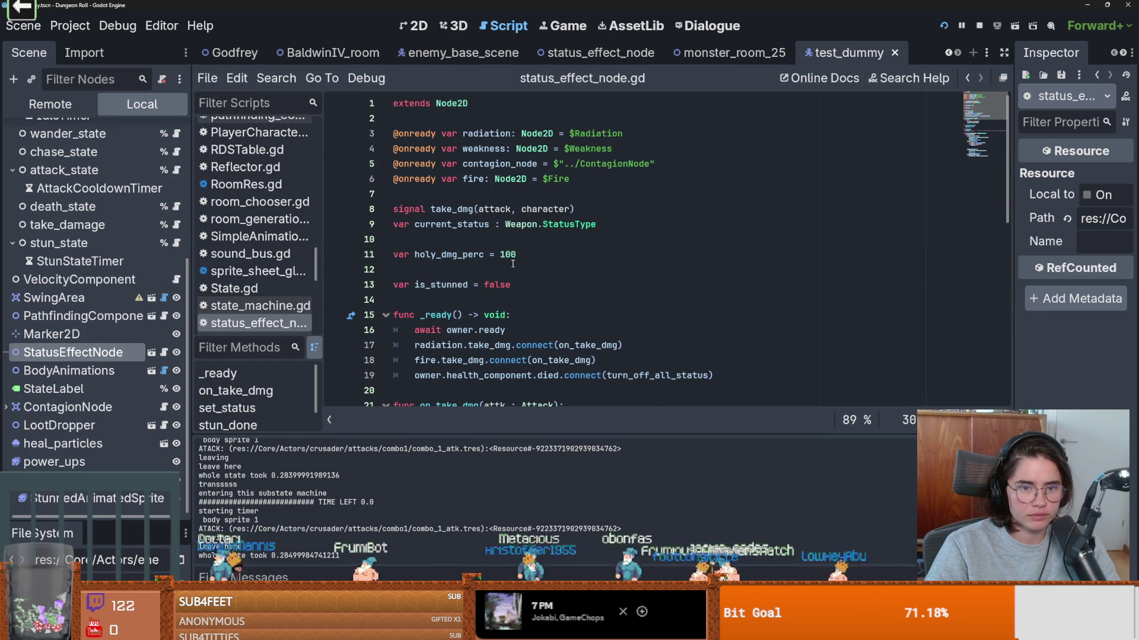
- Add print("stunned") inside the Holy hit branch and save the status effect script
{"action": "left_click", "coordinate": [512, 258]}
{"action": "scroll", "coordinate": [551, 318], "scroll_direction": "down", "scroll_amount": 5}
{"action": "scroll", "coordinate": [550, 319], "scroll_direction": "down", "scroll_amount": 4}
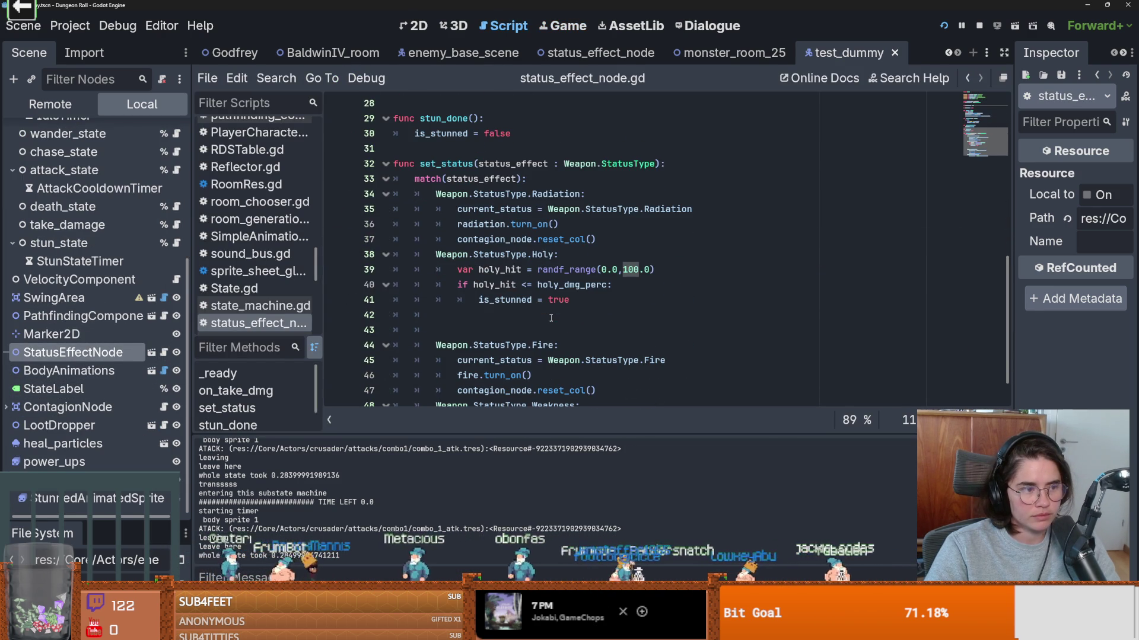
{"action": "scroll", "coordinate": [551, 318], "scroll_direction": "up", "scroll_amount": 1}
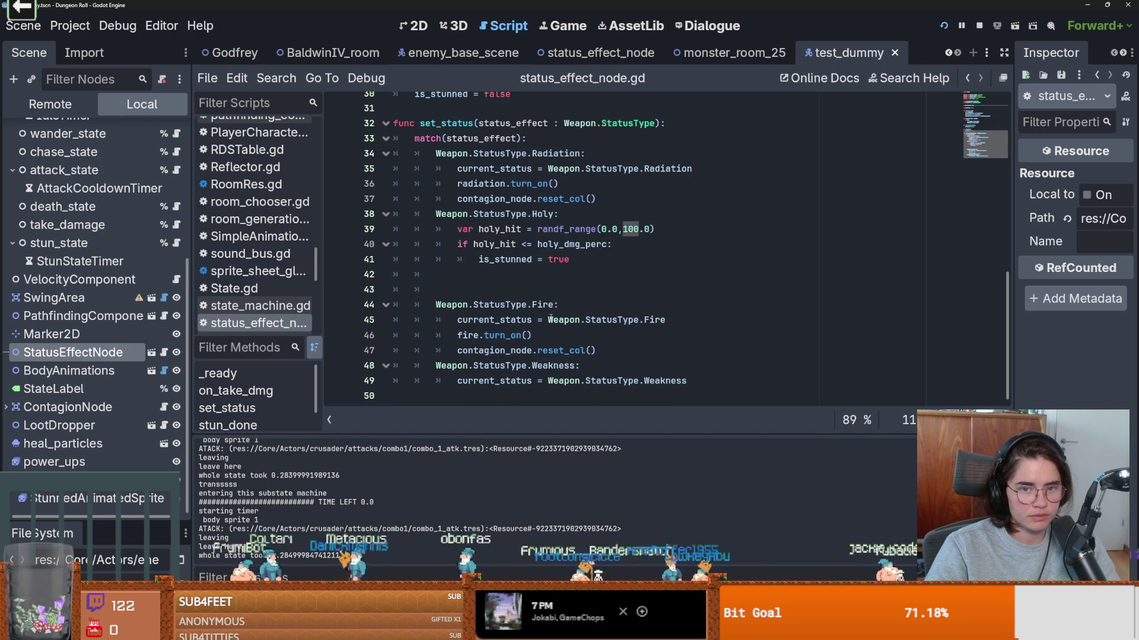
{"action": "left_click", "coordinate": [522, 335]}
{"action": "key", "text": "BackSpace"}
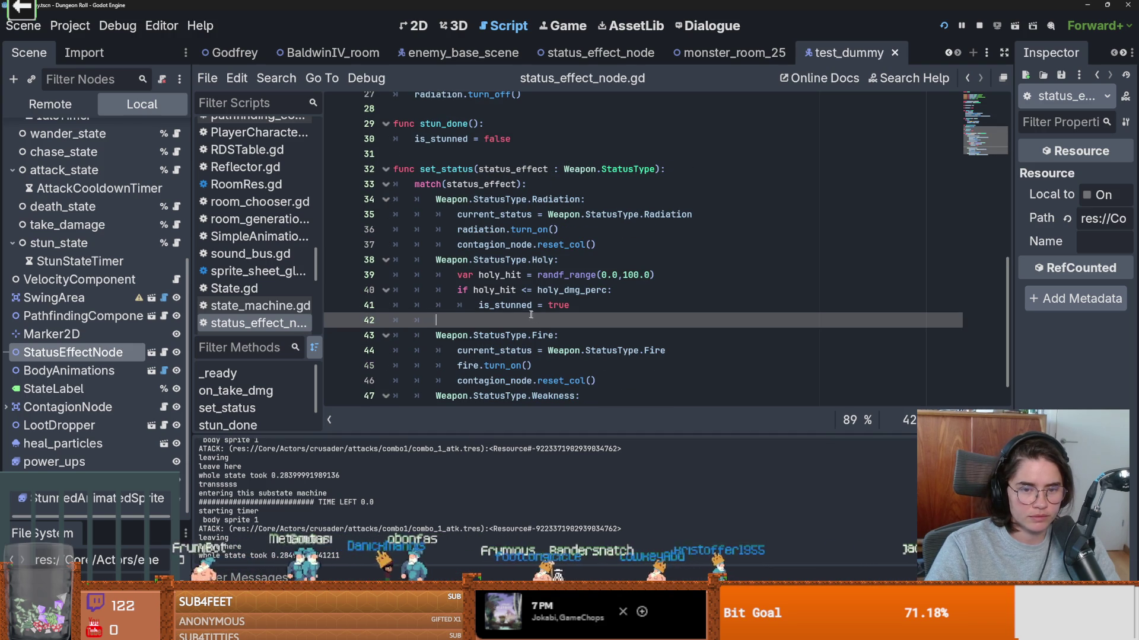
{"action": "left_click", "coordinate": [522, 305]}
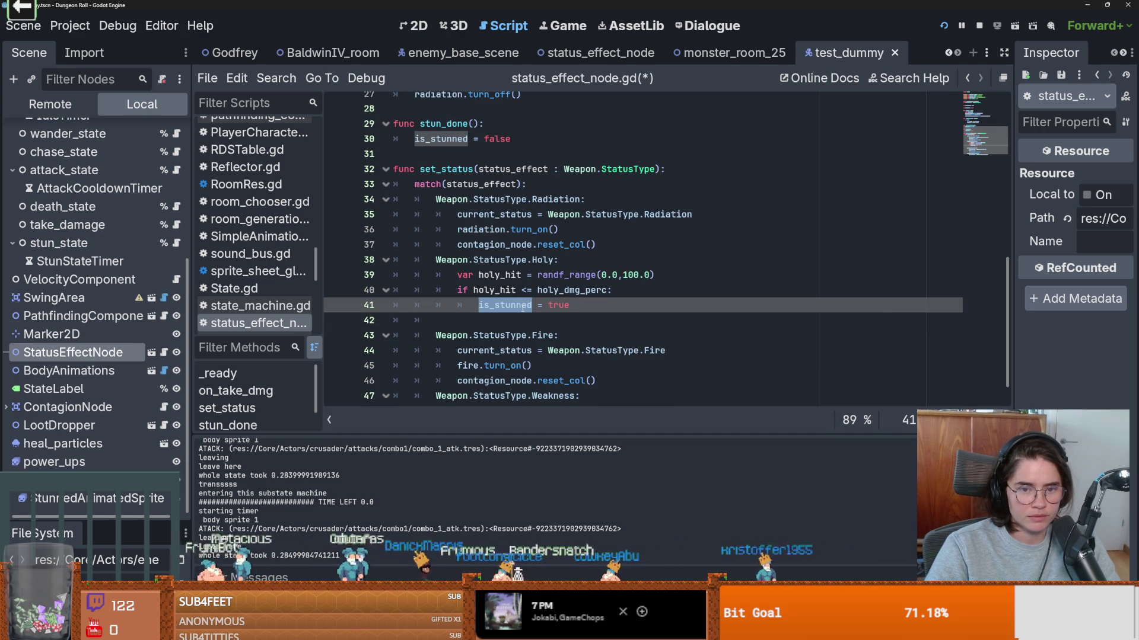
{"action": "left_click", "coordinate": [621, 289]}
{"action": "key", "text": "Return"}
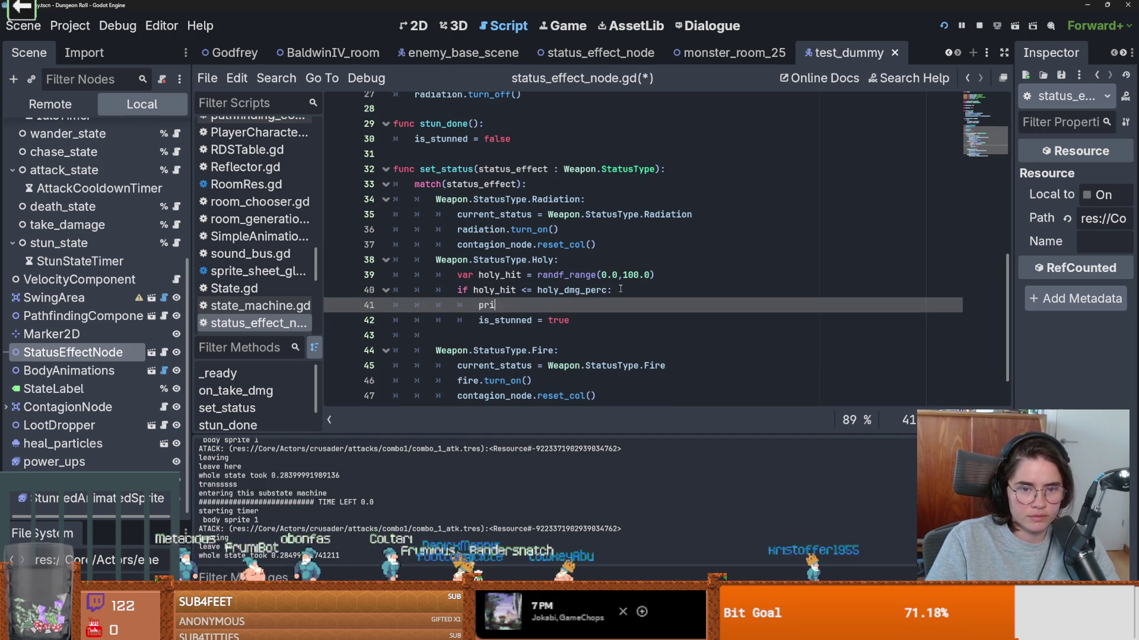
{"action": "type", "text": "(\"stunned"}
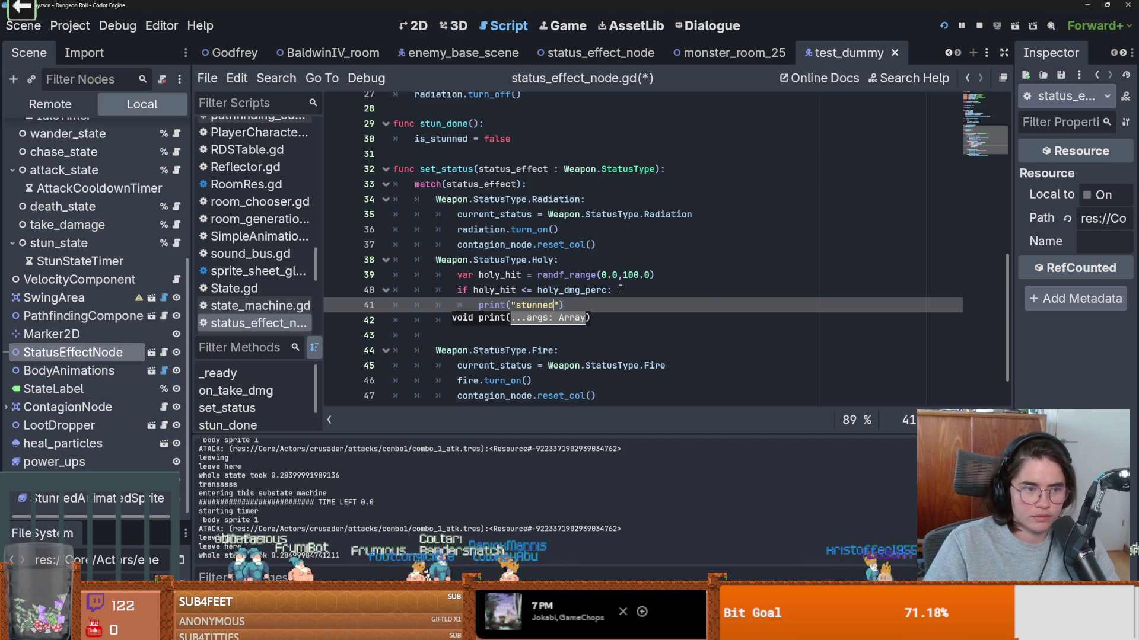
{"action": "key", "text": "ctrl+s"}
- Restore the stun_state elif in Characters.gd's state_transition and run the project
{"action": "key", "text": "alt+Left"}
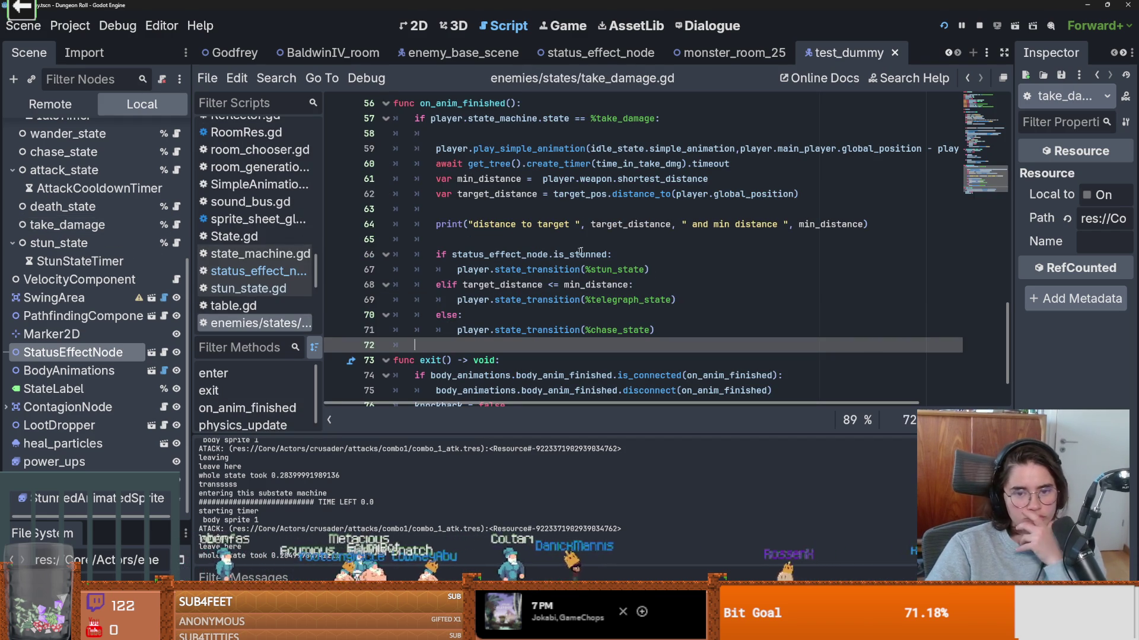
{"action": "scroll", "coordinate": [89, 154], "scroll_direction": "up", "scroll_amount": 5}
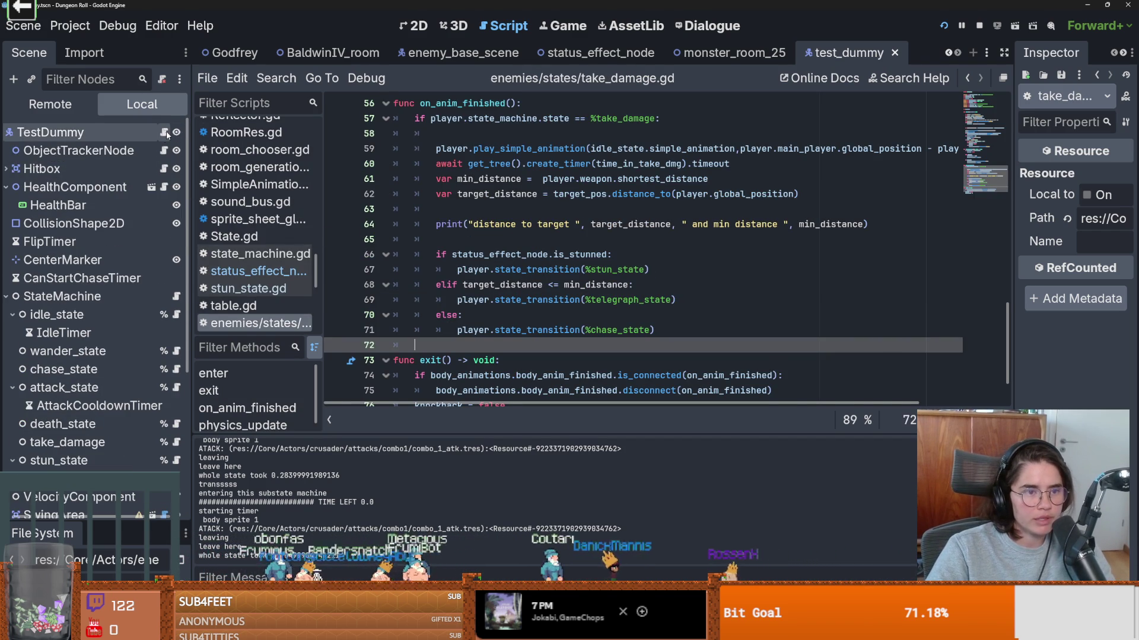
{"action": "left_click", "coordinate": [163, 133]}
{"action": "scroll", "coordinate": [481, 203], "scroll_direction": "down", "scroll_amount": 10}
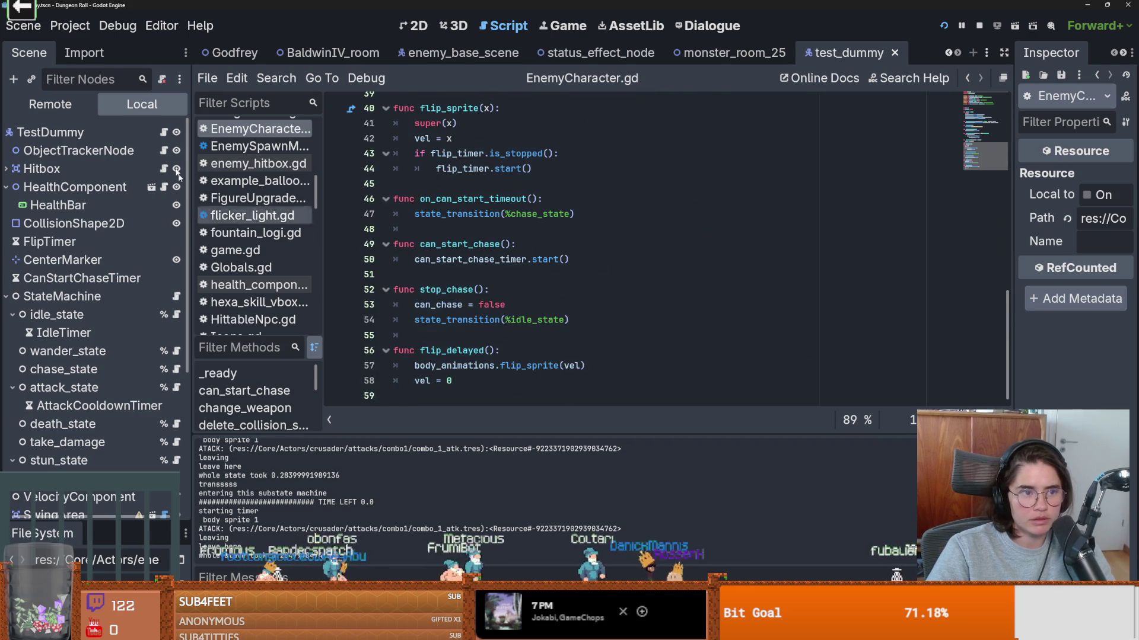
{"action": "scroll", "coordinate": [481, 204], "scroll_direction": "up", "scroll_amount": 8}
{"action": "left_click", "coordinate": [459, 97], "text": "ctrl"}
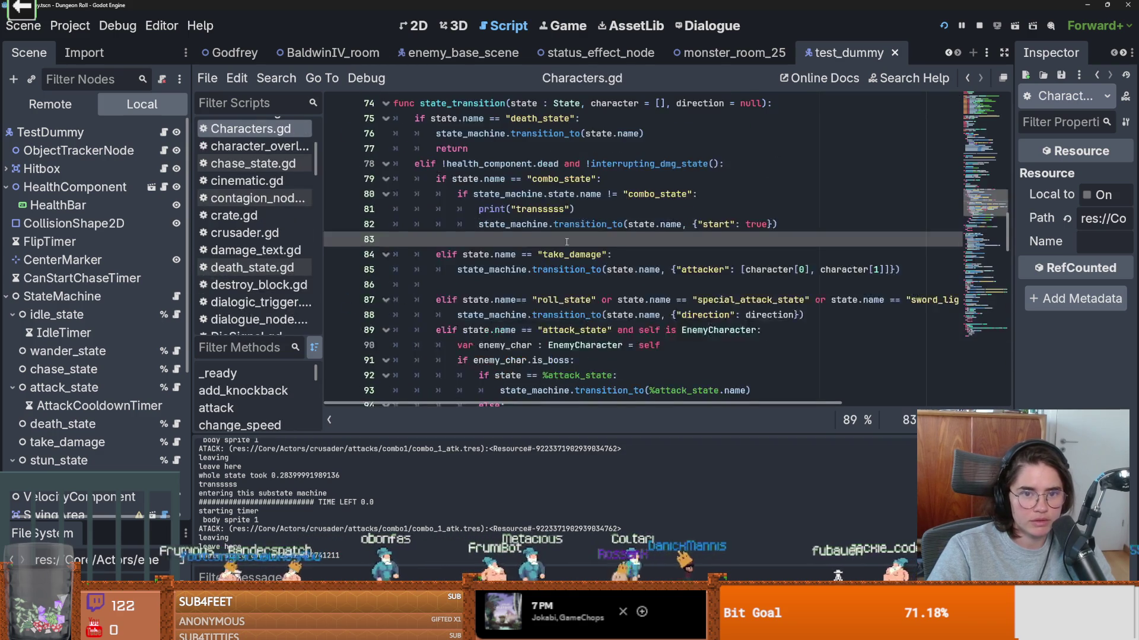
{"action": "key", "text": "ctrl+z"}
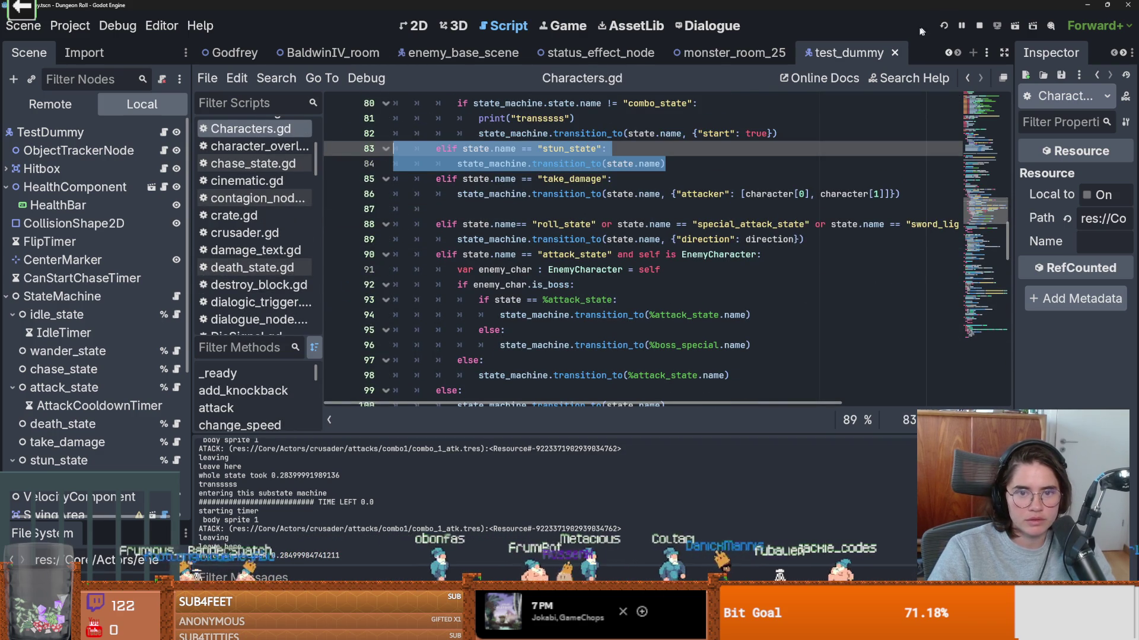
{"action": "left_click", "coordinate": [939, 26]}
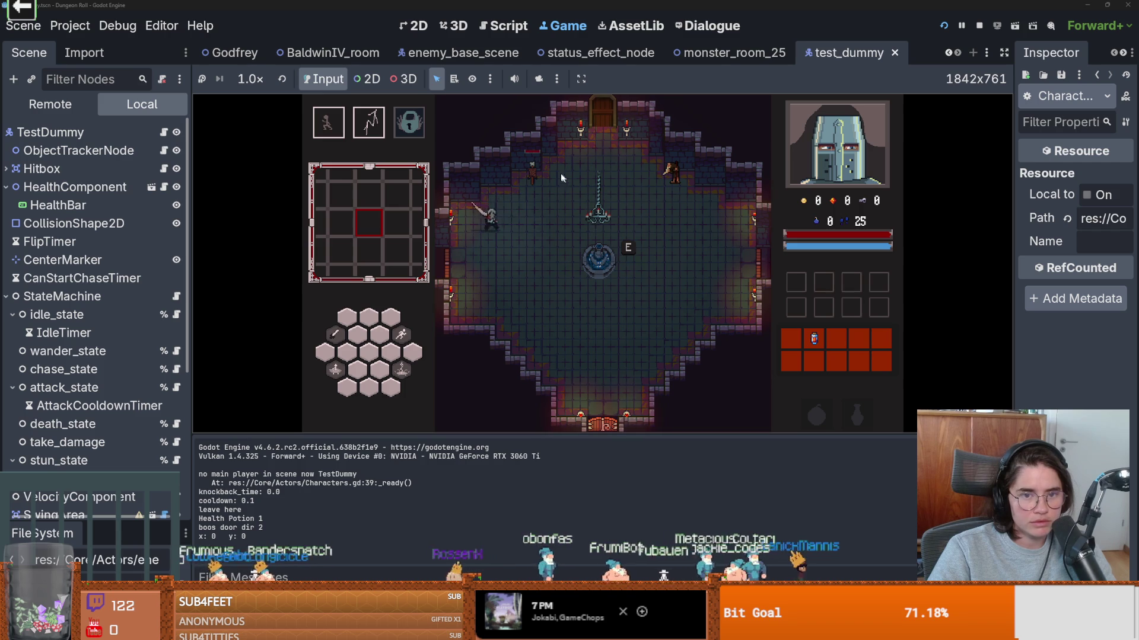
- Strike the test dummy twice so Output logs "stunned", save, and open stun_state.gd
{"action": "key", "text": "d"}
{"action": "left_click", "coordinate": [511, 185]}
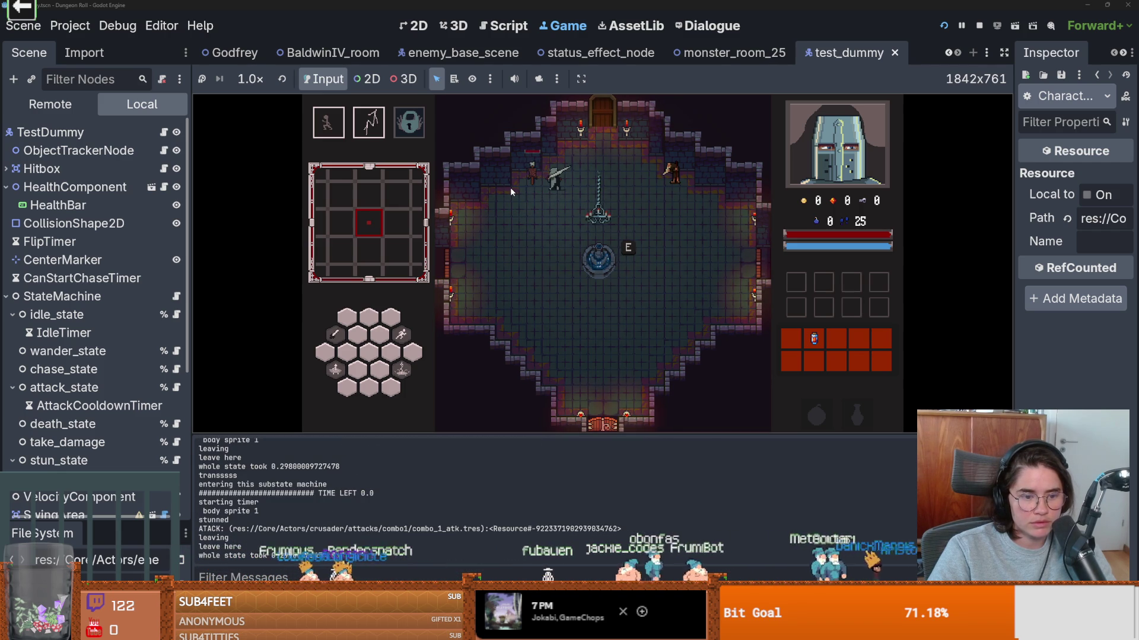
{"action": "left_click", "coordinate": [510, 188]}
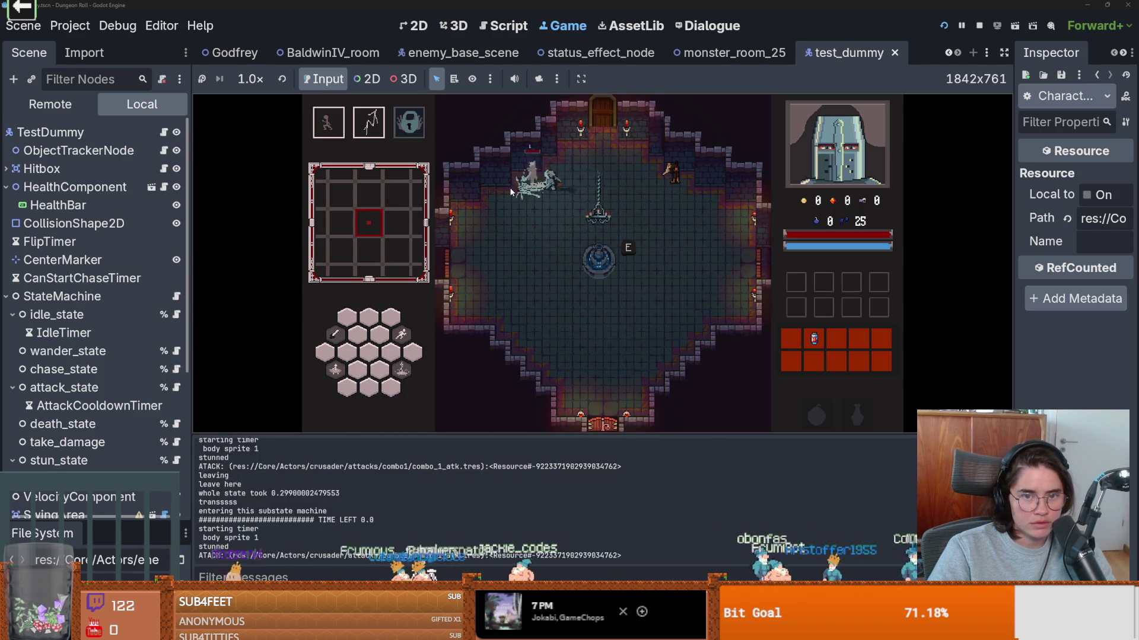
{"action": "scroll", "coordinate": [126, 424], "scroll_direction": "down", "scroll_amount": 5}
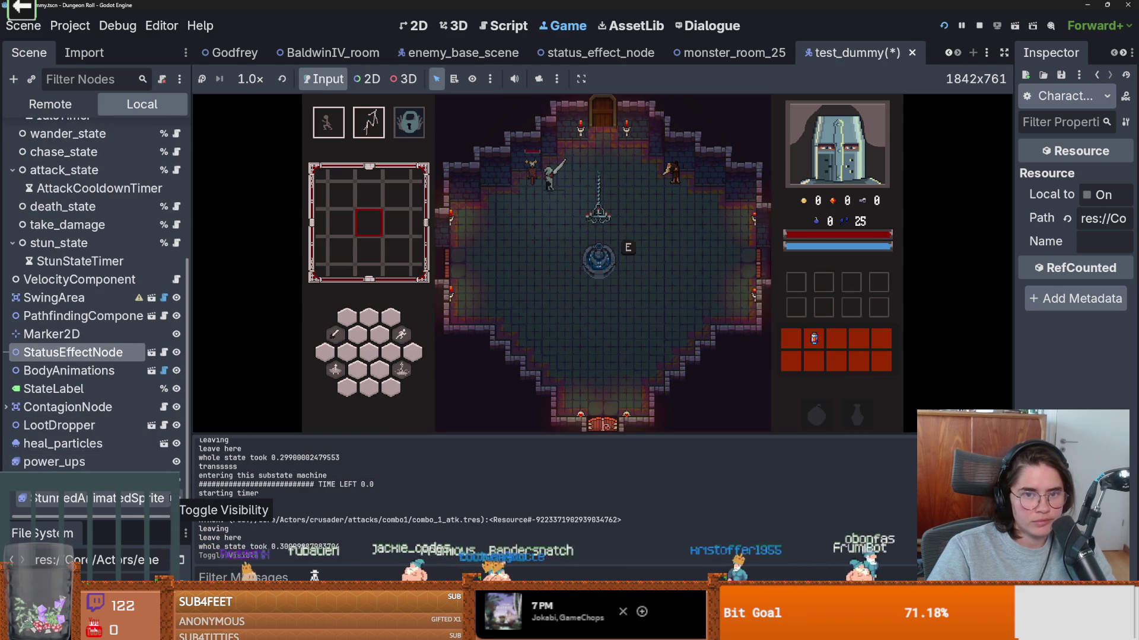
{"action": "key", "text": "ctrl+s"}
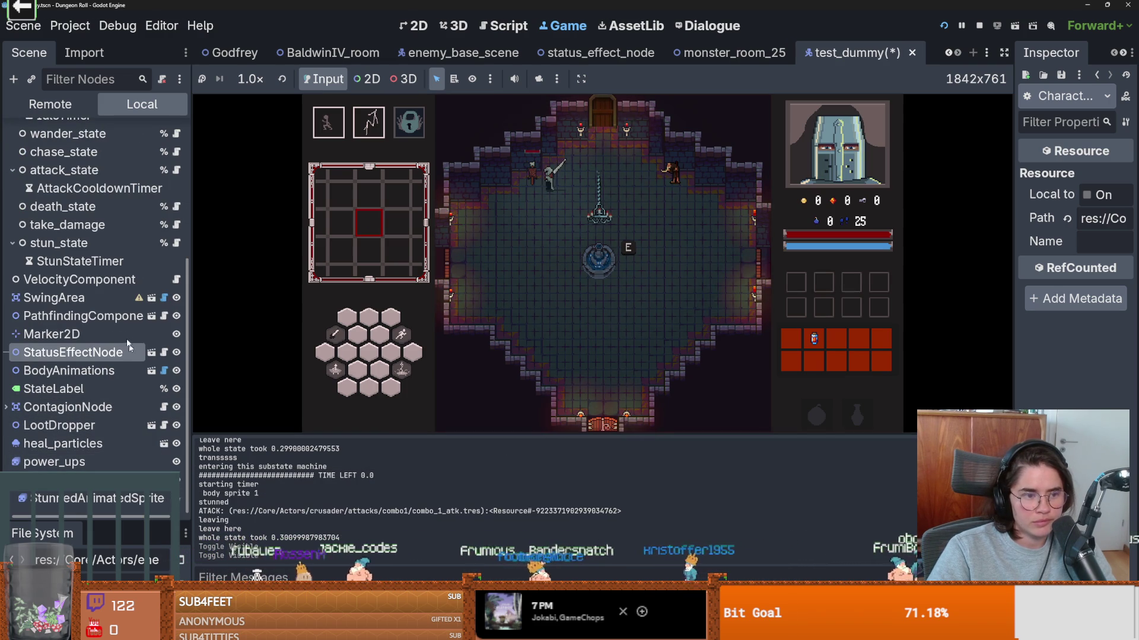
{"action": "scroll", "coordinate": [148, 353], "scroll_direction": "up", "scroll_amount": 2}
{"action": "left_click", "coordinate": [177, 340]}
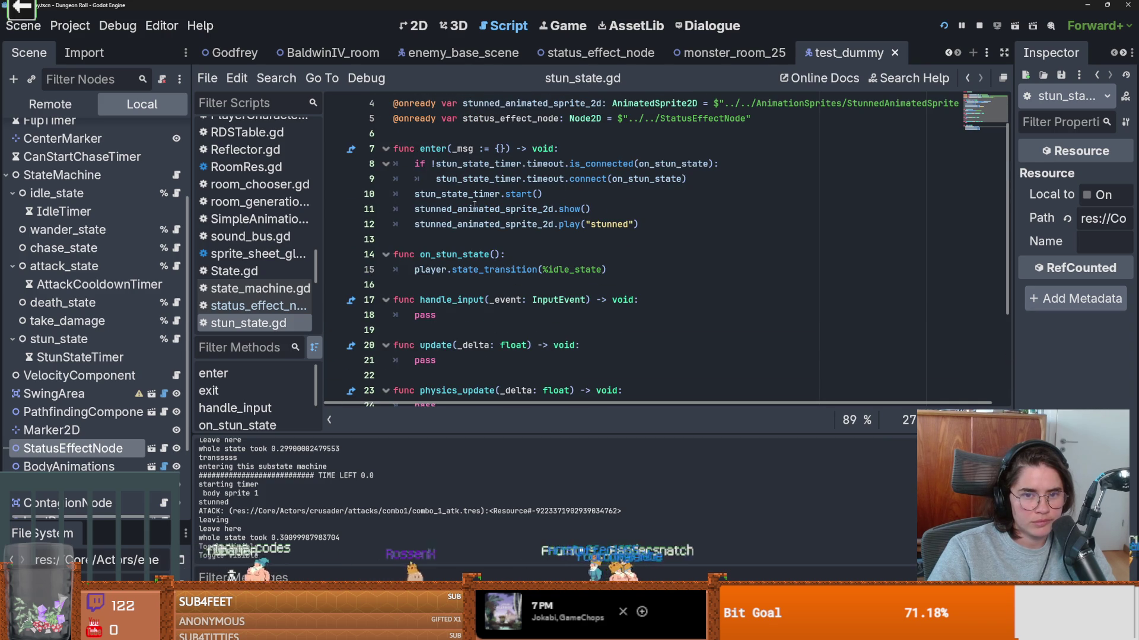
- Review the stunned sprite line in stun_state.gd and rerun the game
{"action": "left_click", "coordinate": [474, 202]}
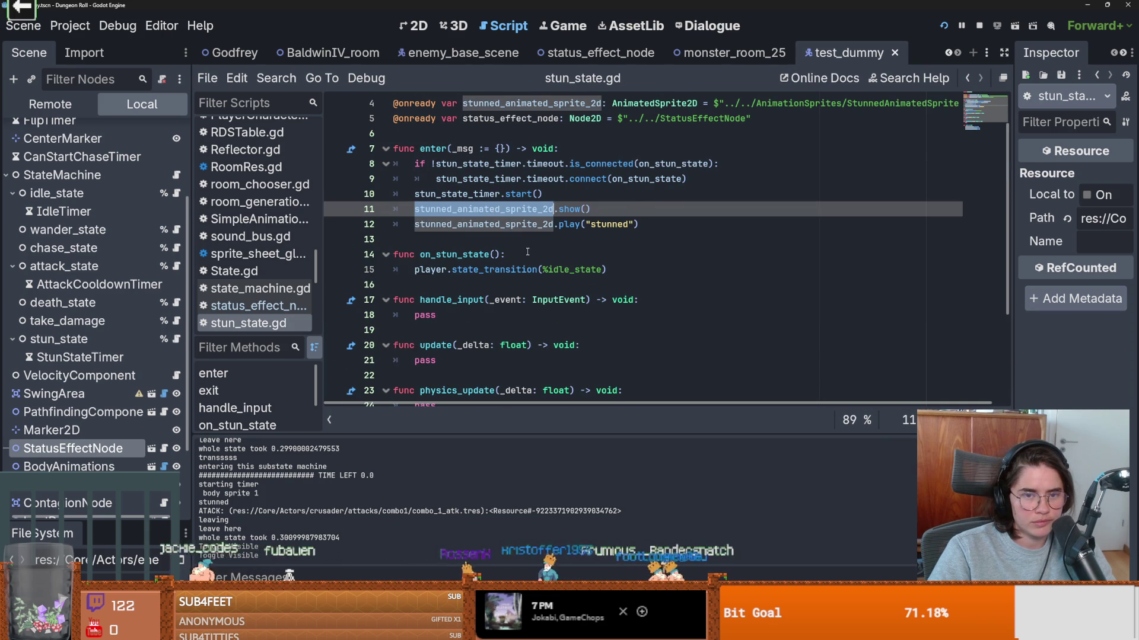
{"action": "scroll", "coordinate": [433, 324], "scroll_direction": "down", "scroll_amount": 3}
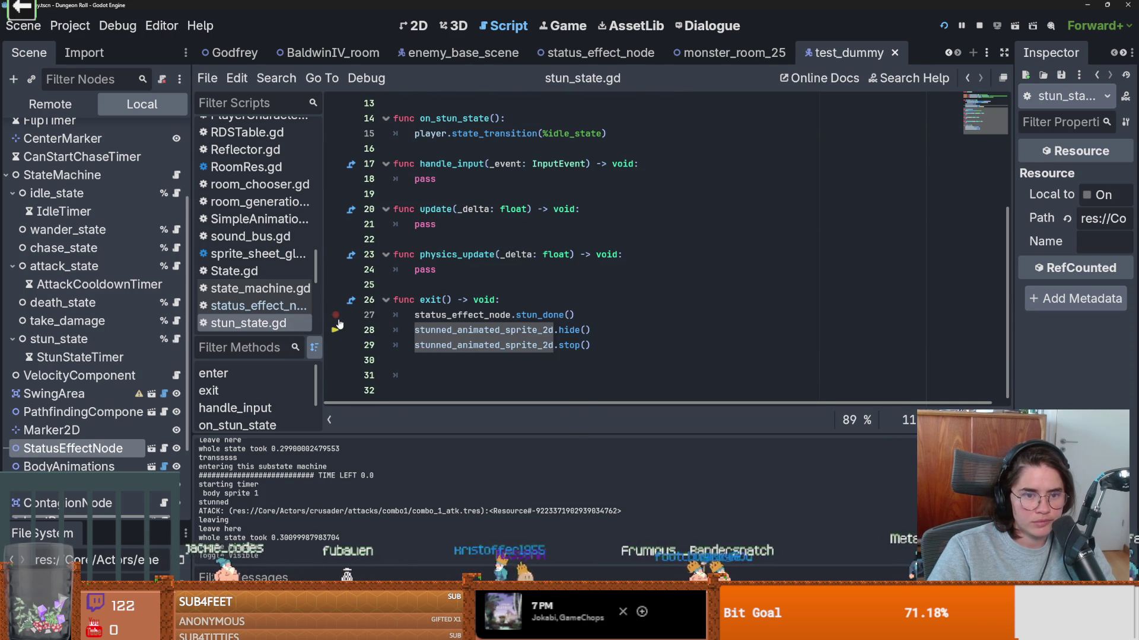
{"action": "left_click", "coordinate": [945, 25]}
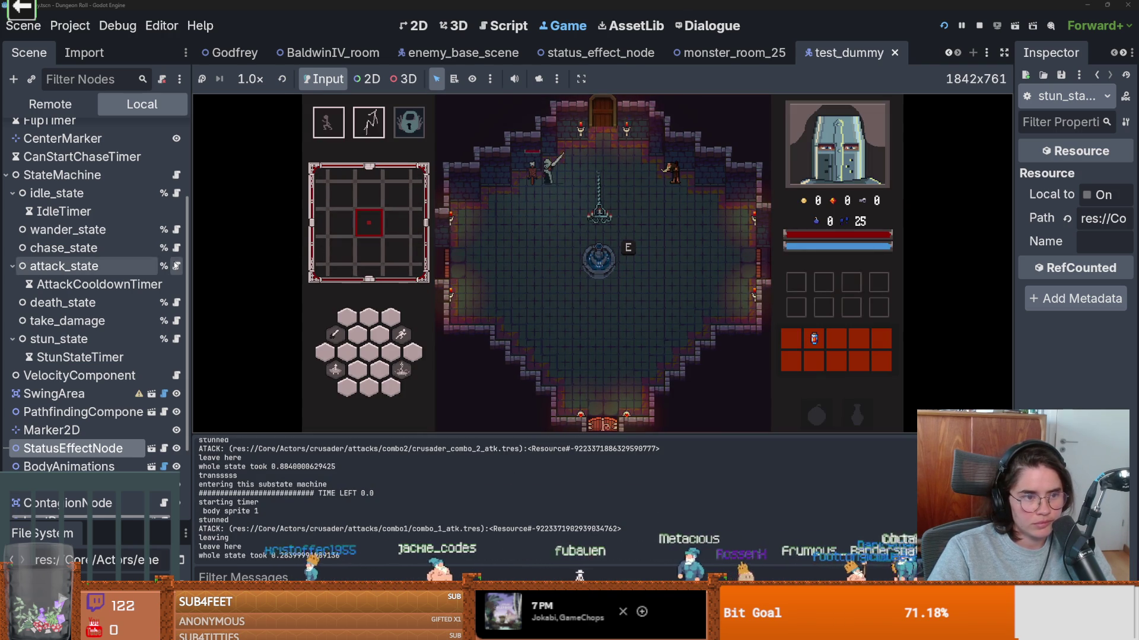
- Step through EnemyCharacter.gd and Characters.gd, then open the enemy's take_damage.gd script
{"action": "scroll", "coordinate": [177, 266], "scroll_direction": "up", "scroll_amount": 5}
{"action": "left_click", "coordinate": [164, 133]}
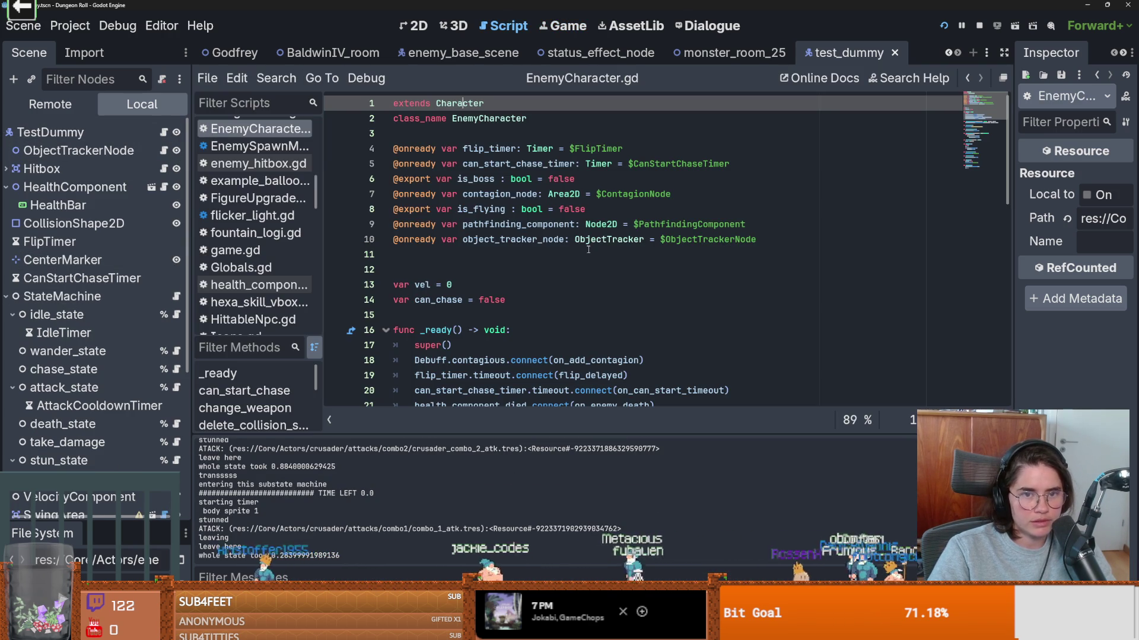
{"action": "left_click", "coordinate": [468, 104], "text": "ctrl"}
{"action": "scroll", "coordinate": [565, 216], "scroll_direction": "up", "scroll_amount": 1}
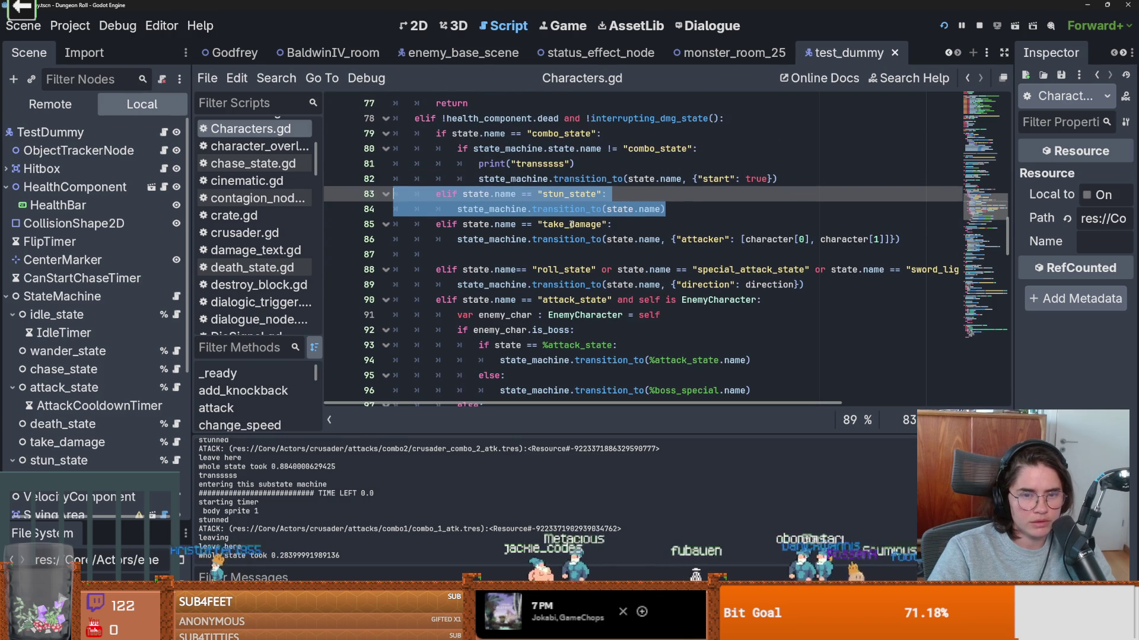
{"action": "left_click", "coordinate": [513, 199]}
{"action": "double_click", "coordinate": [513, 199]}
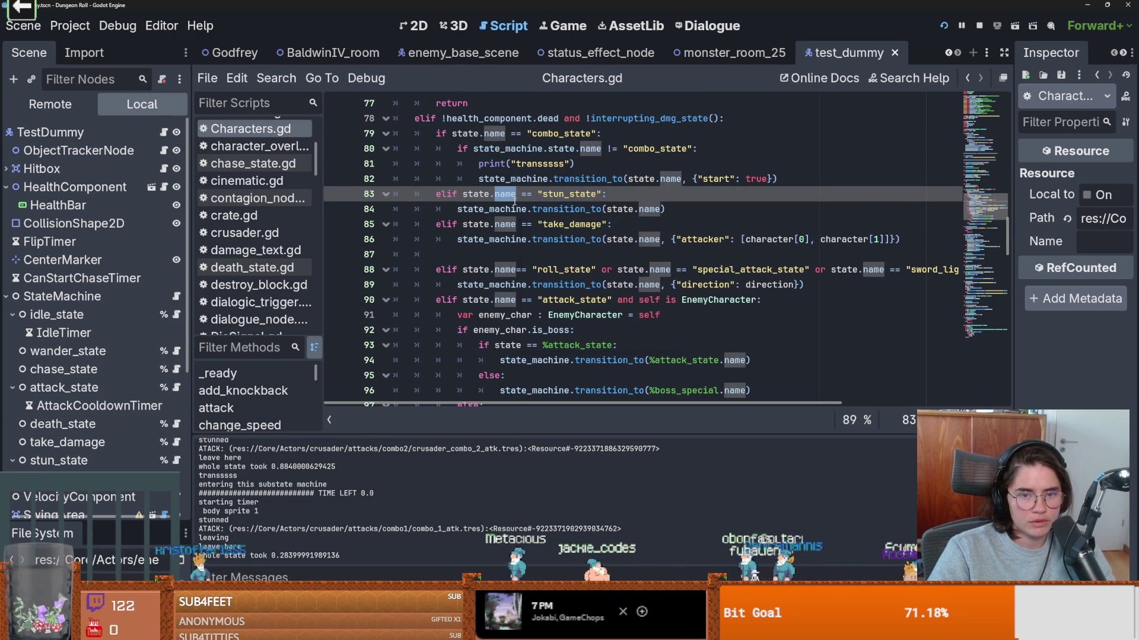
{"action": "scroll", "coordinate": [154, 332], "scroll_direction": "down", "scroll_amount": 2}
{"action": "left_click", "coordinate": [176, 393]}
{"action": "double_click", "coordinate": [519, 335]}
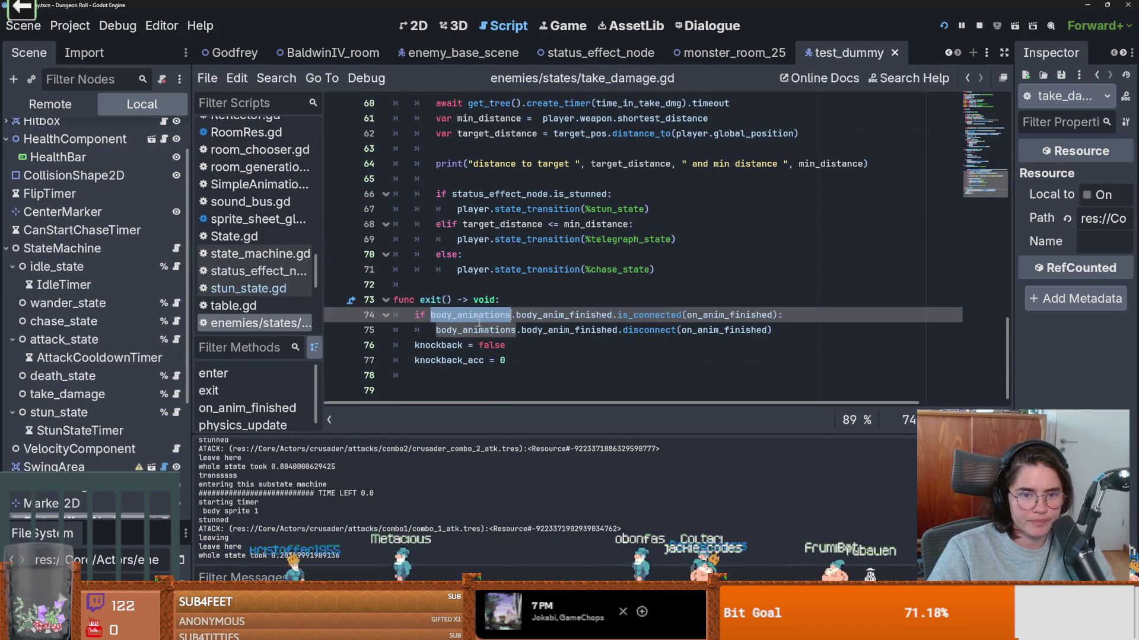
- Review the is_stunned check and find the other play_simple_animation use in take_damage.gd
{"action": "scroll", "coordinate": [519, 335], "scroll_direction": "up", "scroll_amount": 1}
{"action": "left_click", "coordinate": [537, 254]}
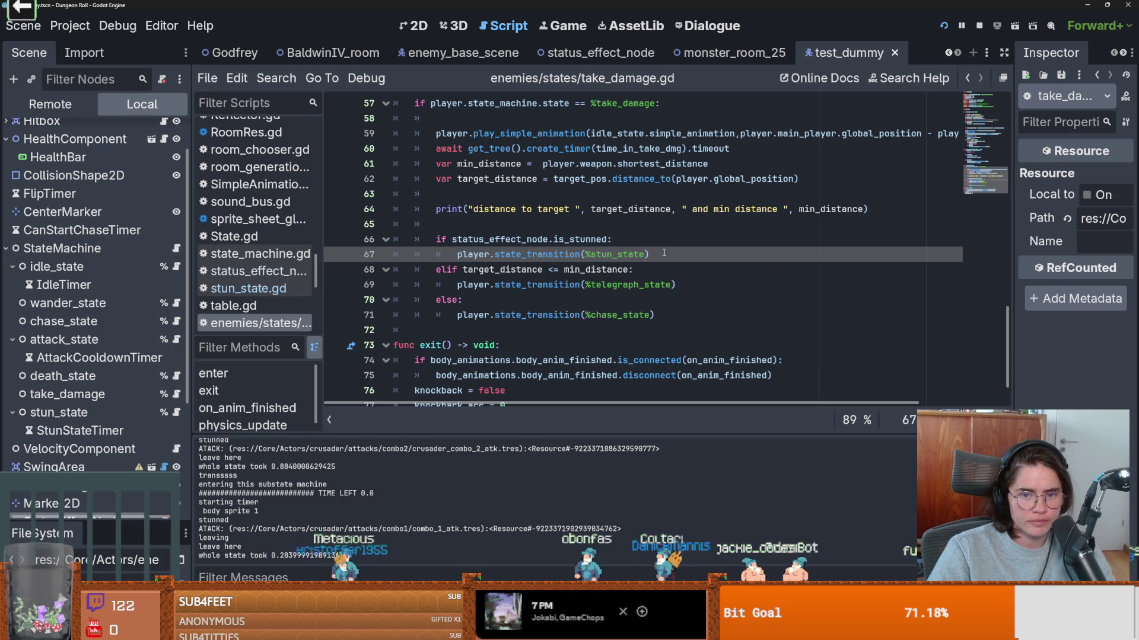
{"action": "left_click_drag", "start_coordinate": [664, 253], "coordinate": [385, 238]}
{"action": "scroll", "coordinate": [603, 299], "scroll_direction": "down", "scroll_amount": 1}
{"action": "scroll", "coordinate": [411, 304], "scroll_direction": "up", "scroll_amount": 2}
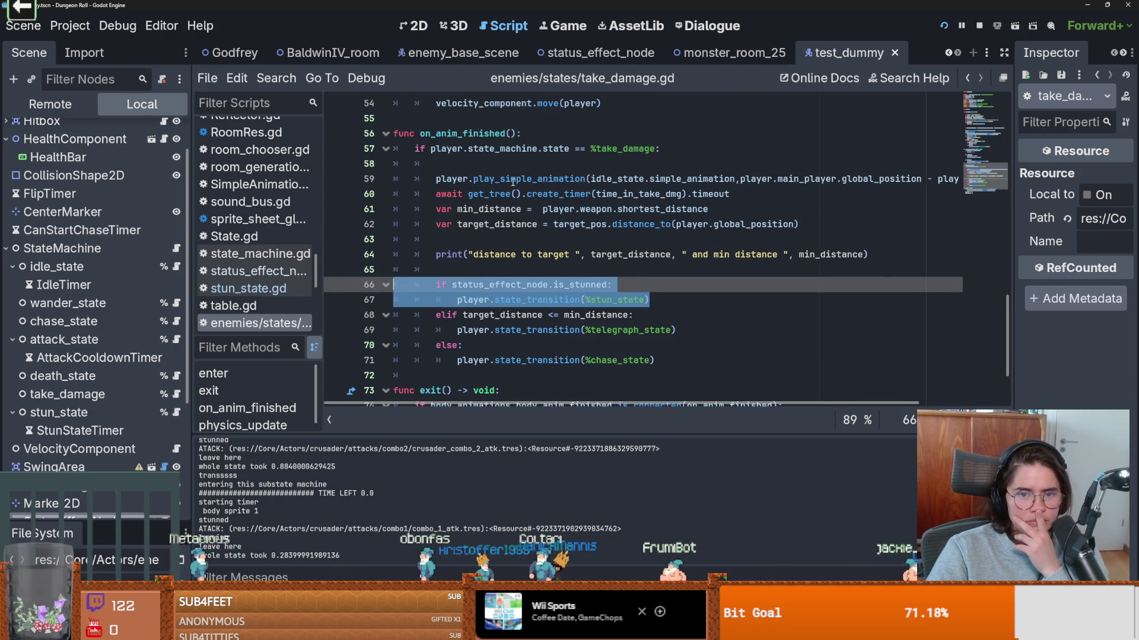
{"action": "double_click", "coordinate": [512, 178]}
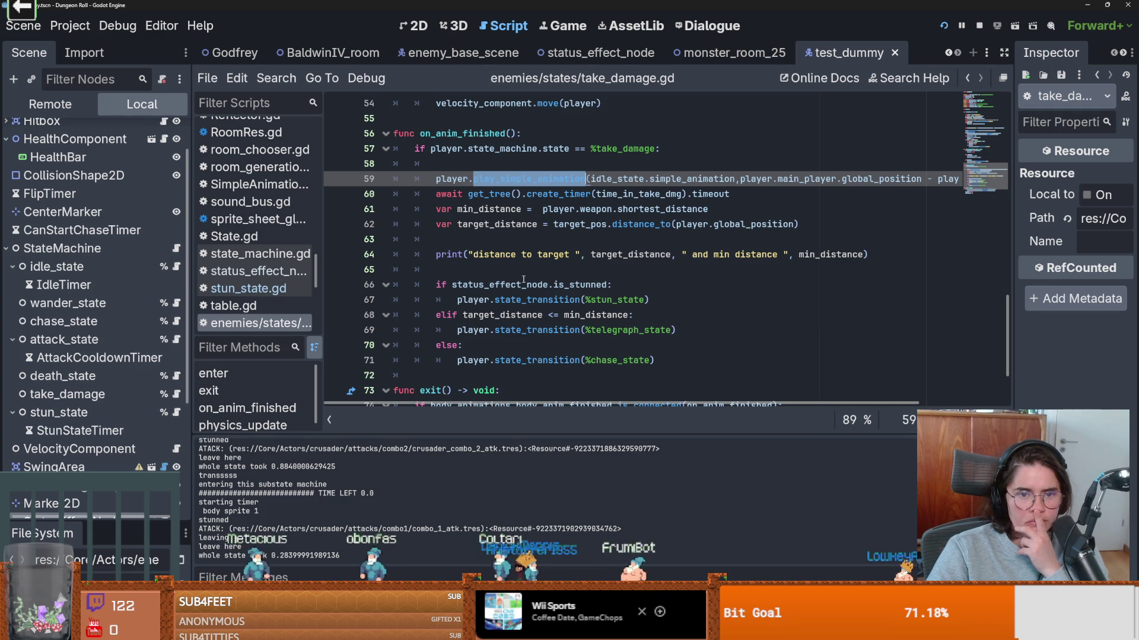
{"action": "key", "text": "F3"}
{"action": "key", "text": "F3"}
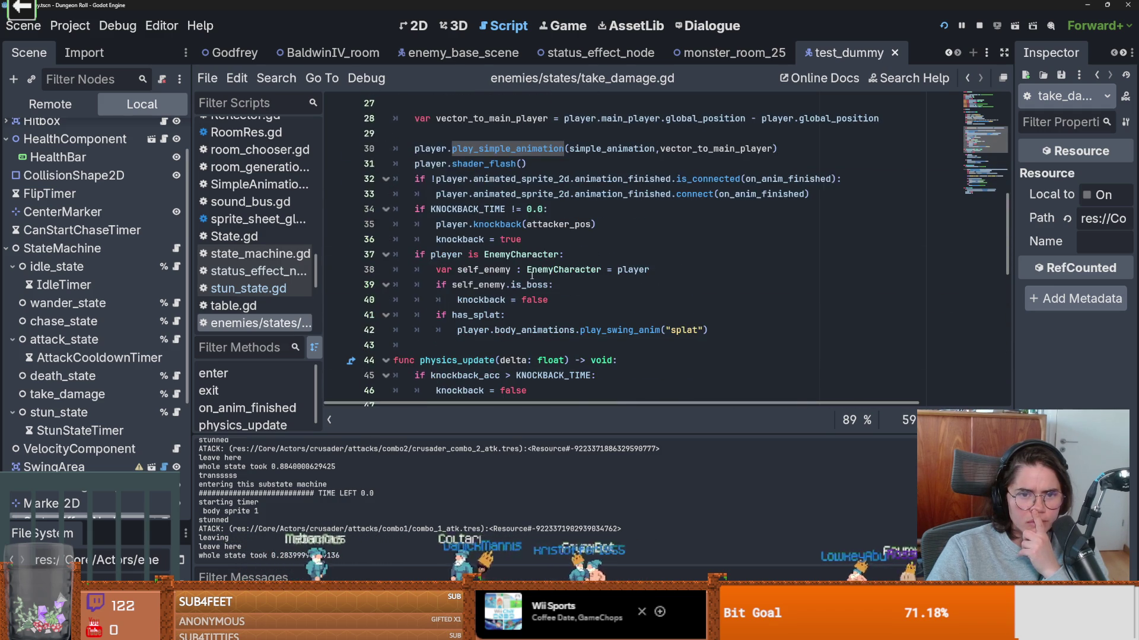
{"action": "scroll", "coordinate": [532, 275], "scroll_direction": "down", "scroll_amount": 7}
{"action": "scroll", "coordinate": [534, 279], "scroll_direction": "up", "scroll_amount": 8}
{"action": "scroll", "coordinate": [539, 290], "scroll_direction": "down", "scroll_amount": 2}
{"action": "scroll", "coordinate": [539, 290], "scroll_direction": "down", "scroll_amount": 3}
{"action": "scroll", "coordinate": [540, 314], "scroll_direction": "up", "scroll_amount": 10}
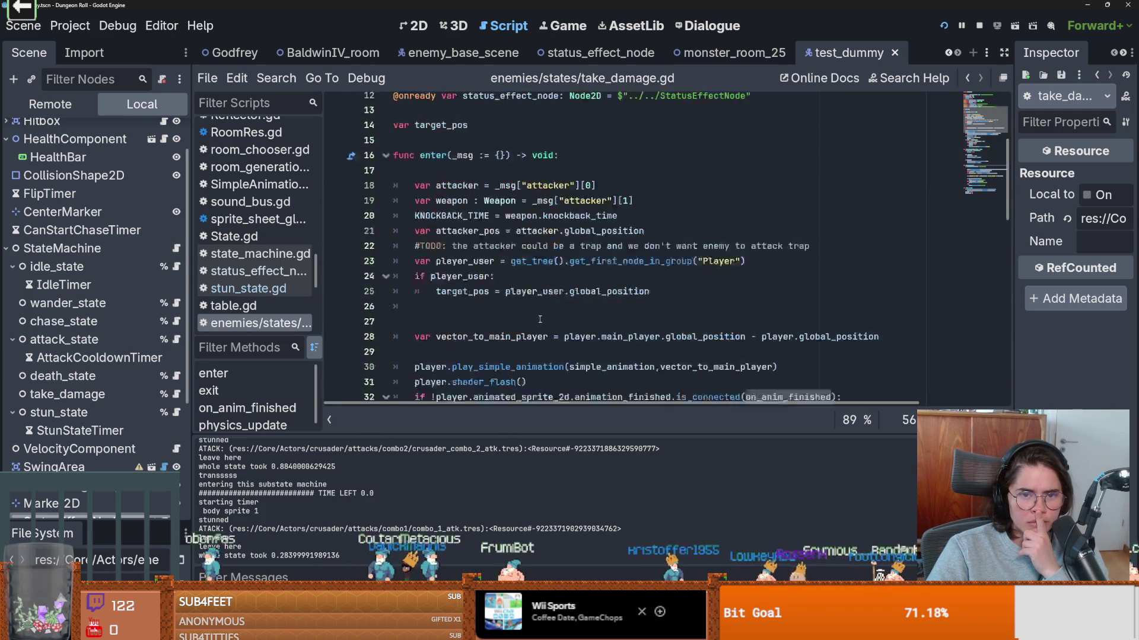
{"action": "scroll", "coordinate": [540, 319], "scroll_direction": "down", "scroll_amount": 3}
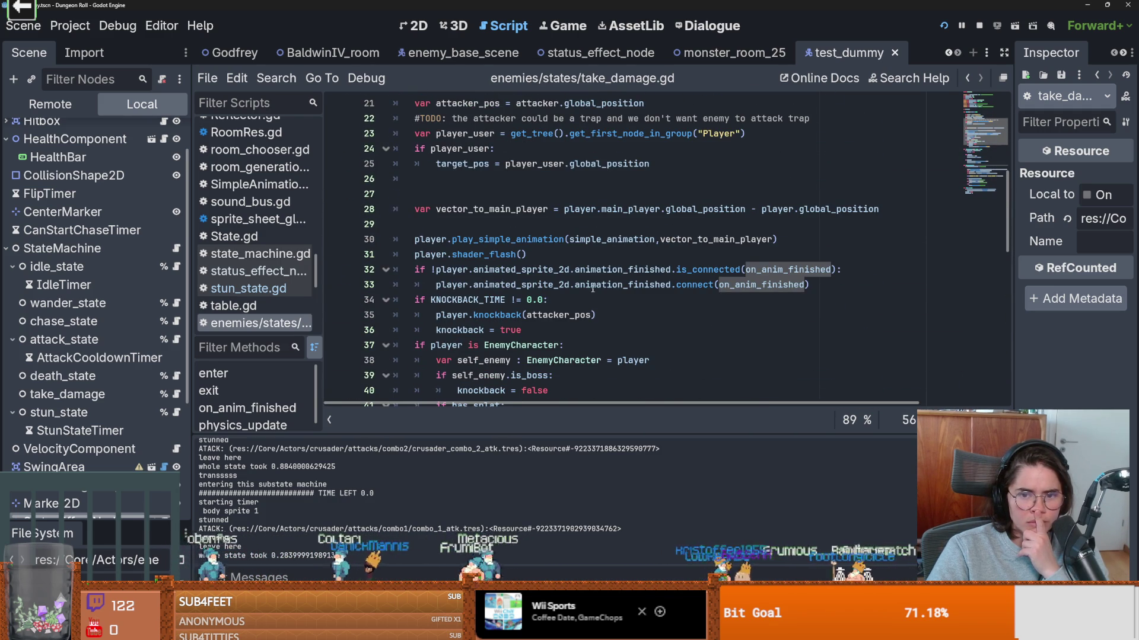
{"action": "scroll", "coordinate": [601, 299], "scroll_direction": "down", "scroll_amount": 7}
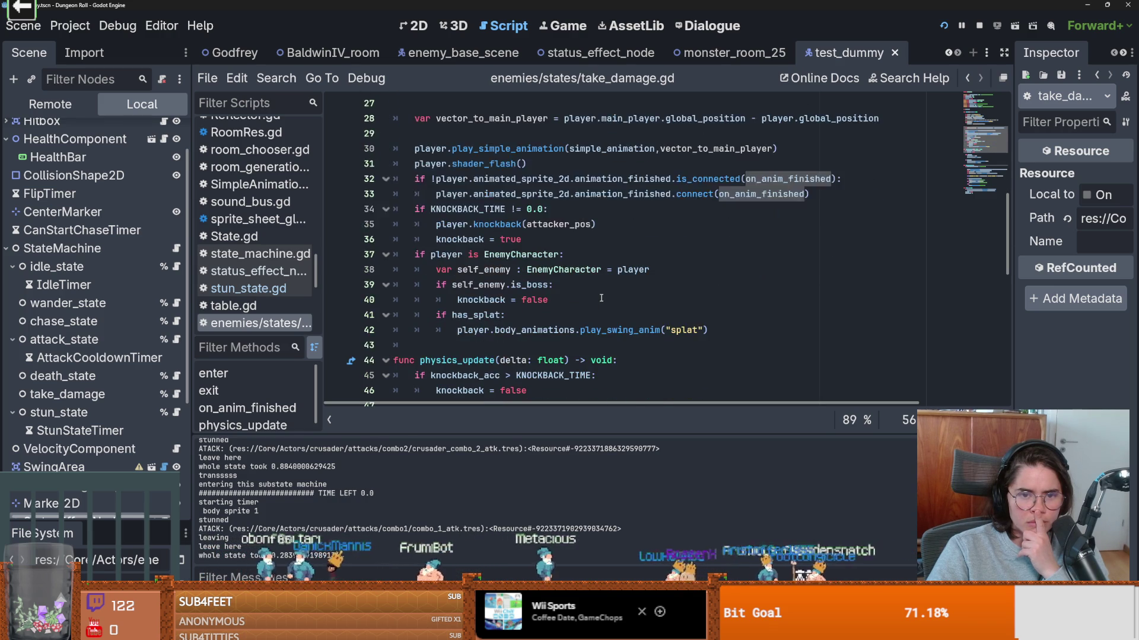
{"action": "scroll", "coordinate": [601, 298], "scroll_direction": "down", "scroll_amount": 2}
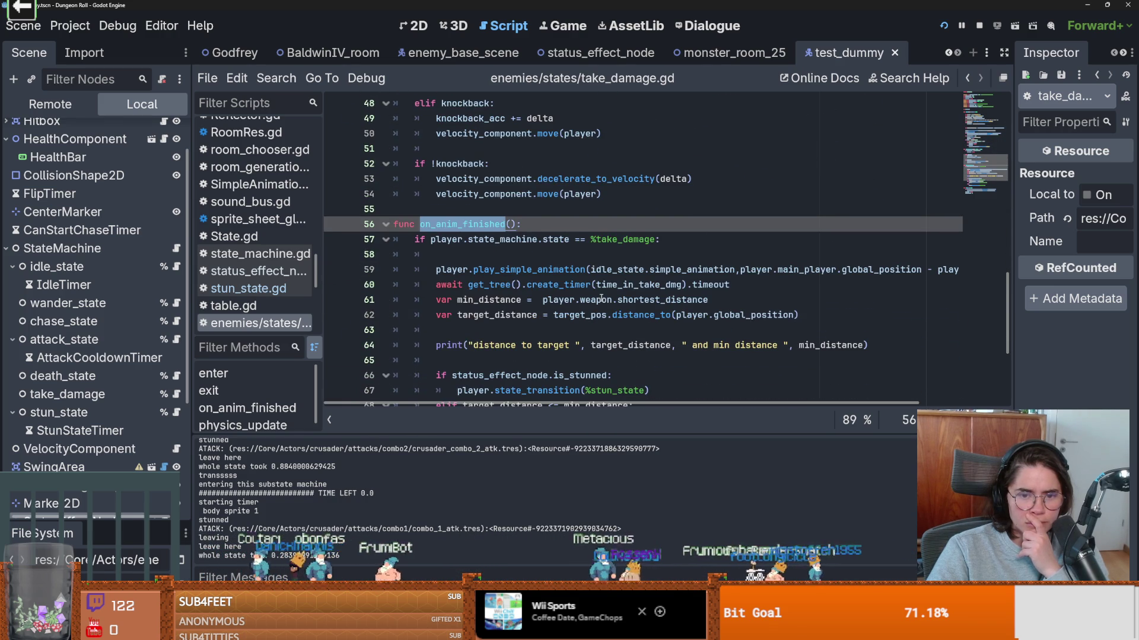
{"action": "scroll", "coordinate": [601, 297], "scroll_direction": "down", "scroll_amount": 4}
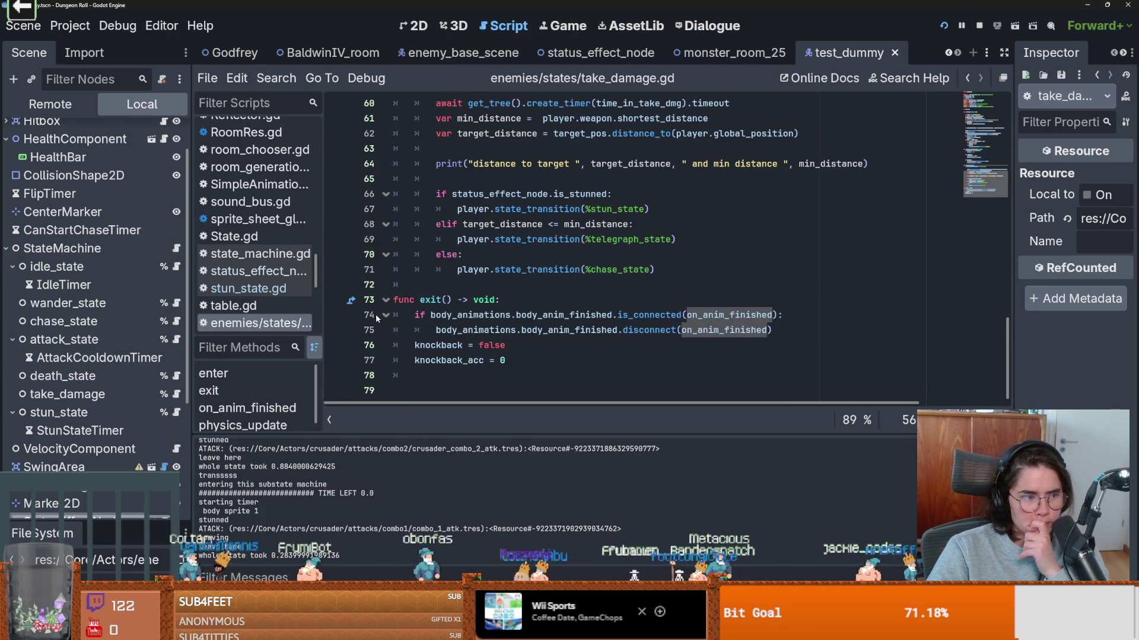
{"action": "scroll", "coordinate": [475, 313], "scroll_direction": "up", "scroll_amount": 5}
{"action": "scroll", "coordinate": [476, 312], "scroll_direction": "down", "scroll_amount": 4}
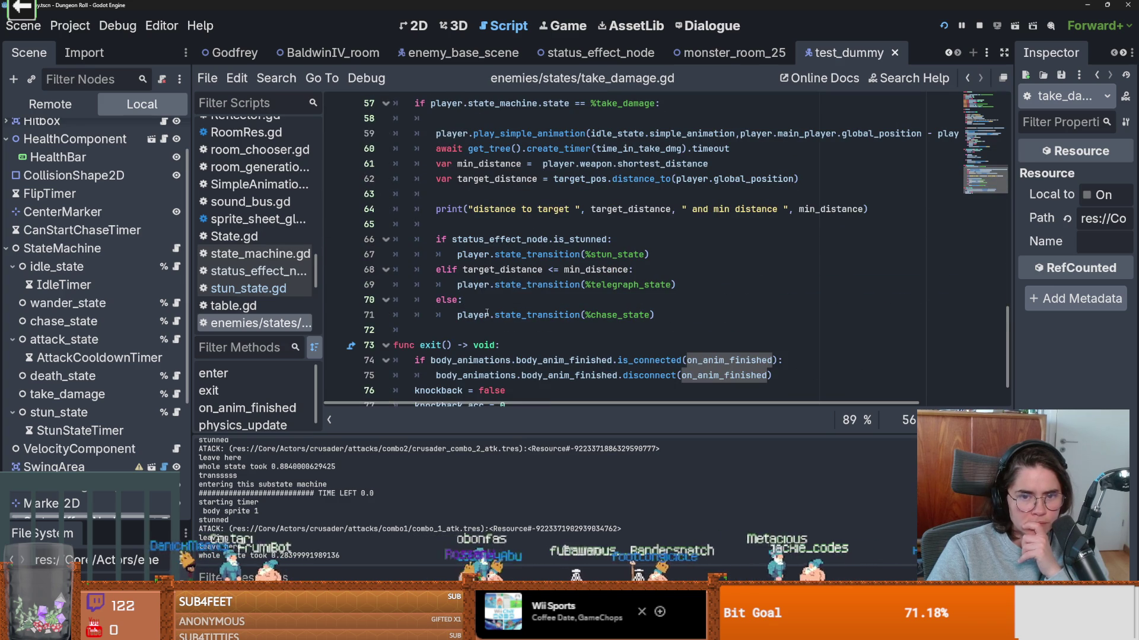
- Inspect the telegraph_state and chase_state branches, then run the scene with F6
{"action": "left_click", "coordinate": [644, 286]}
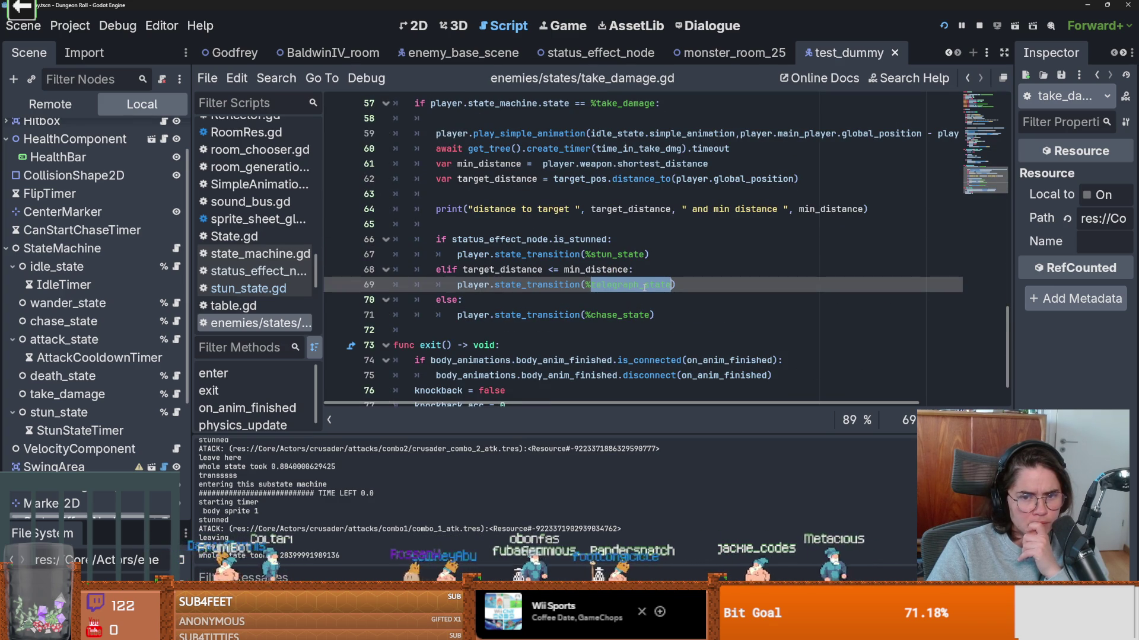
{"action": "left_click", "coordinate": [709, 302]}
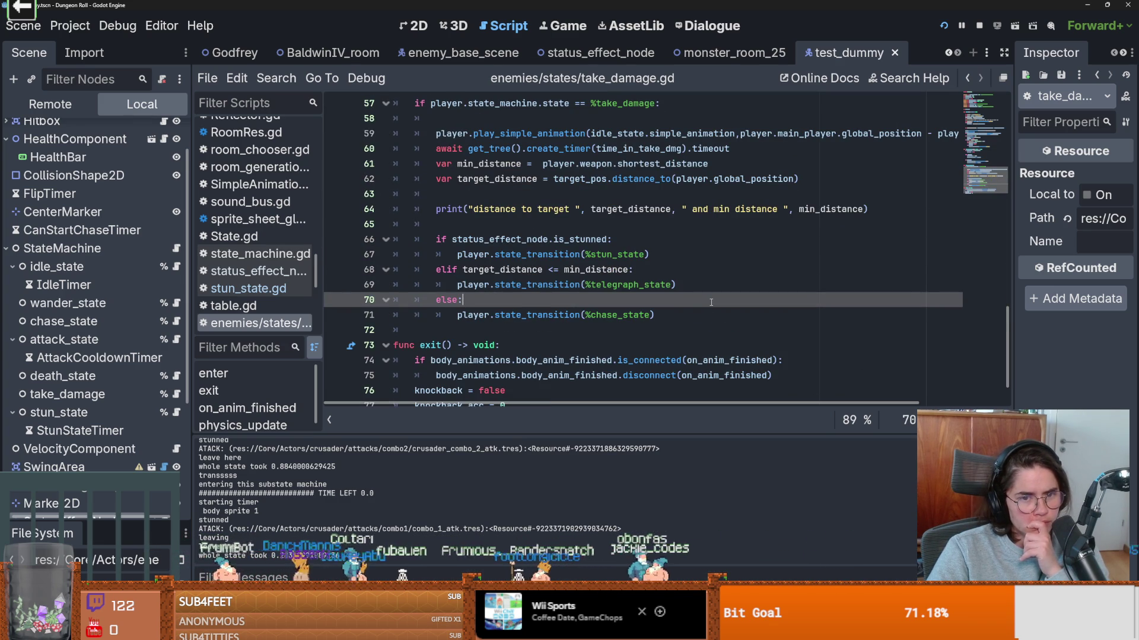
{"action": "double_click", "coordinate": [615, 316]}
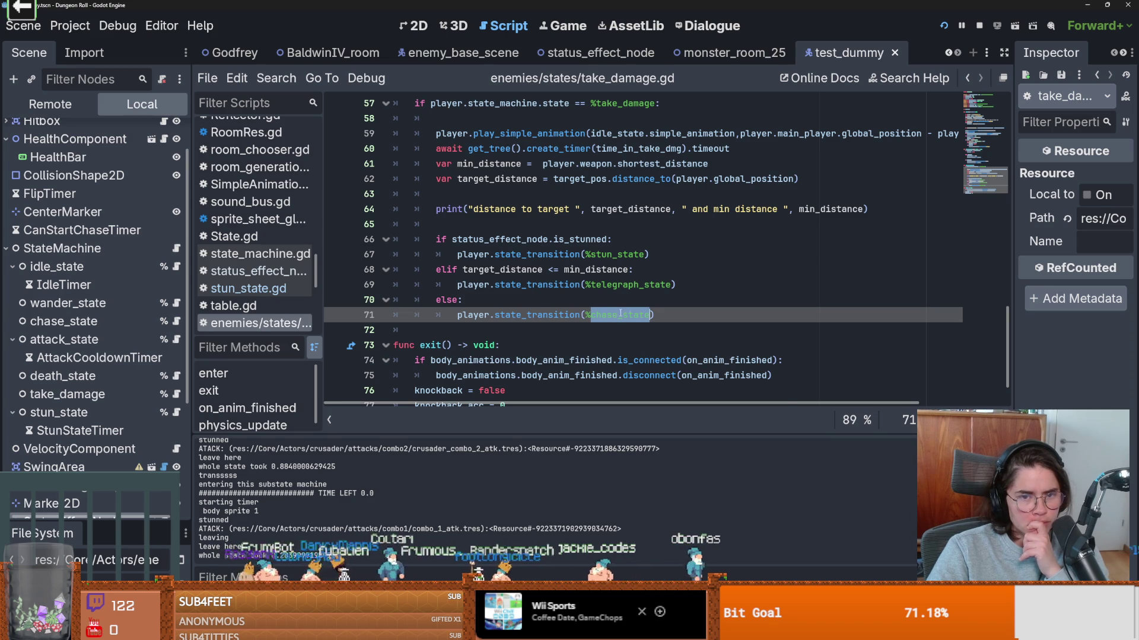
{"action": "scroll", "coordinate": [504, 320], "scroll_direction": "up", "scroll_amount": 2}
{"action": "scroll", "coordinate": [389, 334], "scroll_direction": "down", "scroll_amount": 3}
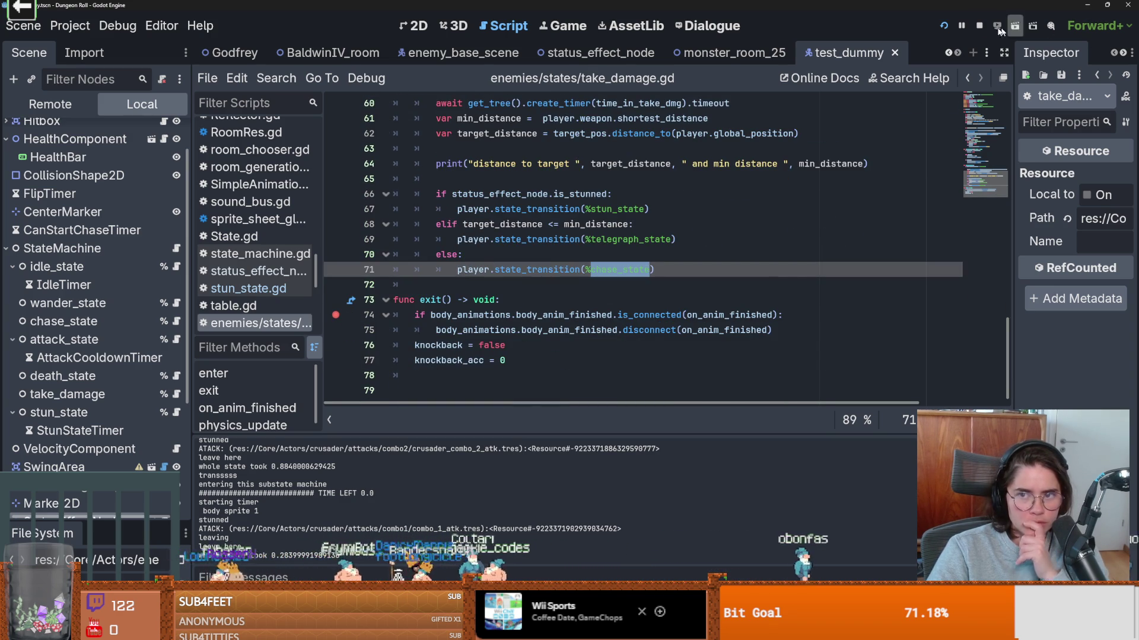
{"action": "key", "text": "F6"}
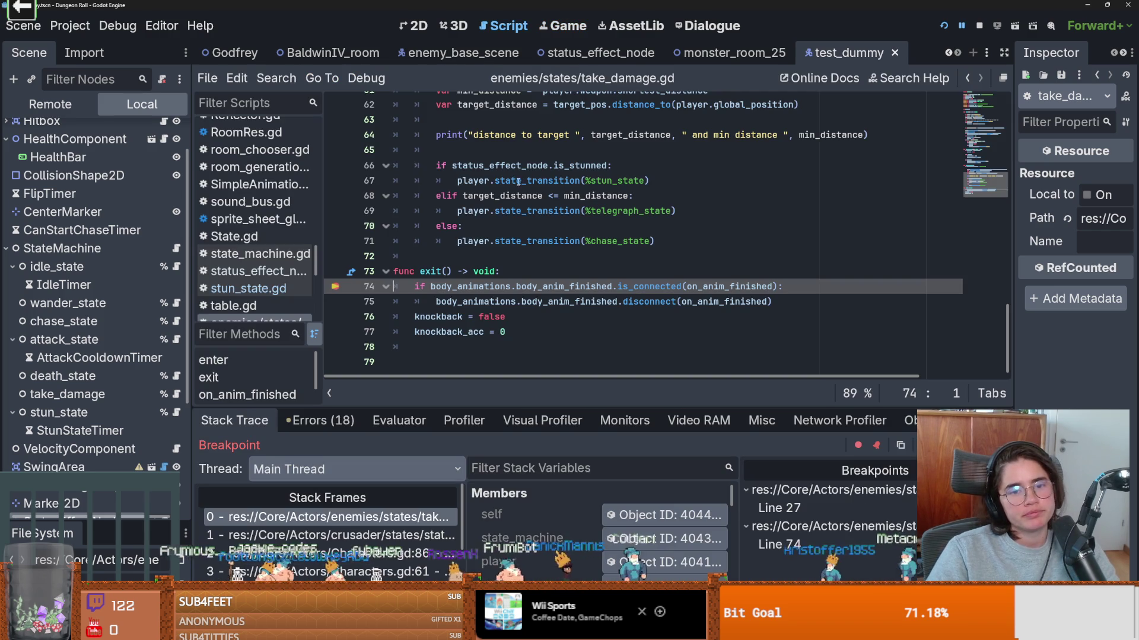
- Inspect the state_machine.gd and Characters.gd line 86 stack frames, returning to take_damage.gd's frame
{"action": "left_click", "coordinate": [355, 535]}
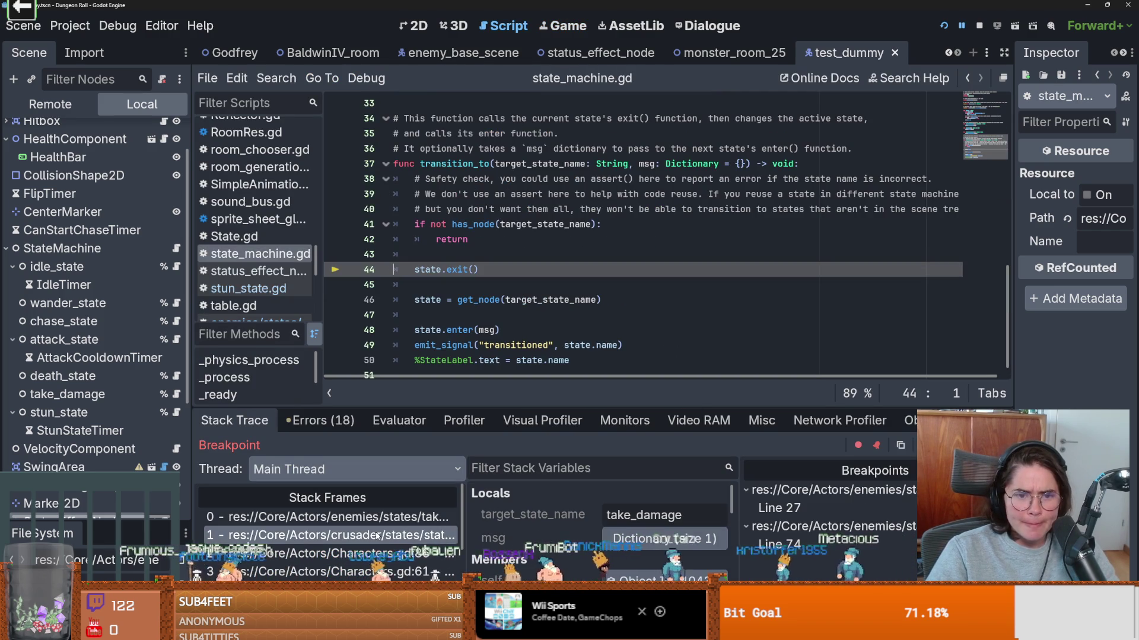
{"action": "left_click", "coordinate": [381, 551]}
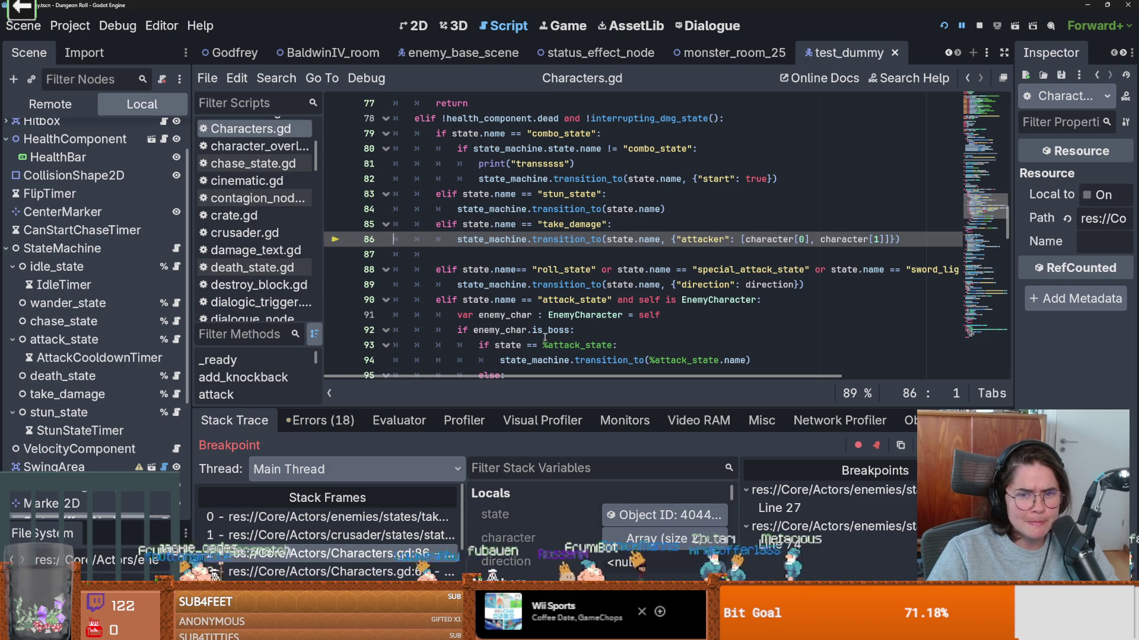
{"action": "scroll", "coordinate": [544, 337], "scroll_direction": "up", "scroll_amount": 1}
{"action": "mouse_move", "coordinate": [544, 336]}
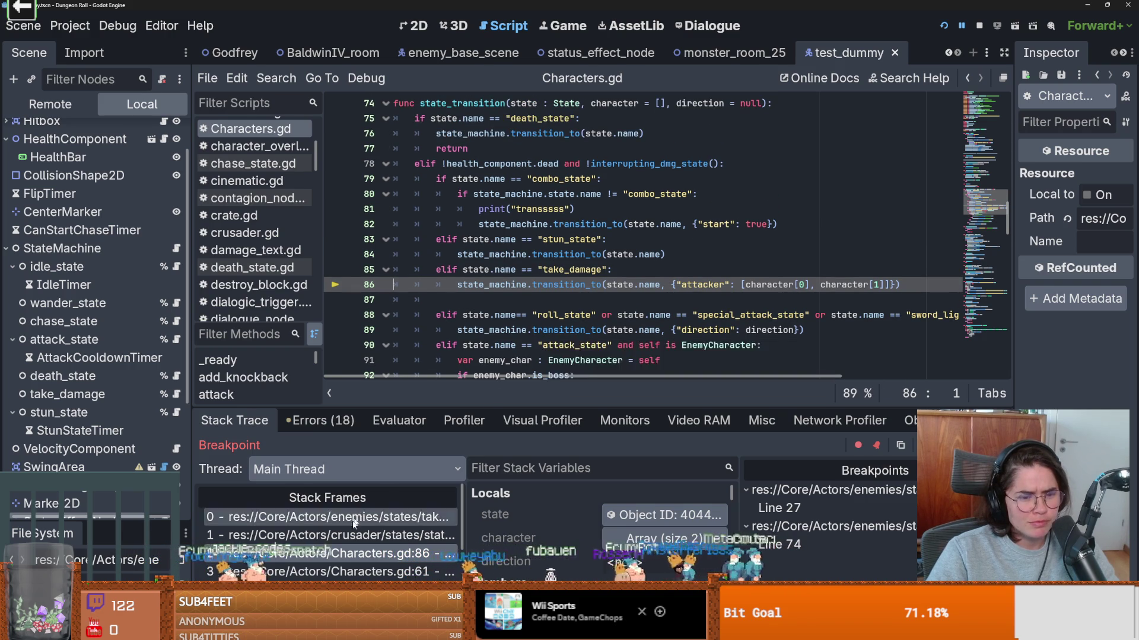
{"action": "left_click", "coordinate": [349, 535]}
{"action": "left_click", "coordinate": [350, 518]}
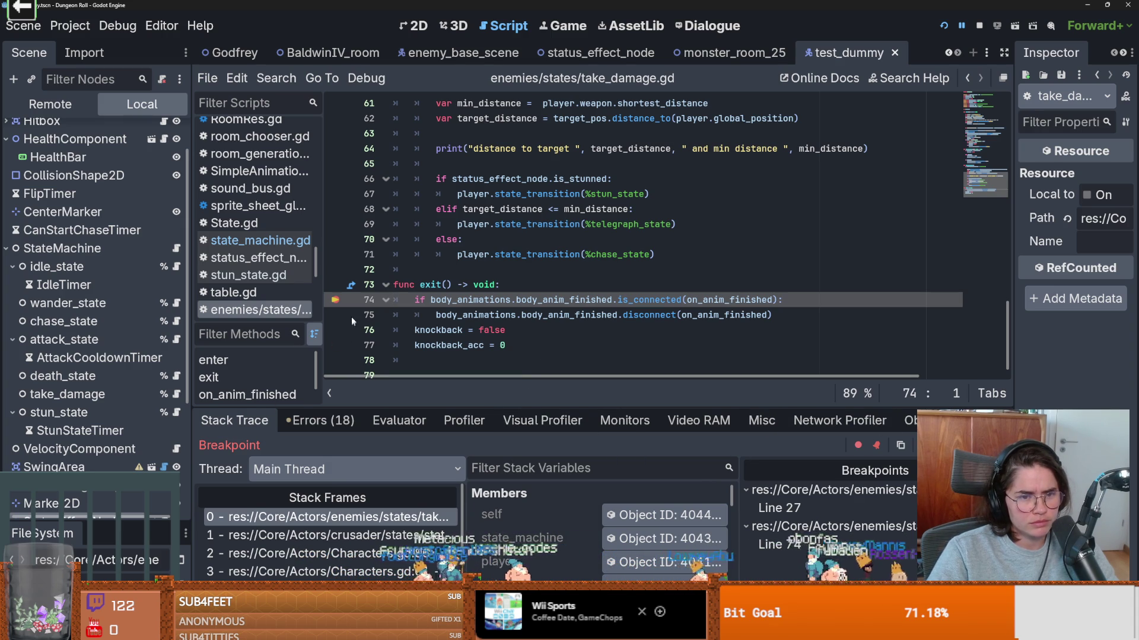
- Save and select the is_stunned check with its stun_state transition
{"action": "key", "text": "ctrl+s"}
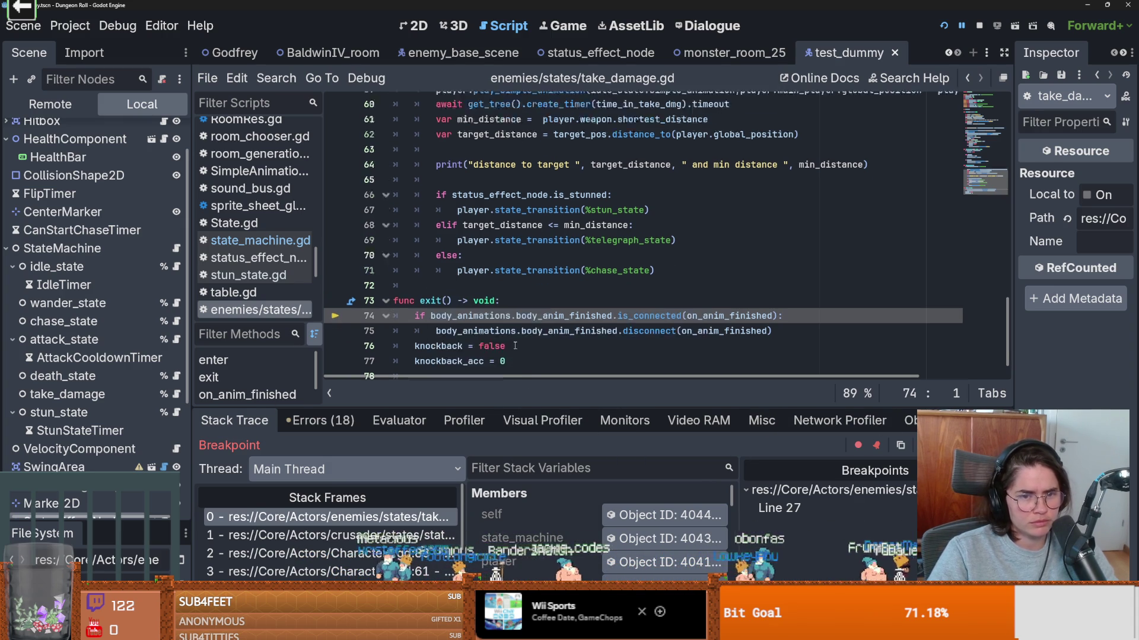
{"action": "scroll", "coordinate": [518, 332], "scroll_direction": "up", "scroll_amount": 3}
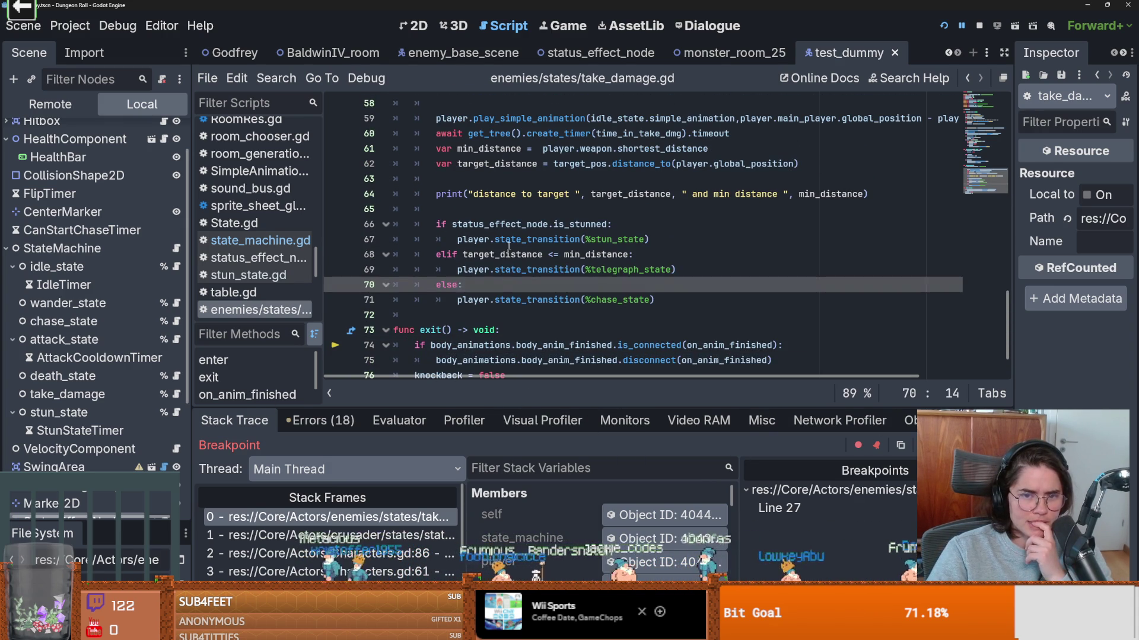
{"action": "double_click", "coordinate": [540, 313]}
{"action": "scroll", "coordinate": [540, 307], "scroll_direction": "down", "scroll_amount": 3}
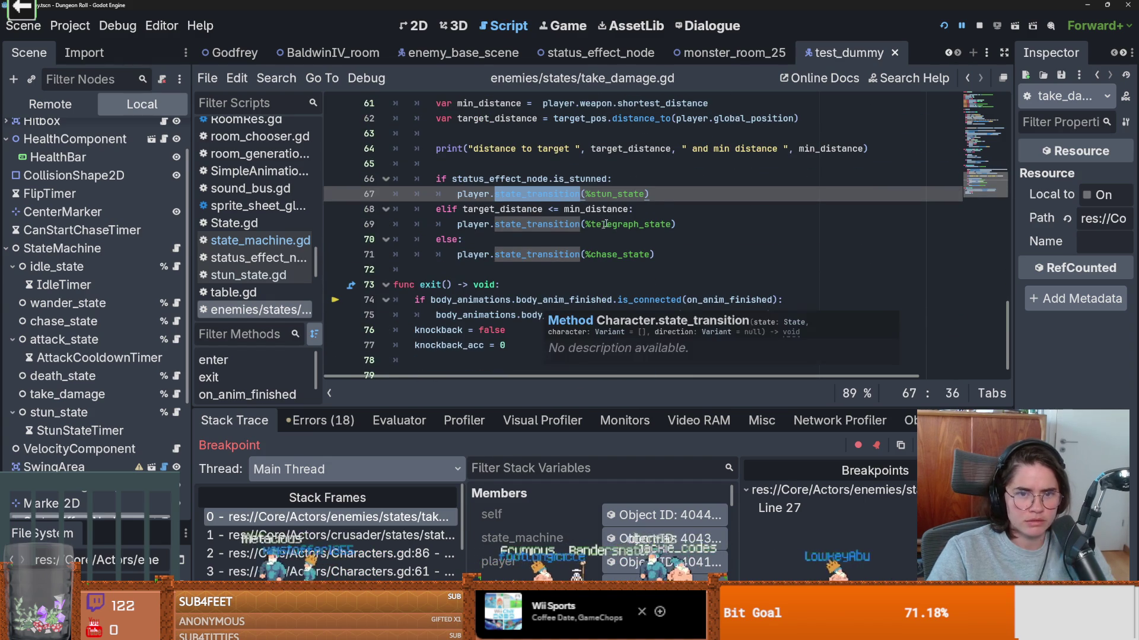
{"action": "left_click_drag", "start_coordinate": [651, 194], "coordinate": [428, 186]}
- Paste the stun check after the knockback reset in exit(), fix its indent, and restart the game
{"action": "left_click", "coordinate": [525, 286]}
{"action": "key", "text": "Return"}
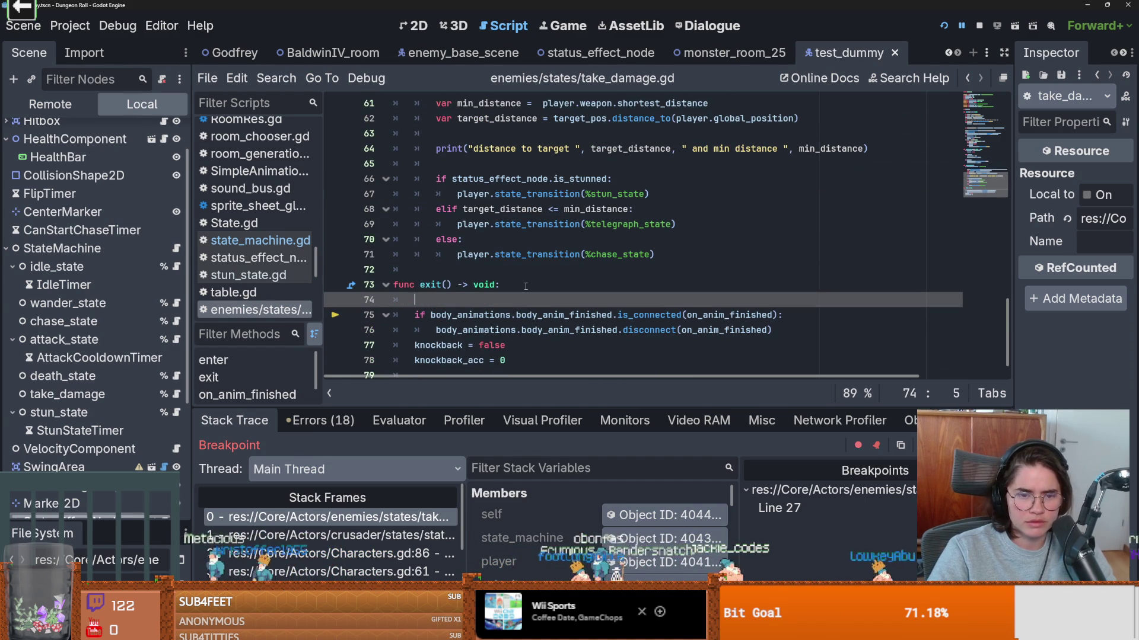
{"action": "left_click", "coordinate": [560, 360]}
{"action": "key", "text": "Return"}
{"action": "key", "text": "ctrl+v"}
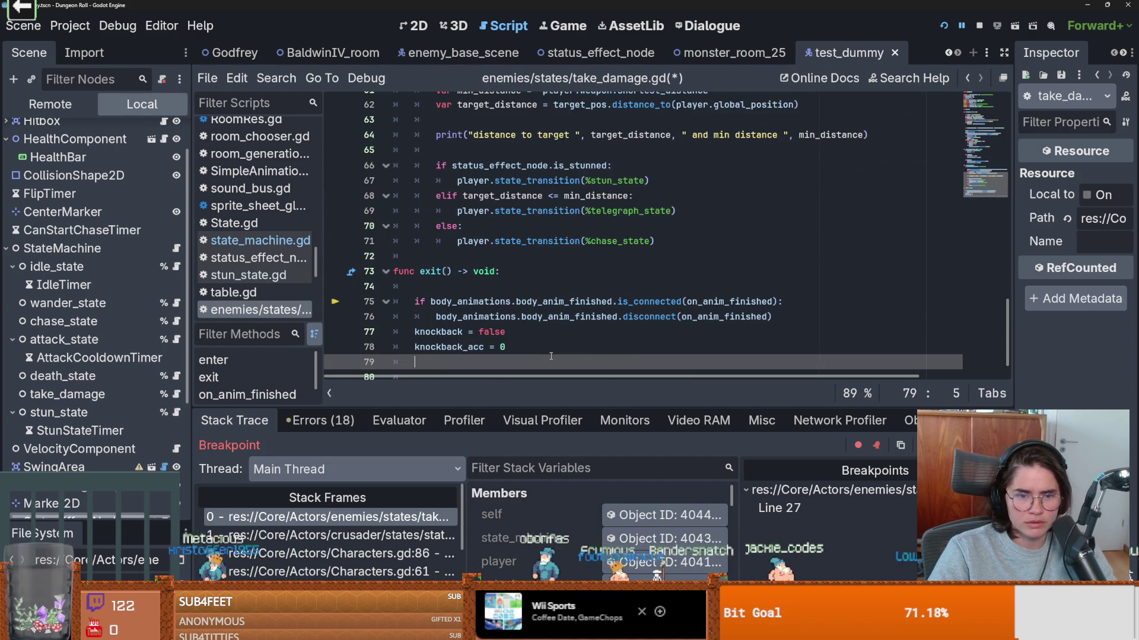
{"action": "left_click", "coordinate": [453, 362]}
{"action": "key", "text": "BackSpace"}
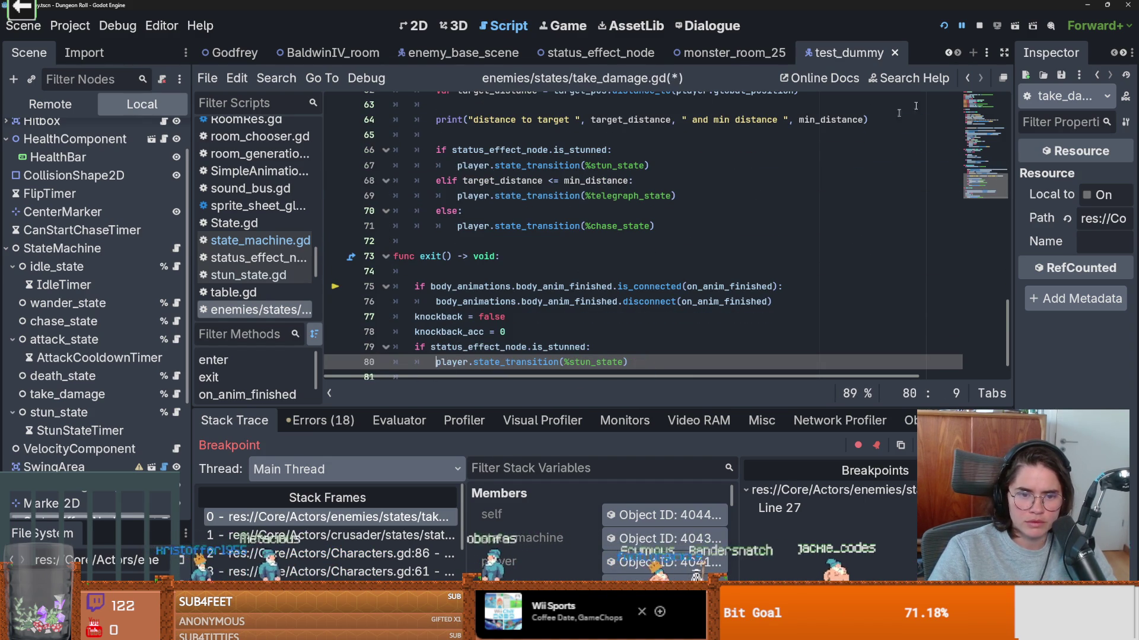
{"action": "left_click", "coordinate": [946, 26]}
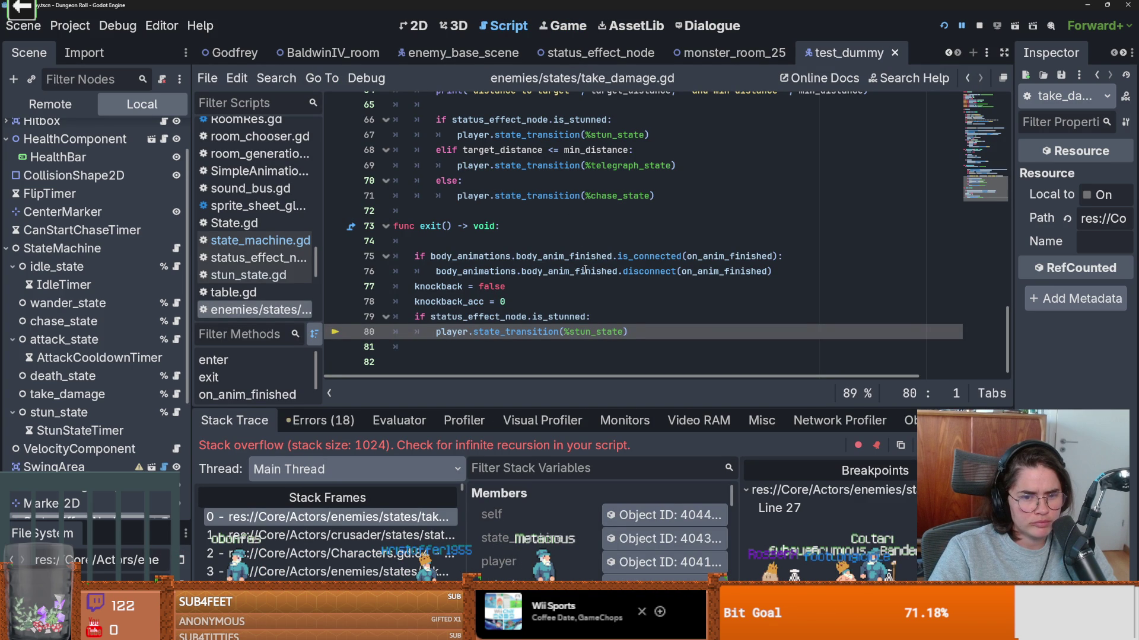
- Delete the stun check from the exit function and set a breakpoint on line 57
{"action": "left_click_drag", "start_coordinate": [630, 332], "coordinate": [337, 317]}
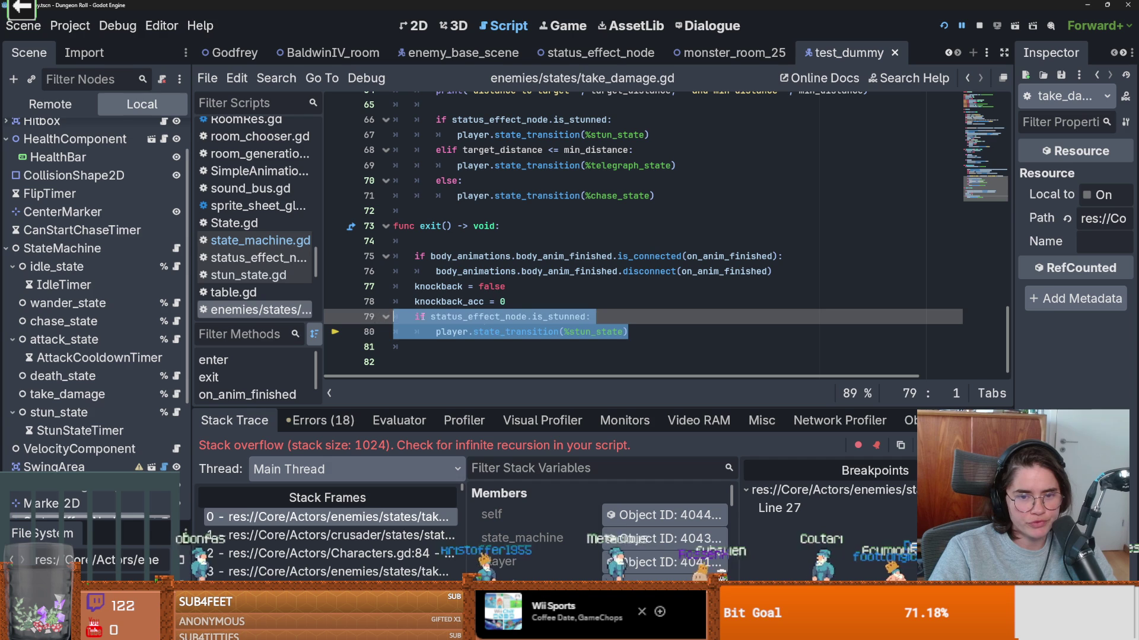
{"action": "key", "text": "BackSpace"}
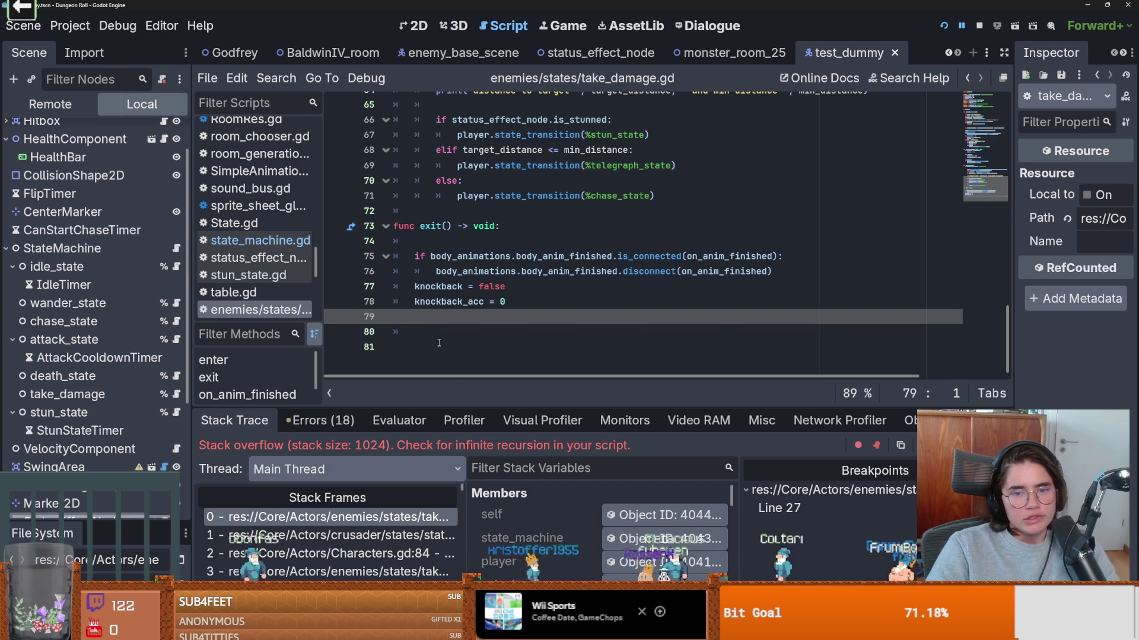
{"action": "scroll", "coordinate": [445, 267], "scroll_direction": "up", "scroll_amount": 5}
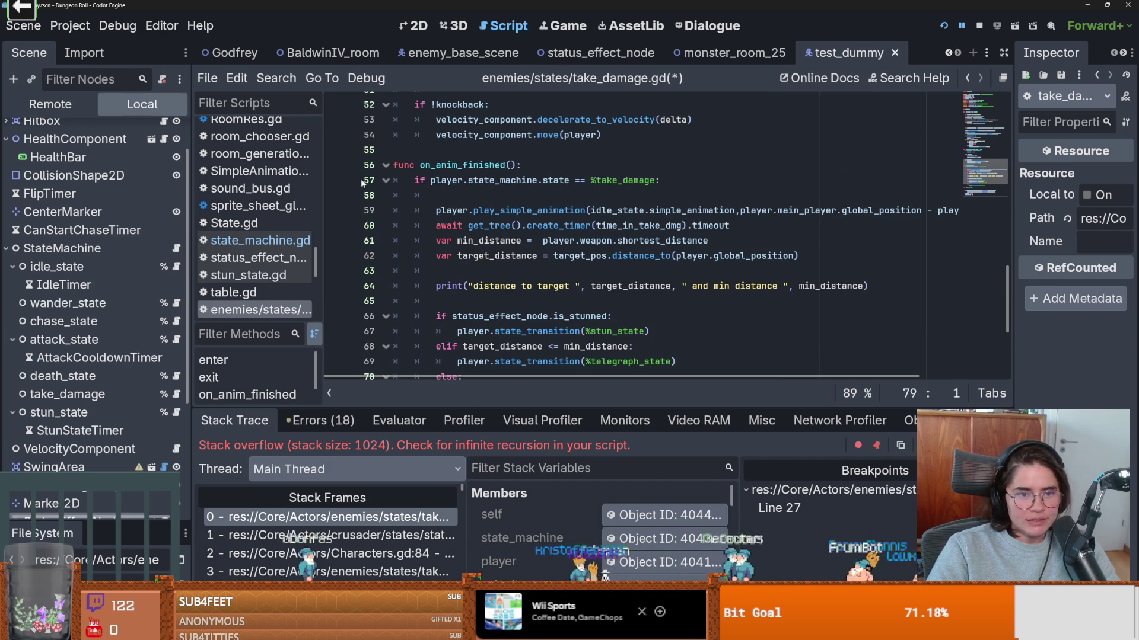
{"action": "left_click", "coordinate": [343, 180]}
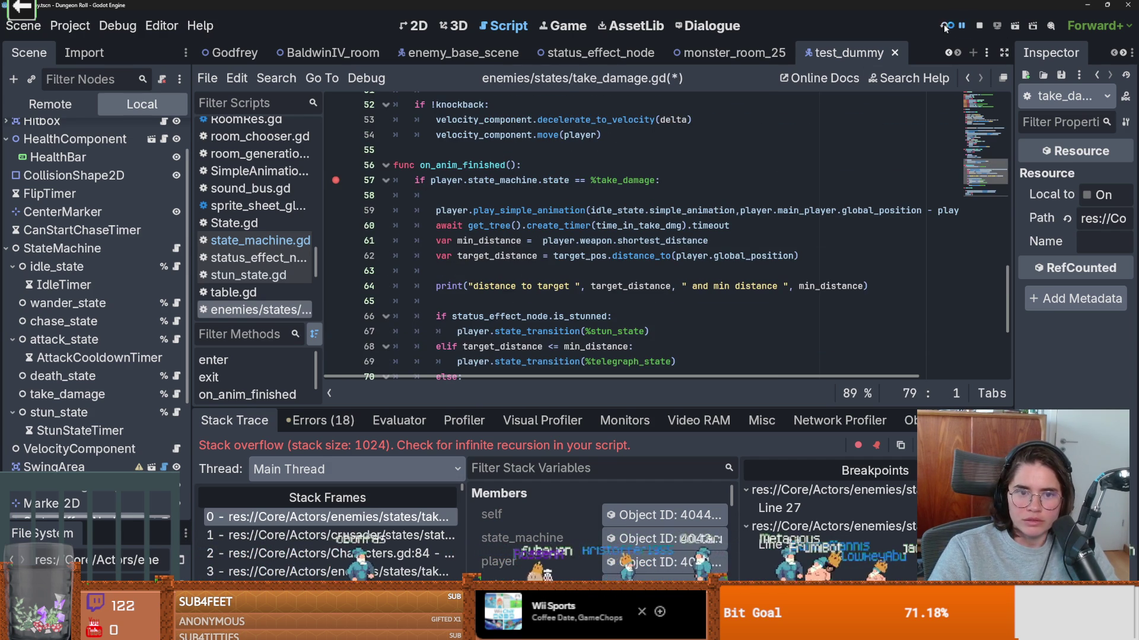
- Run the game, attack the enemy, then stop the test run
{"action": "left_click", "coordinate": [944, 25]}
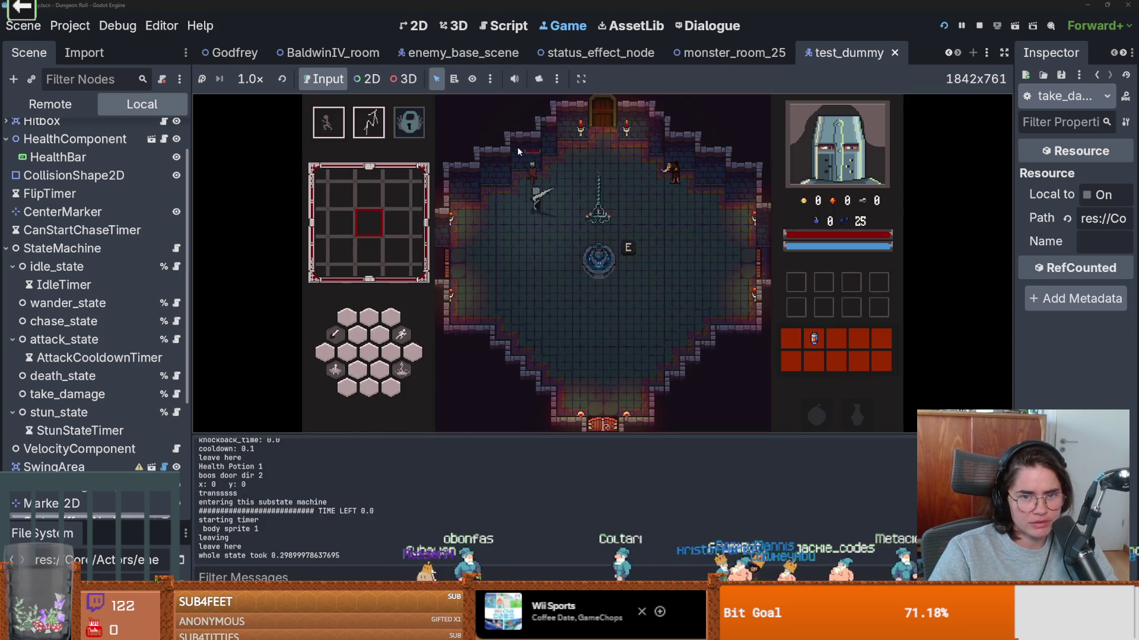
{"action": "left_click", "coordinate": [494, 176]}
{"action": "key", "text": "F8"}
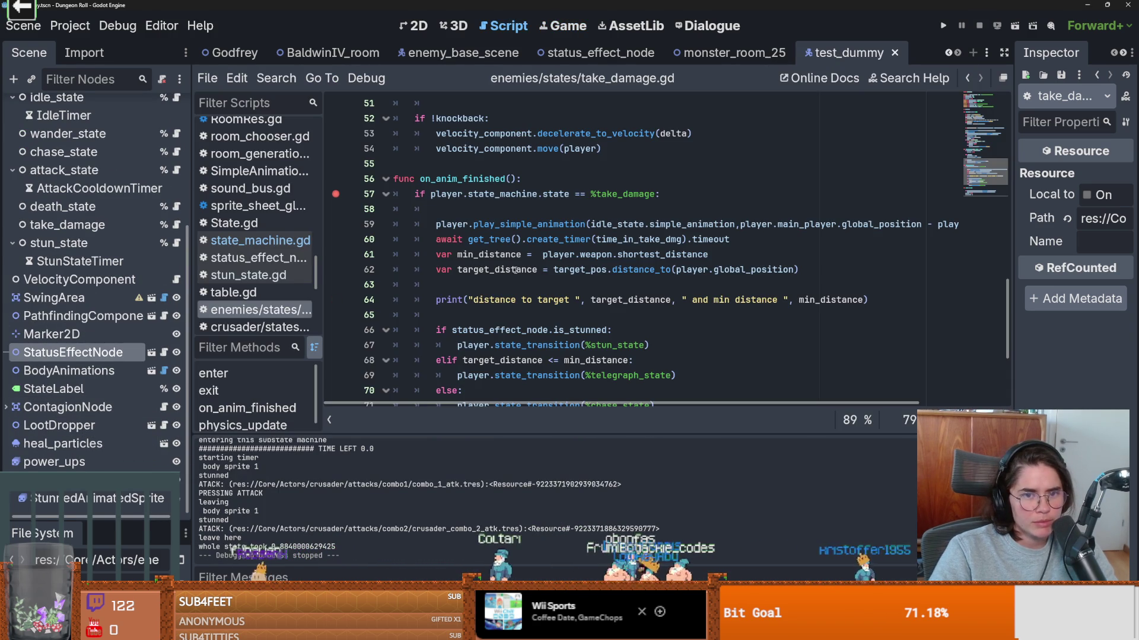
- Collapse the HealthComponent and StateMachine branches in the tree and relaunch the game
{"action": "double_click", "coordinate": [462, 178]}
{"action": "scroll", "coordinate": [89, 308], "scroll_direction": "up", "scroll_amount": 5}
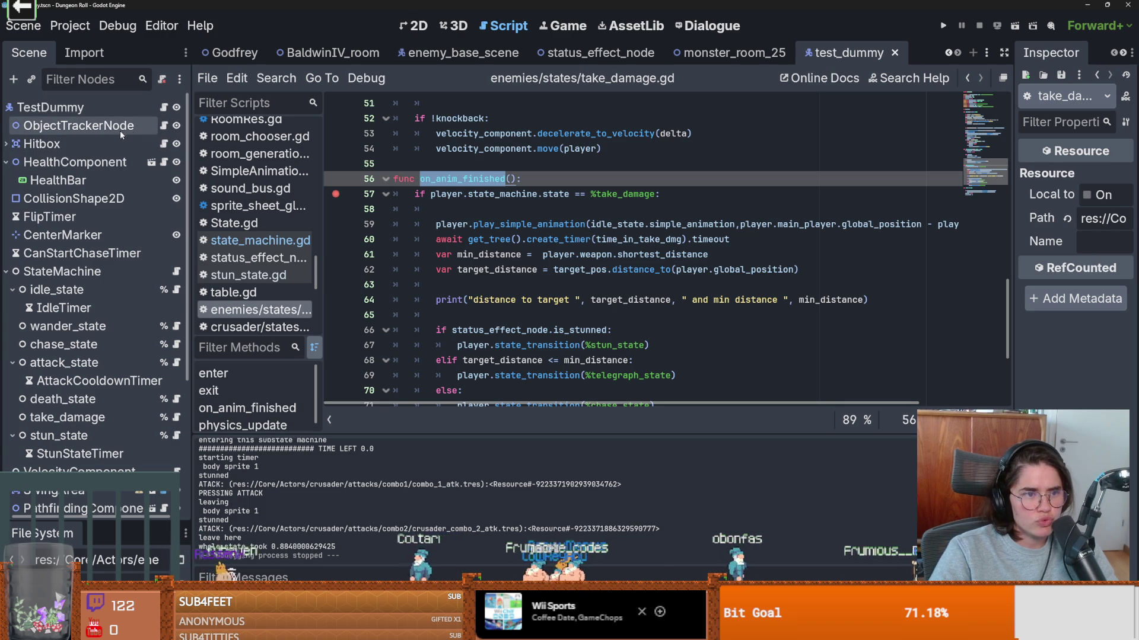
{"action": "left_click", "coordinate": [6, 162]}
{"action": "left_click", "coordinate": [6, 254]}
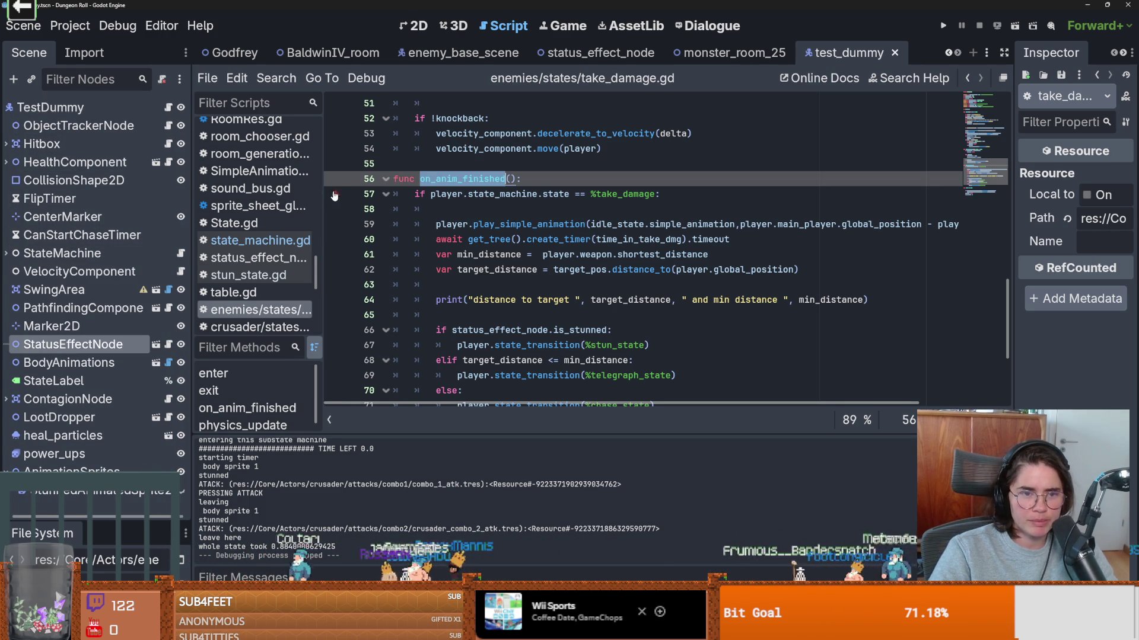
{"action": "key", "text": "F5"}
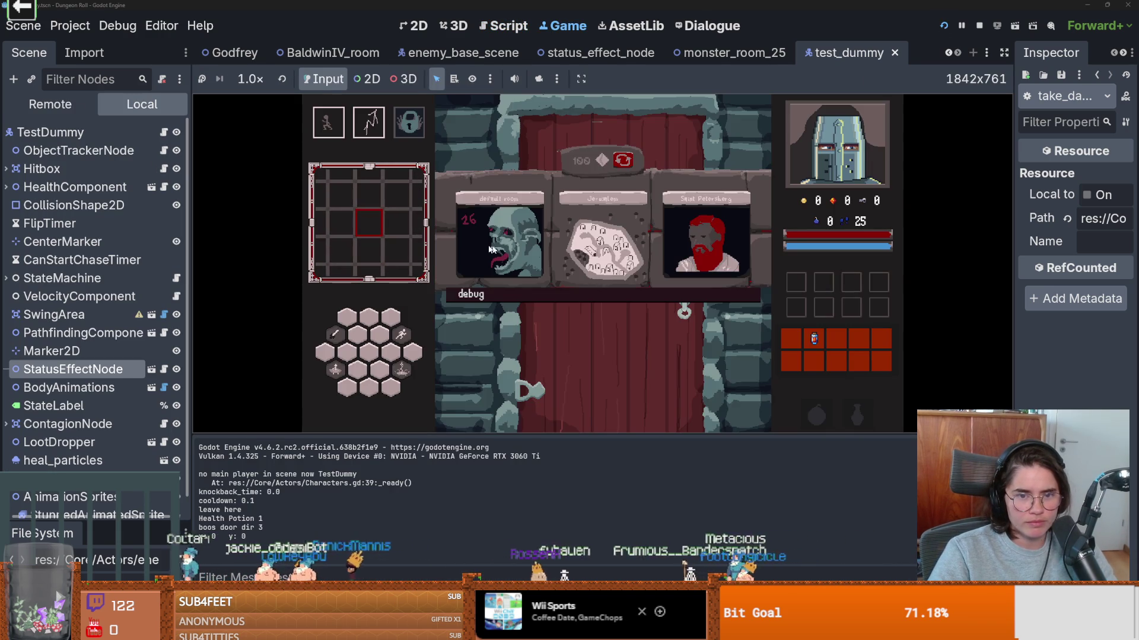
- Load the default dungeon room, clear stray characters from line 27, and save stun_state.gd
{"action": "left_click", "coordinate": [490, 249]}
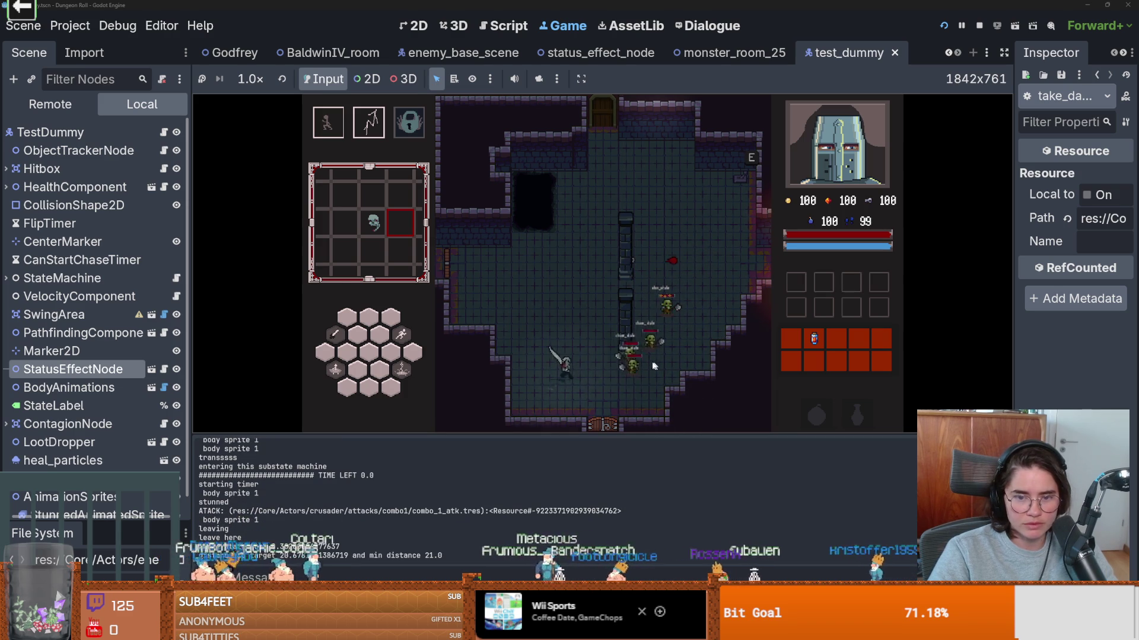
{"action": "type", "text": "sdwww"}
{"action": "key", "text": "Delete"}
{"action": "key", "text": "Delete"}
{"action": "key", "text": "Delete"}
{"action": "key", "text": "BackSpace"}
{"action": "key", "text": "BackSpace"}
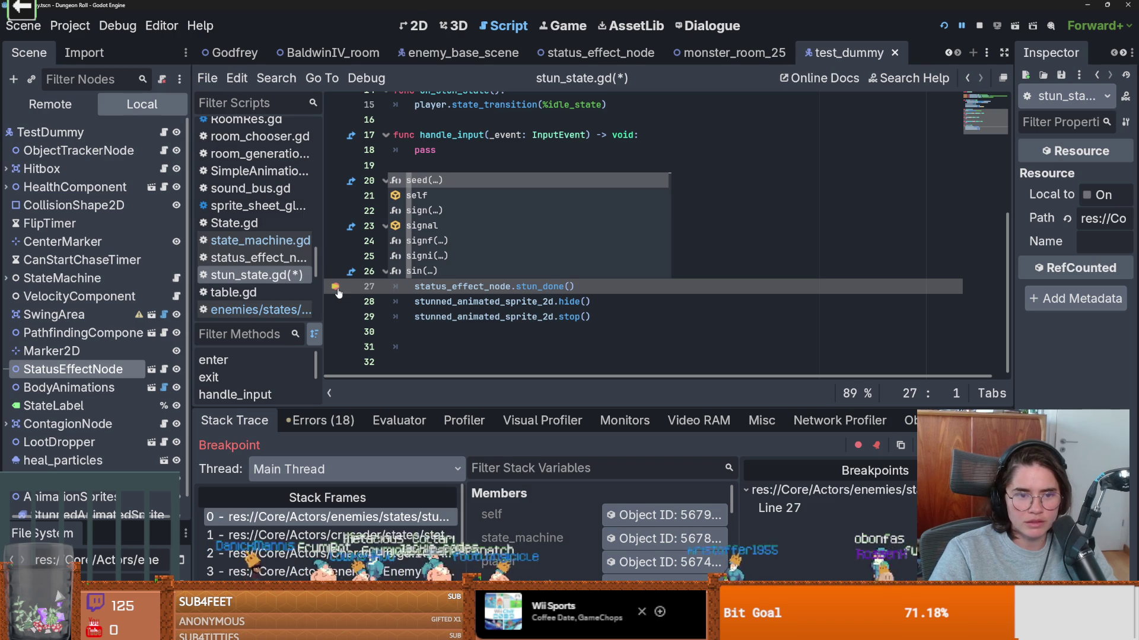
{"action": "key", "text": "ctrl+s"}
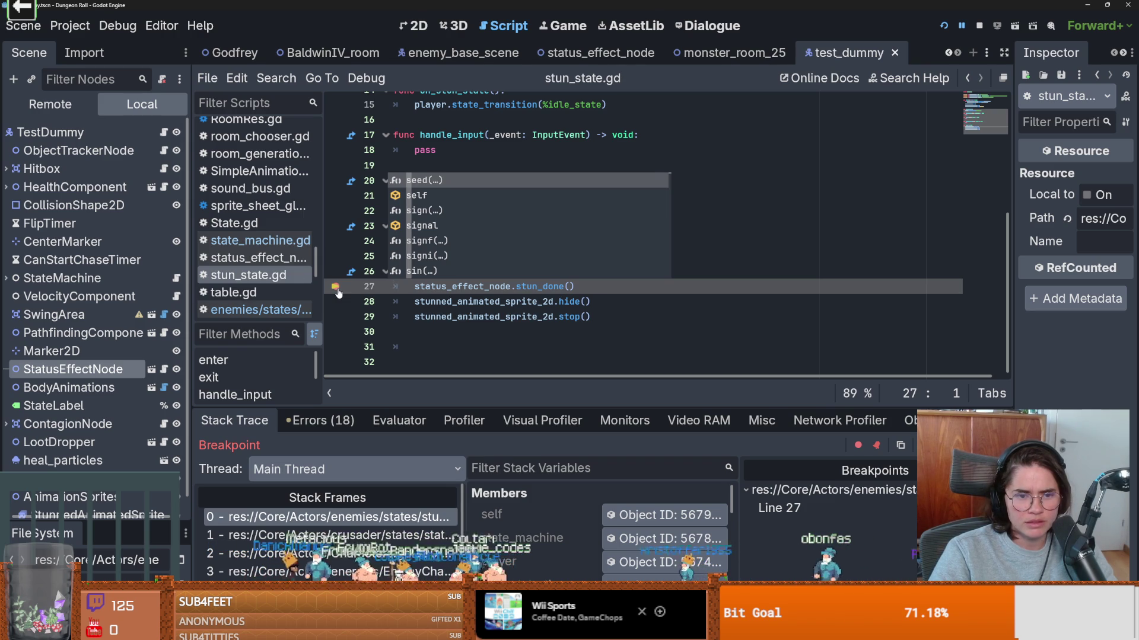
- Remove the line-27 breakpoint and stop the debugging session
{"action": "left_click", "coordinate": [335, 287]}
{"action": "left_click", "coordinate": [446, 287]}
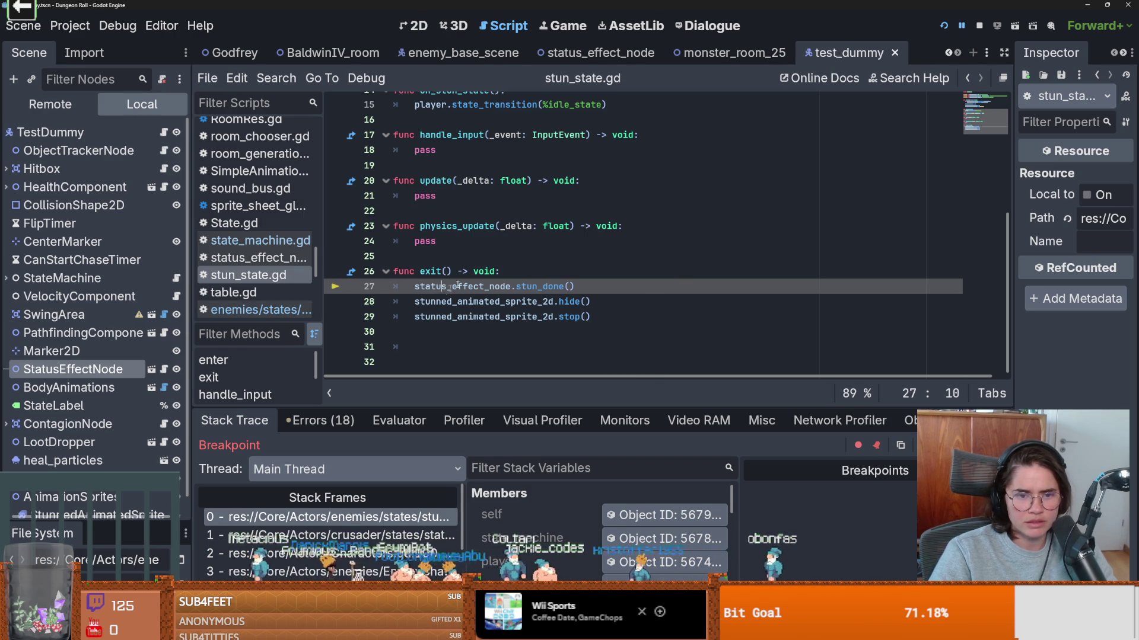
{"action": "left_click", "coordinate": [979, 26]}
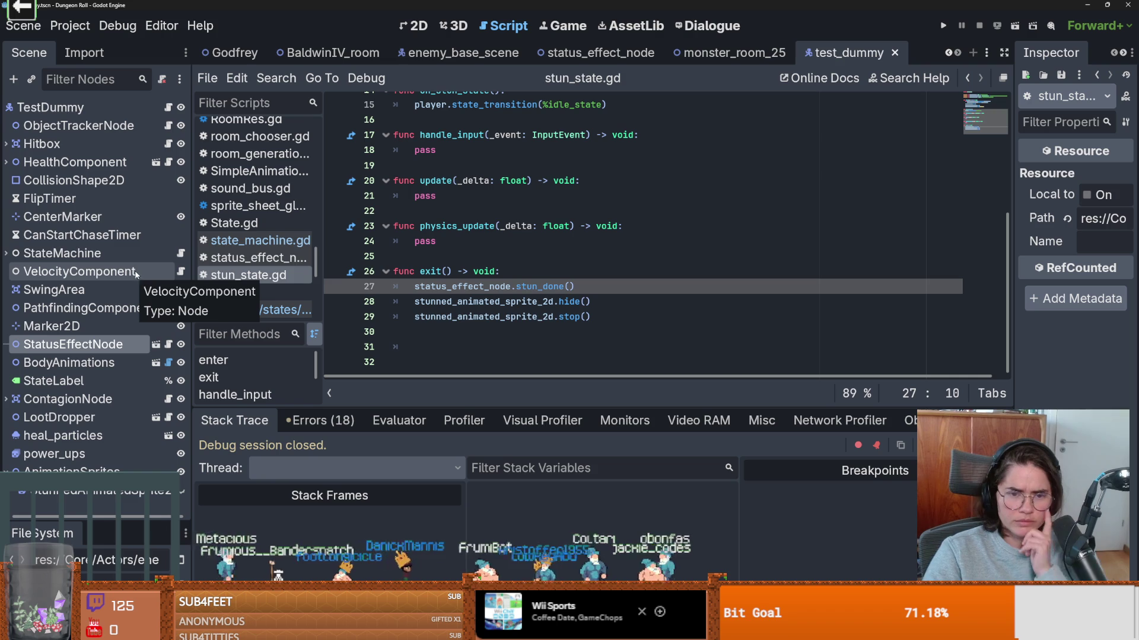
- Open the test dummy's EnemyCharacter.gd script and go to the line 78 transition condition
{"action": "left_click", "coordinate": [169, 107]}
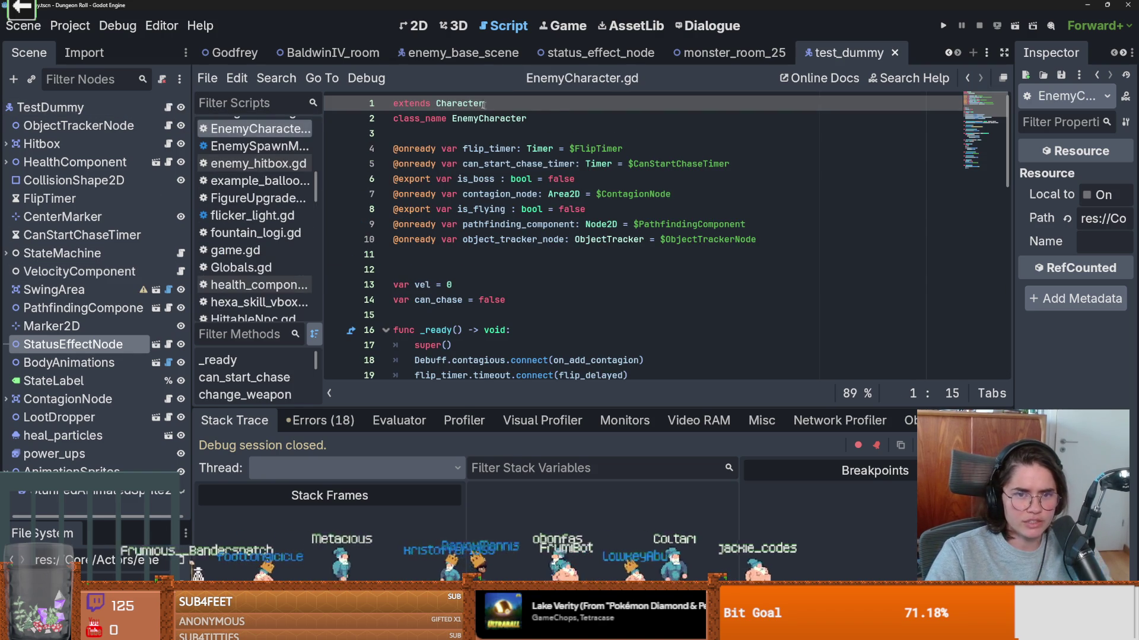
{"action": "left_click", "coordinate": [415, 105], "text": "ctrl"}
{"action": "scroll", "coordinate": [559, 277], "scroll_direction": "up", "scroll_amount": 2}
{"action": "left_click", "coordinate": [469, 178]}
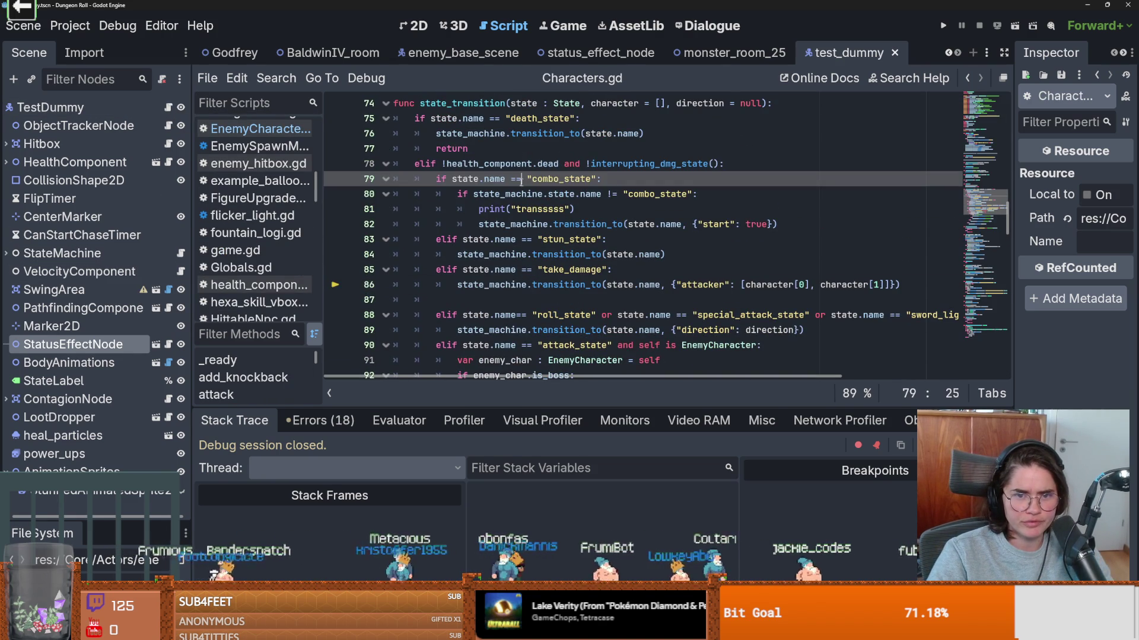
{"action": "double_click", "coordinate": [466, 163]}
{"action": "left_click", "coordinate": [521, 167]}
{"action": "left_click", "coordinate": [719, 164]}
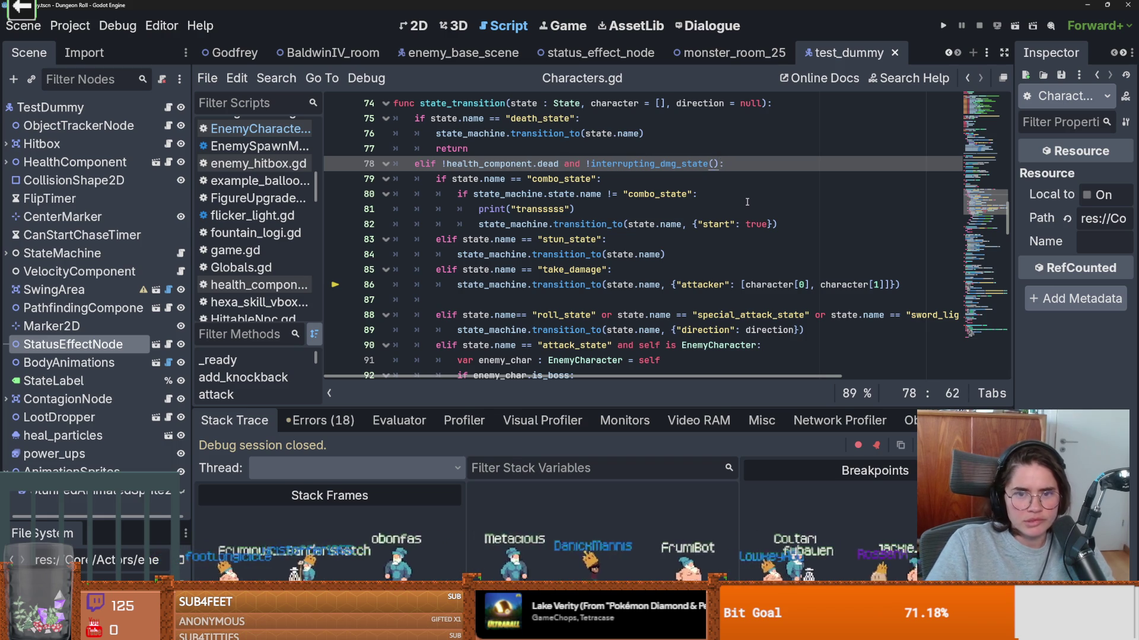
- Try adding an 'and' clause to line 78, then undo it
{"action": "type", "text": "and !"}
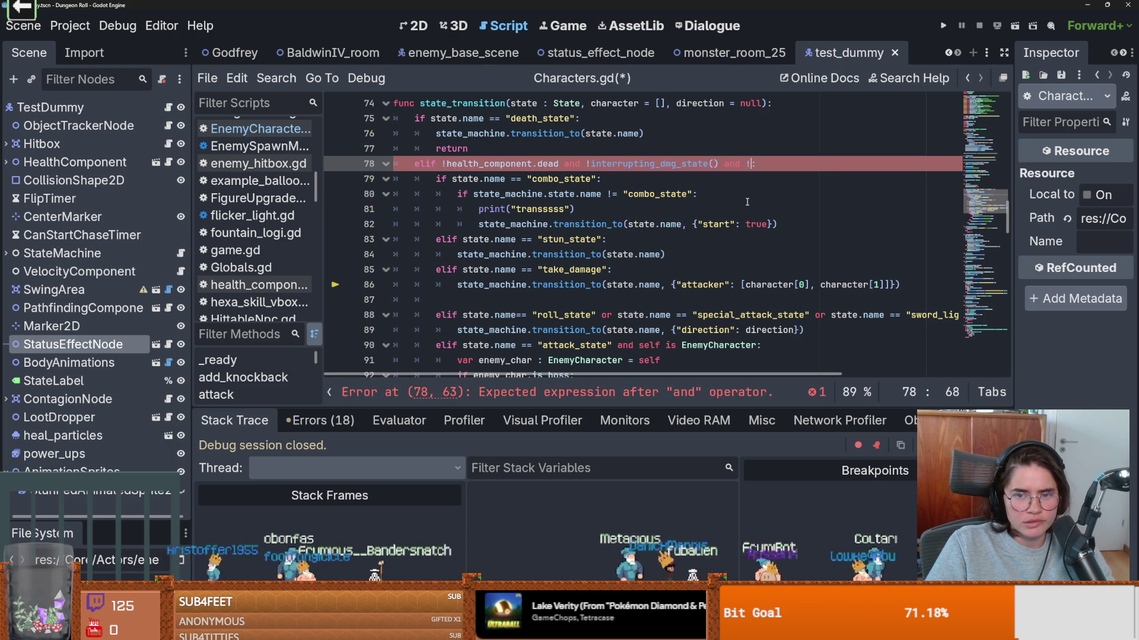
{"action": "key", "text": "ctrl+z"}
{"action": "key", "text": "ctrl+z"}
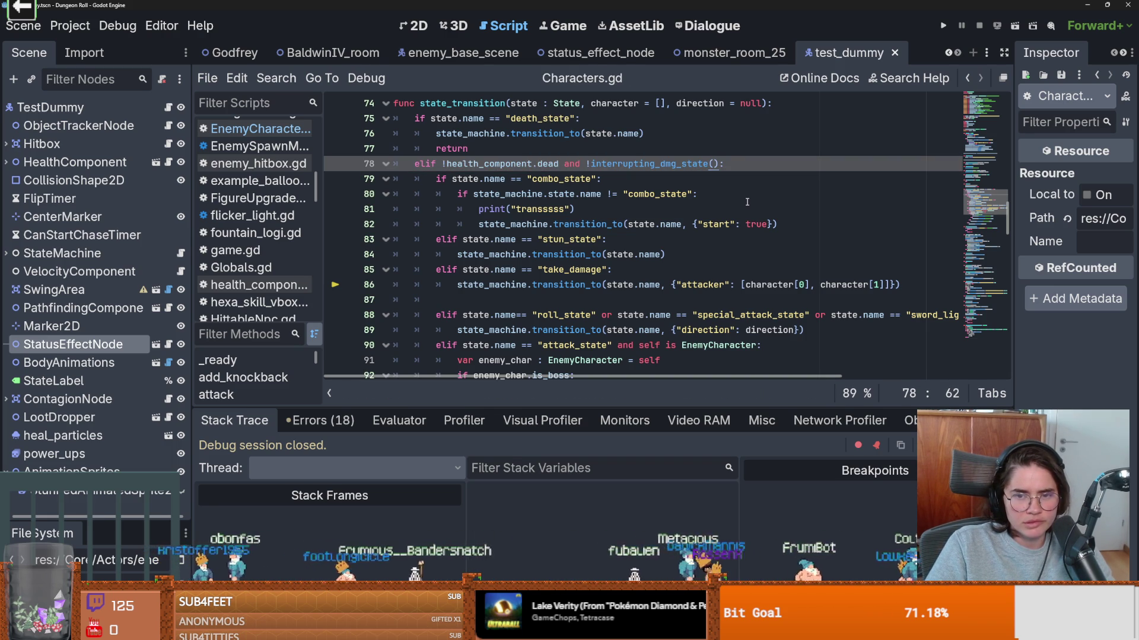
{"action": "type", "text": "and"}
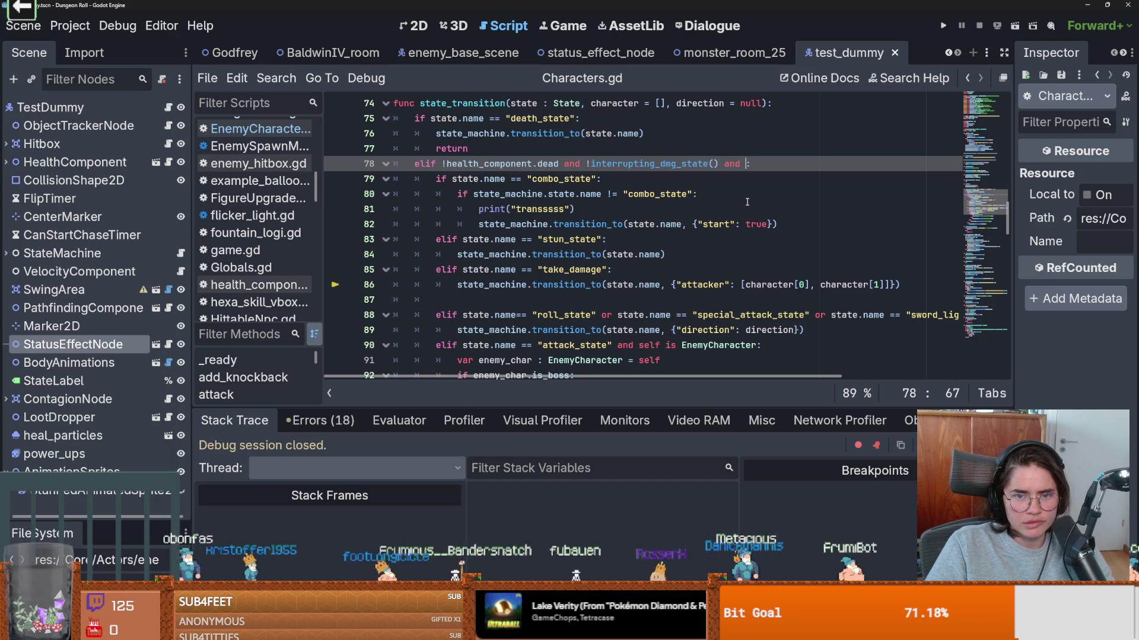
{"action": "scroll", "coordinate": [771, 249], "scroll_direction": "up", "scroll_amount": 2}
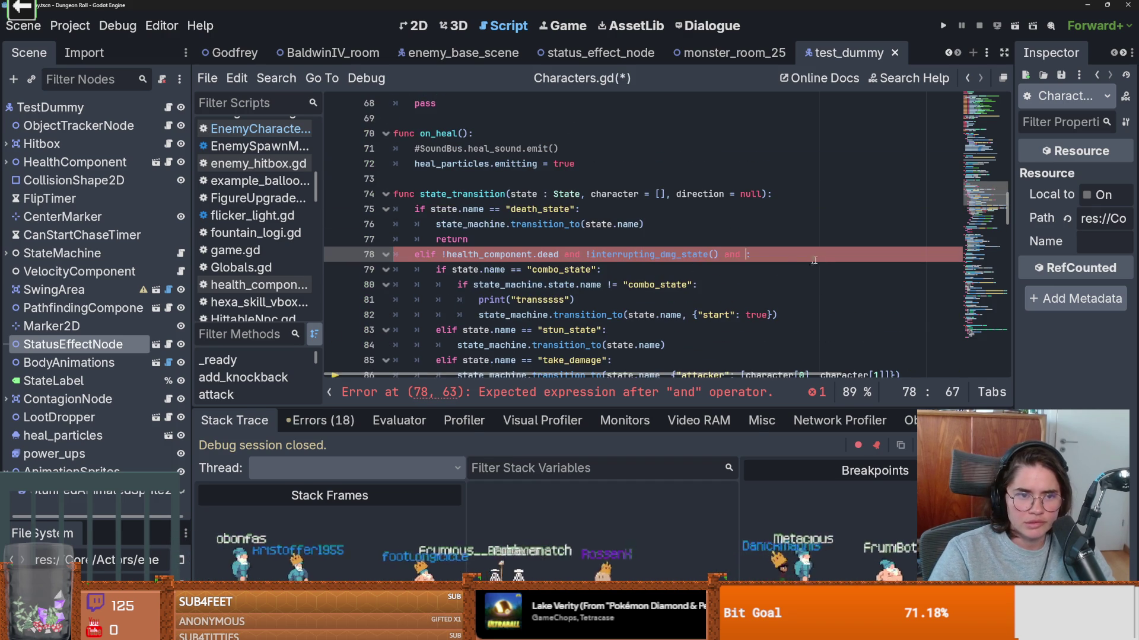
{"action": "key", "text": "ctrl+z"}
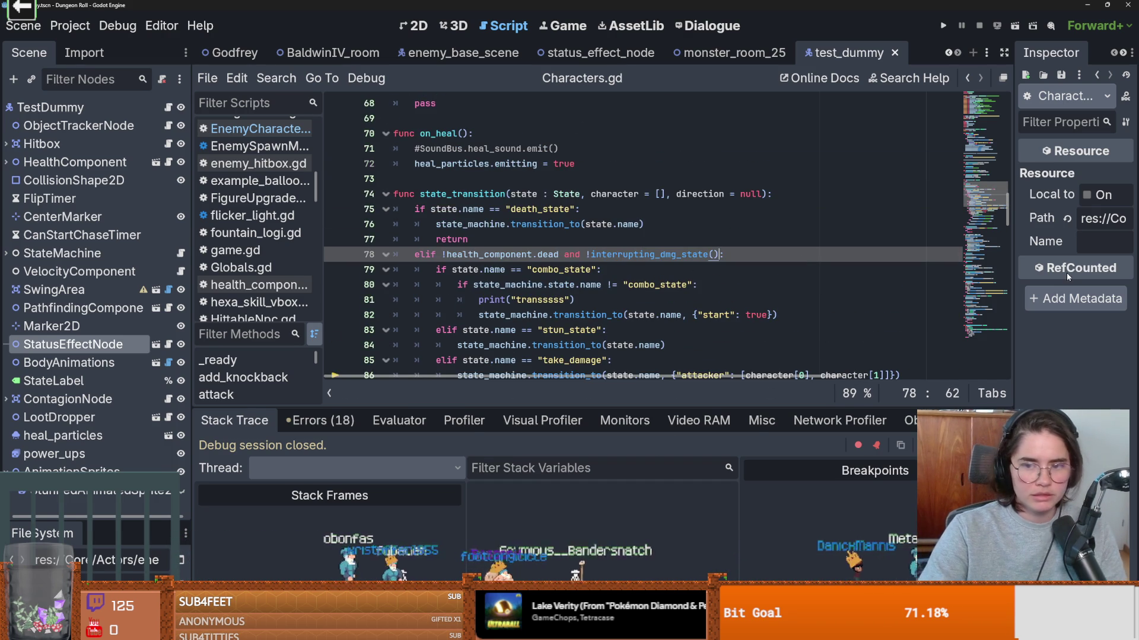
{"action": "scroll", "coordinate": [534, 237], "scroll_direction": "up", "scroll_amount": 15}
{"action": "scroll", "coordinate": [534, 237], "scroll_direction": "down", "scroll_amount": 3}
{"action": "left_click", "coordinate": [410, 228]}
{"action": "key", "text": "Return"}
{"action": "key", "text": "BackSpace"}
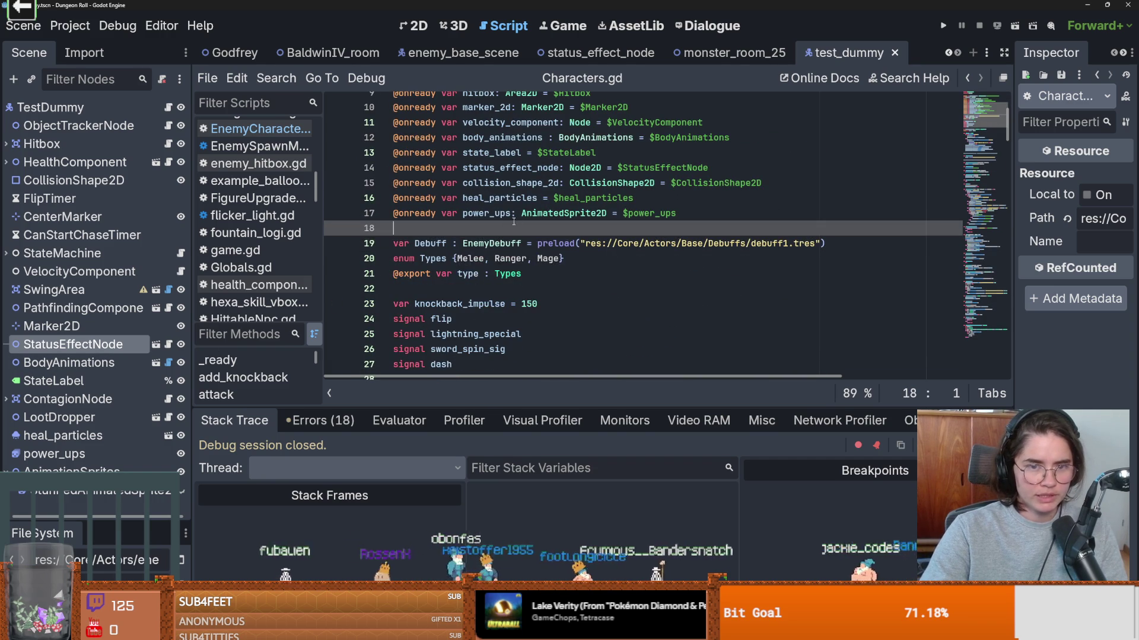
- Start appending 'and !status_effect_node.is' to line 78's condition, trimming the partial member name
{"action": "left_click", "coordinate": [529, 168]}
{"action": "double_click", "coordinate": [529, 168]}
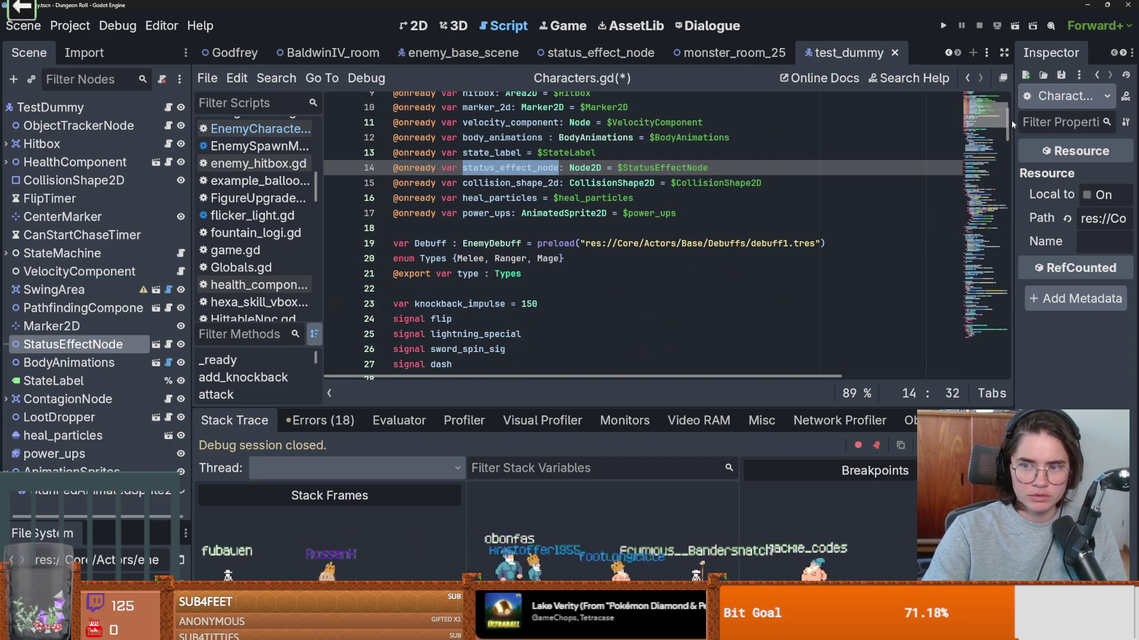
{"action": "scroll", "coordinate": [999, 305], "scroll_direction": "down", "scroll_amount": 11}
{"action": "scroll", "coordinate": [999, 305], "scroll_direction": "down", "scroll_amount": 20}
{"action": "scroll", "coordinate": [1007, 249], "scroll_direction": "up", "scroll_amount": 10}
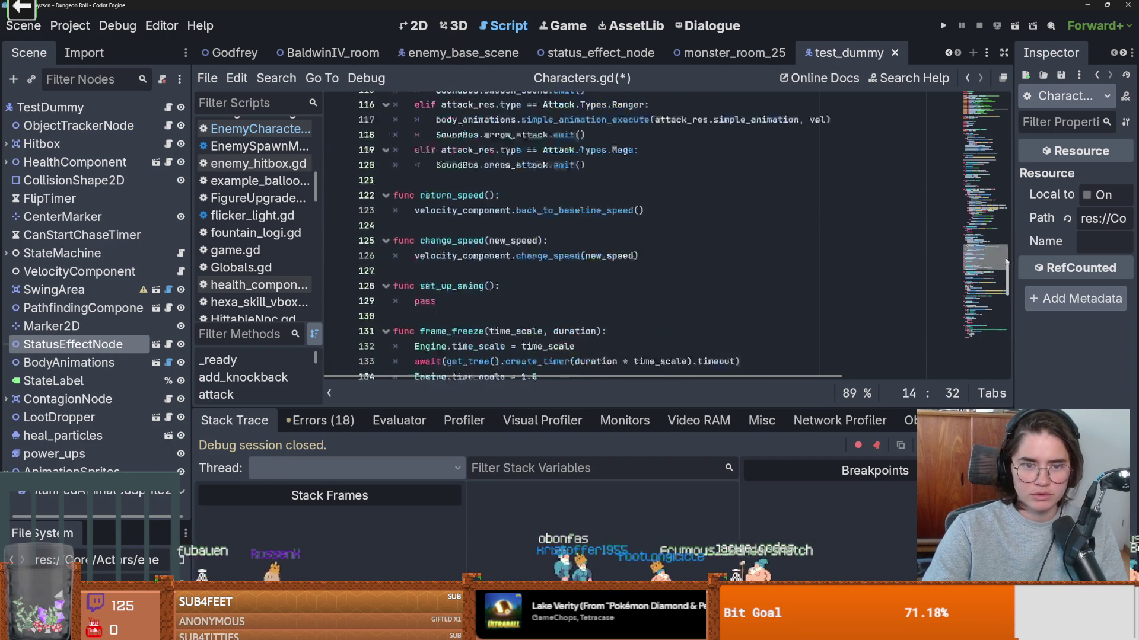
{"action": "scroll", "coordinate": [1007, 237], "scroll_direction": "up", "scroll_amount": 7}
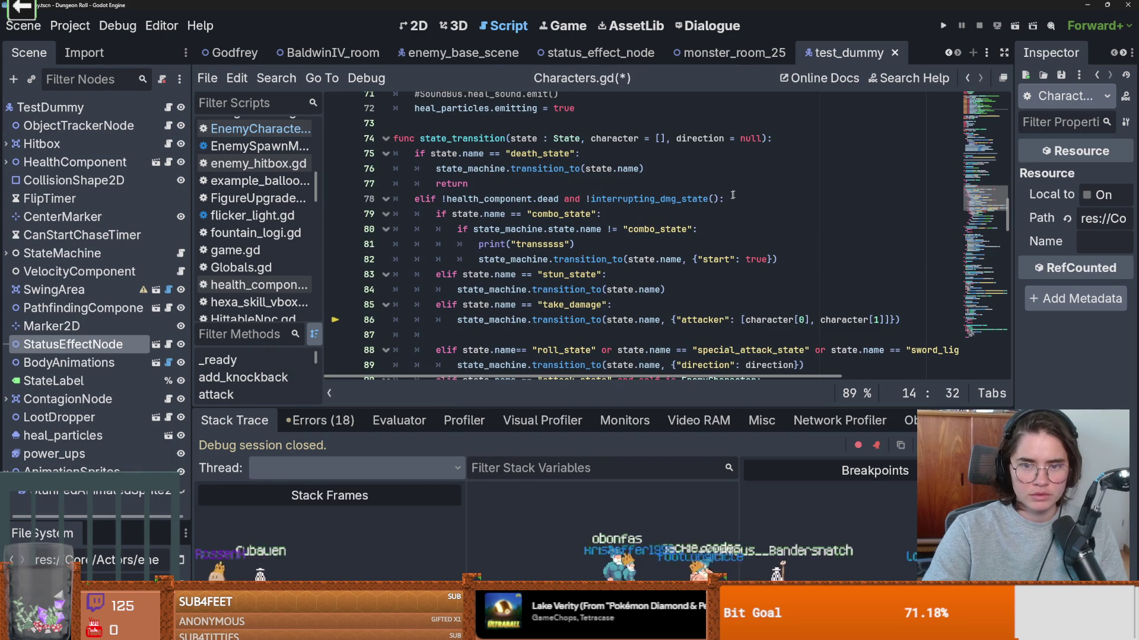
{"action": "left_click", "coordinate": [721, 199]}
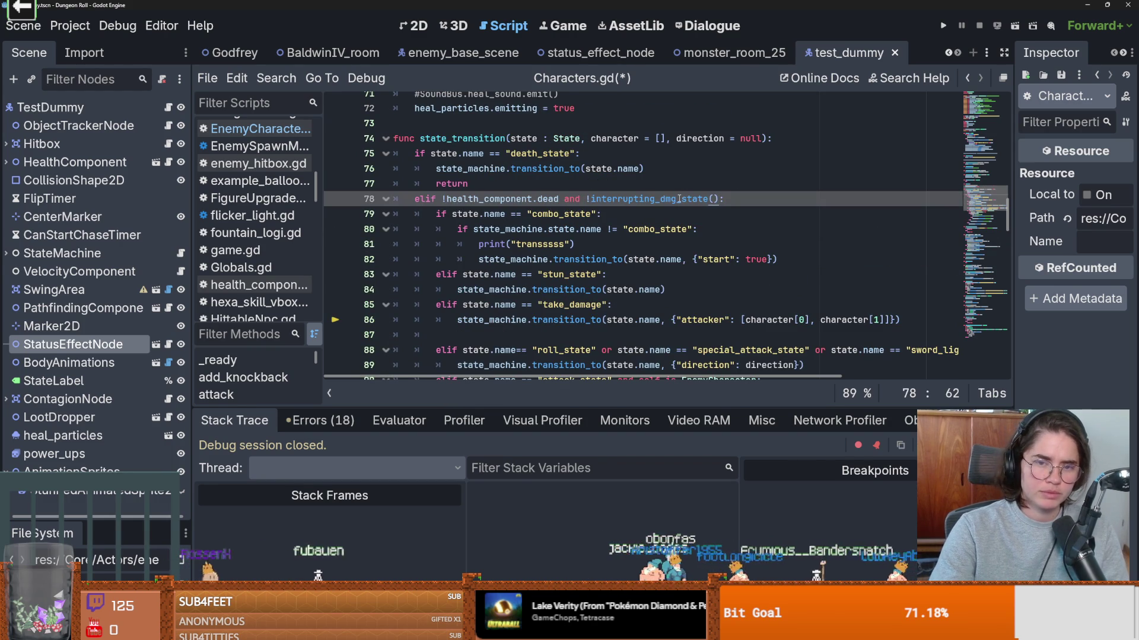
{"action": "mouse_move", "coordinate": [695, 200]}
{"action": "type", "text": "and status_effect_node"}
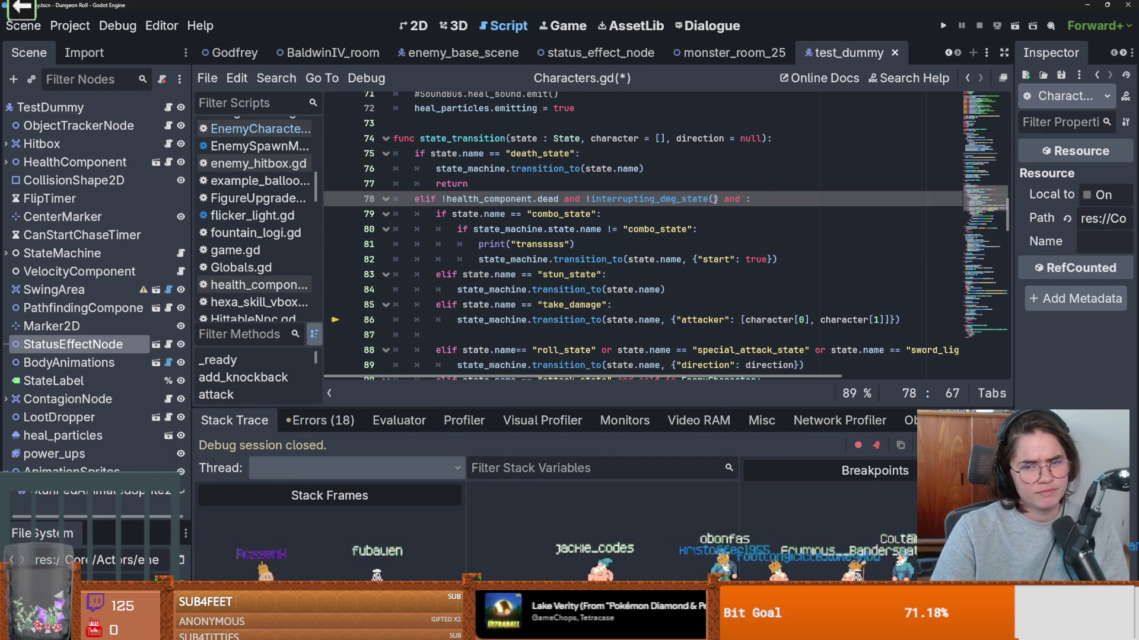
{"action": "type", "text": ".is"}
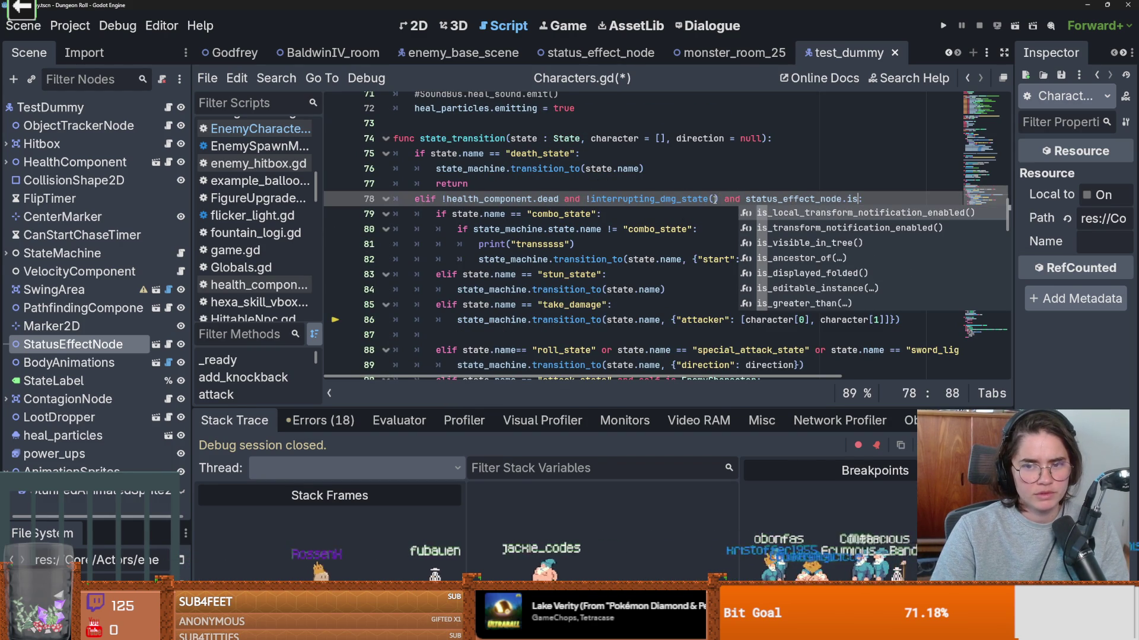
{"action": "key", "text": "BackSpace"}
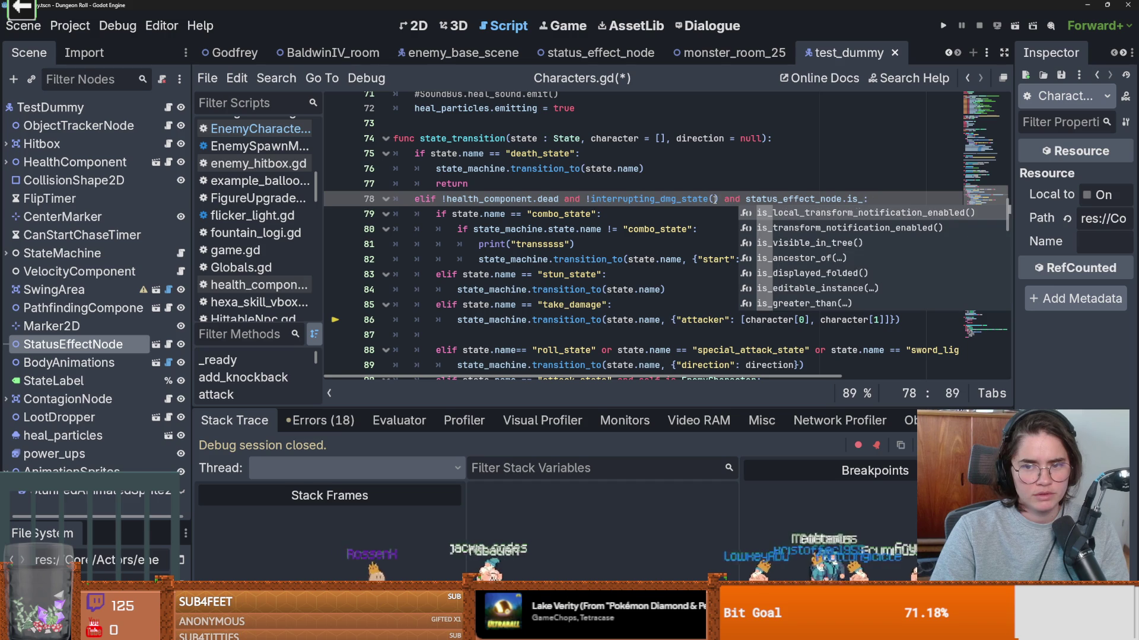
{"action": "key", "text": "BackSpace"}
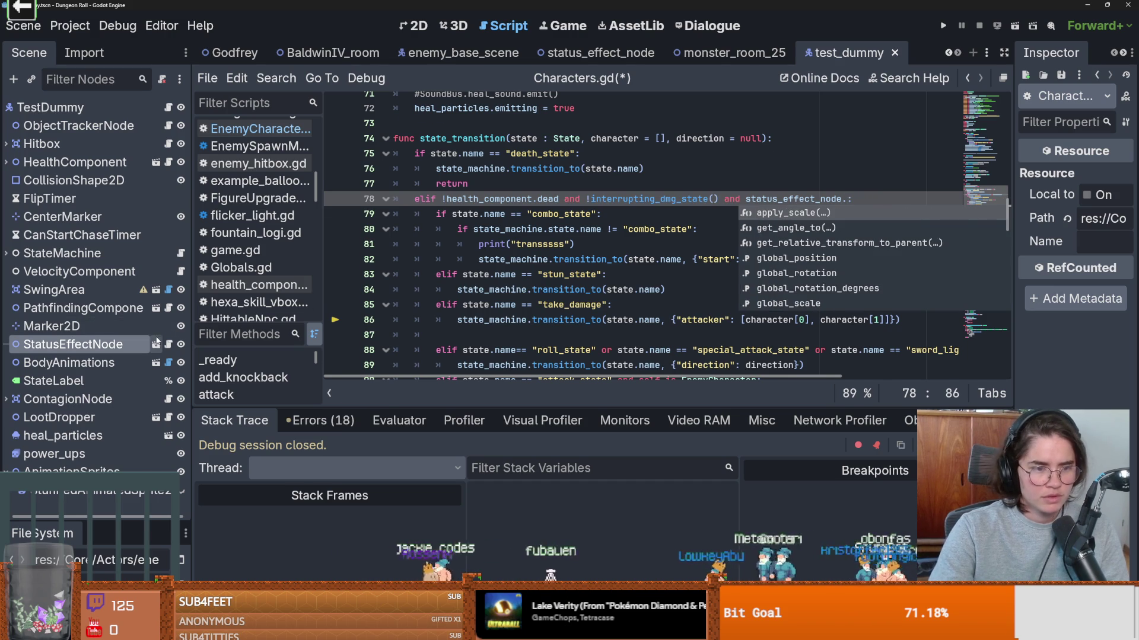
- Copy is_stunned from the StatusEffectNode script, complete '!status_effect_node.is_stunned' on line 78, save, and run
{"action": "left_click", "coordinate": [168, 345]}
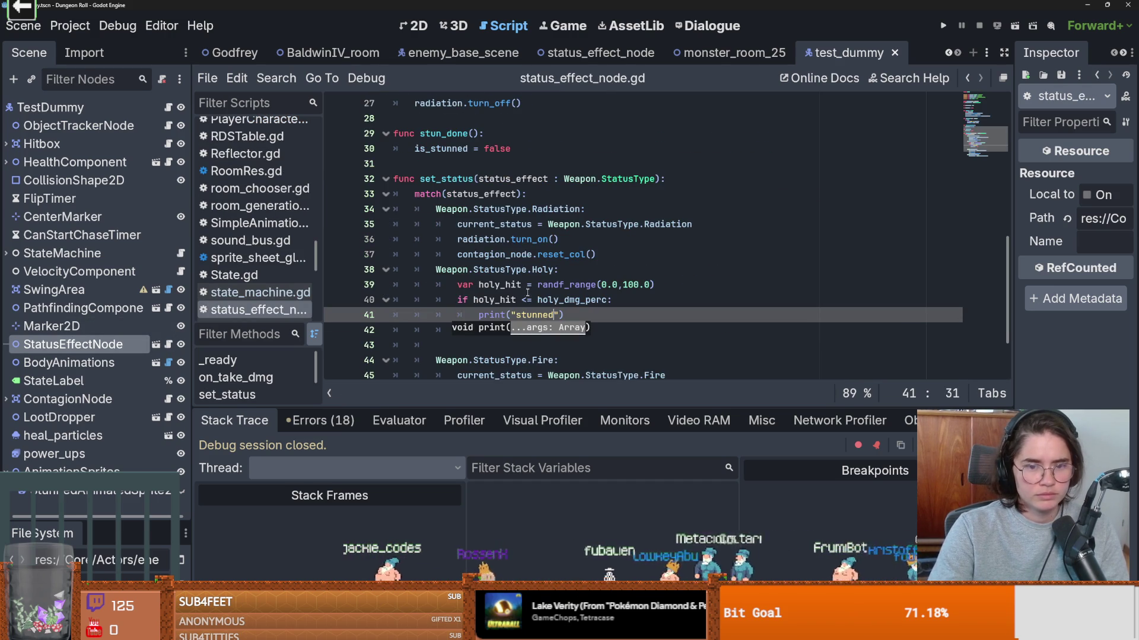
{"action": "scroll", "coordinate": [527, 293], "scroll_direction": "down", "scroll_amount": 1}
{"action": "double_click", "coordinate": [504, 330]}
{"action": "key", "text": "ctrl+c"}
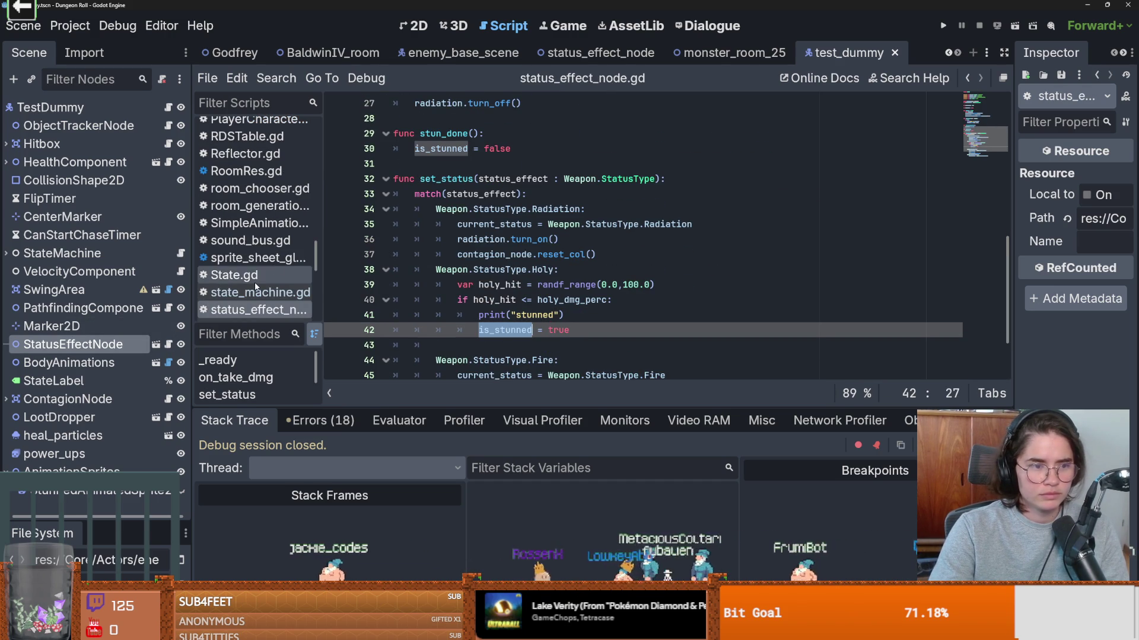
{"action": "left_click", "coordinate": [967, 78]}
{"action": "key", "text": "ctrl+v"}
{"action": "left_click", "coordinate": [748, 208]}
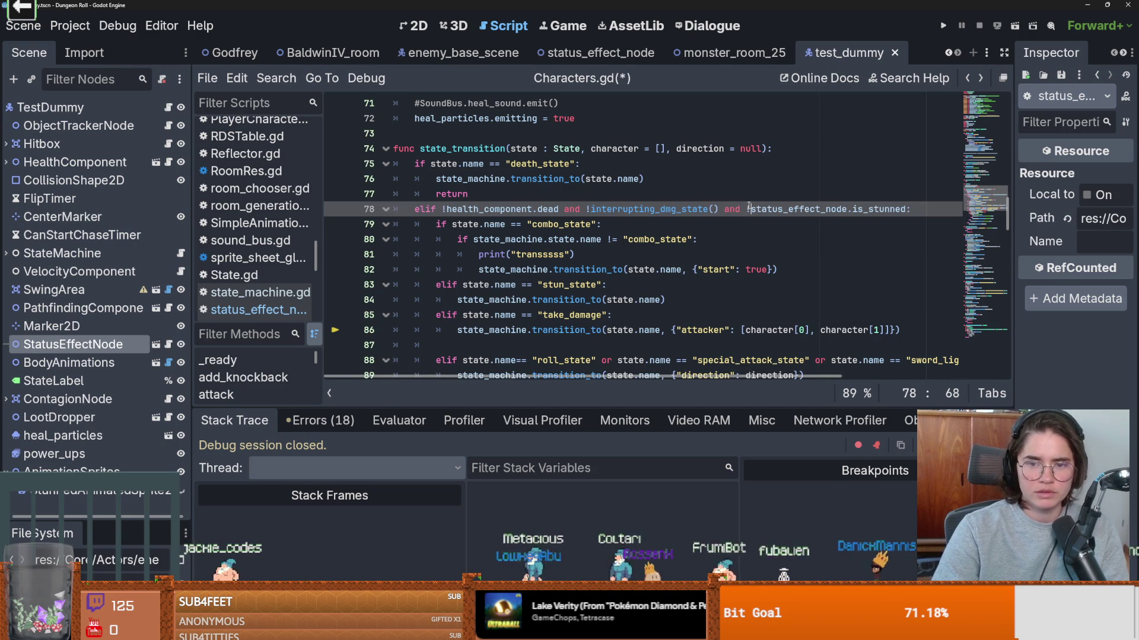
{"action": "type", "text": "!"}
{"action": "key", "text": "ctrl+s"}
{"action": "left_click", "coordinate": [820, 208]}
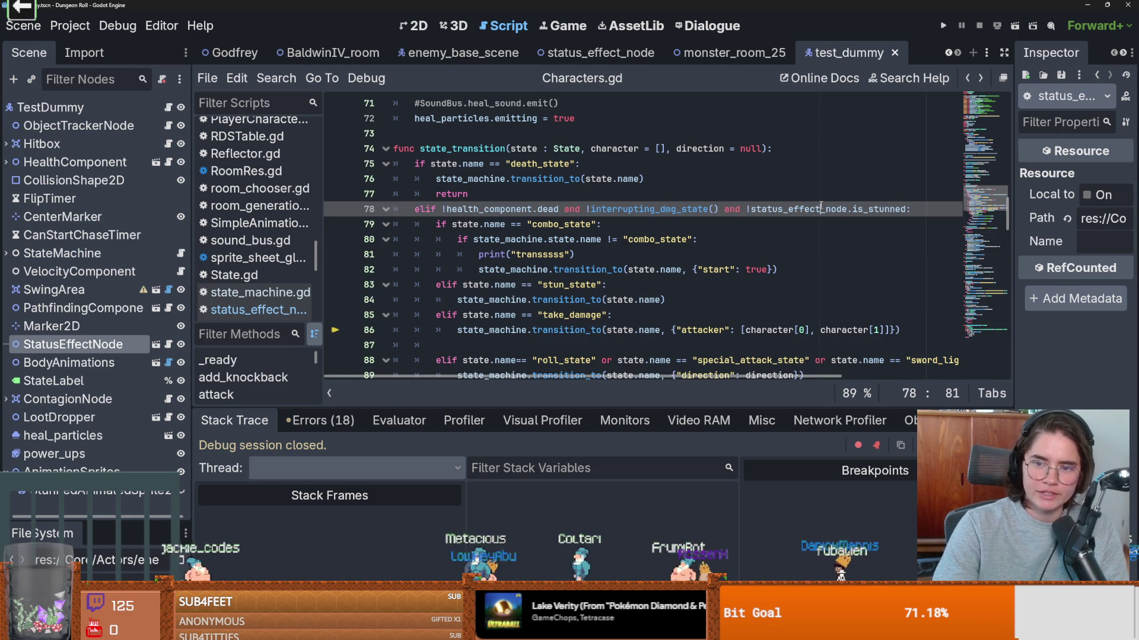
{"action": "key", "text": "F5"}
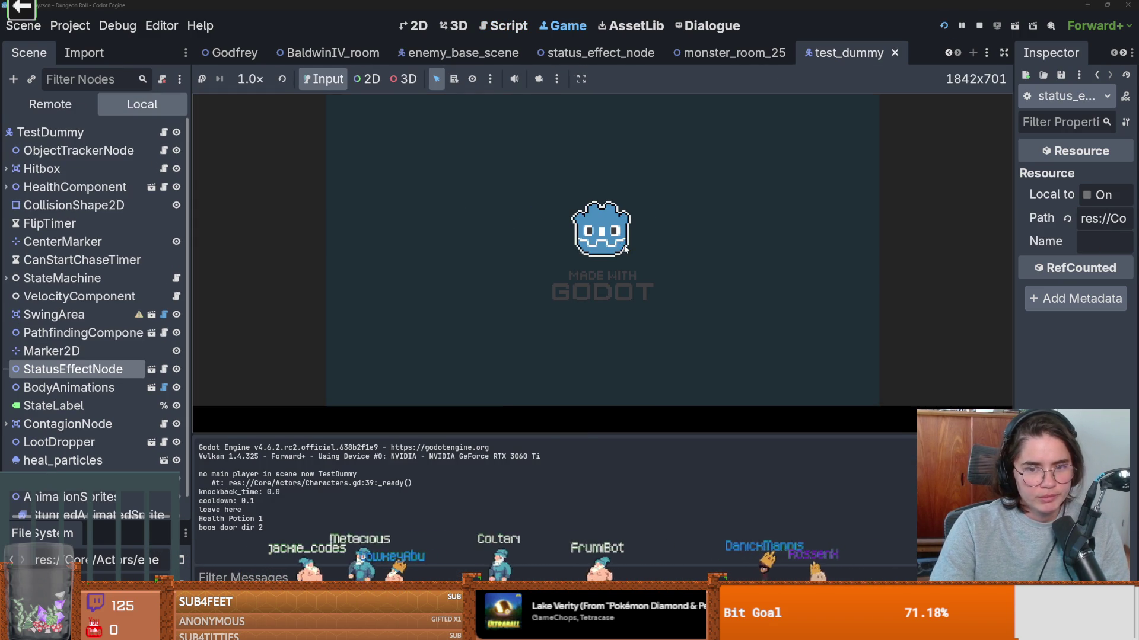
- Walk the knight through the west door, slash nearby enemies with the sword, then stop the game
{"action": "key", "text": "a"}
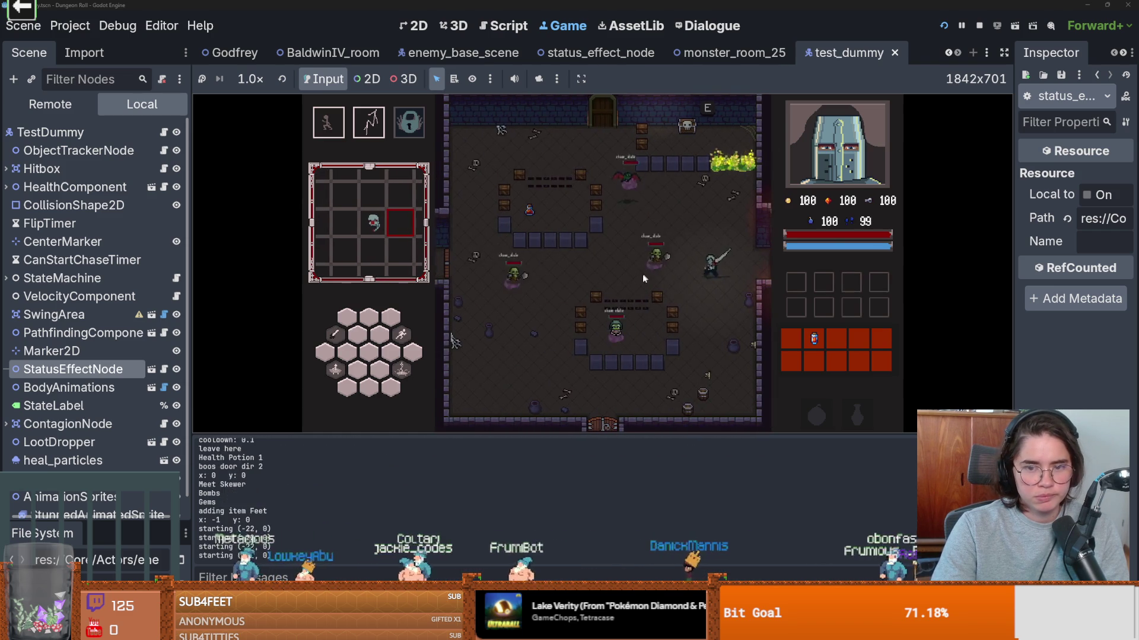
{"action": "left_click", "coordinate": [652, 286]}
{"action": "key", "text": "s"}
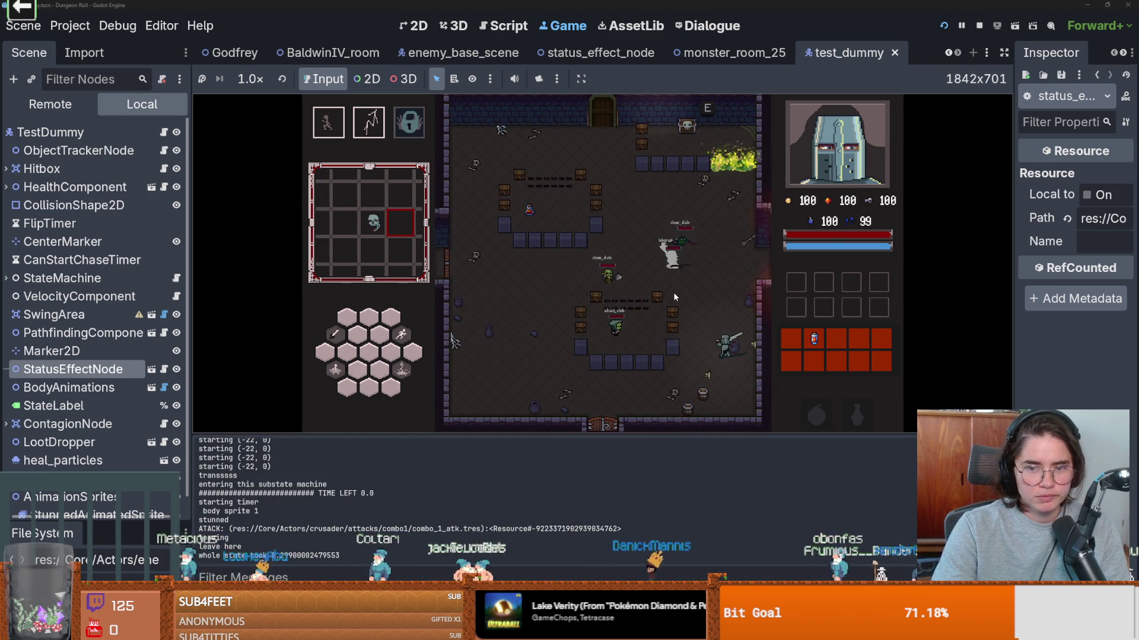
{"action": "key", "text": "a"}
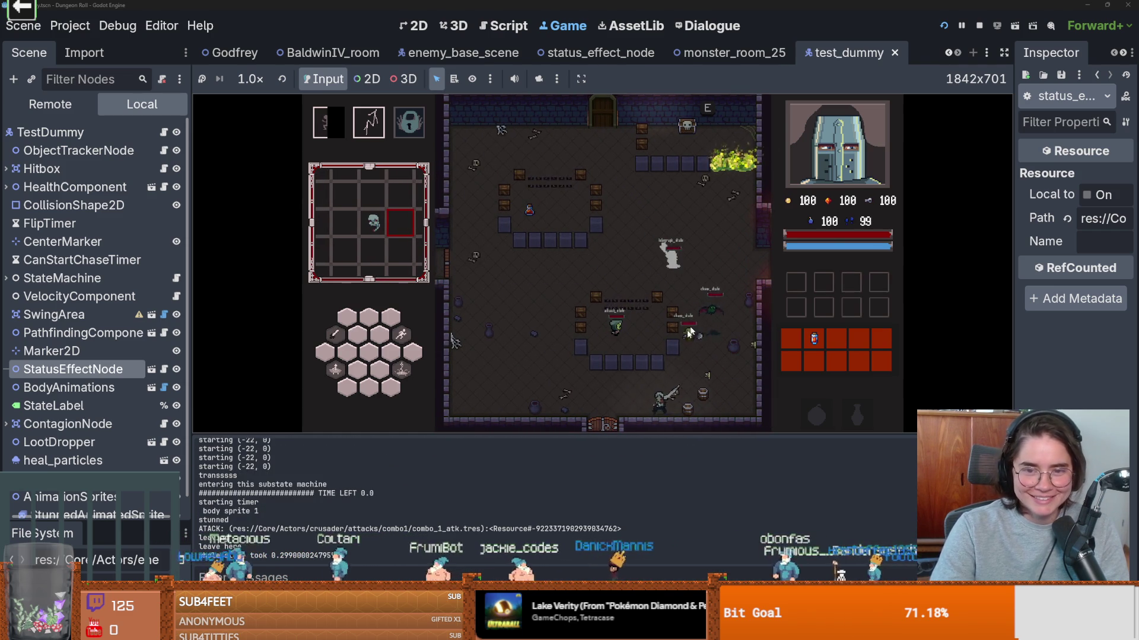
{"action": "left_click", "coordinate": [684, 360]}
{"action": "key", "text": "a"}
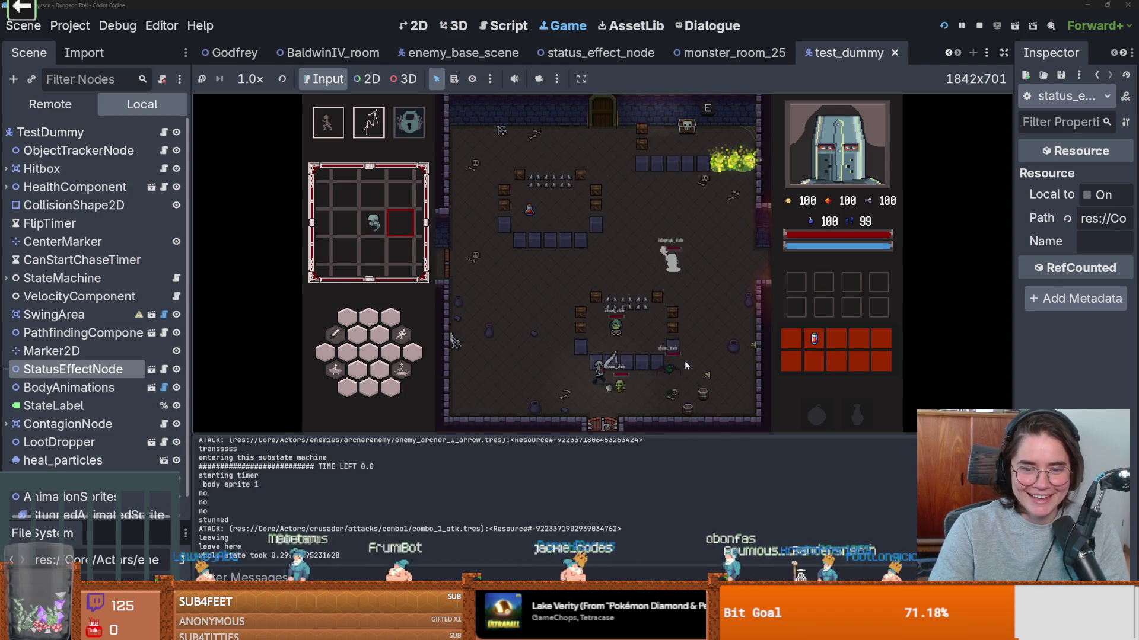
{"action": "key", "text": "w"}
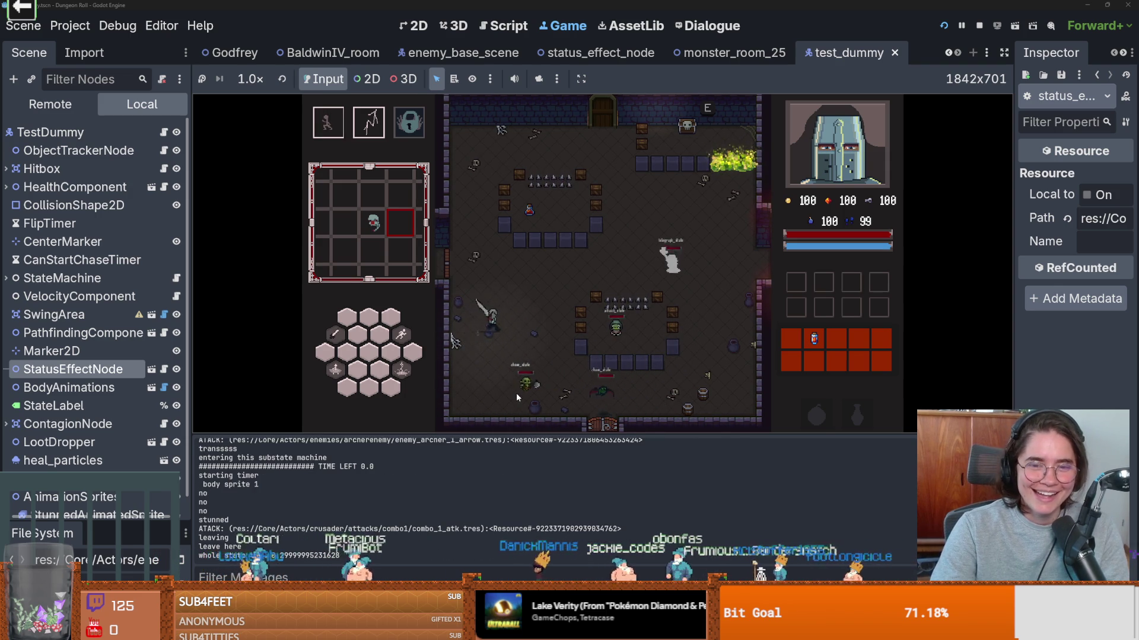
{"action": "left_click", "coordinate": [516, 392]}
{"action": "key", "text": "s"}
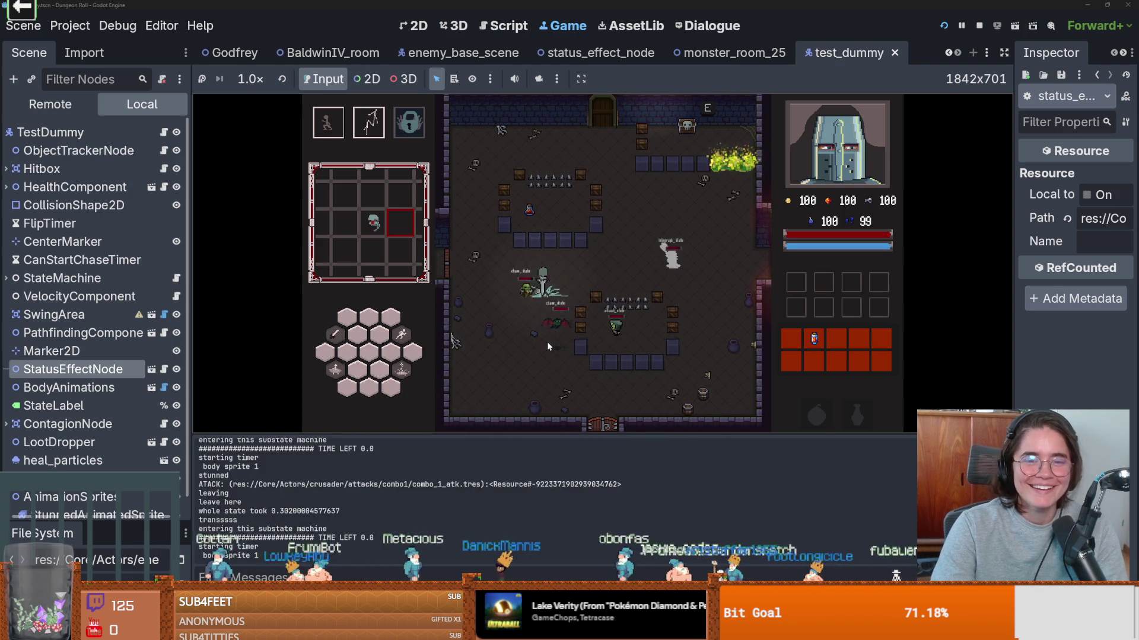
{"action": "left_click", "coordinate": [983, 26]}
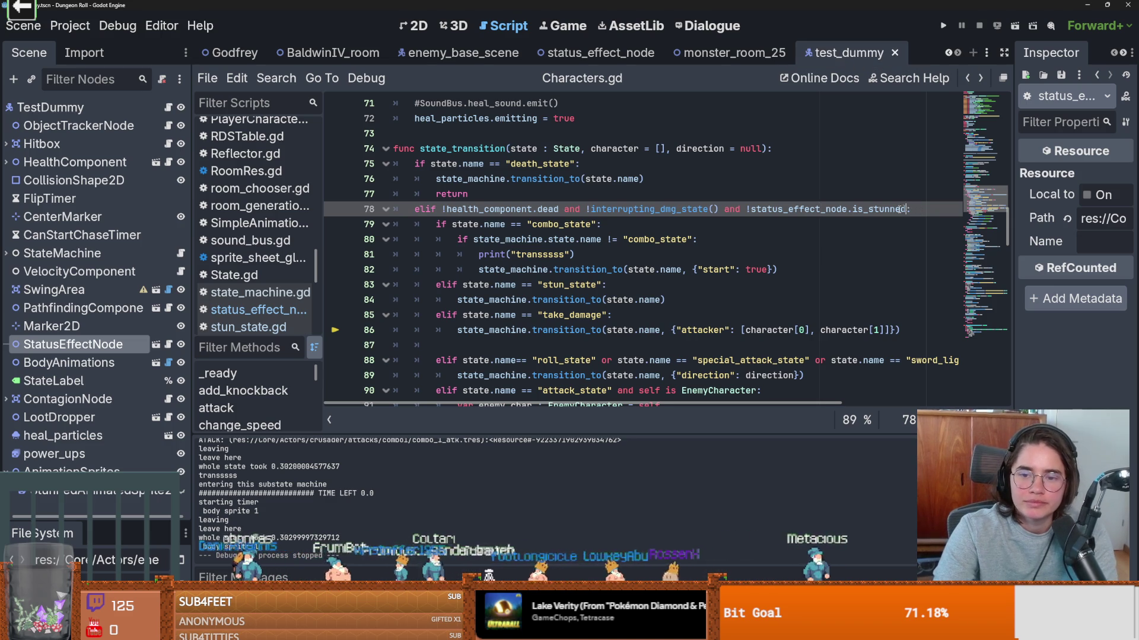
- Remove ' and !status_effect_node.is_stunned' from line 78, save, and launch the Cannon game full-screen
{"action": "left_click_drag", "start_coordinate": [907, 209], "coordinate": [720, 209]}
{"action": "key", "text": "BackSpace"}
{"action": "key", "text": "ctrl+s"}
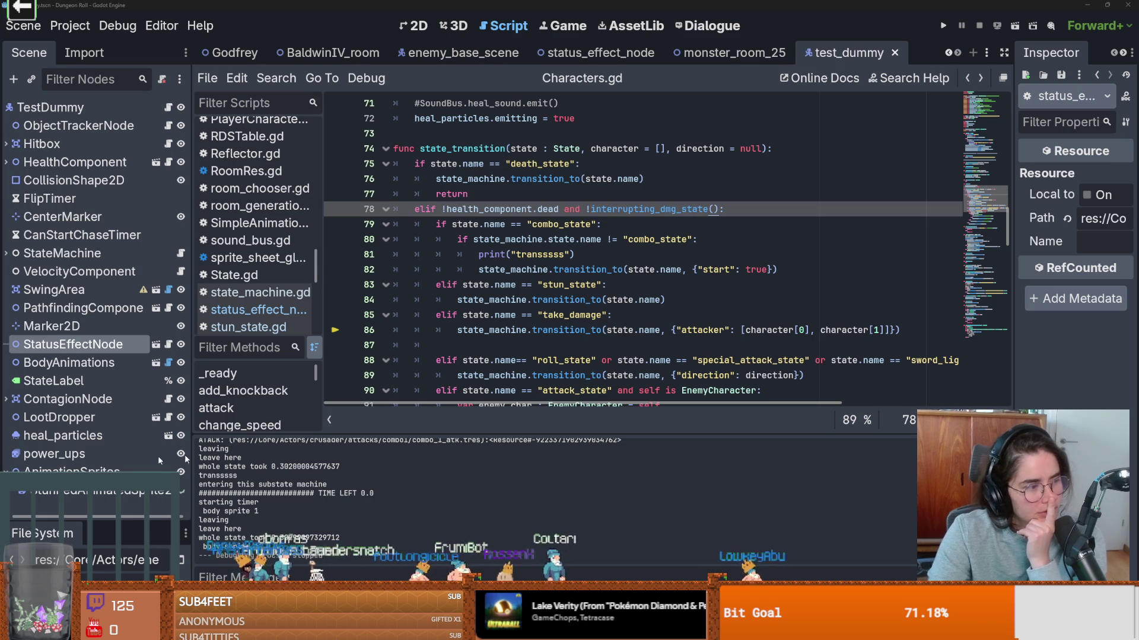
{"action": "key", "text": "F5"}
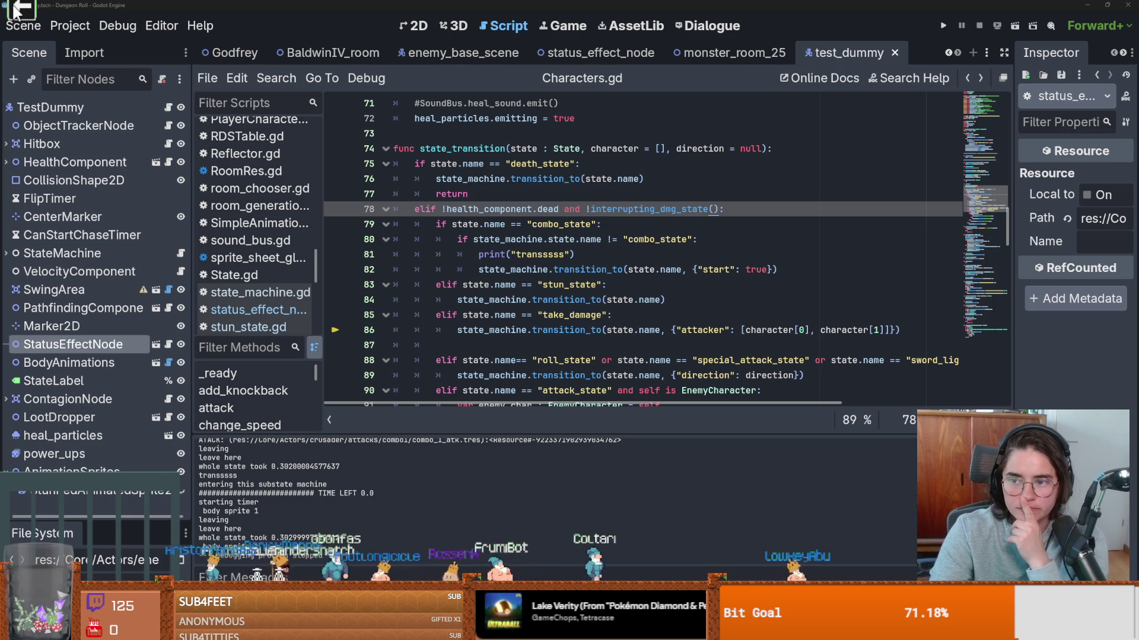
{"action": "key", "text": "Return"}
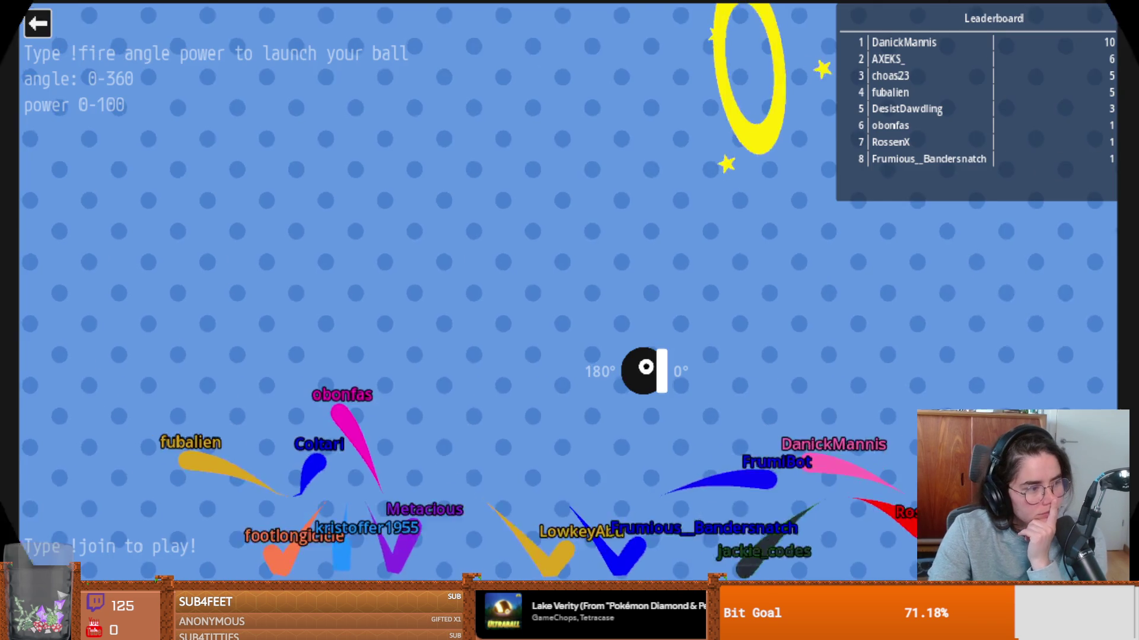
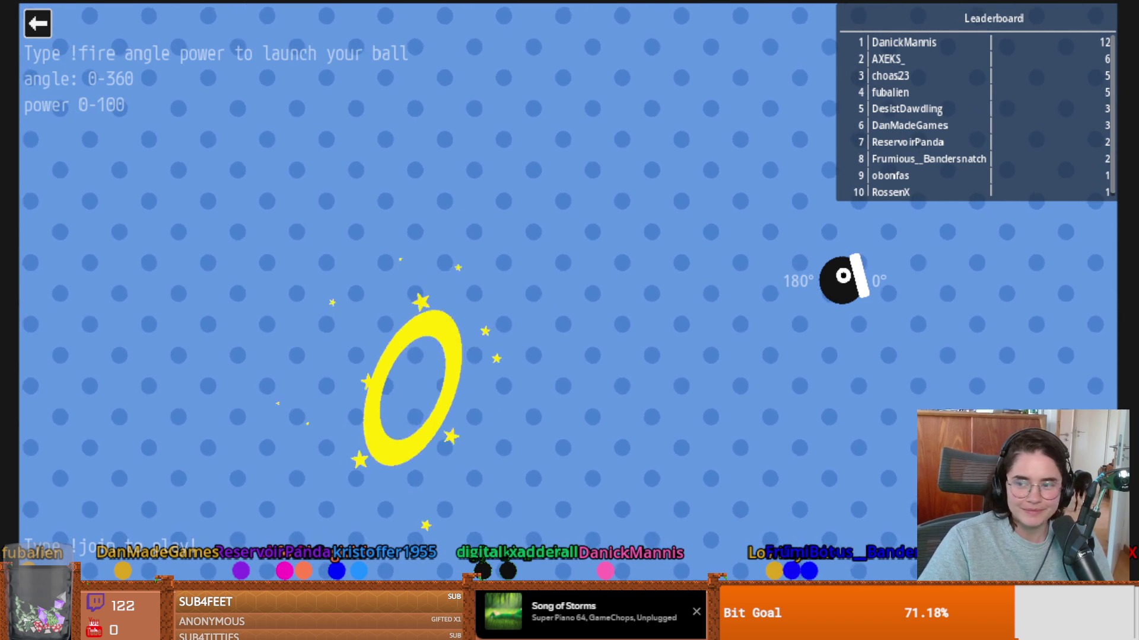
- Exit the cannon game and close its window to reveal the YouTube video behind it
{"action": "left_click", "coordinate": [39, 24]}
{"action": "key", "text": "alt+F4"}
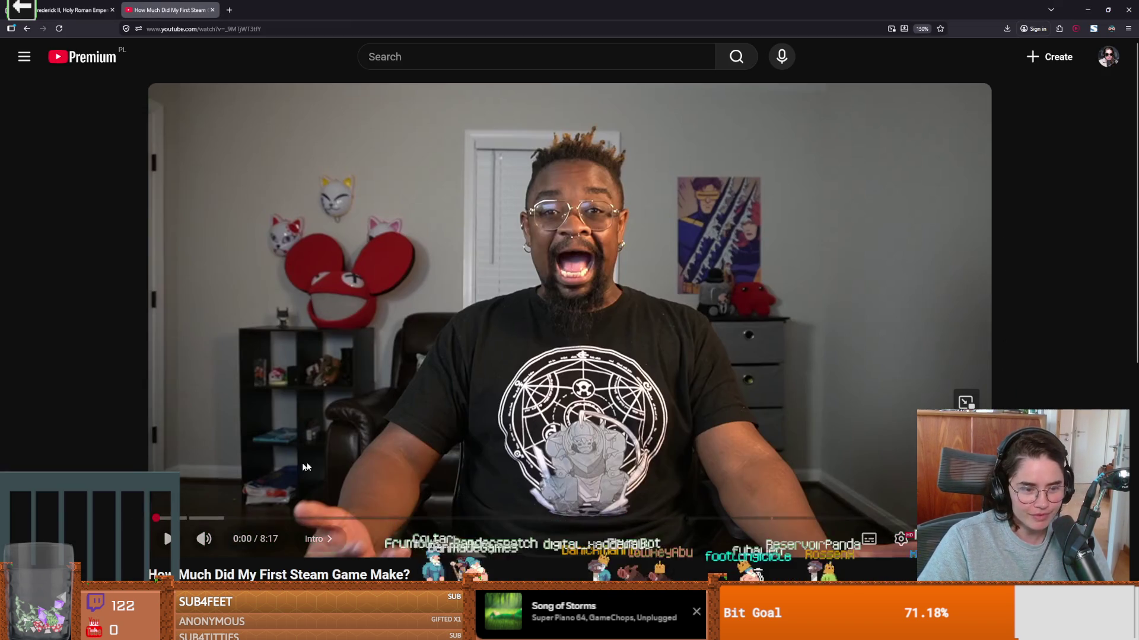
{"action": "left_click", "coordinate": [166, 537]}
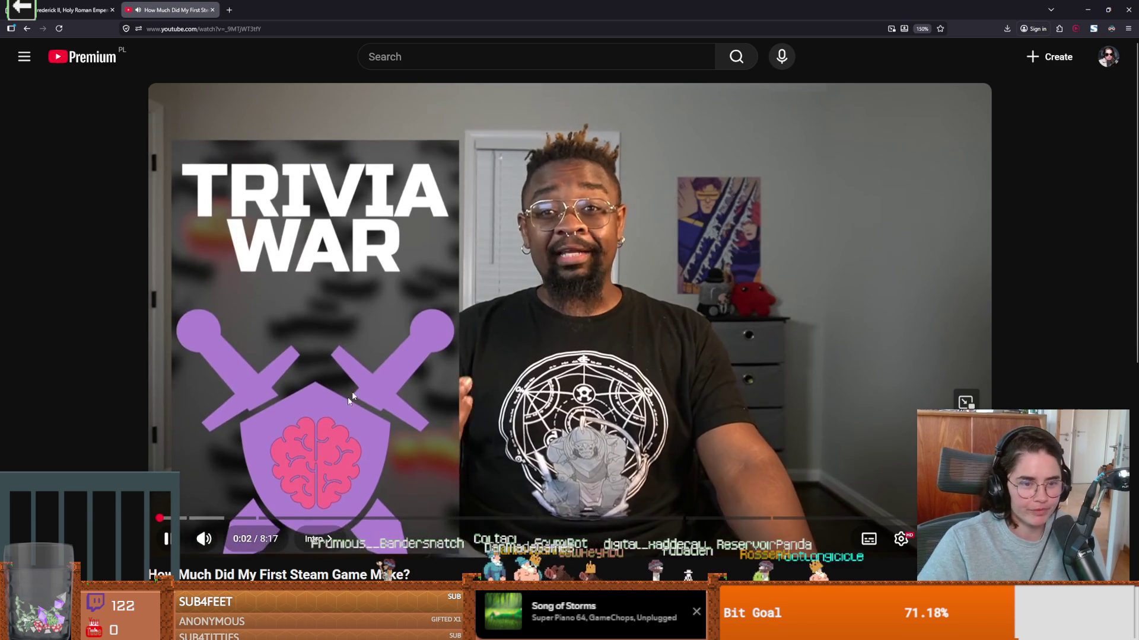
- Pause the Steam-earnings video, read its channel info and description, then resume playback
{"action": "left_click", "coordinate": [360, 351]}
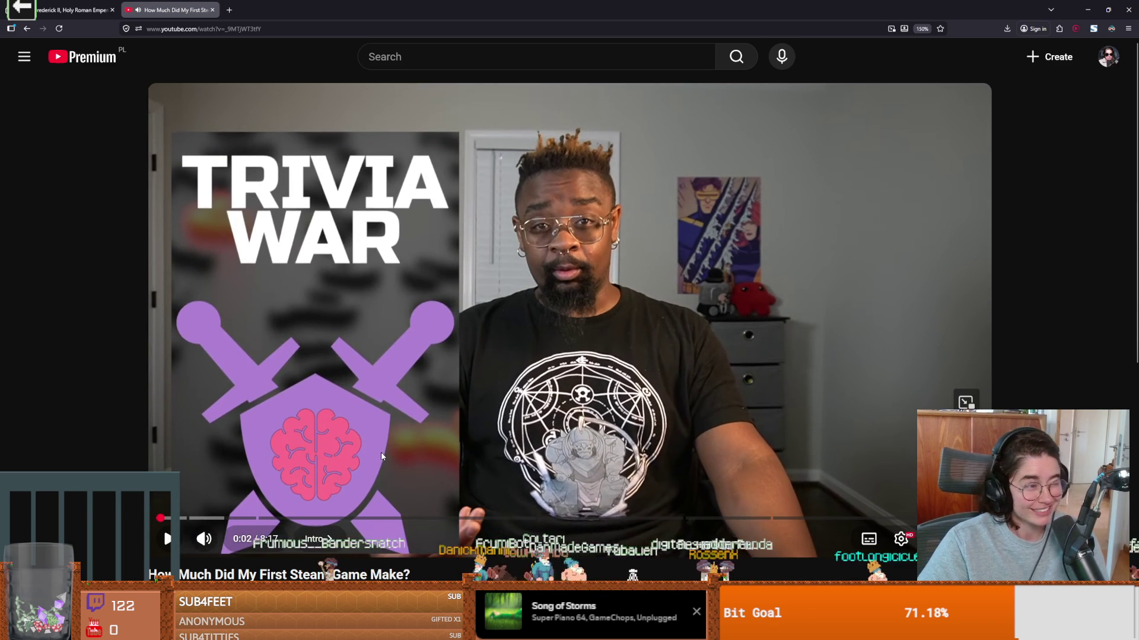
{"action": "scroll", "coordinate": [395, 446], "scroll_direction": "down", "scroll_amount": 1}
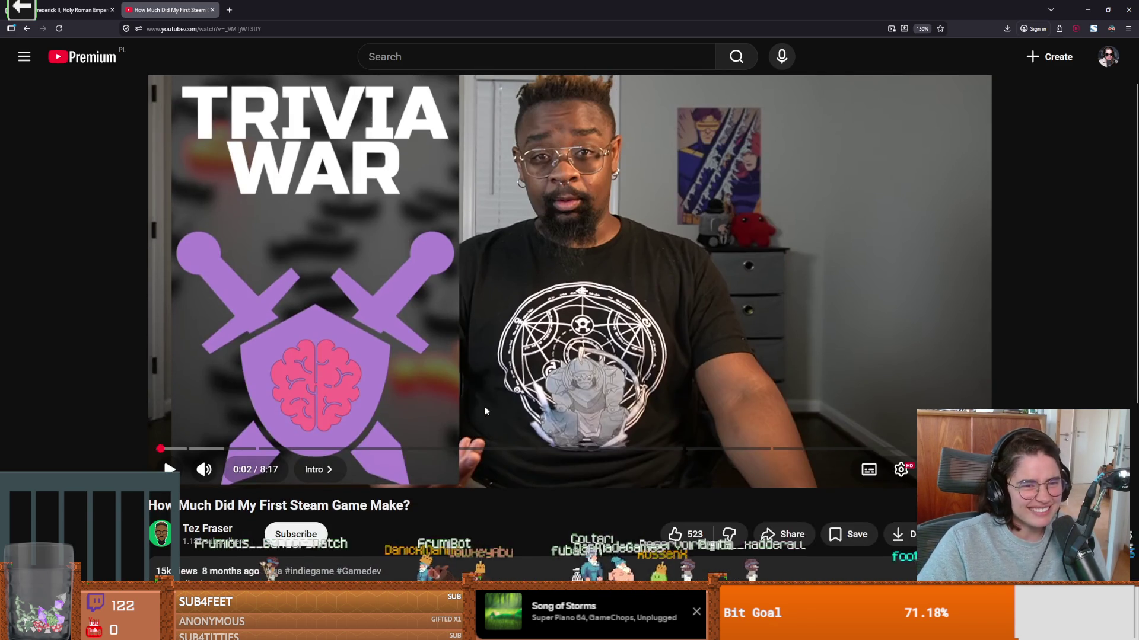
{"action": "scroll", "coordinate": [385, 343], "scroll_direction": "down", "scroll_amount": 2}
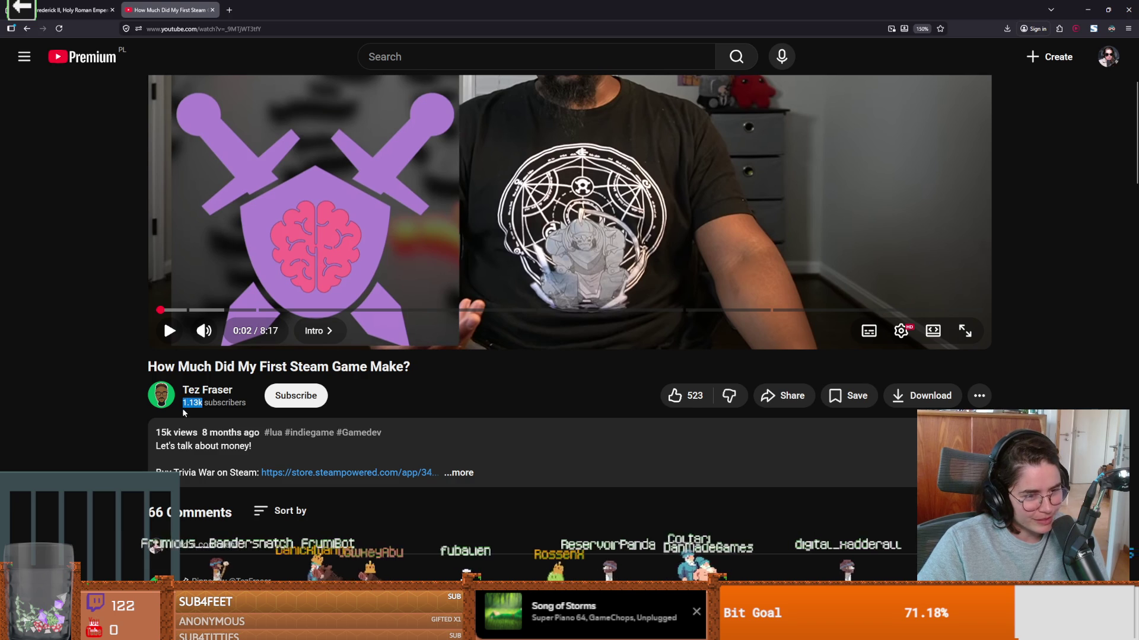
{"action": "left_click_drag", "start_coordinate": [189, 403], "coordinate": [246, 403]}
{"action": "scroll", "coordinate": [413, 356], "scroll_direction": "up", "scroll_amount": 3}
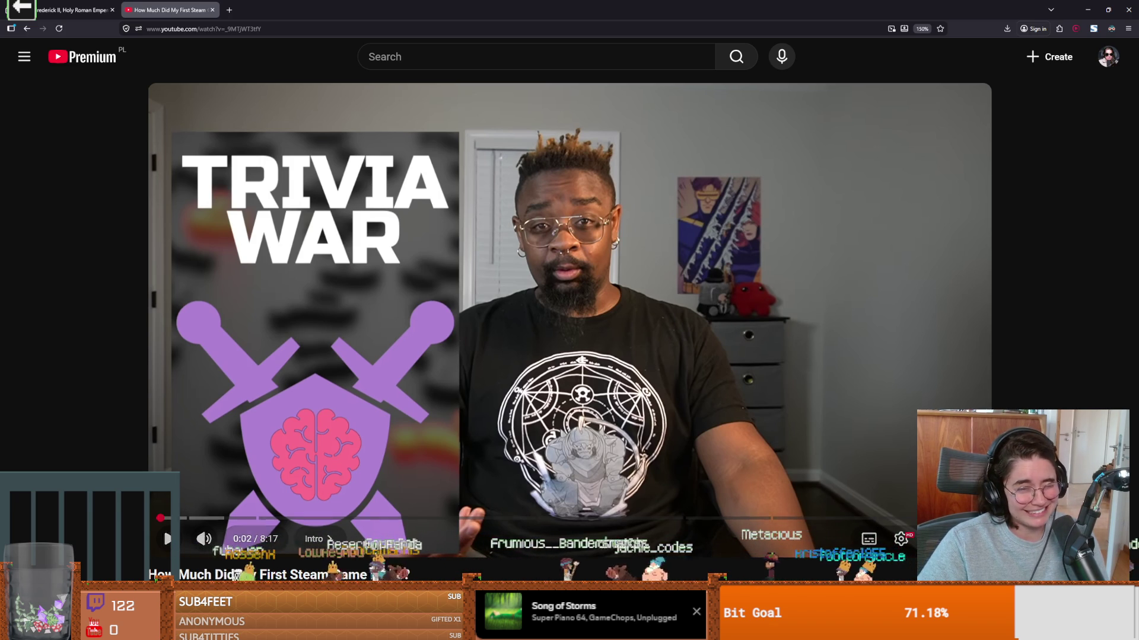
{"action": "scroll", "coordinate": [575, 420], "scroll_direction": "down", "scroll_amount": 1}
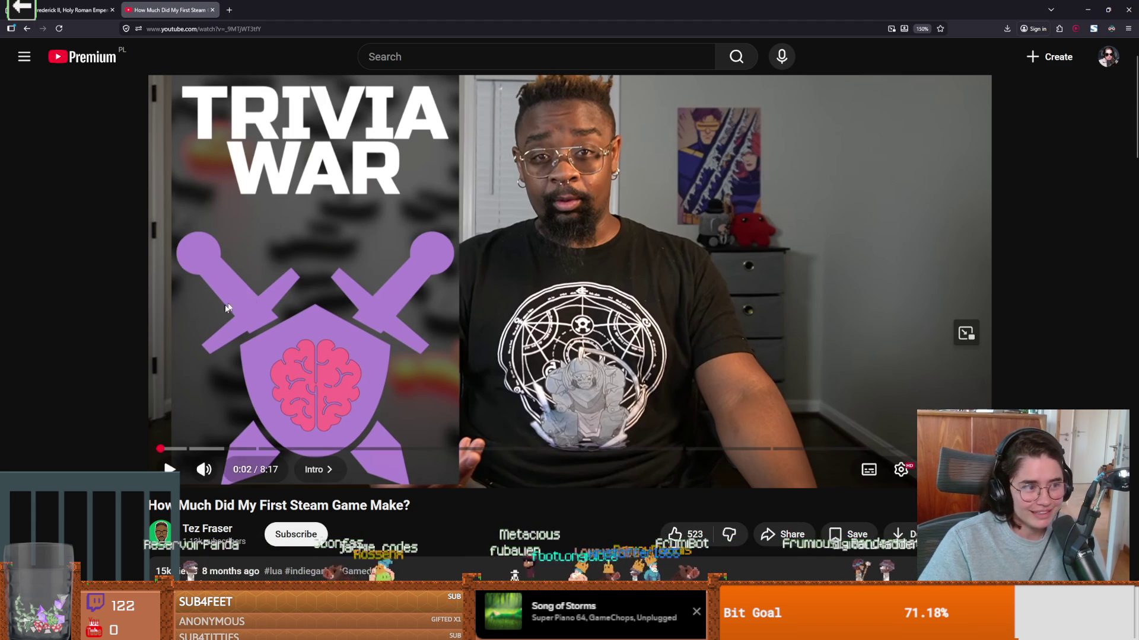
{"action": "scroll", "coordinate": [208, 365], "scroll_direction": "down", "scroll_amount": 1}
{"action": "scroll", "coordinate": [208, 369], "scroll_direction": "up", "scroll_amount": 2}
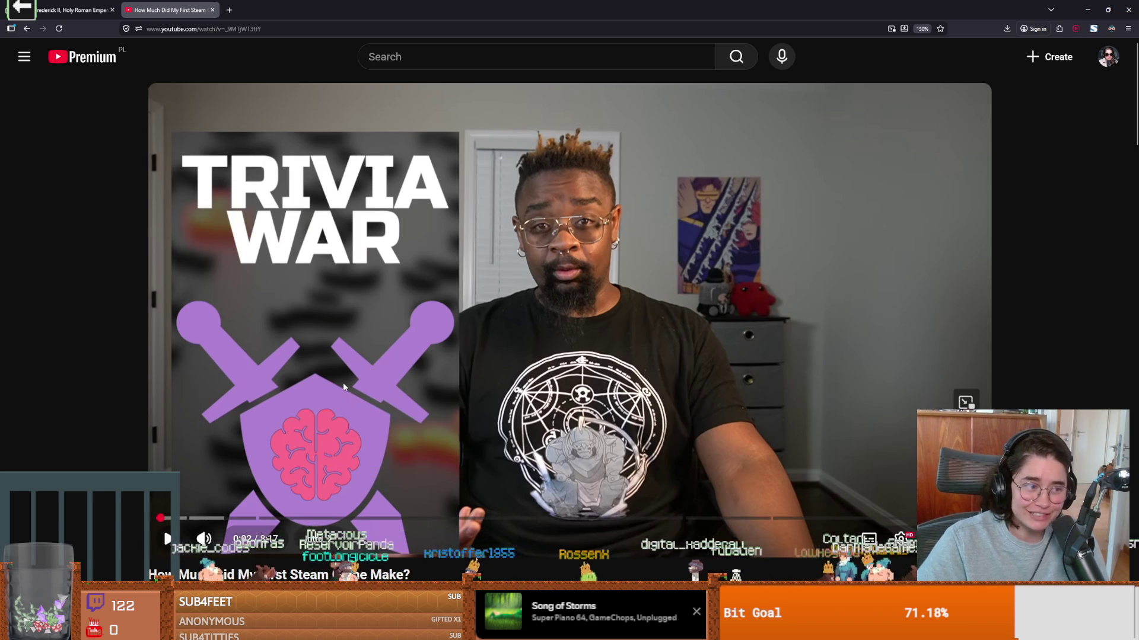
{"action": "left_click", "coordinate": [462, 385]}
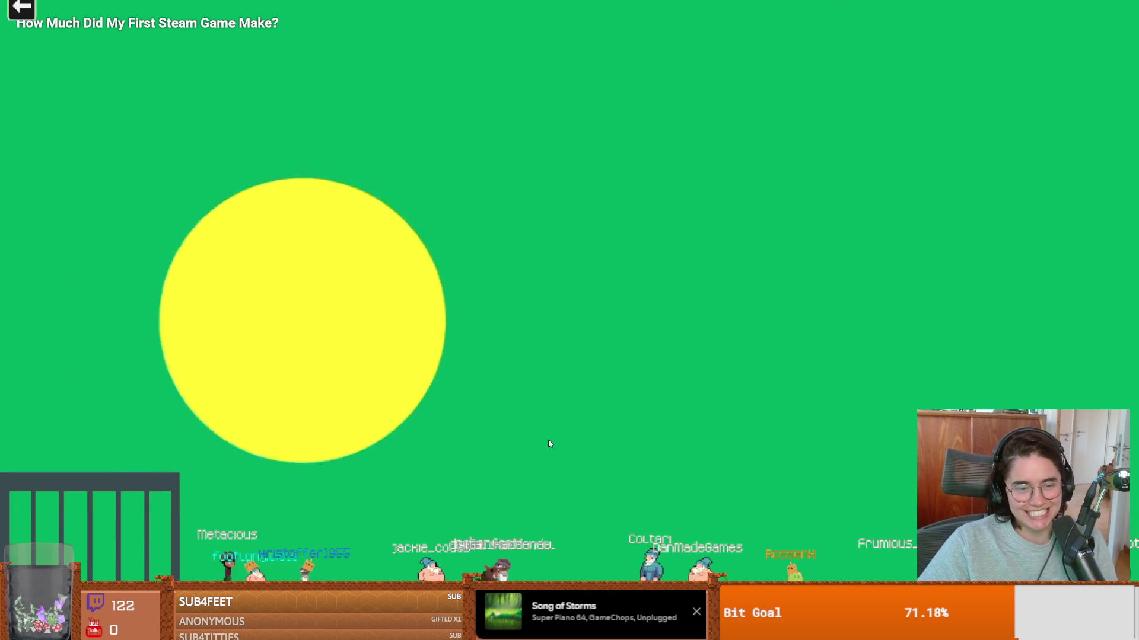
- Pause and resume the video, letting it reach the $1,214 Steam revenue table
{"action": "left_click", "coordinate": [549, 440]}
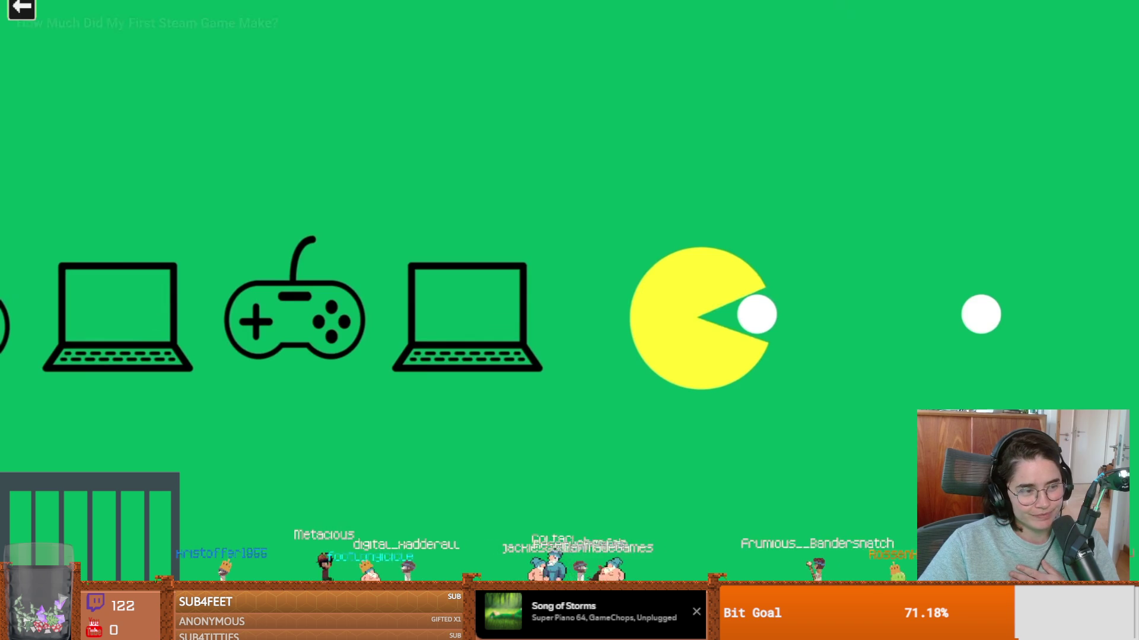
{"action": "left_click", "coordinate": [549, 440]}
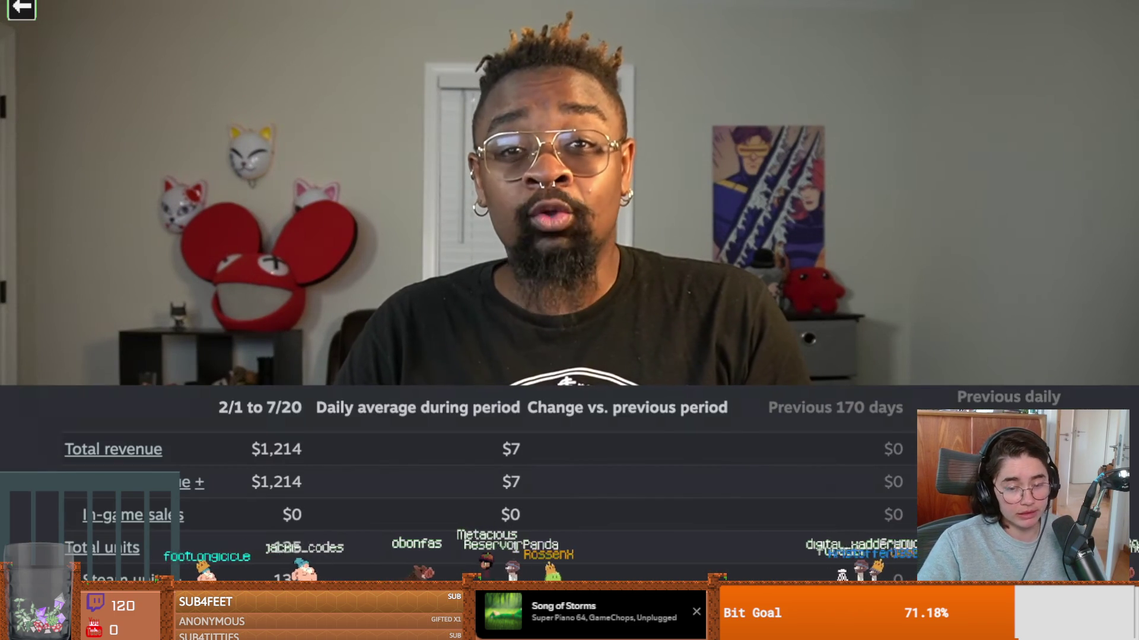
- Pause and resume the video, then seek ahead to the trivia question part
{"action": "left_click", "coordinate": [460, 471]}
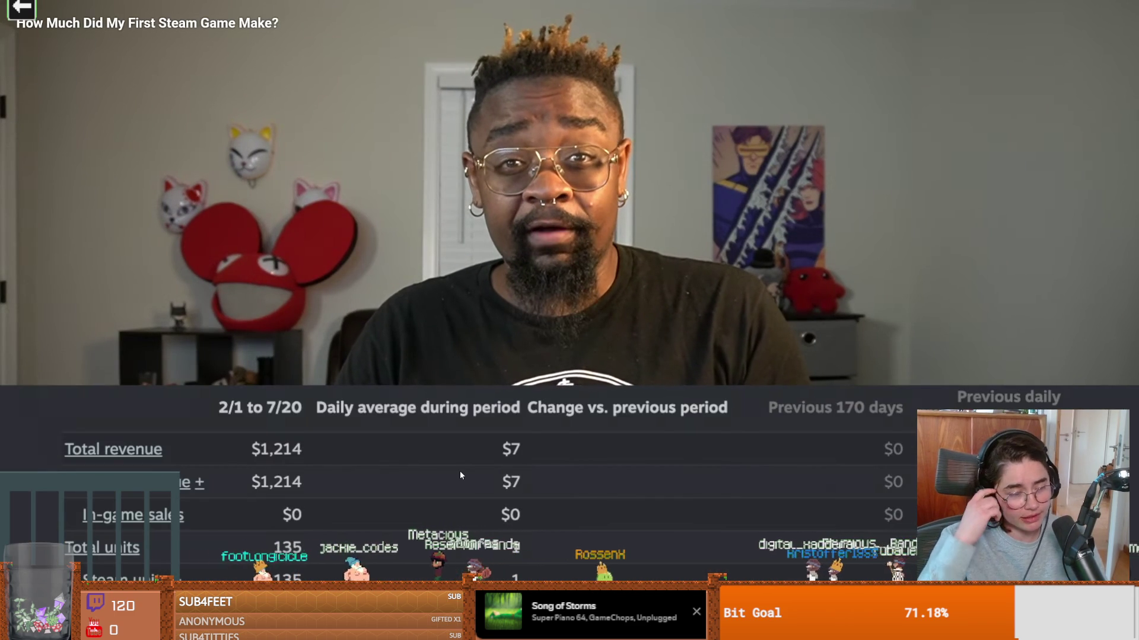
{"action": "left_click", "coordinate": [460, 475]}
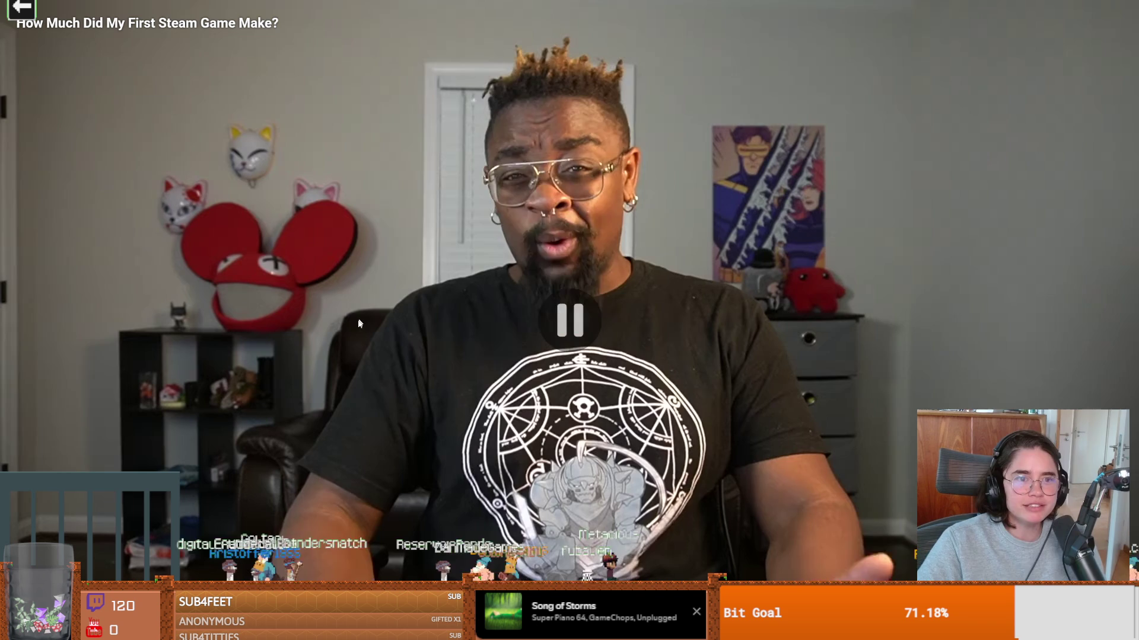
{"action": "left_click_drag", "start_coordinate": [221, 578], "coordinate": [466, 447]}
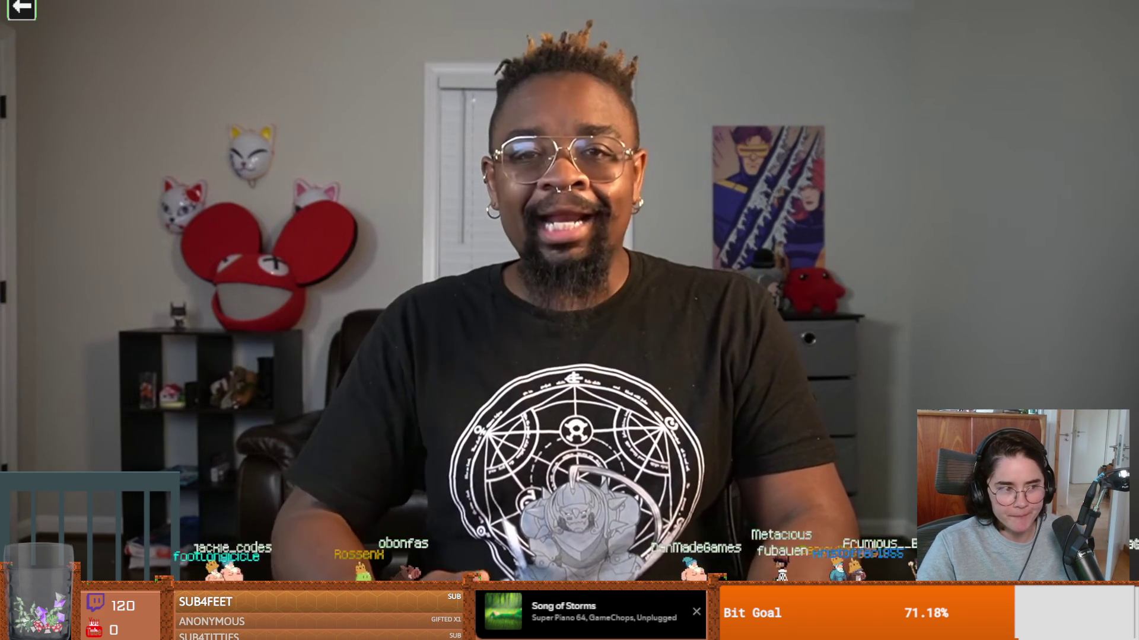
{"action": "mouse_move", "coordinate": [660, 320]}
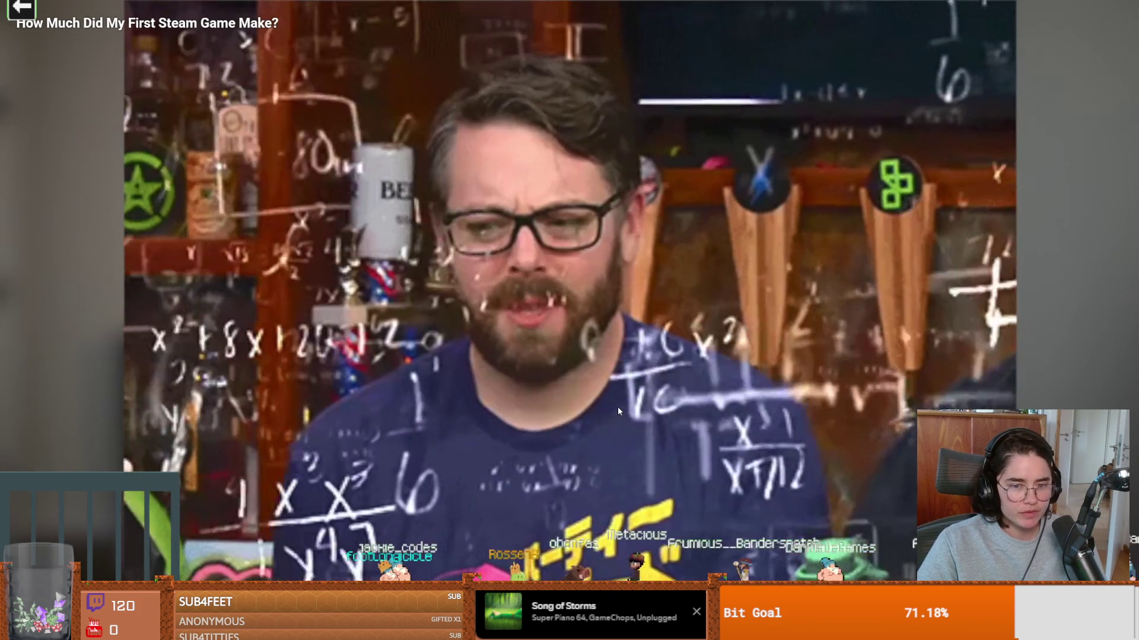
- Pause and resume the video, then pause it again on the presenter's talk
{"action": "left_click", "coordinate": [617, 409]}
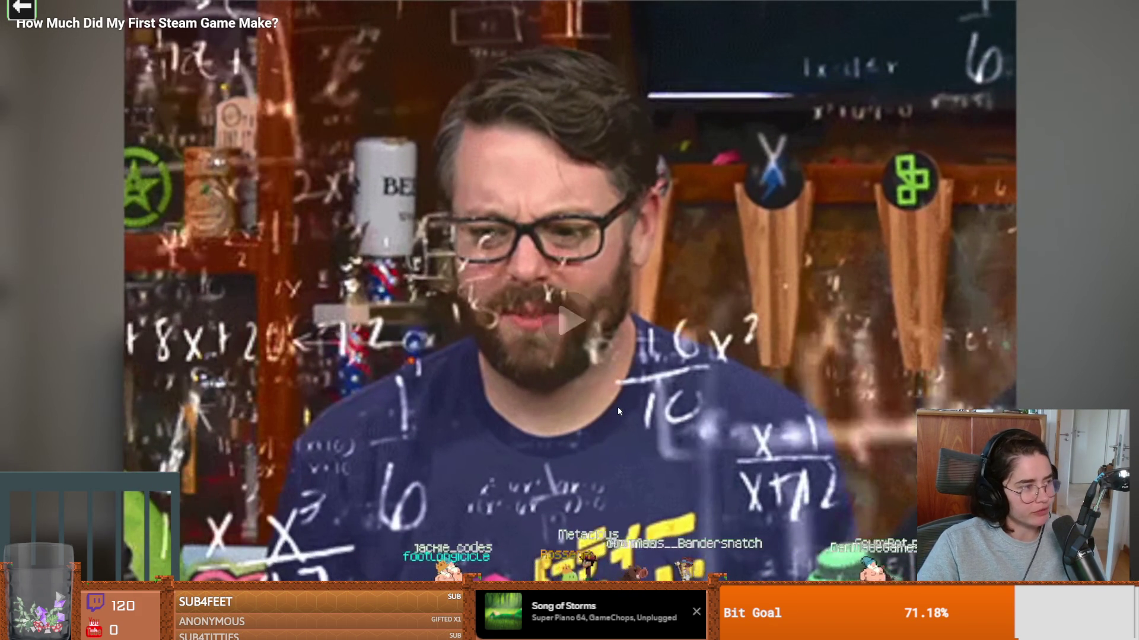
{"action": "left_click", "coordinate": [617, 409]}
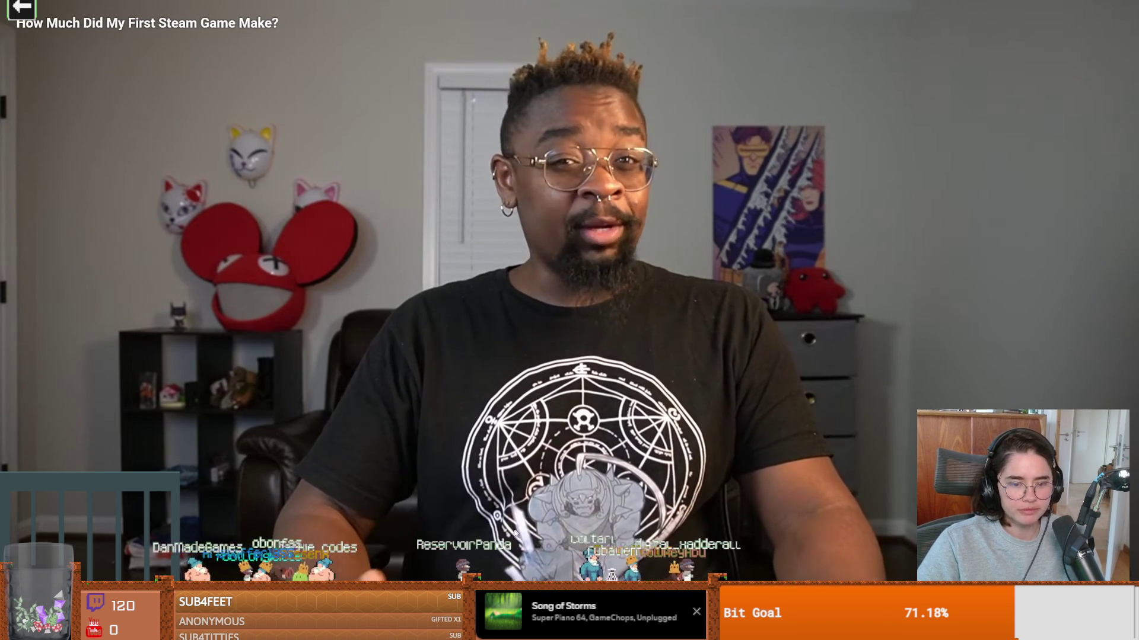
{"action": "left_click", "coordinate": [593, 529]}
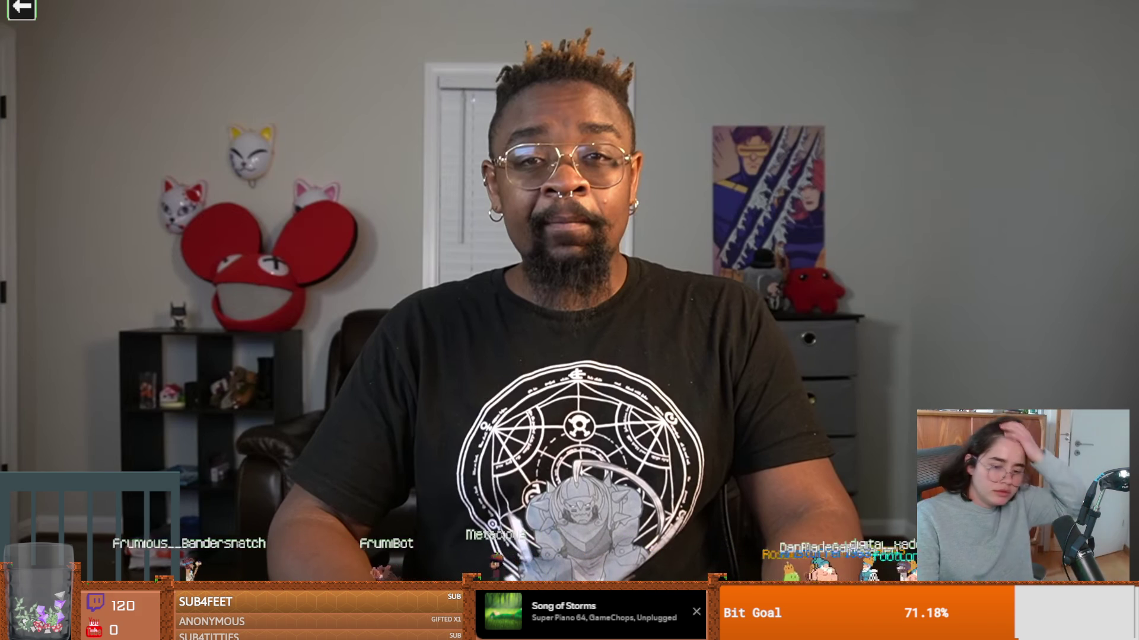
- Resume the full-screen video past the 139 lifetime units screen
{"action": "left_click", "coordinate": [598, 519]}
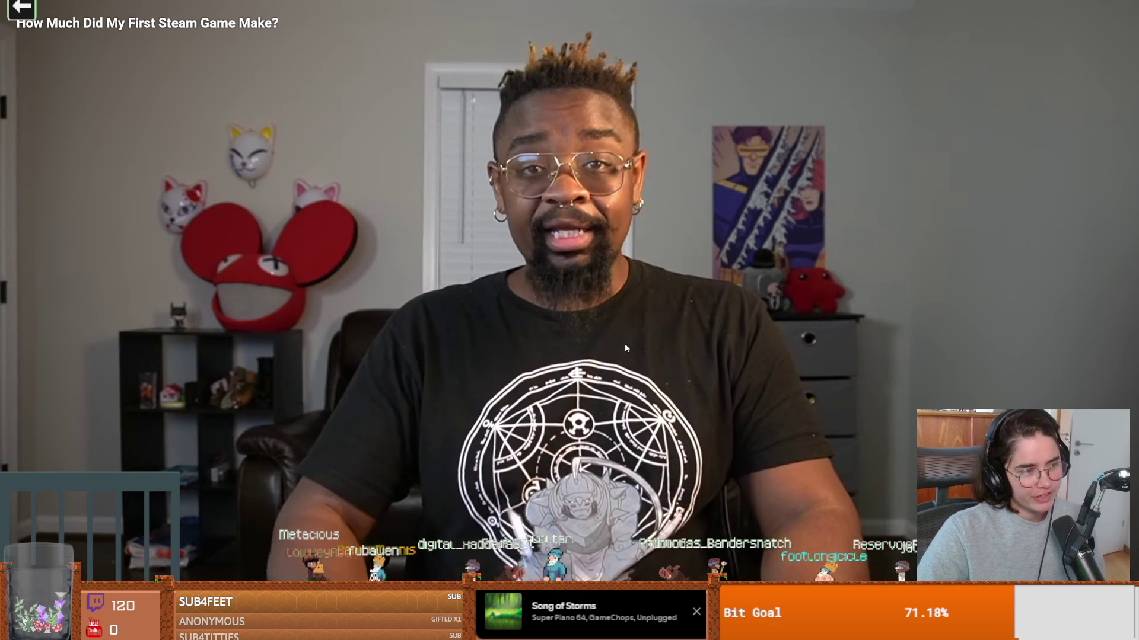
{"action": "left_click", "coordinate": [576, 383]}
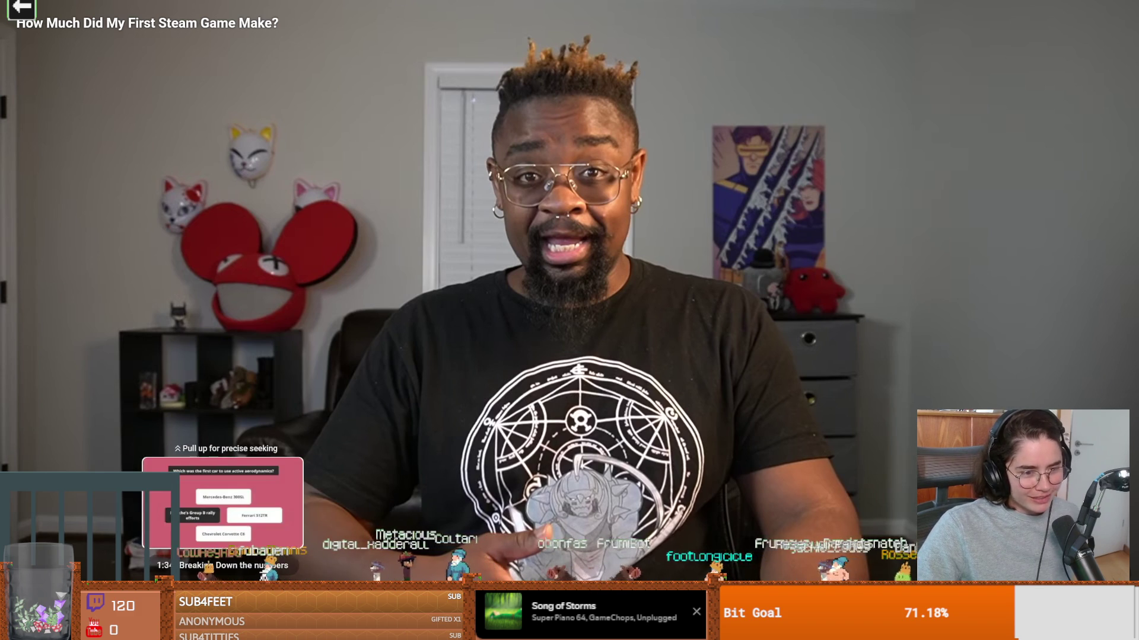
{"action": "left_click", "coordinate": [520, 410]}
{"action": "left_click", "coordinate": [513, 419]}
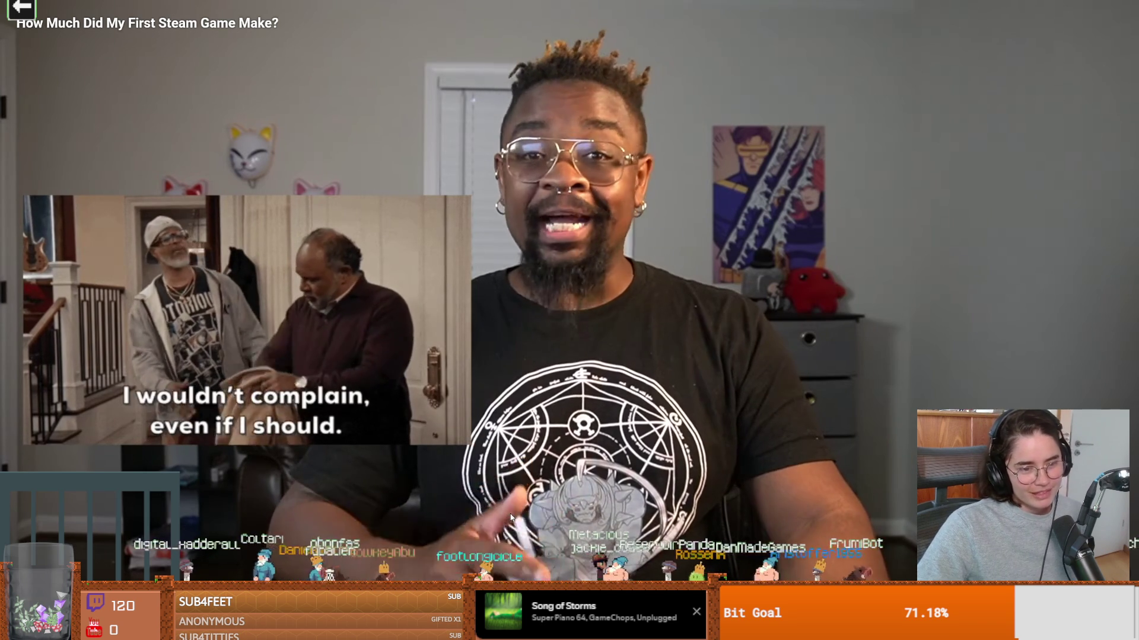
{"action": "left_click", "coordinate": [547, 502]}
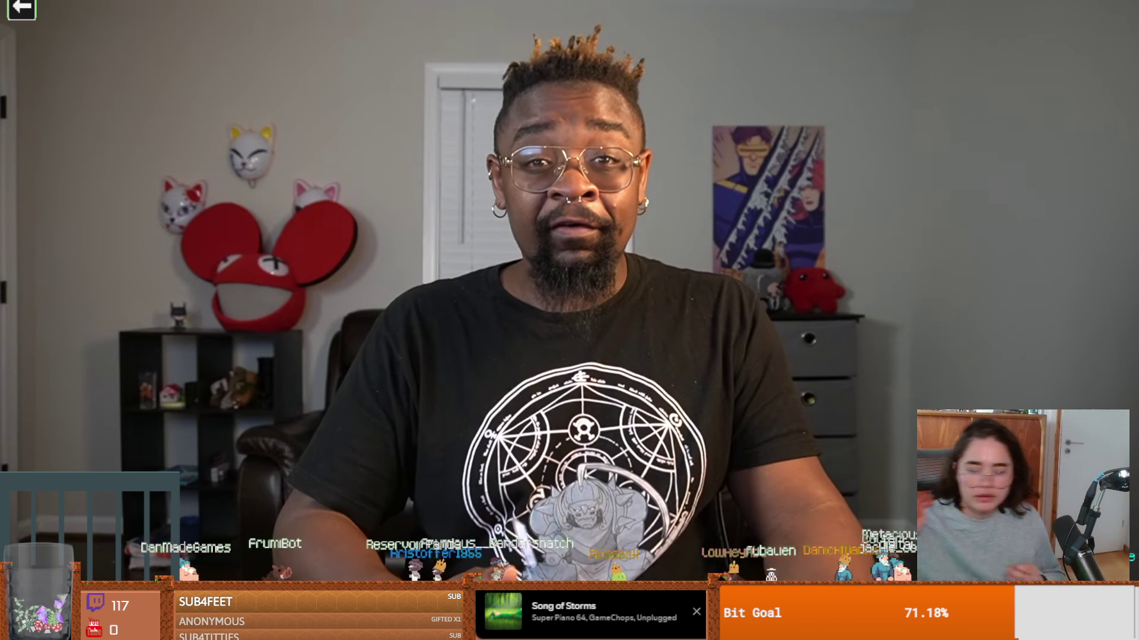
{"action": "mouse_move", "coordinate": [294, 309]}
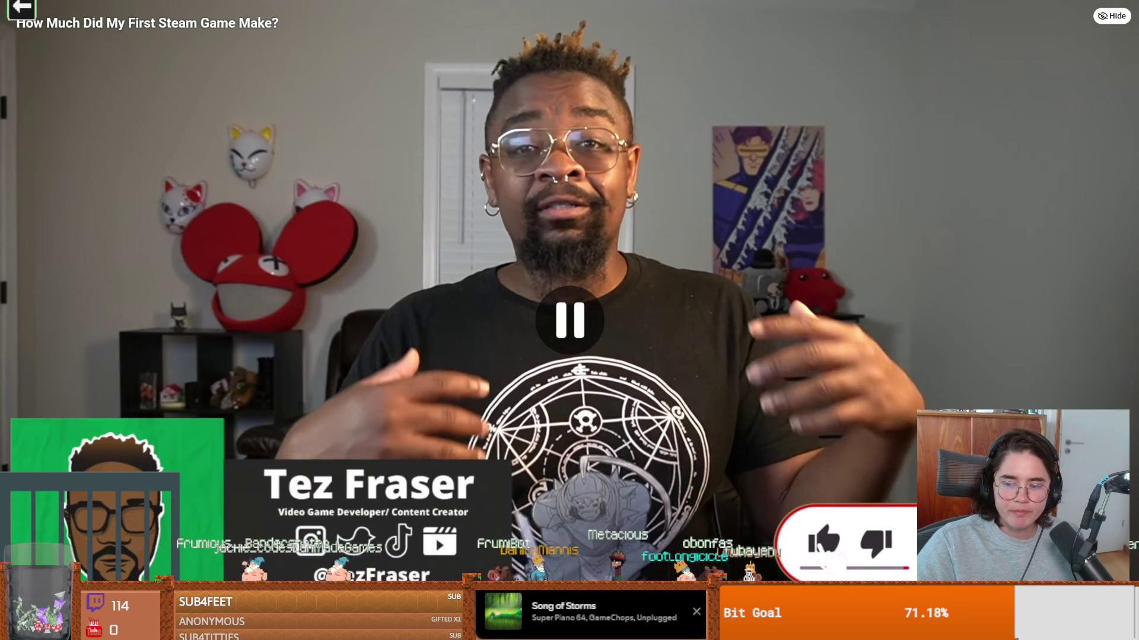
{"action": "key", "text": "Escape"}
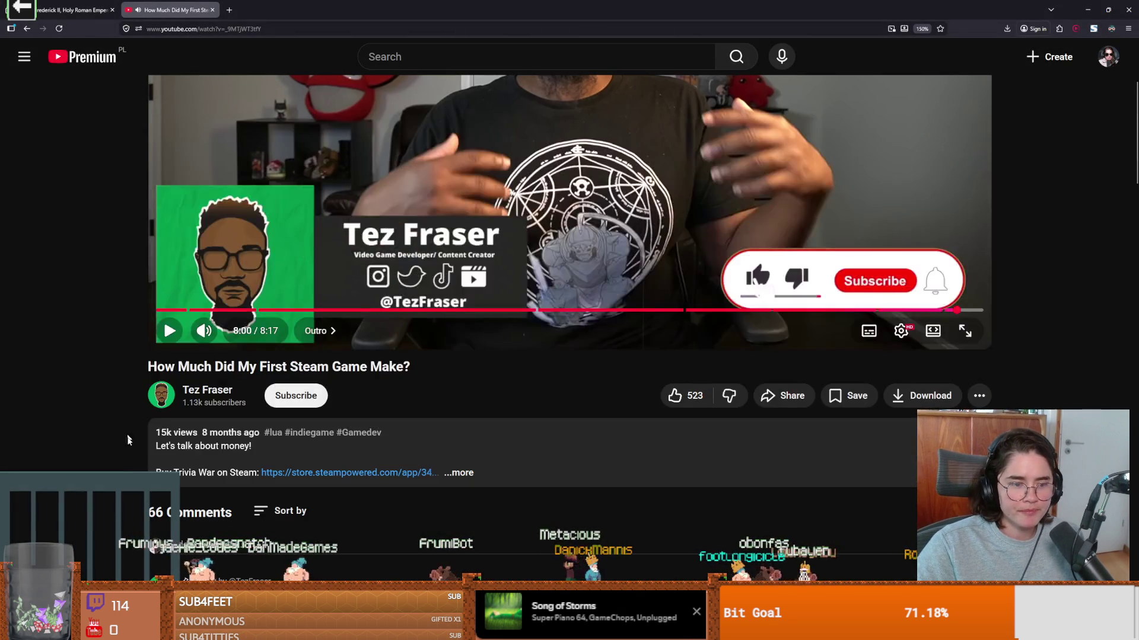
{"action": "left_click", "coordinate": [215, 399]}
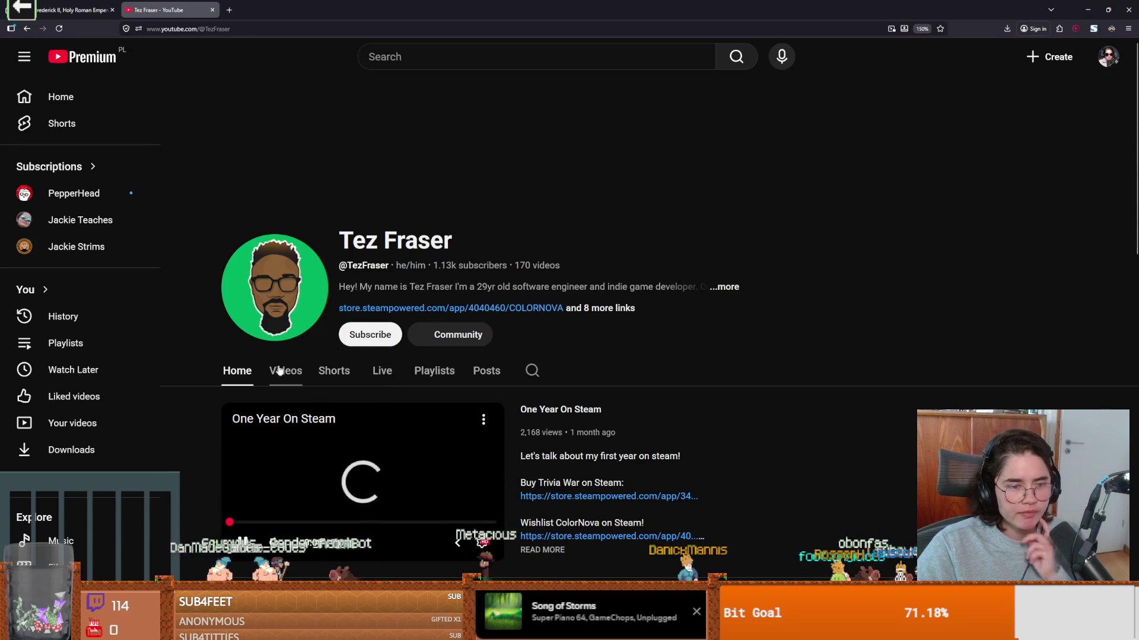
{"action": "left_click", "coordinate": [285, 370]}
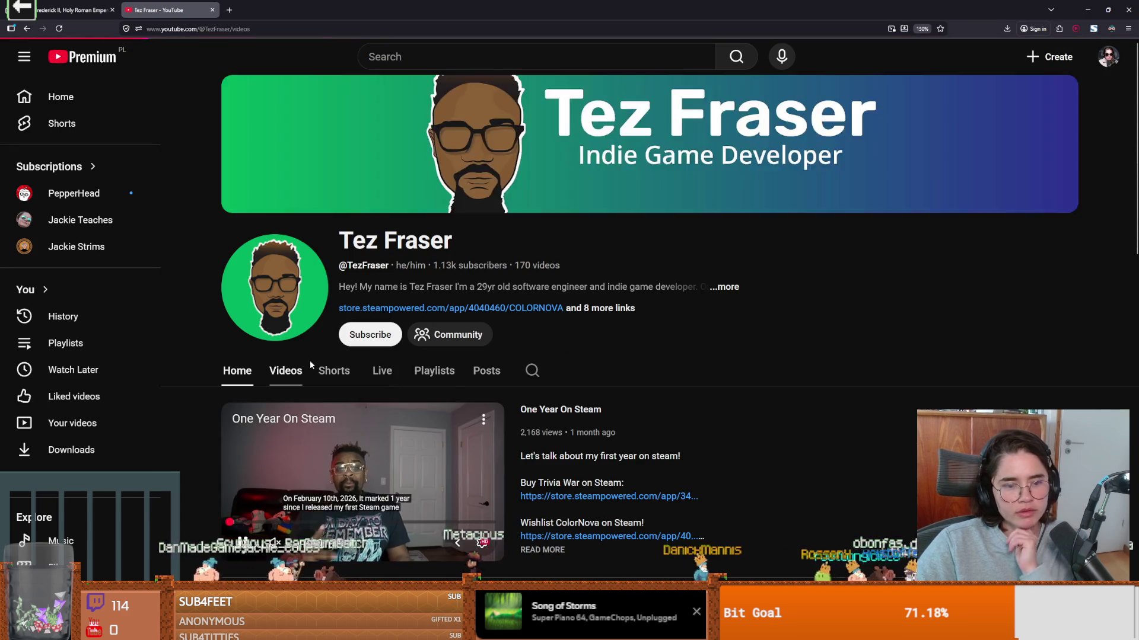
{"action": "scroll", "coordinate": [448, 374], "scroll_direction": "down", "scroll_amount": 2}
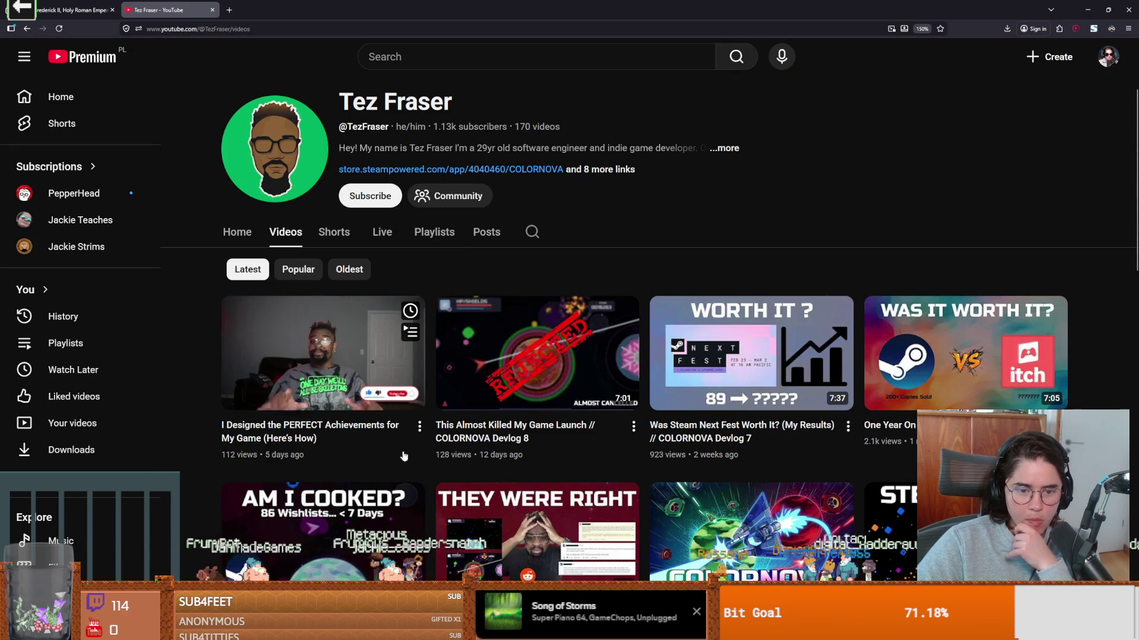
{"action": "scroll", "coordinate": [434, 444], "scroll_direction": "down", "scroll_amount": 5}
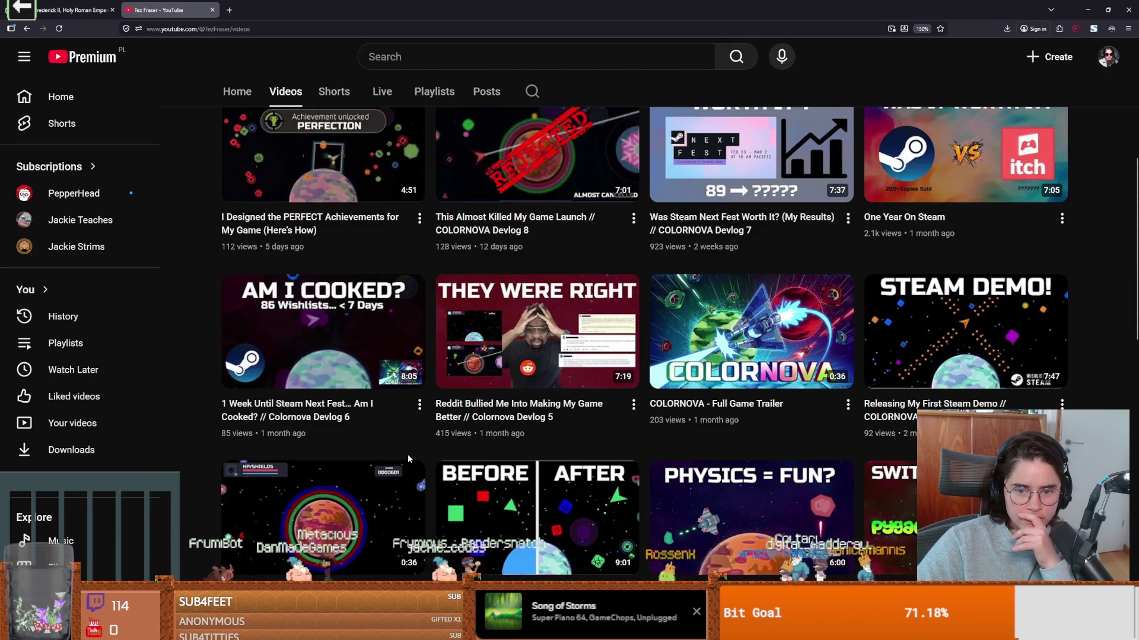
{"action": "scroll", "coordinate": [409, 455], "scroll_direction": "down", "scroll_amount": 7}
{"action": "scroll", "coordinate": [336, 374], "scroll_direction": "up", "scroll_amount": 4}
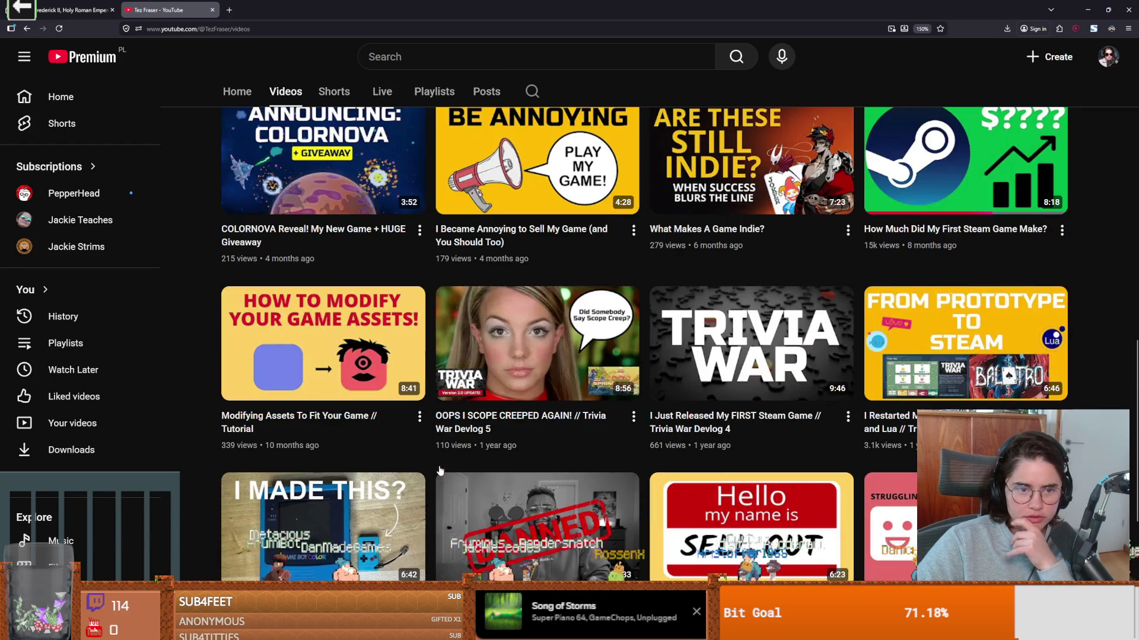
{"action": "scroll", "coordinate": [336, 375], "scroll_direction": "up", "scroll_amount": 2}
{"action": "scroll", "coordinate": [380, 411], "scroll_direction": "up", "scroll_amount": 5}
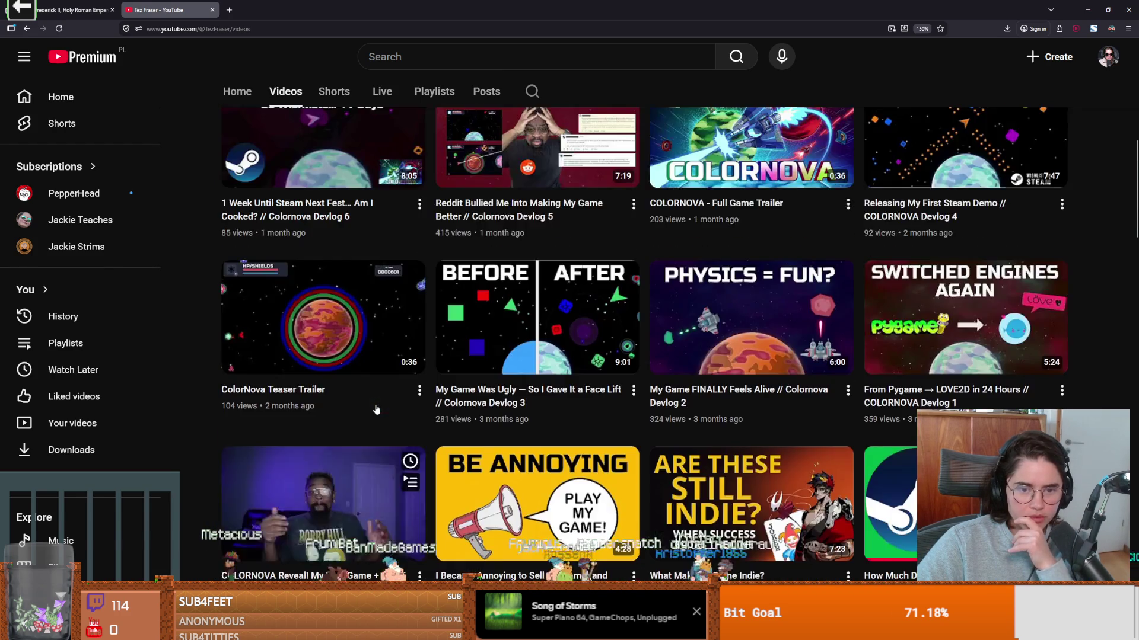
{"action": "scroll", "coordinate": [380, 412], "scroll_direction": "up", "scroll_amount": 3}
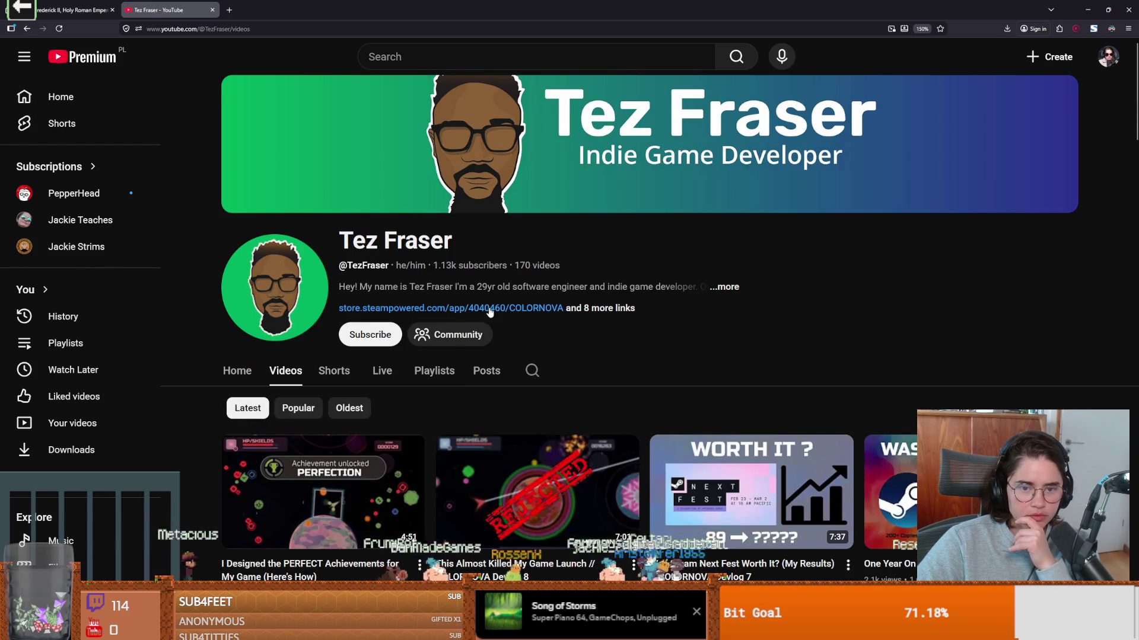
{"action": "left_click", "coordinate": [605, 309]}
{"action": "left_click", "coordinate": [752, 140]}
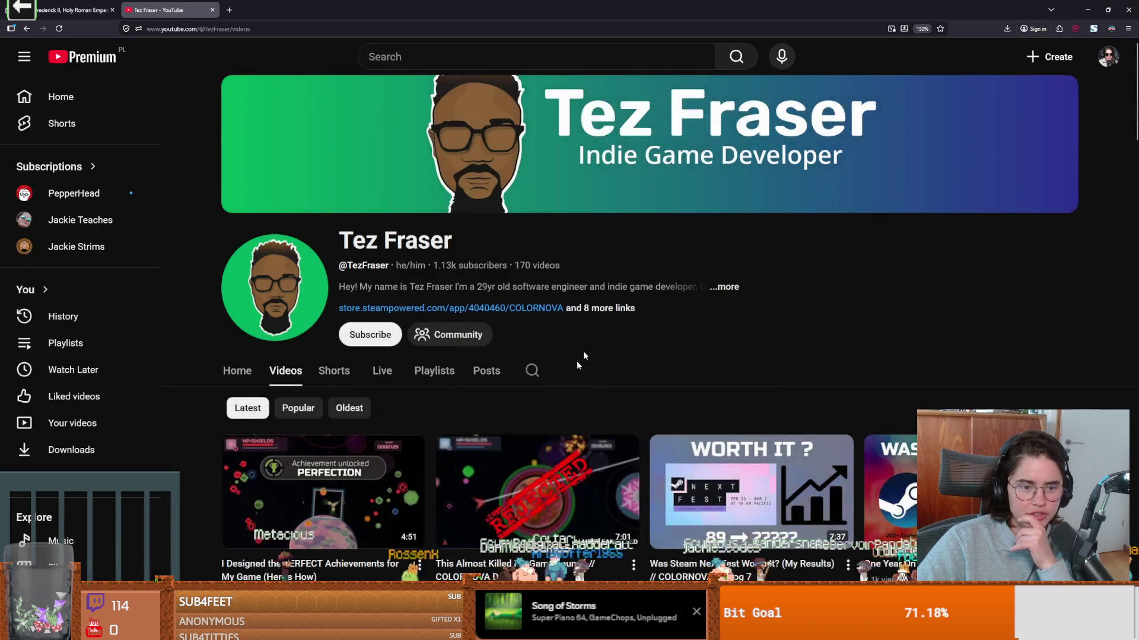
{"action": "scroll", "coordinate": [534, 320], "scroll_direction": "down", "scroll_amount": 2}
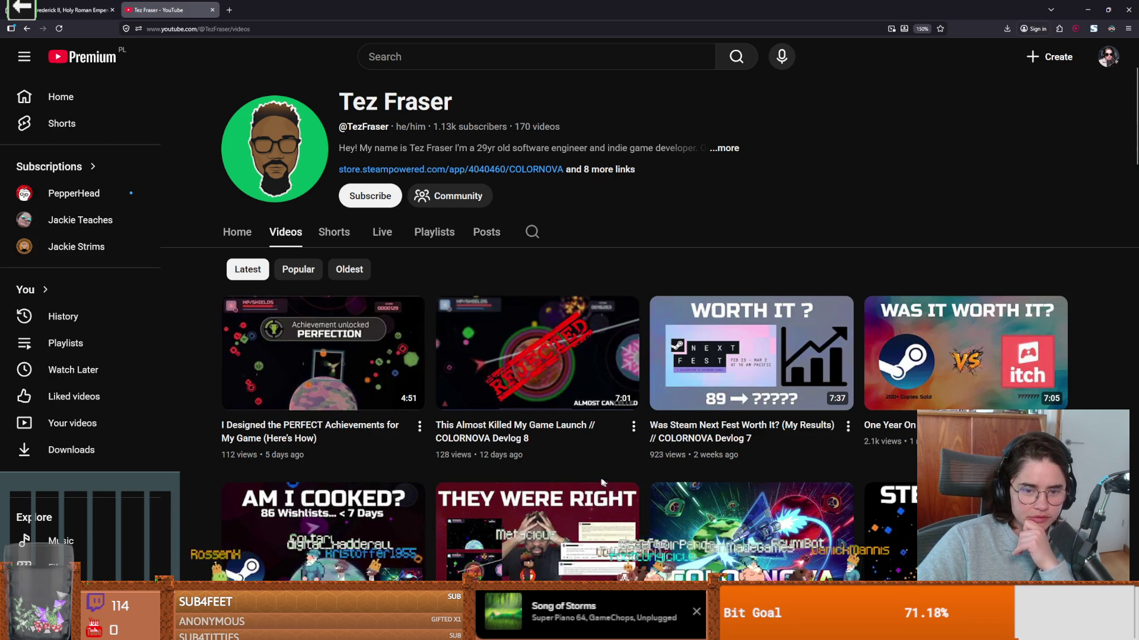
{"action": "scroll", "coordinate": [581, 474], "scroll_direction": "down", "scroll_amount": 2}
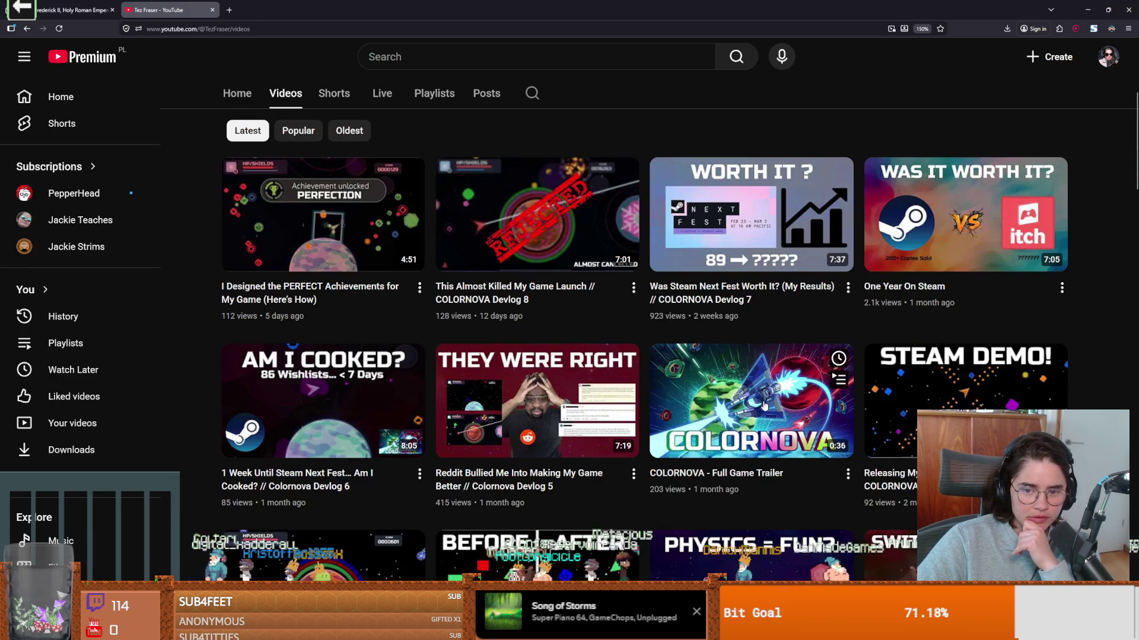
{"action": "left_click", "coordinate": [682, 415]}
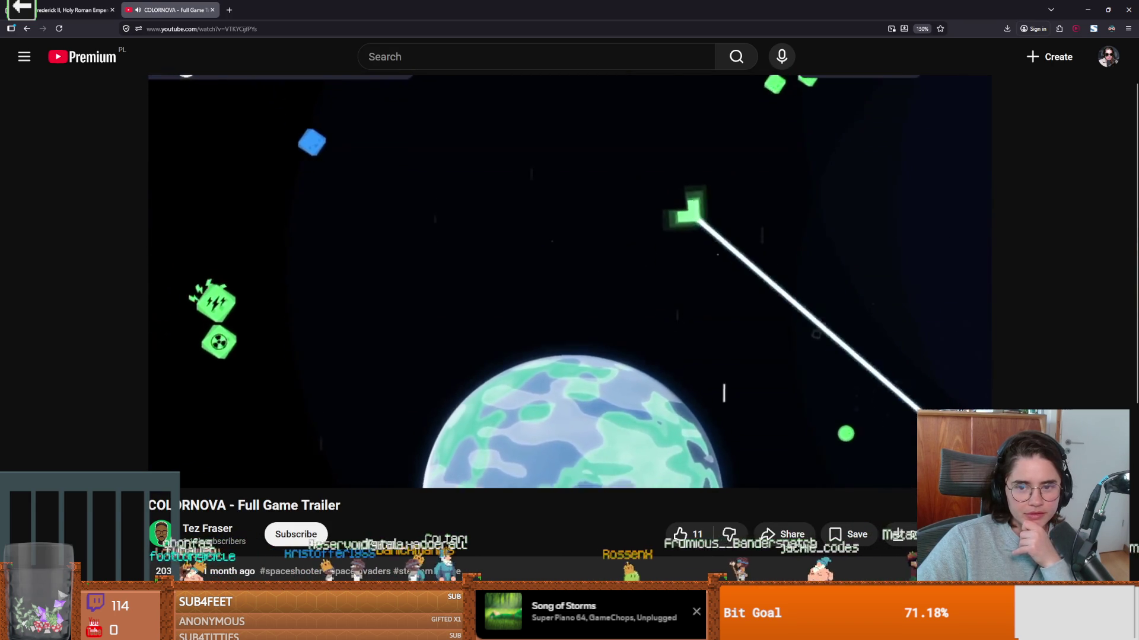
- Pause the COLORNOVA trailer at 0:13, expand its description and follow the Steam store link
{"action": "mouse_move", "coordinate": [745, 364]}
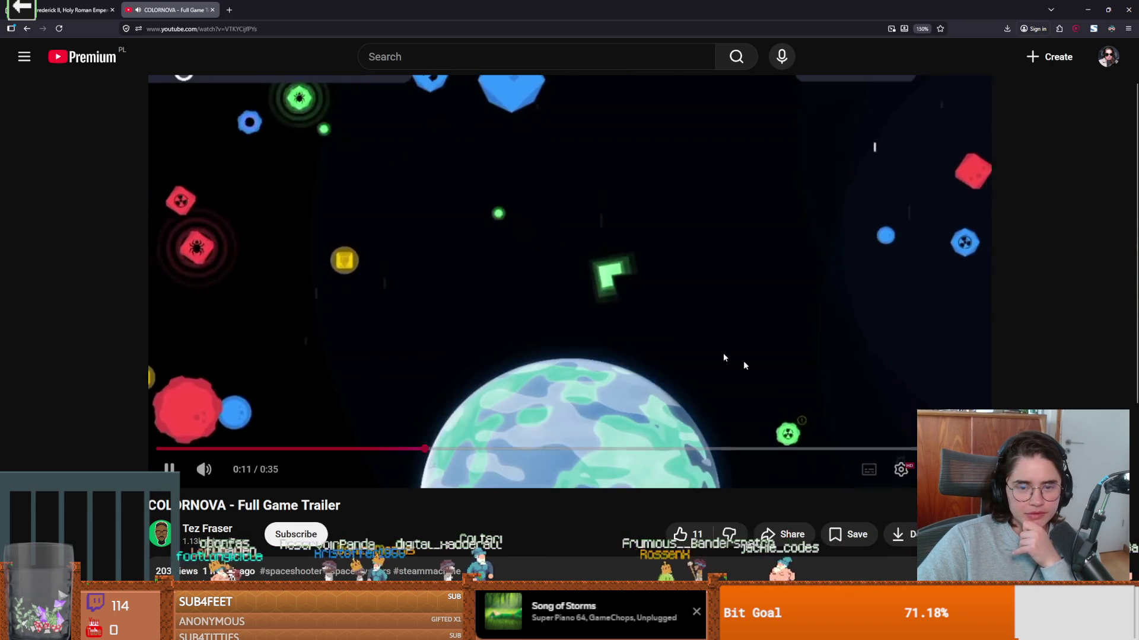
{"action": "left_click", "coordinate": [680, 341]}
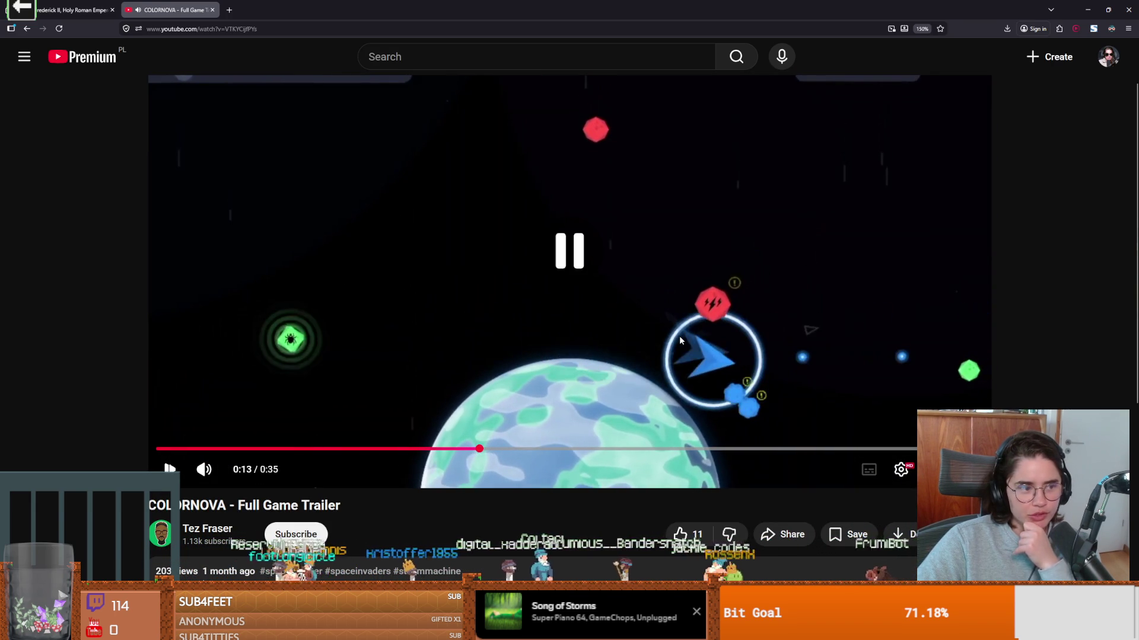
{"action": "scroll", "coordinate": [218, 472], "scroll_direction": "down", "scroll_amount": 3}
{"action": "left_click", "coordinate": [218, 472]}
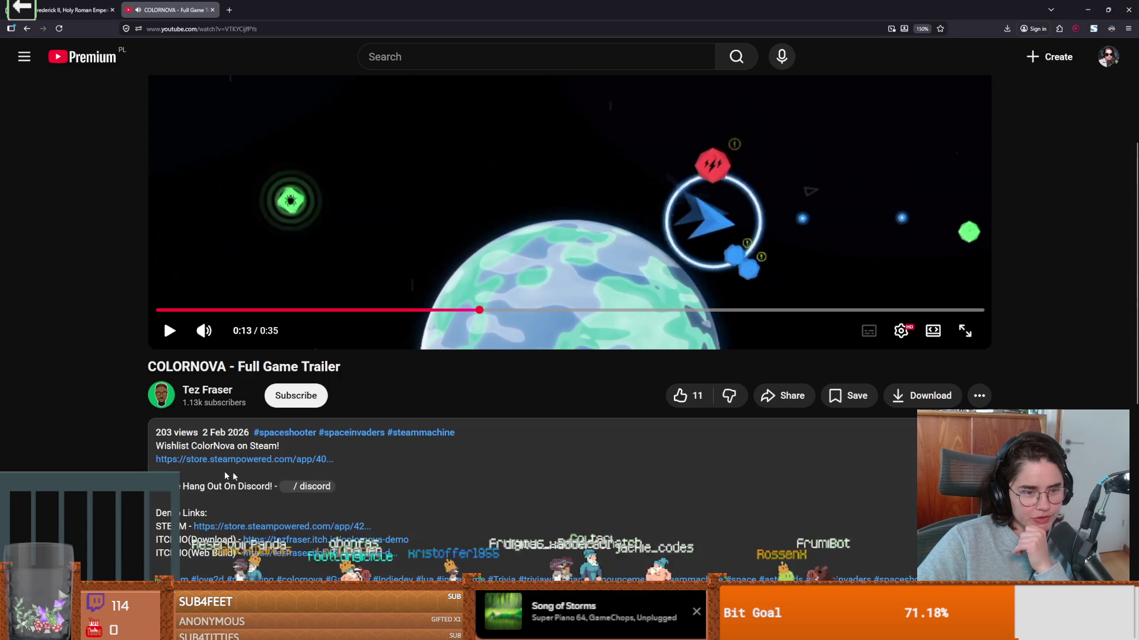
{"action": "left_click", "coordinate": [280, 463]}
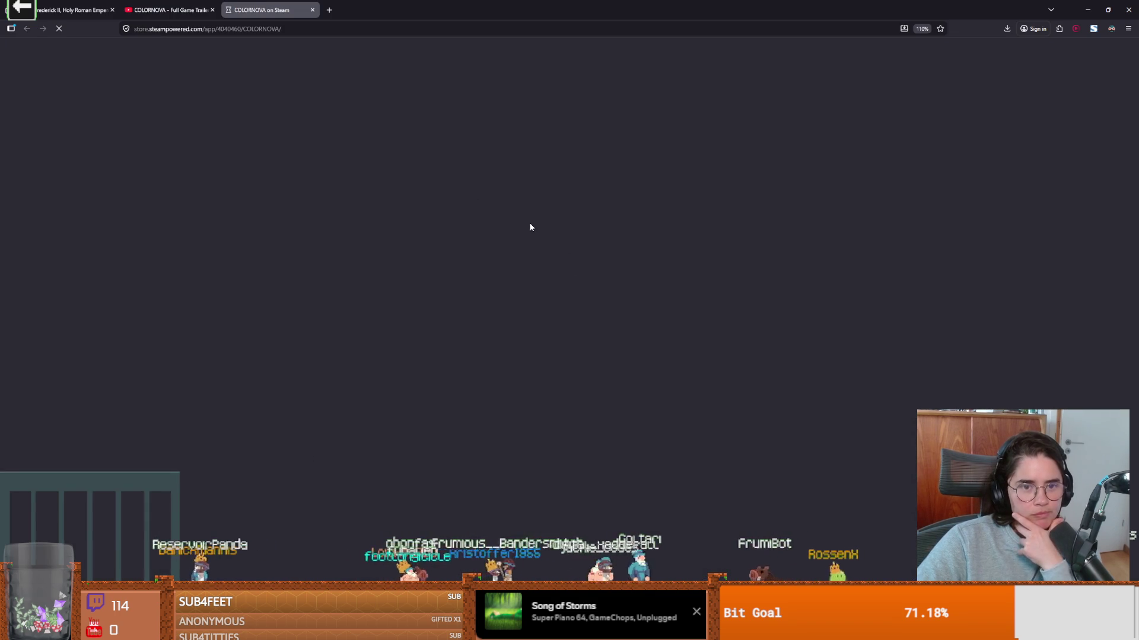
- View all Malachite Studios LLC games and look over the Trivia War store page
{"action": "mouse_move", "coordinate": [776, 322]}
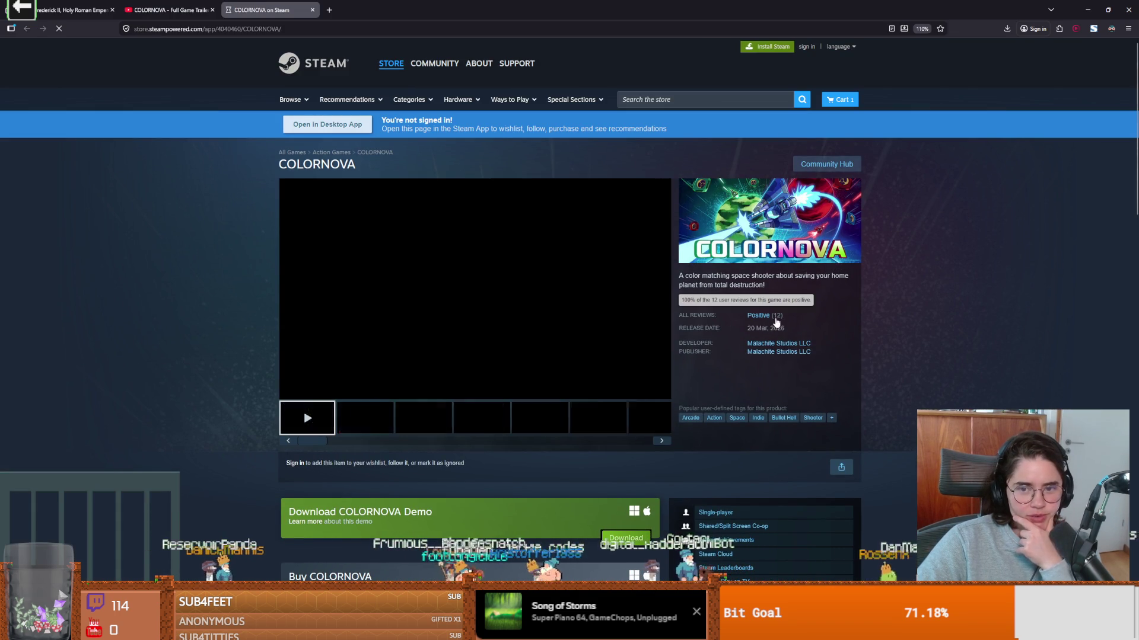
{"action": "left_click", "coordinate": [773, 345]}
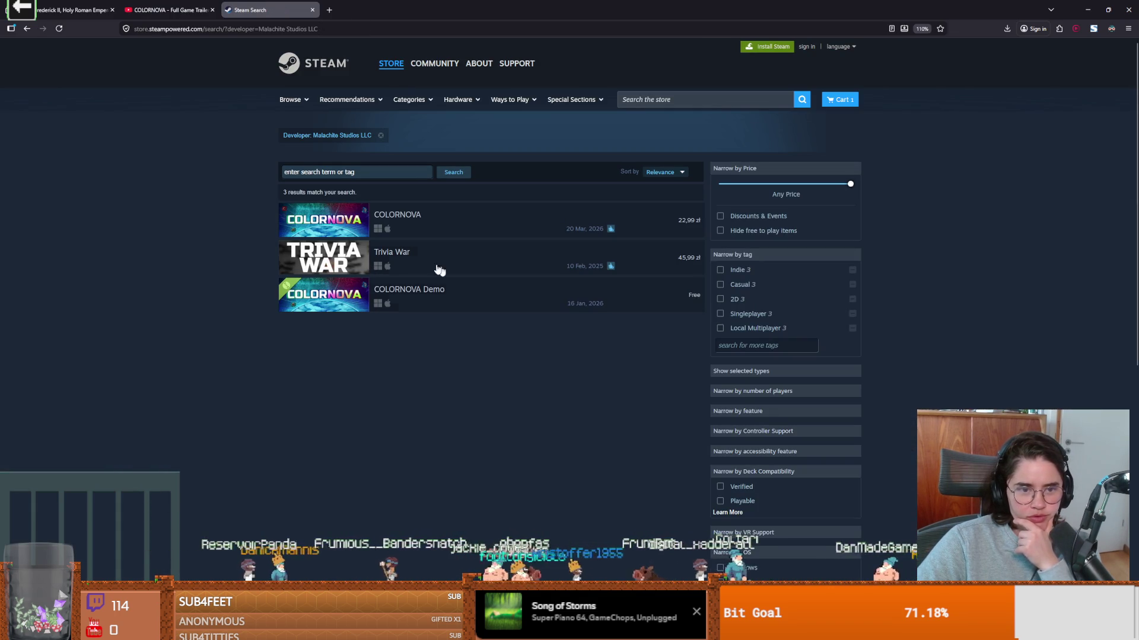
{"action": "left_click", "coordinate": [447, 269]}
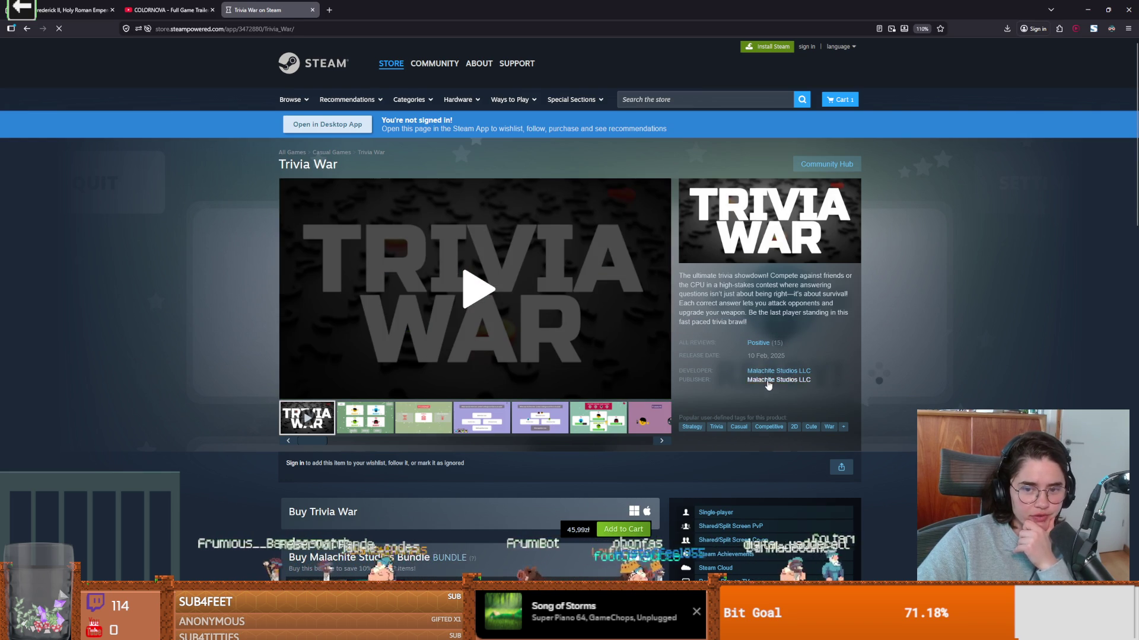
{"action": "scroll", "coordinate": [633, 381], "scroll_direction": "down", "scroll_amount": 3}
{"action": "scroll", "coordinate": [635, 379], "scroll_direction": "up", "scroll_amount": 3}
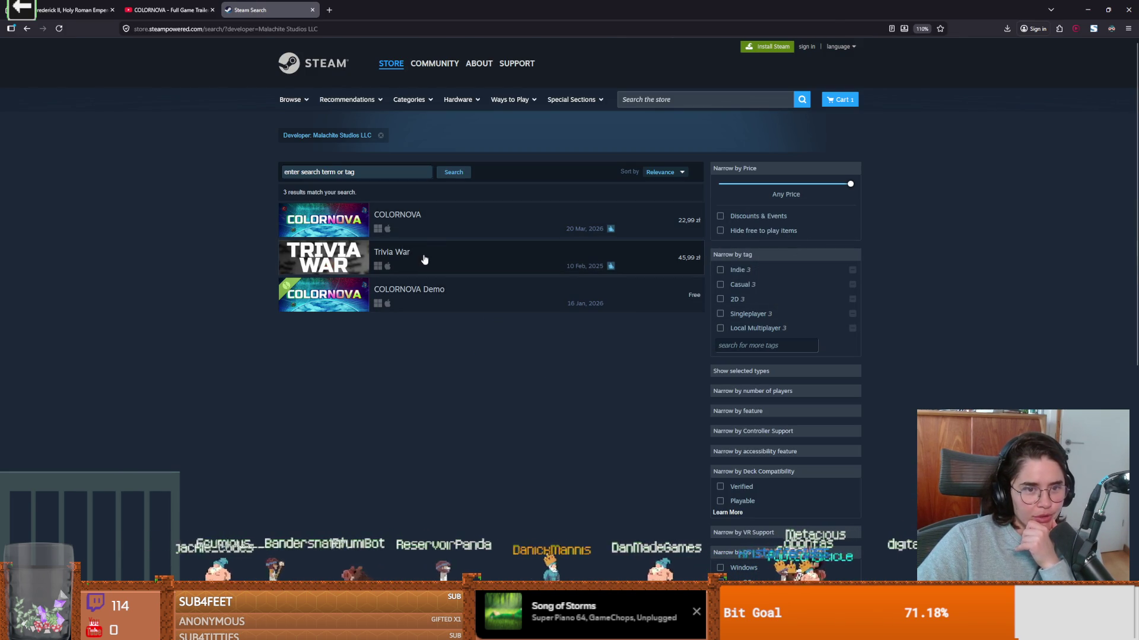
- Return to the COLORNOVA store page, play and pause its trailer, then switch windows
{"action": "left_click", "coordinate": [455, 228]}
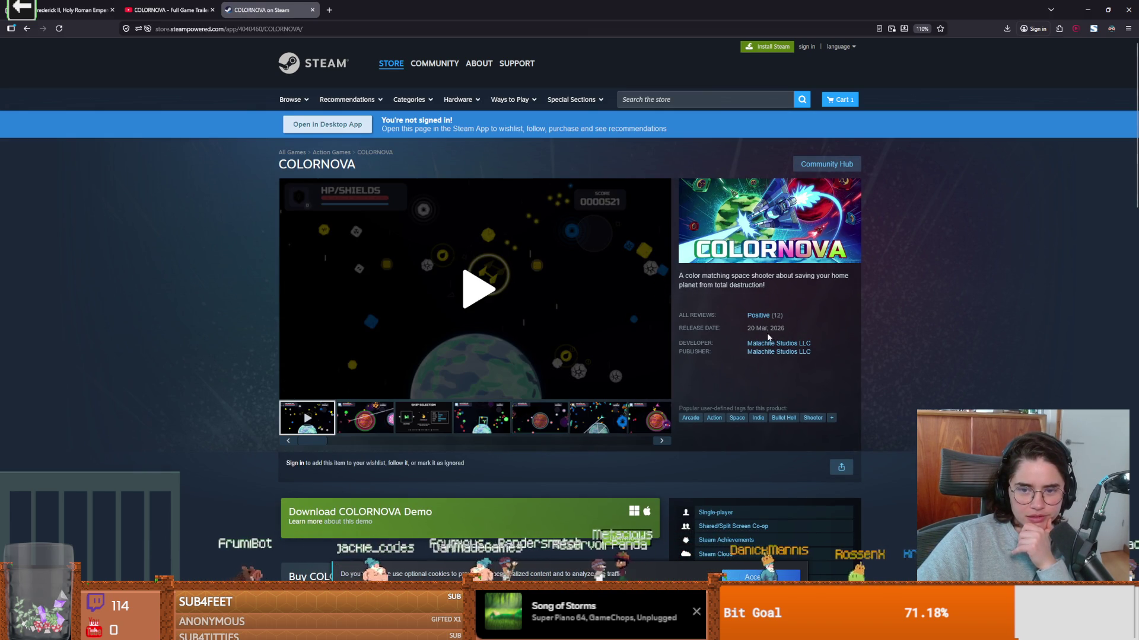
{"action": "scroll", "coordinate": [540, 356], "scroll_direction": "down", "scroll_amount": 2}
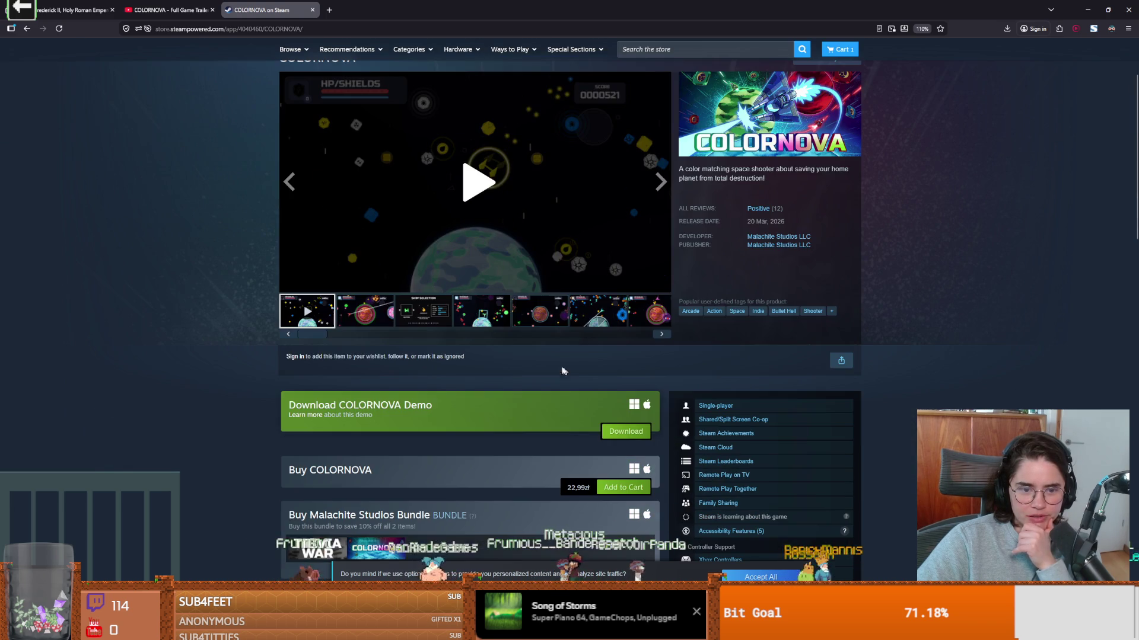
{"action": "left_click", "coordinate": [401, 270]}
{"action": "scroll", "coordinate": [510, 321], "scroll_direction": "up", "scroll_amount": 2}
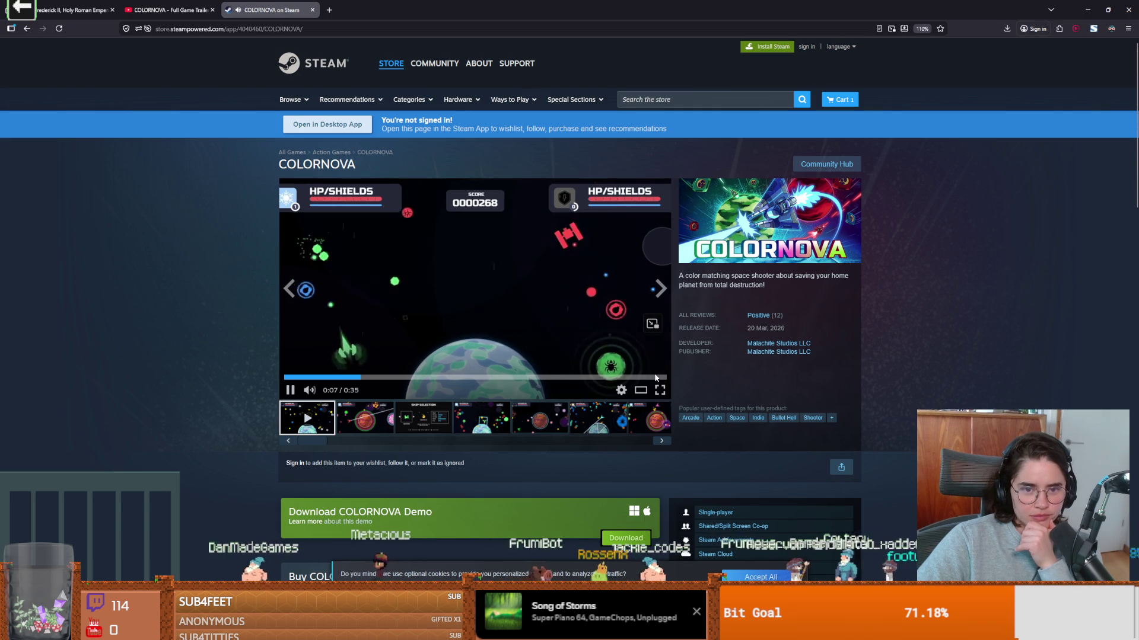
{"action": "left_click", "coordinate": [548, 318]}
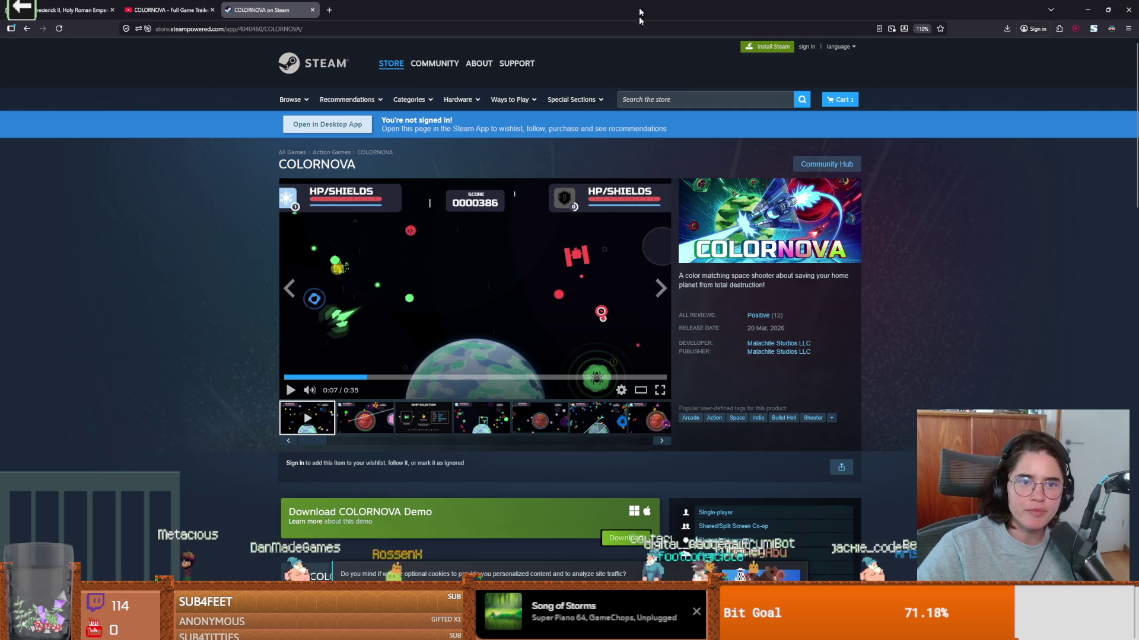
{"action": "left_click", "coordinate": [523, 222]}
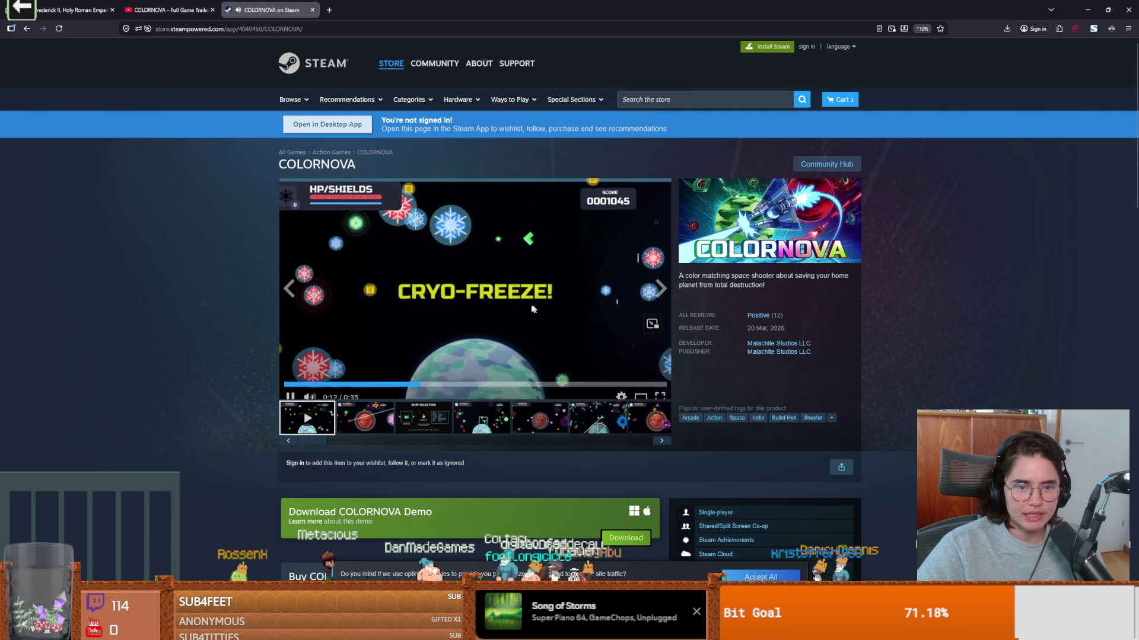
{"action": "left_click", "coordinate": [522, 285]}
{"action": "key", "text": "alt+Tab"}
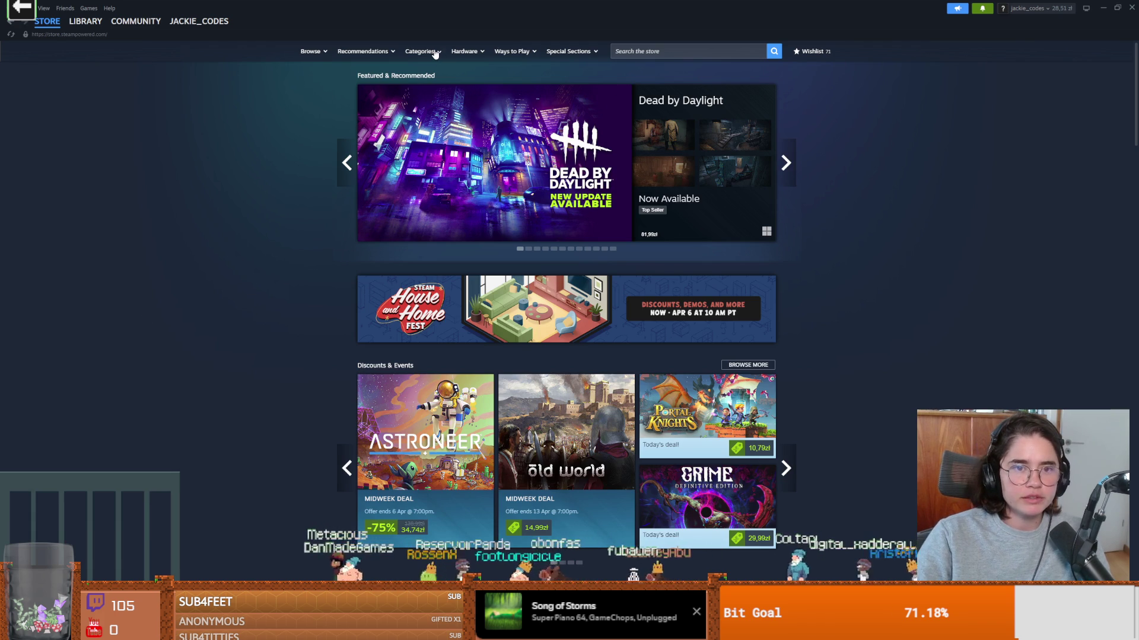
- Open the full Popular Tags list from the store's Categories menu
{"action": "left_click", "coordinate": [438, 54]}
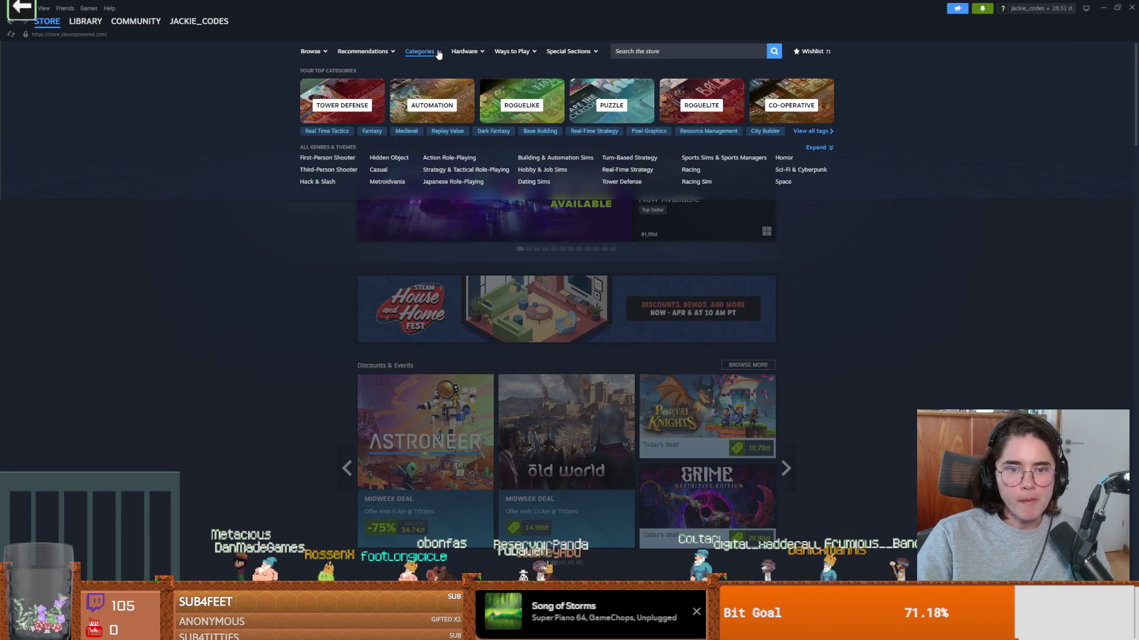
{"action": "left_click", "coordinate": [813, 131]}
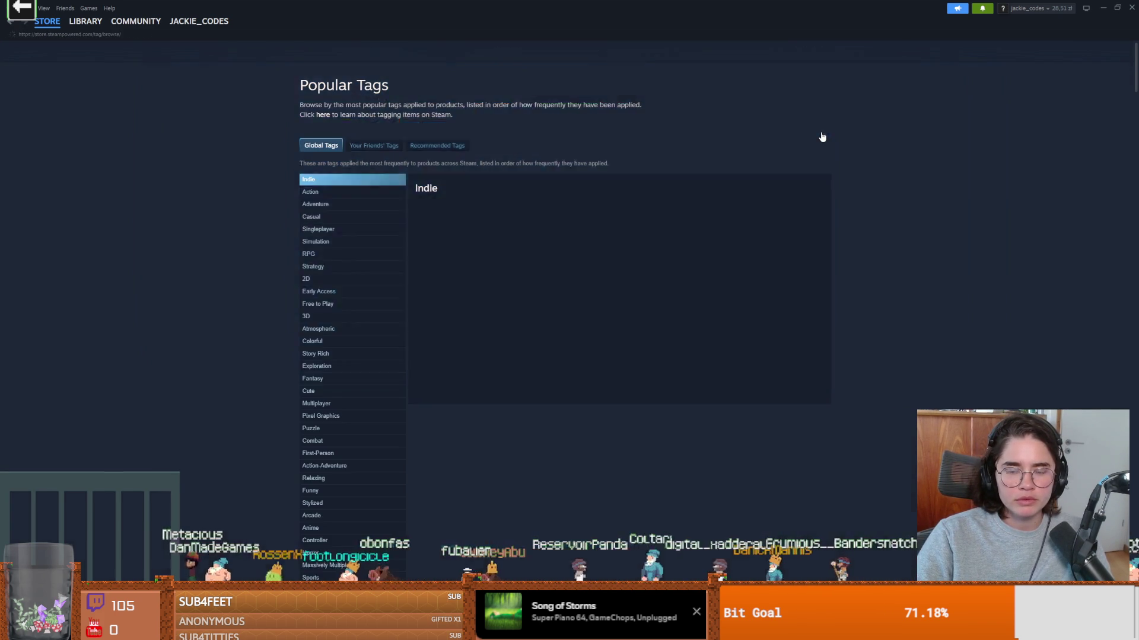
{"action": "scroll", "coordinate": [380, 321], "scroll_direction": "down", "scroll_amount": 6}
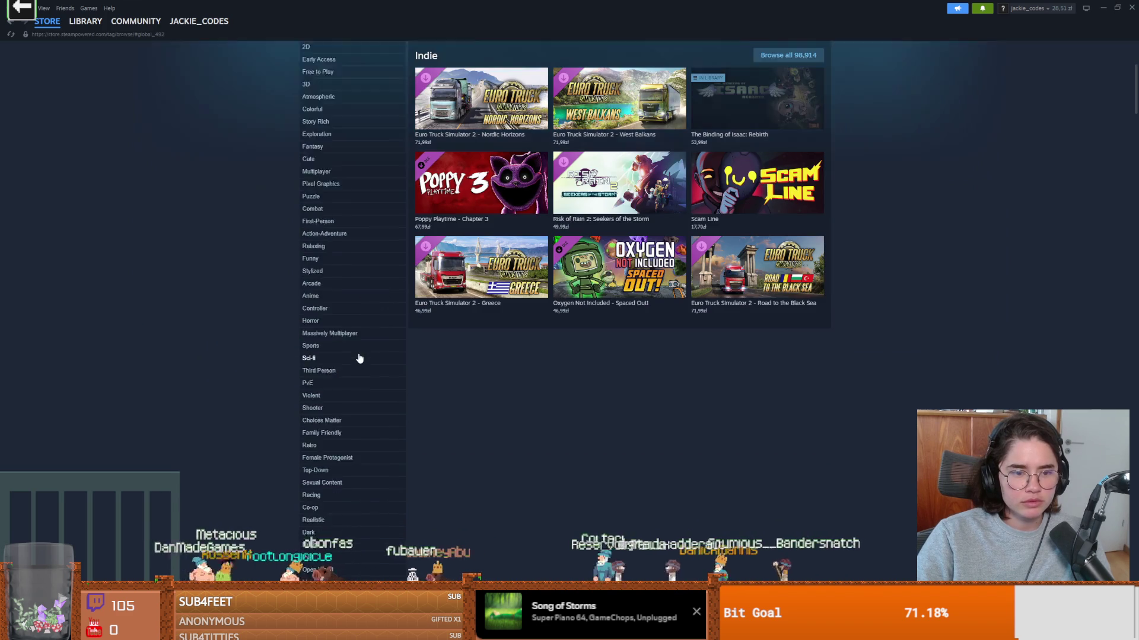
{"action": "scroll", "coordinate": [359, 358], "scroll_direction": "down", "scroll_amount": 3}
- Find 'local' on the page, pick Local Co-Op and browse all 3,909 titles
{"action": "key", "text": "ctrl+f"}
{"action": "type", "text": "local"}
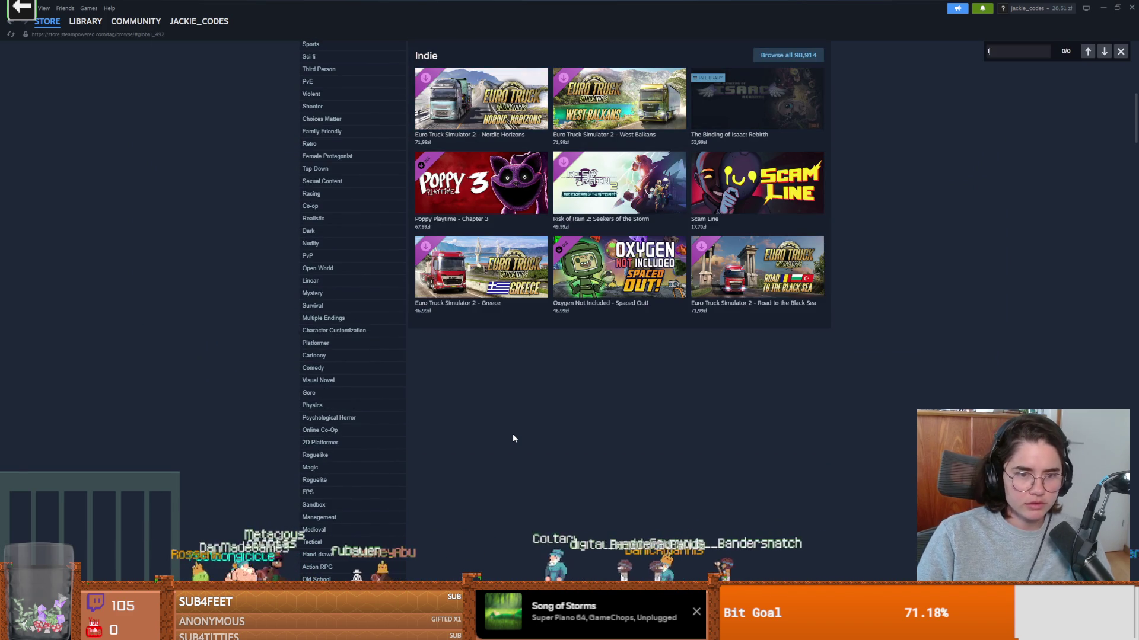
{"action": "scroll", "coordinate": [508, 391], "scroll_direction": "down", "scroll_amount": 5}
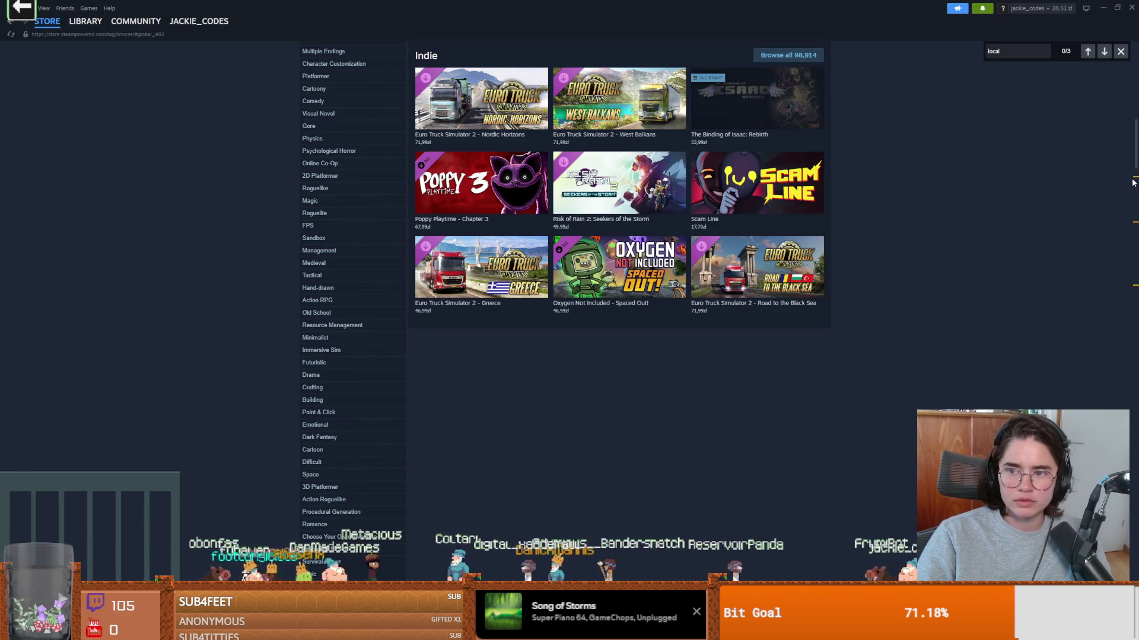
{"action": "scroll", "coordinate": [1129, 157], "scroll_direction": "down", "scroll_amount": 3}
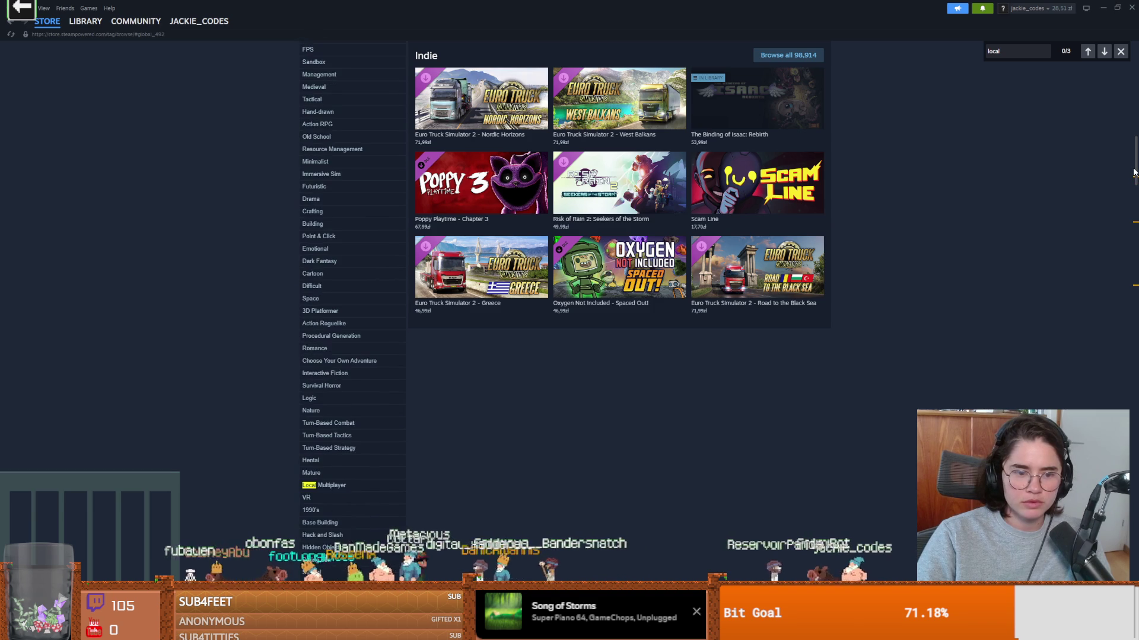
{"action": "left_click_drag", "start_coordinate": [1133, 173], "coordinate": [1131, 232]}
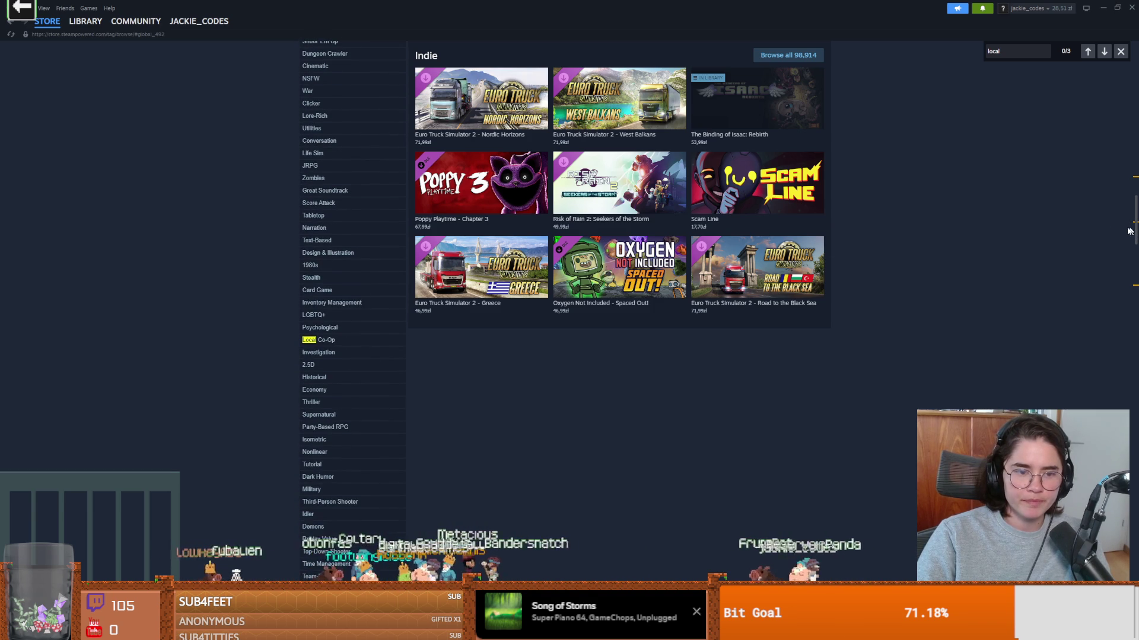
{"action": "left_click", "coordinate": [363, 345]}
{"action": "scroll", "coordinate": [478, 317], "scroll_direction": "up", "scroll_amount": 5}
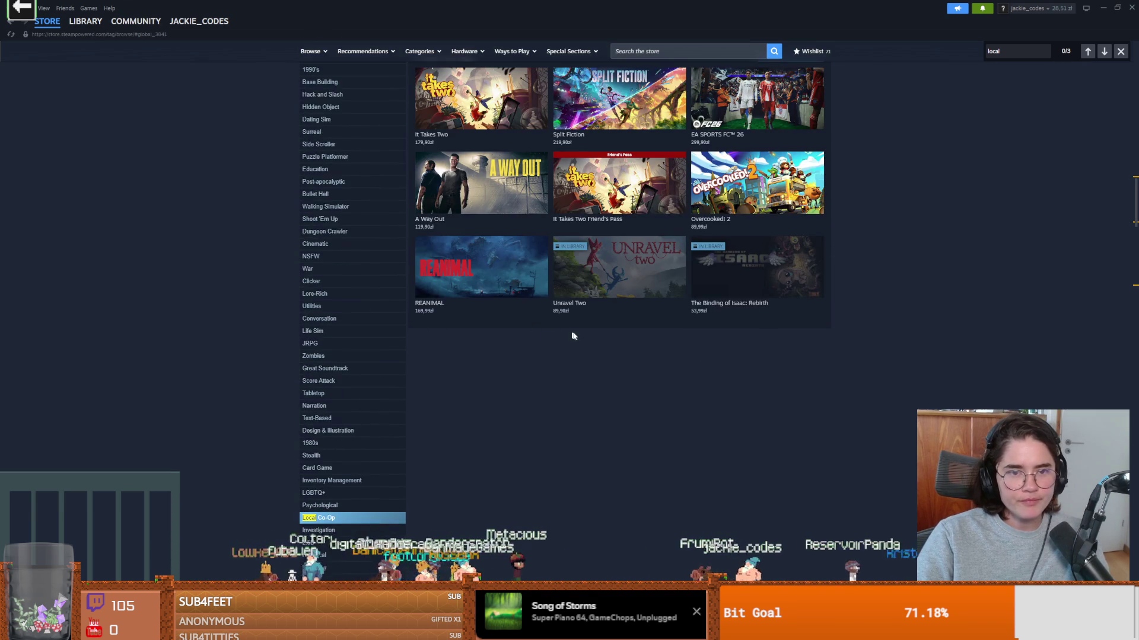
{"action": "scroll", "coordinate": [902, 338], "scroll_direction": "up", "scroll_amount": 5}
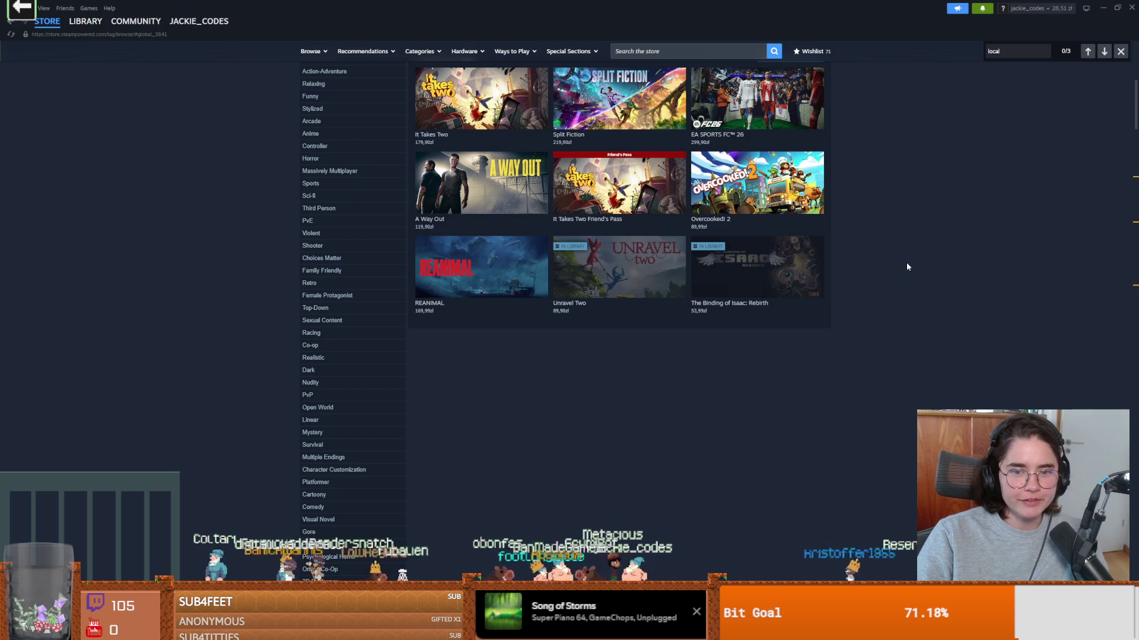
{"action": "scroll", "coordinate": [905, 264], "scroll_direction": "up", "scroll_amount": 3}
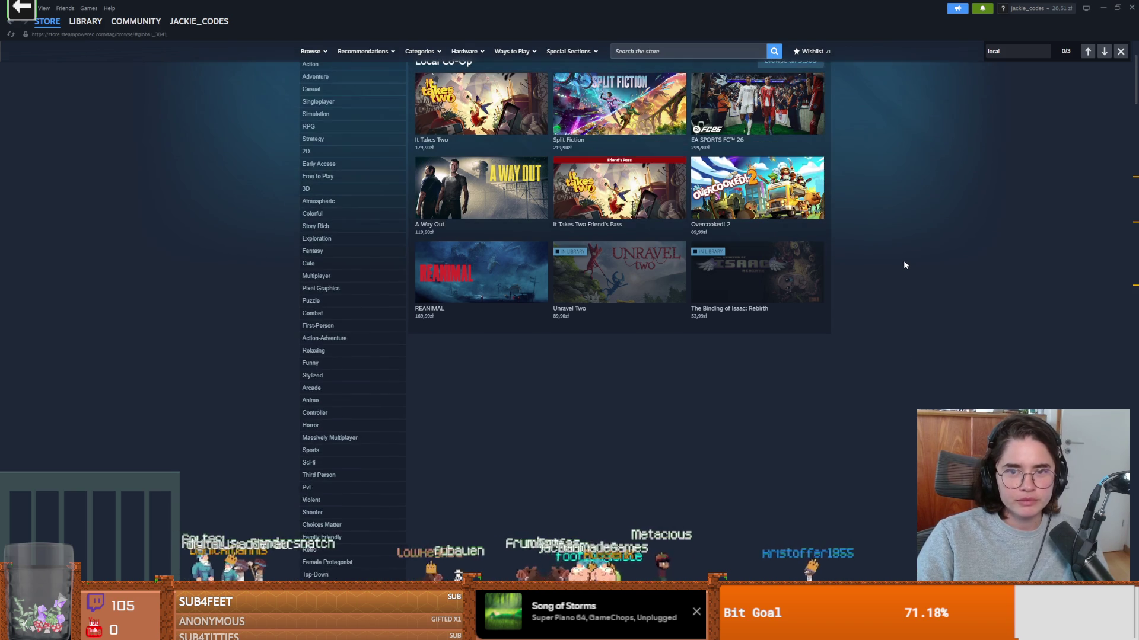
{"action": "left_click", "coordinate": [784, 187]}
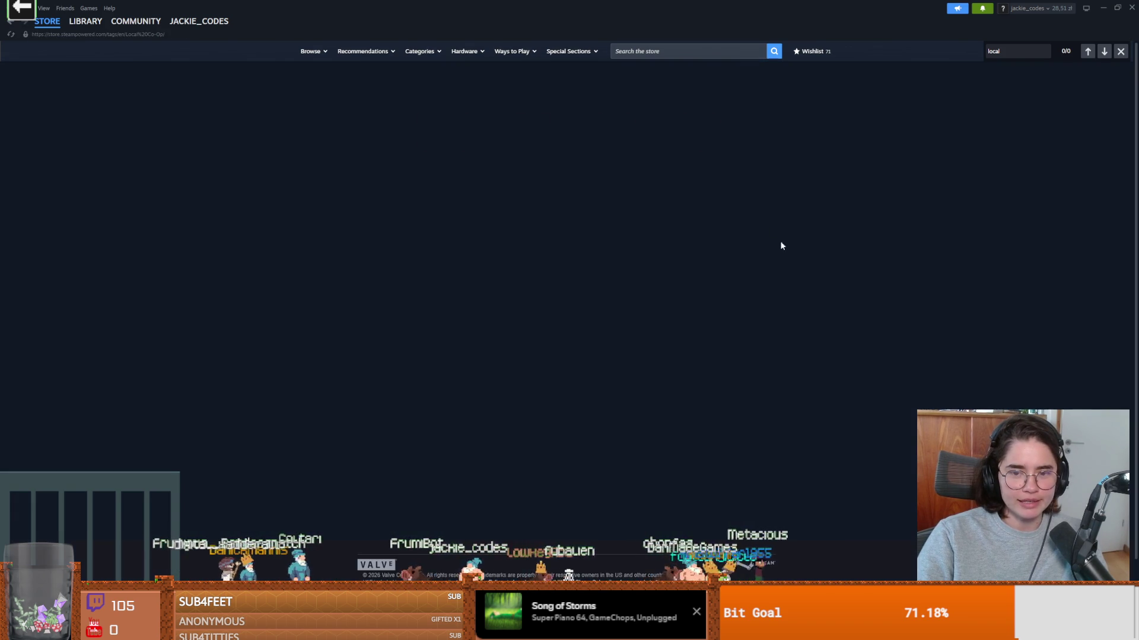
{"action": "scroll", "coordinate": [822, 340], "scroll_direction": "down", "scroll_amount": 3}
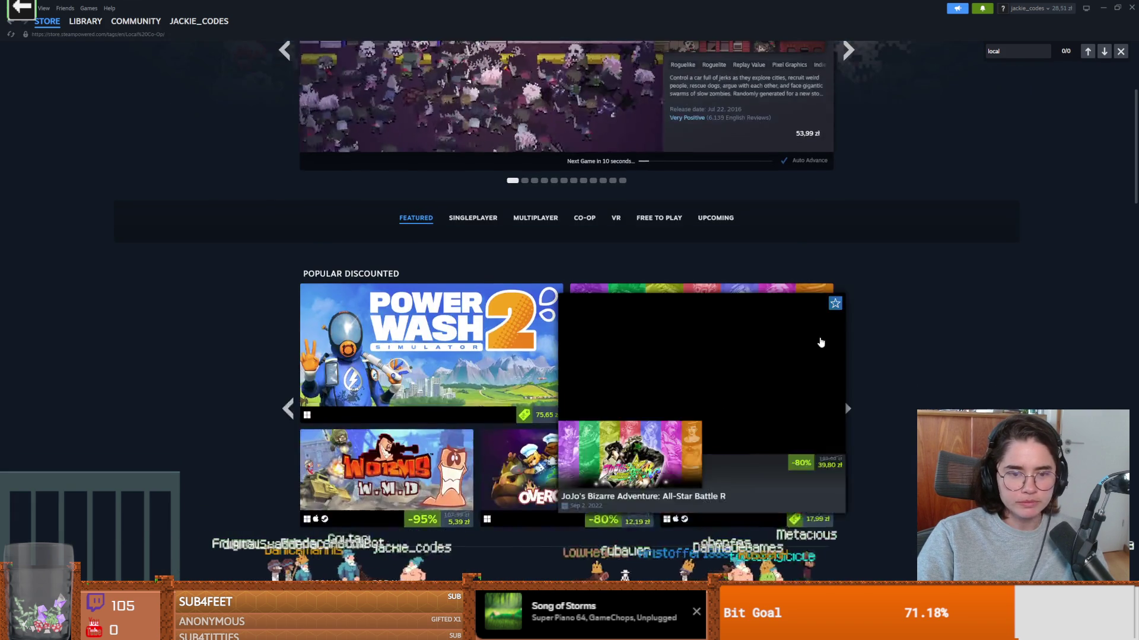
{"action": "scroll", "coordinate": [831, 341], "scroll_direction": "down", "scroll_amount": 2}
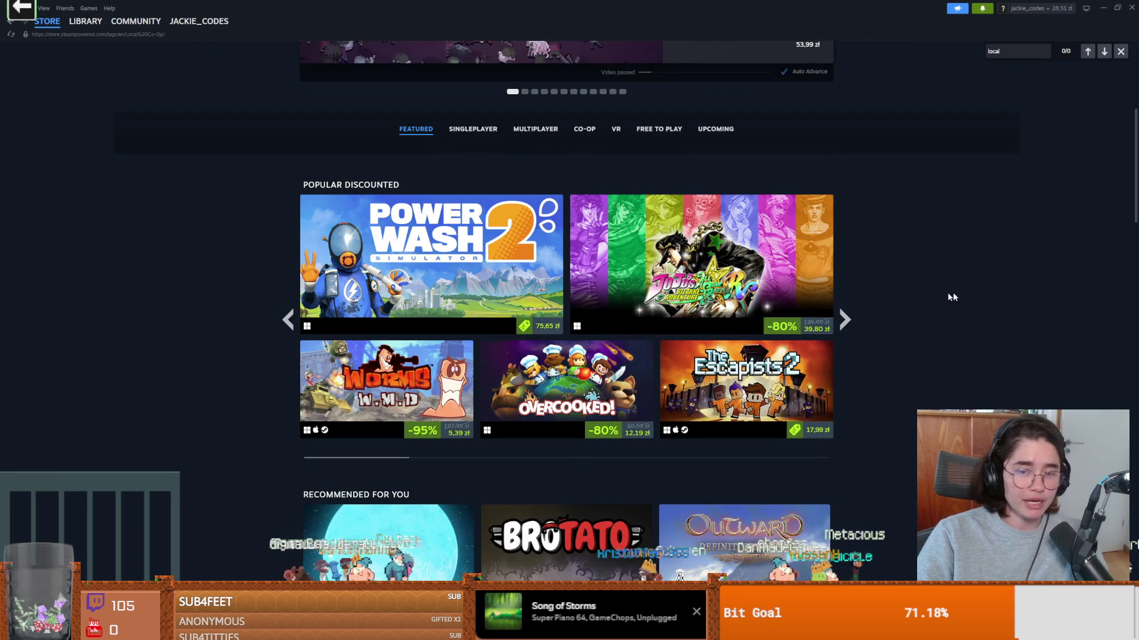
{"action": "scroll", "coordinate": [923, 296], "scroll_direction": "down", "scroll_amount": 2}
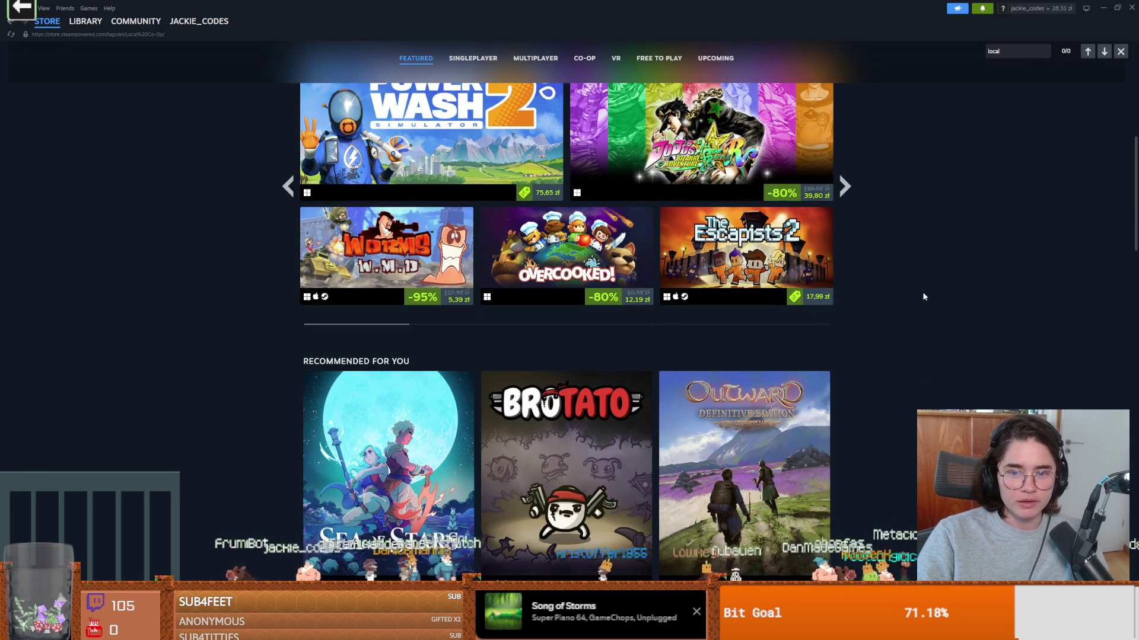
{"action": "scroll", "coordinate": [1005, 291], "scroll_direction": "down", "scroll_amount": 3}
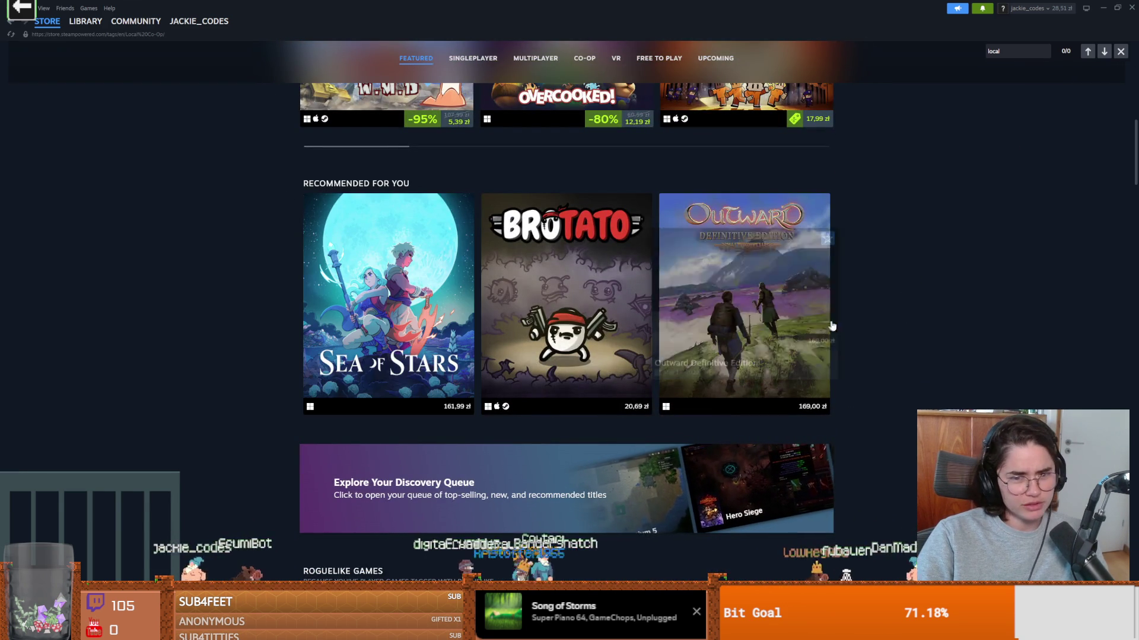
{"action": "mouse_move", "coordinate": [572, 324]}
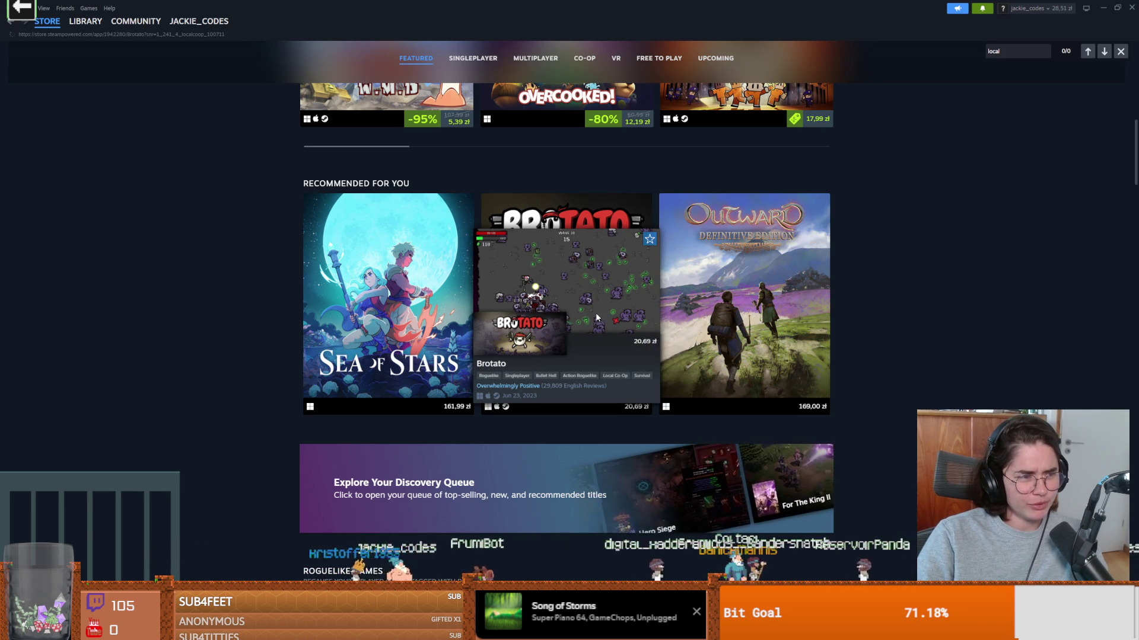
{"action": "left_click", "coordinate": [596, 317]}
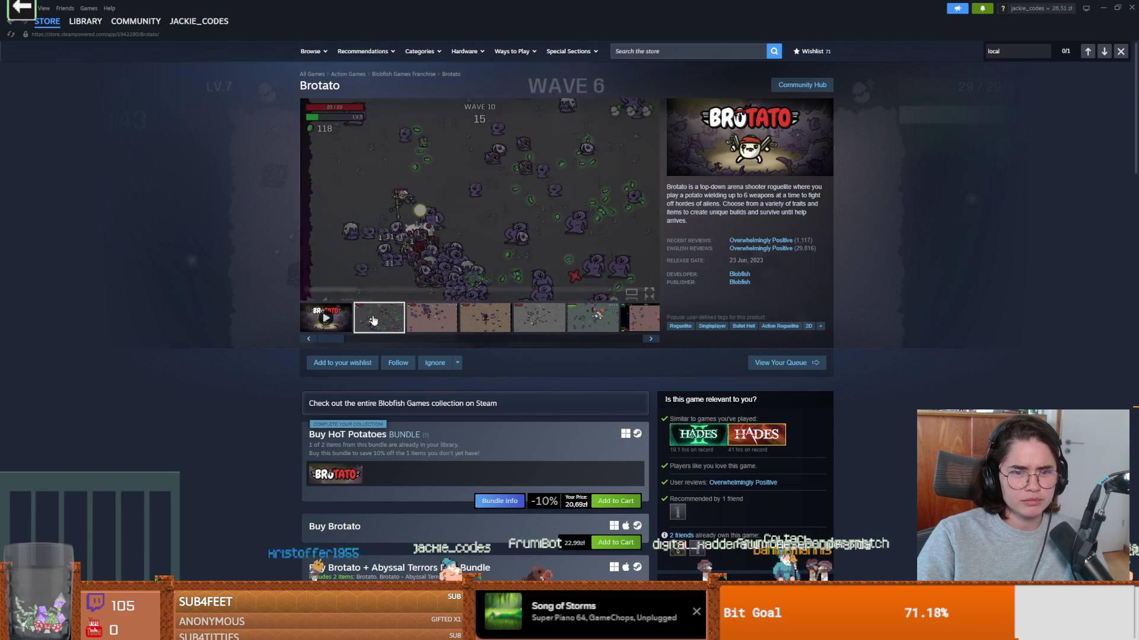
{"action": "left_click", "coordinate": [624, 316]}
{"action": "left_click", "coordinate": [647, 292]}
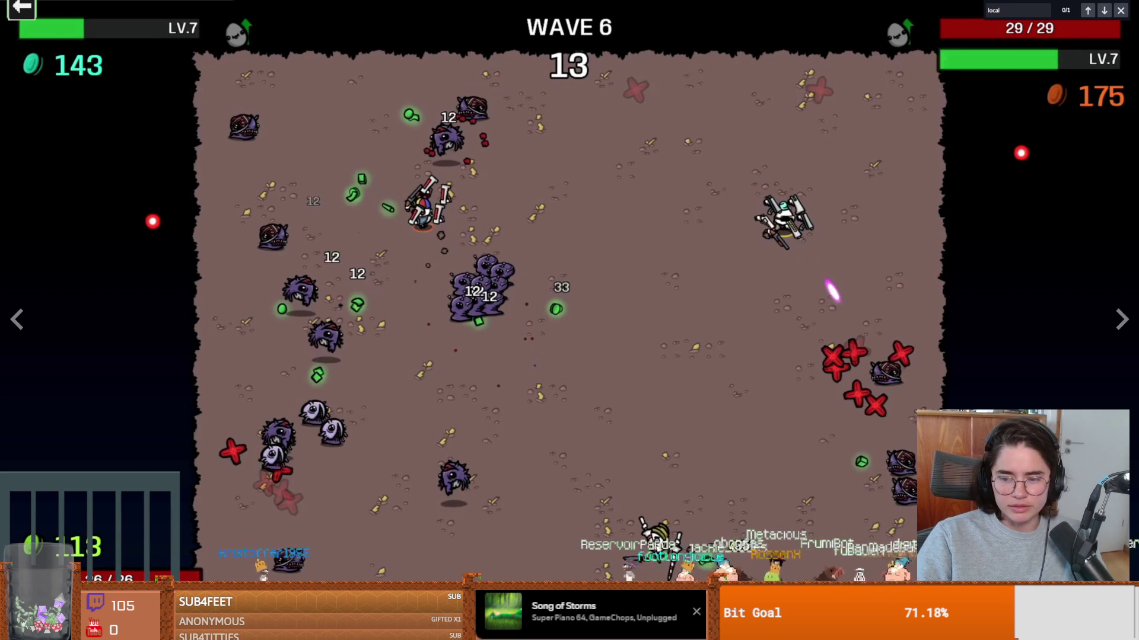
{"action": "key", "text": "Escape"}
{"action": "key", "text": "alt+Left"}
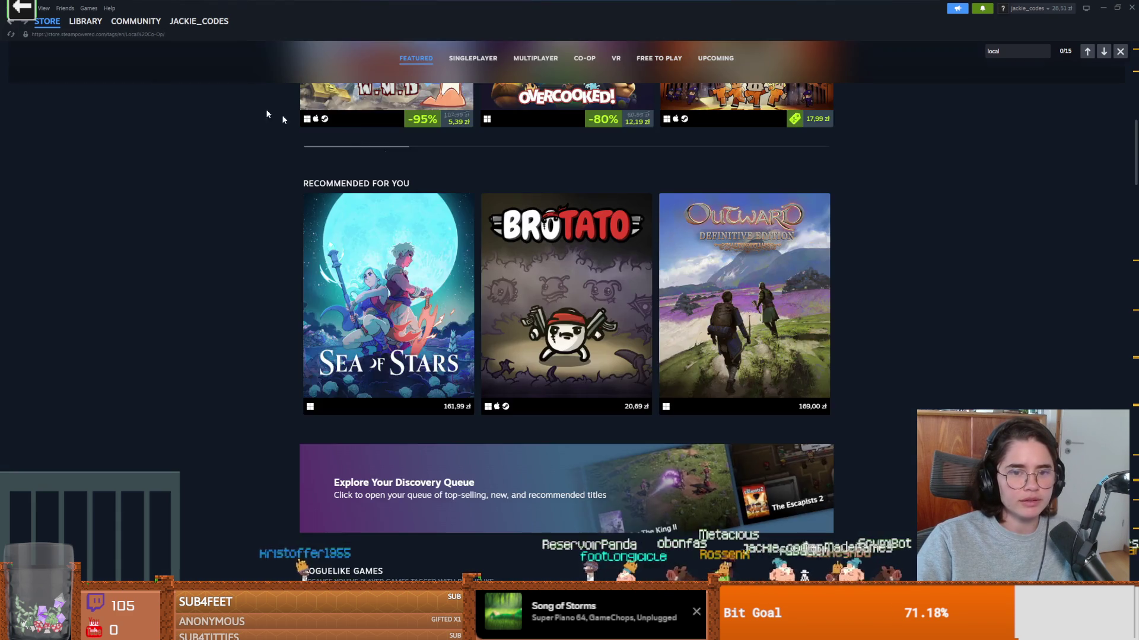
{"action": "scroll", "coordinate": [415, 267], "scroll_direction": "down", "scroll_amount": 2}
{"action": "scroll", "coordinate": [910, 237], "scroll_direction": "down", "scroll_amount": 5}
{"action": "scroll", "coordinate": [923, 239], "scroll_direction": "down", "scroll_amount": 1}
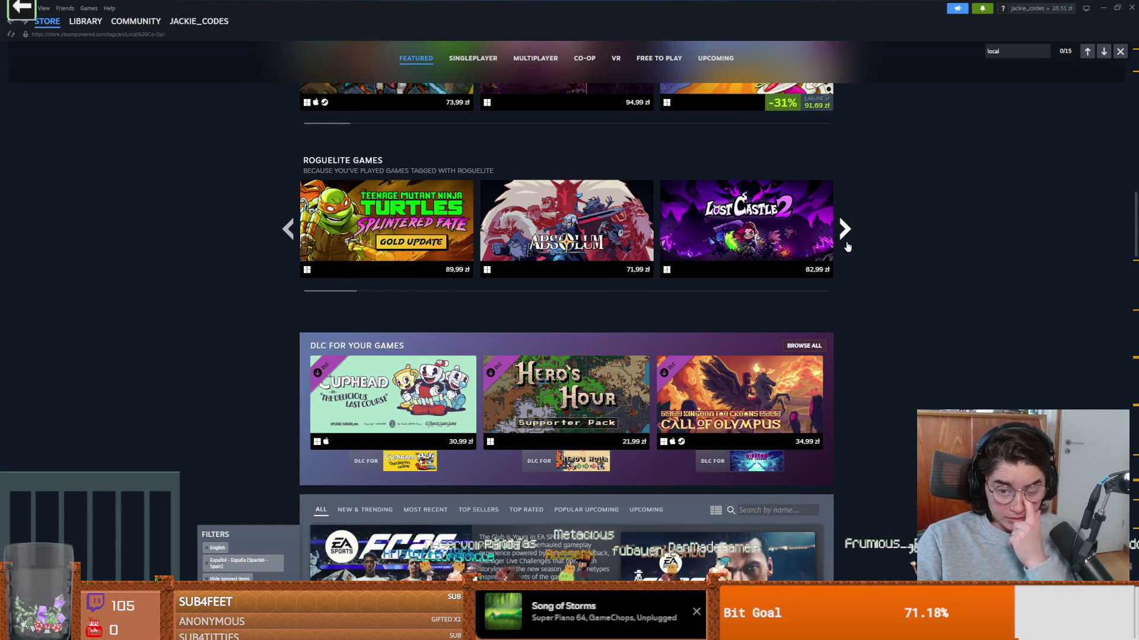
{"action": "scroll", "coordinate": [842, 245], "scroll_direction": "down", "scroll_amount": 8}
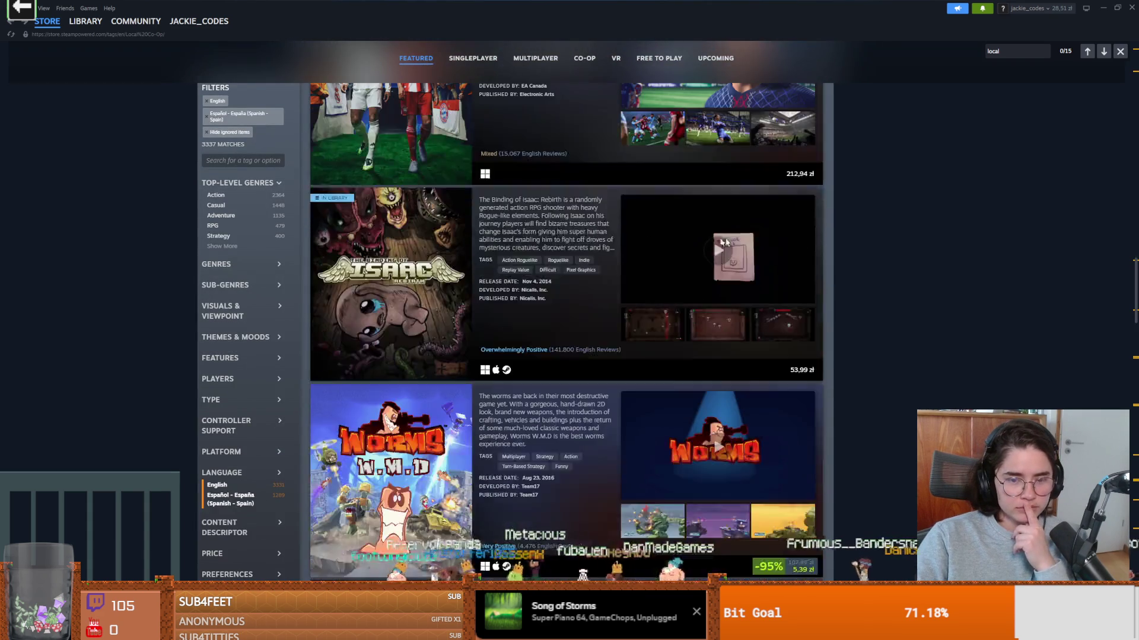
{"action": "mouse_move", "coordinate": [396, 297]}
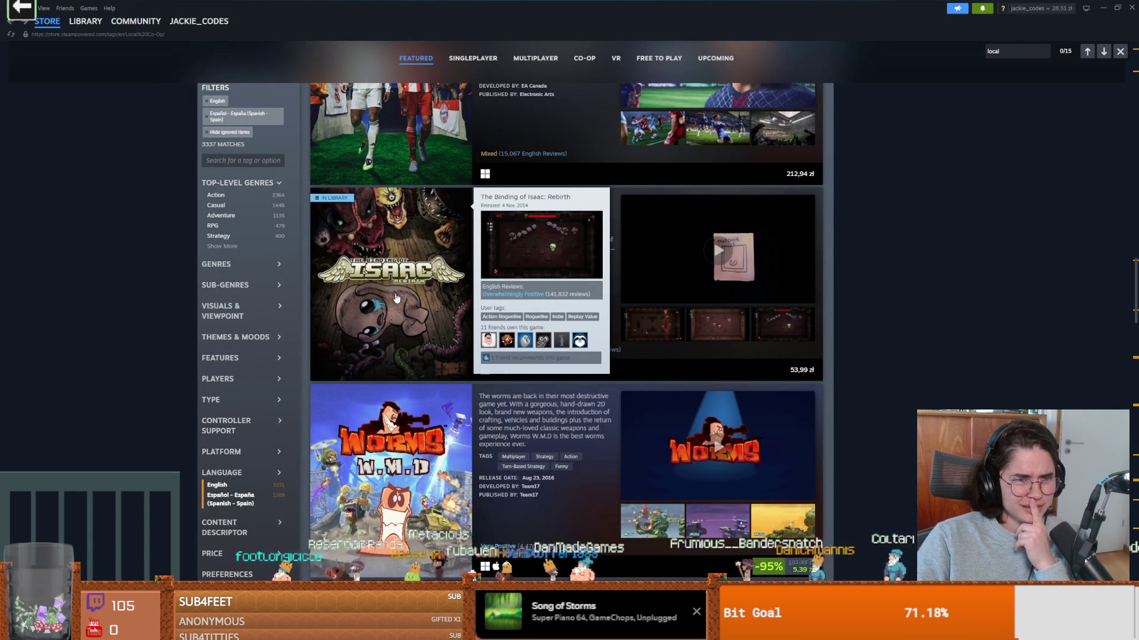
{"action": "scroll", "coordinate": [902, 304], "scroll_direction": "up", "scroll_amount": 3}
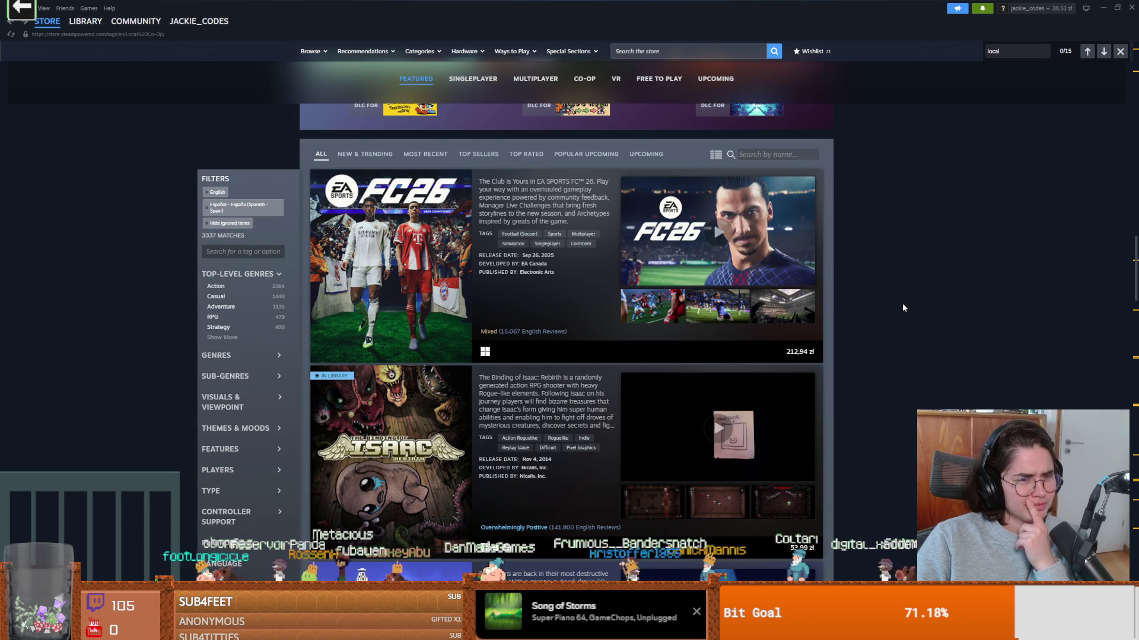
{"action": "scroll", "coordinate": [902, 304], "scroll_direction": "down", "scroll_amount": 2}
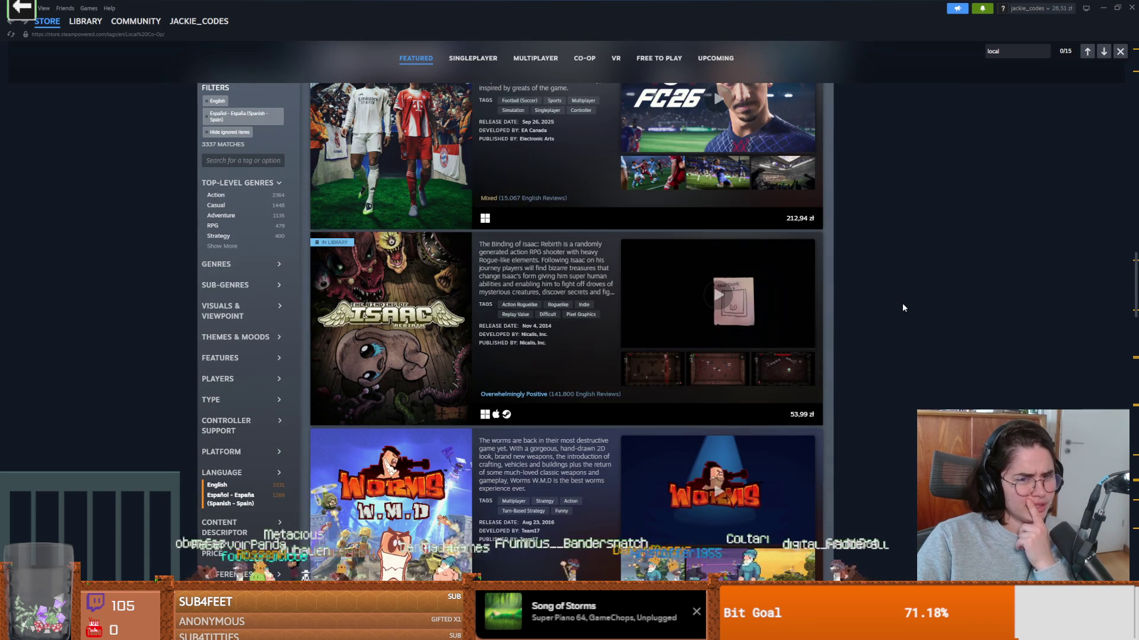
{"action": "scroll", "coordinate": [903, 308], "scroll_direction": "up", "scroll_amount": 10}
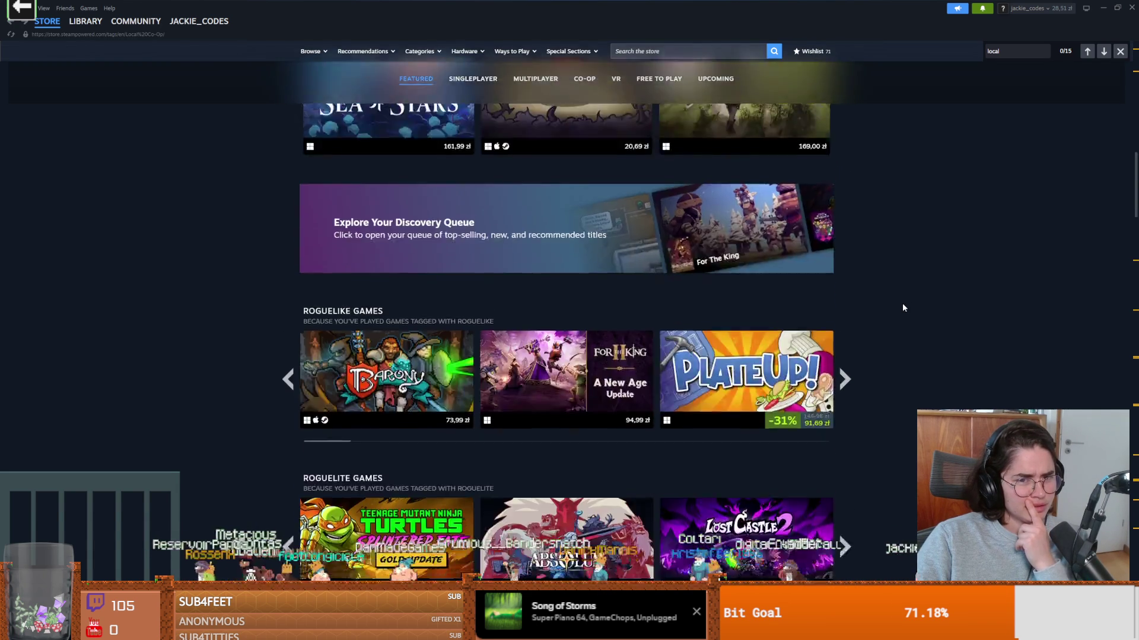
{"action": "scroll", "coordinate": [903, 308], "scroll_direction": "up", "scroll_amount": 5}
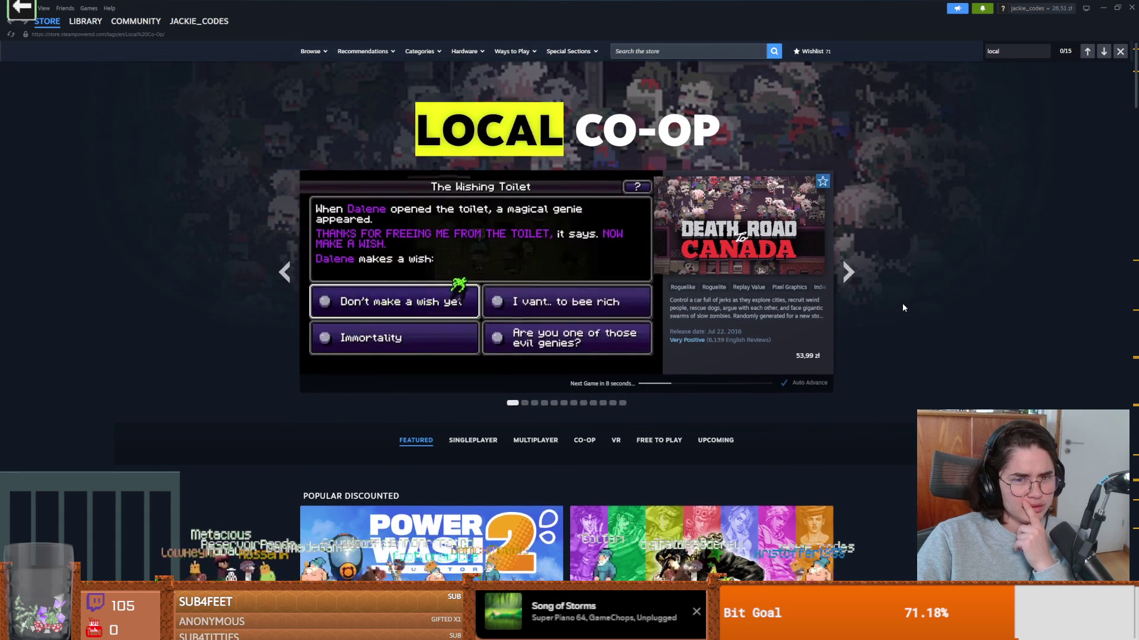
{"action": "scroll", "coordinate": [902, 307], "scroll_direction": "down", "scroll_amount": 15}
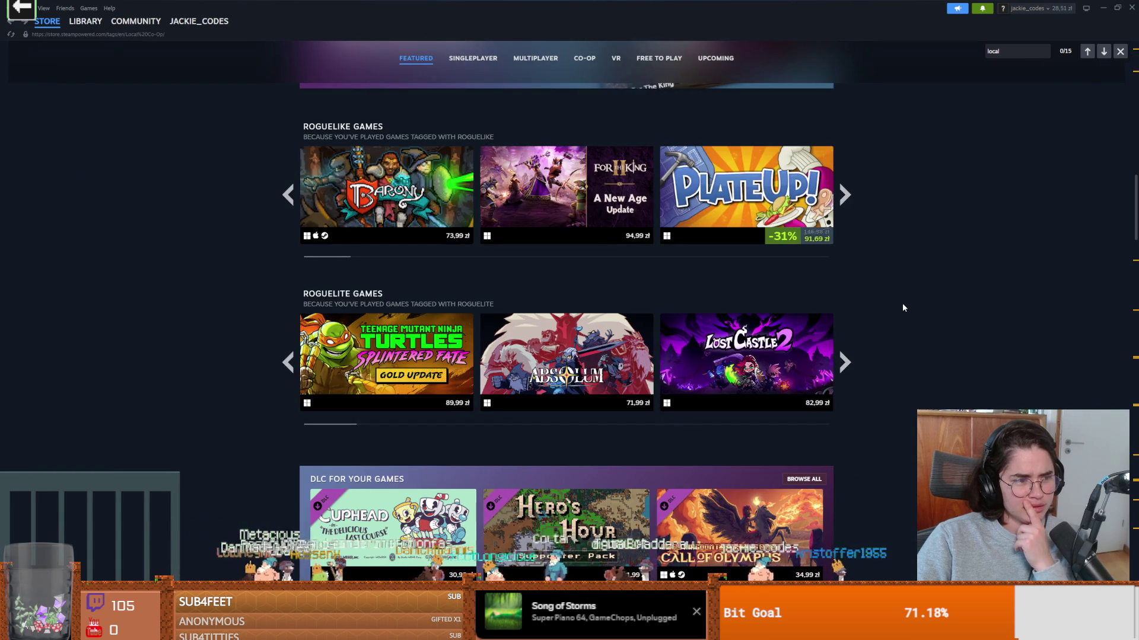
{"action": "scroll", "coordinate": [903, 307], "scroll_direction": "down", "scroll_amount": 8}
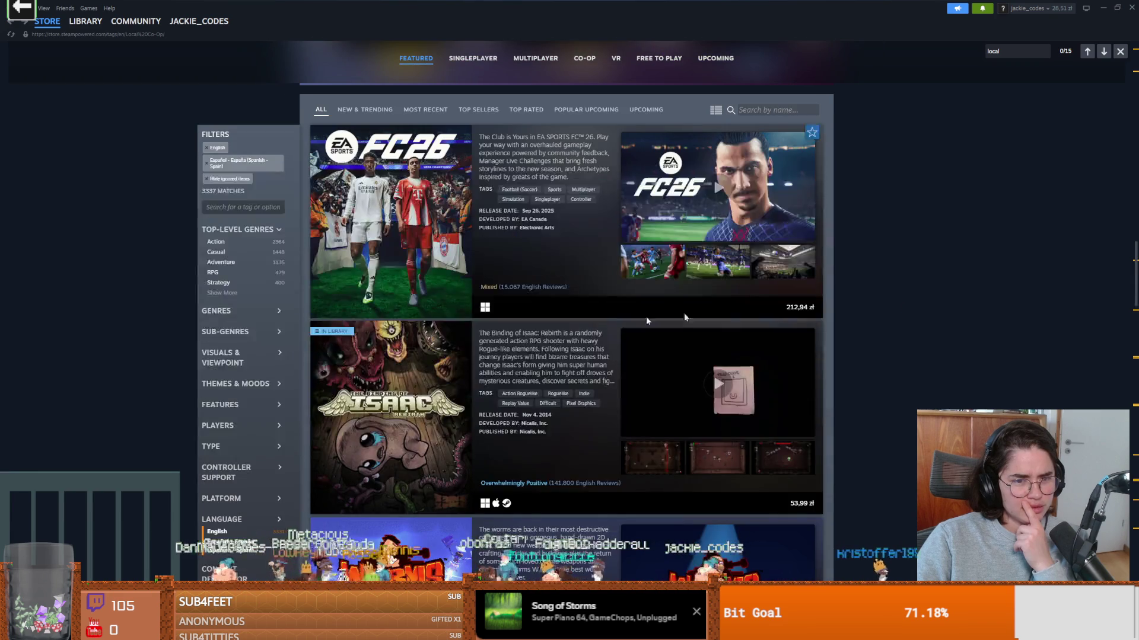
{"action": "left_click", "coordinate": [426, 371]}
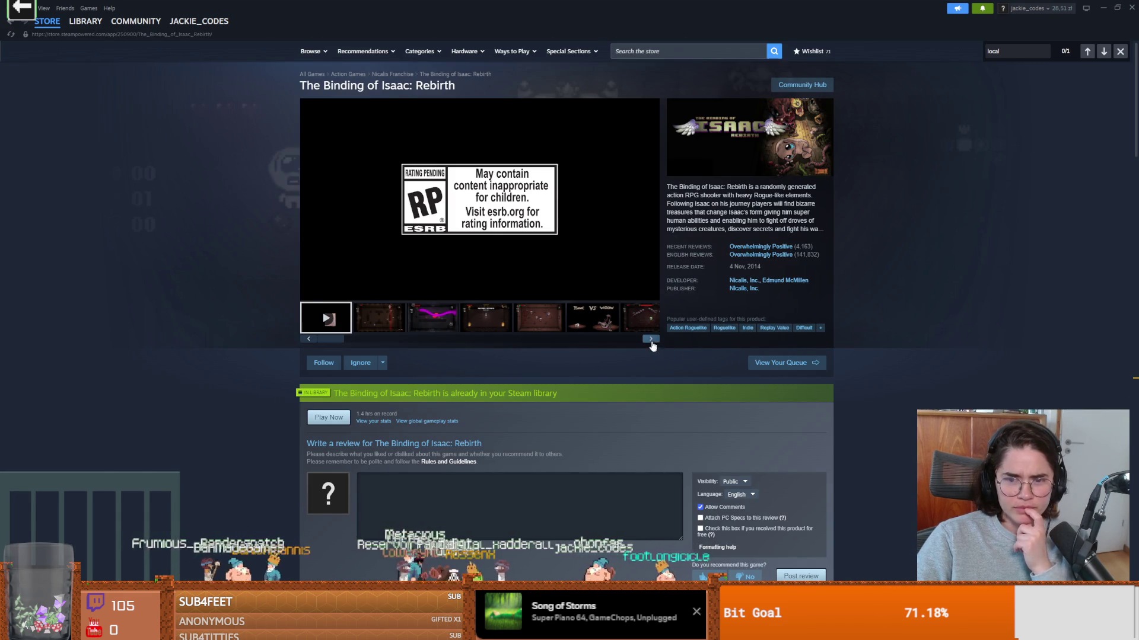
- Pause the Binding of Isaac trailer, browse the Nicalis developer page, then return to Godot
{"action": "left_click", "coordinate": [484, 258]}
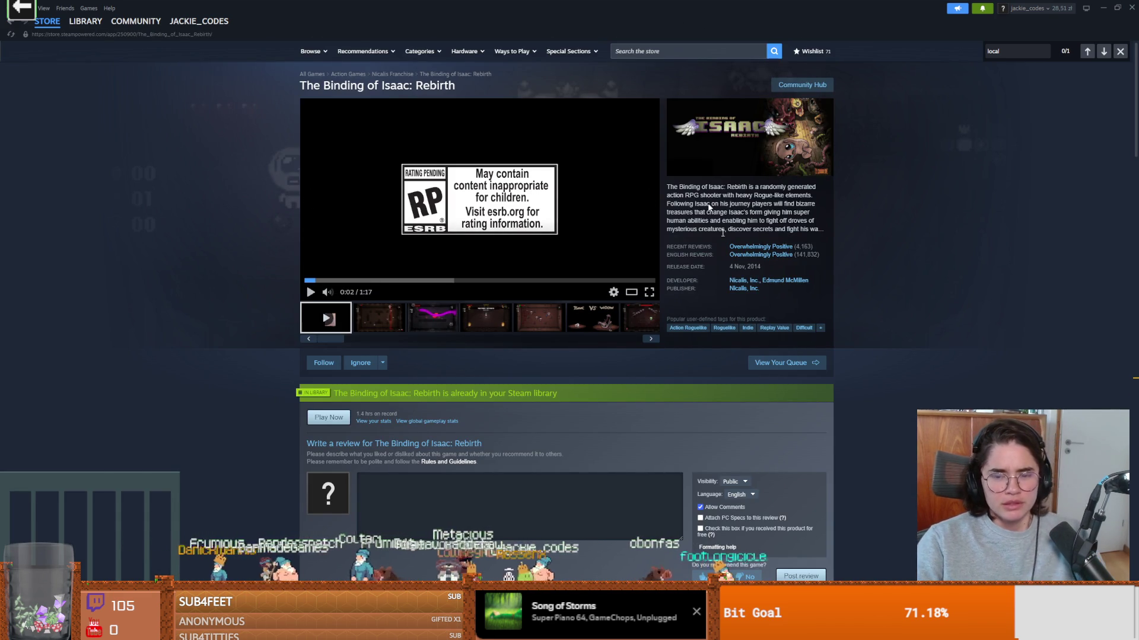
{"action": "left_click", "coordinate": [742, 280]}
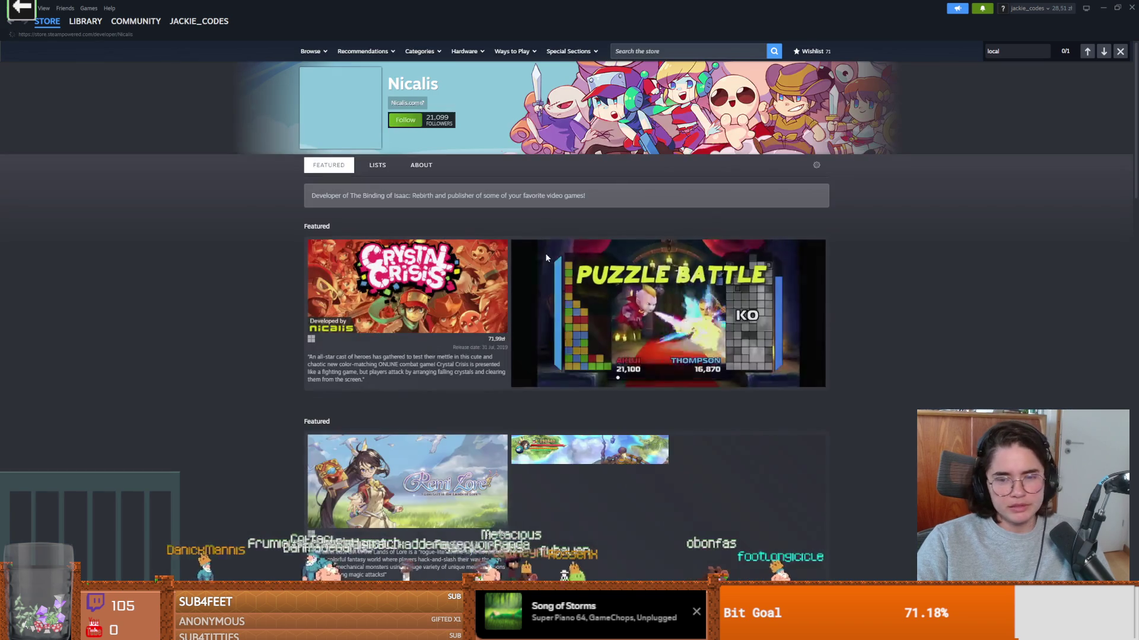
{"action": "scroll", "coordinate": [255, 332], "scroll_direction": "down", "scroll_amount": 10}
{"action": "scroll", "coordinate": [255, 332], "scroll_direction": "down", "scroll_amount": 12}
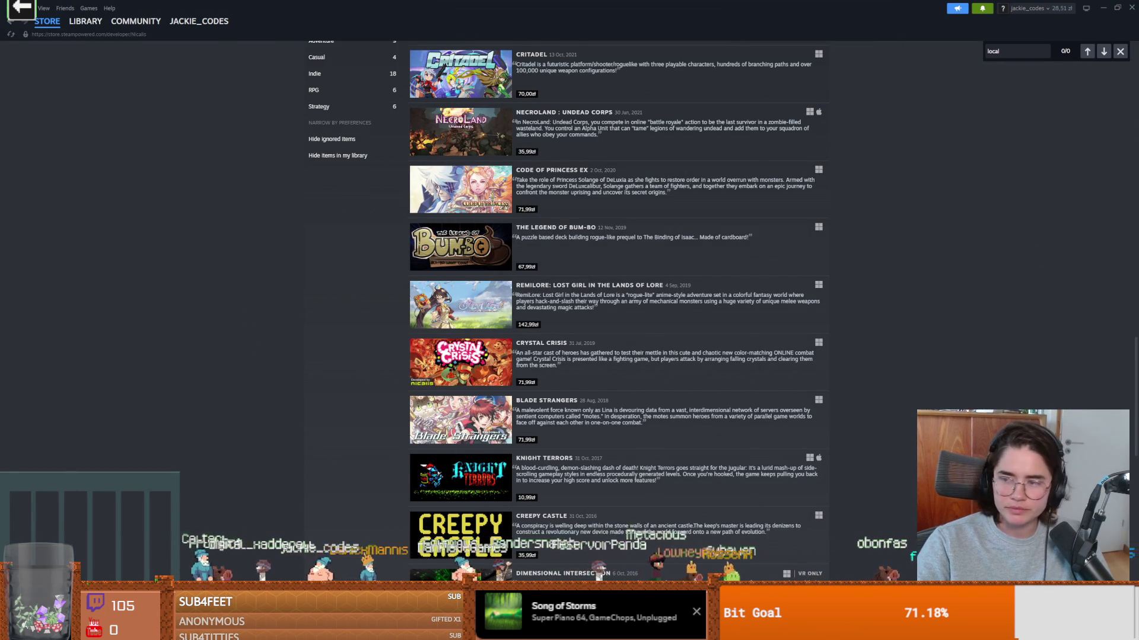
{"action": "key", "text": "alt+Tab"}
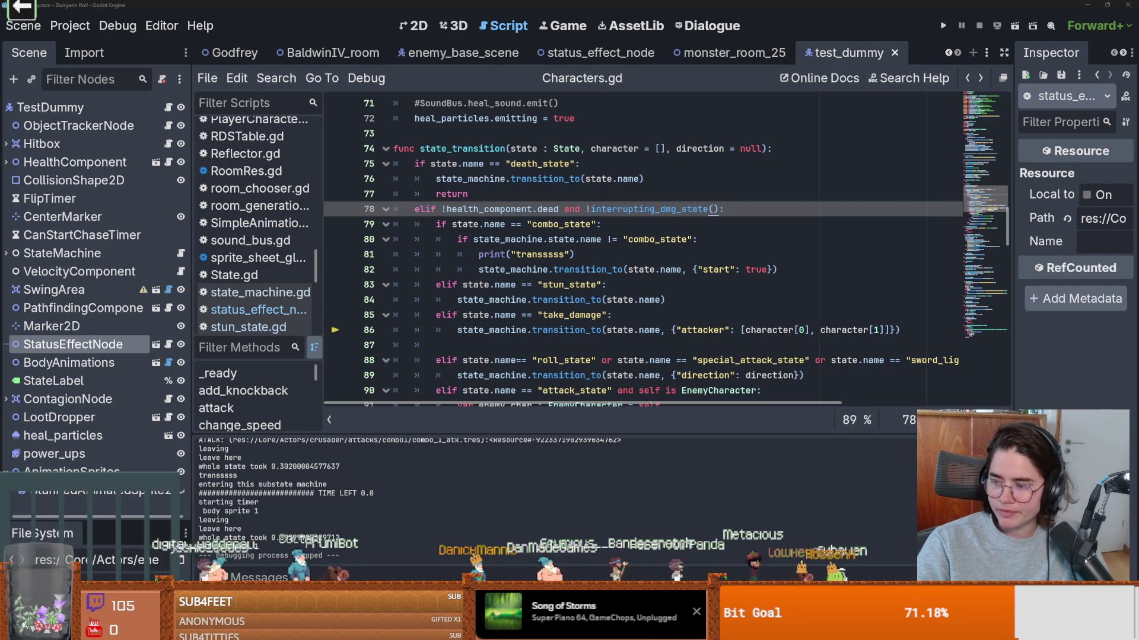
- Scroll through Characters.gd and save the current scene with Ctrl+S
{"action": "left_click", "coordinate": [555, 274]}
{"action": "scroll", "coordinate": [557, 278], "scroll_direction": "up", "scroll_amount": 3}
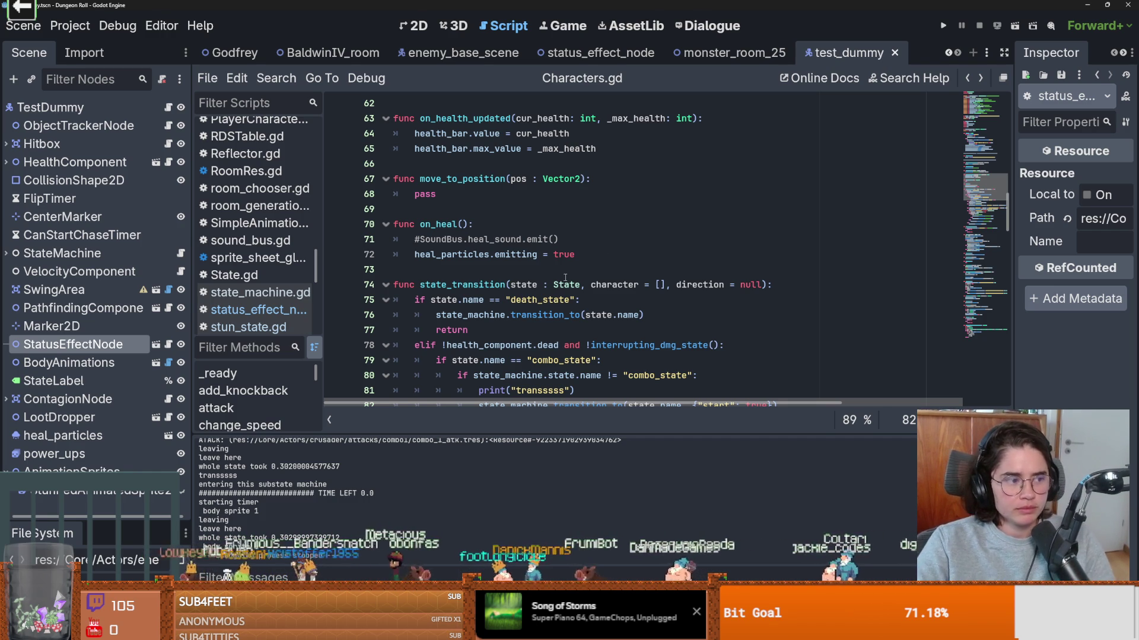
{"action": "scroll", "coordinate": [565, 277], "scroll_direction": "up", "scroll_amount": 6}
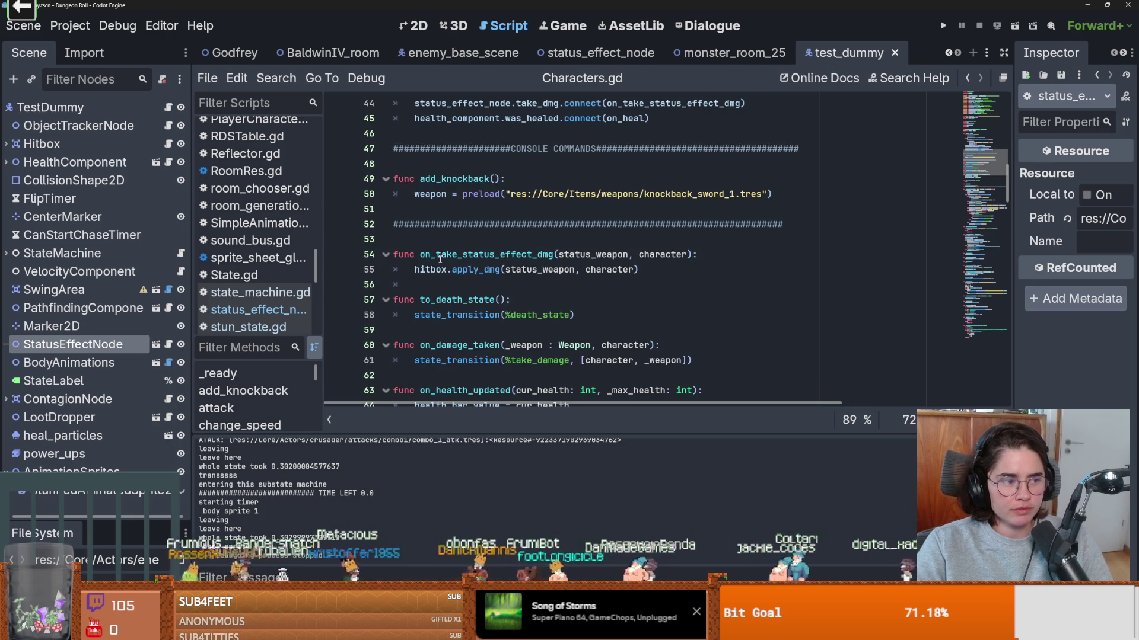
{"action": "scroll", "coordinate": [522, 246], "scroll_direction": "up", "scroll_amount": 3}
{"action": "key", "text": "ctrl+s"}
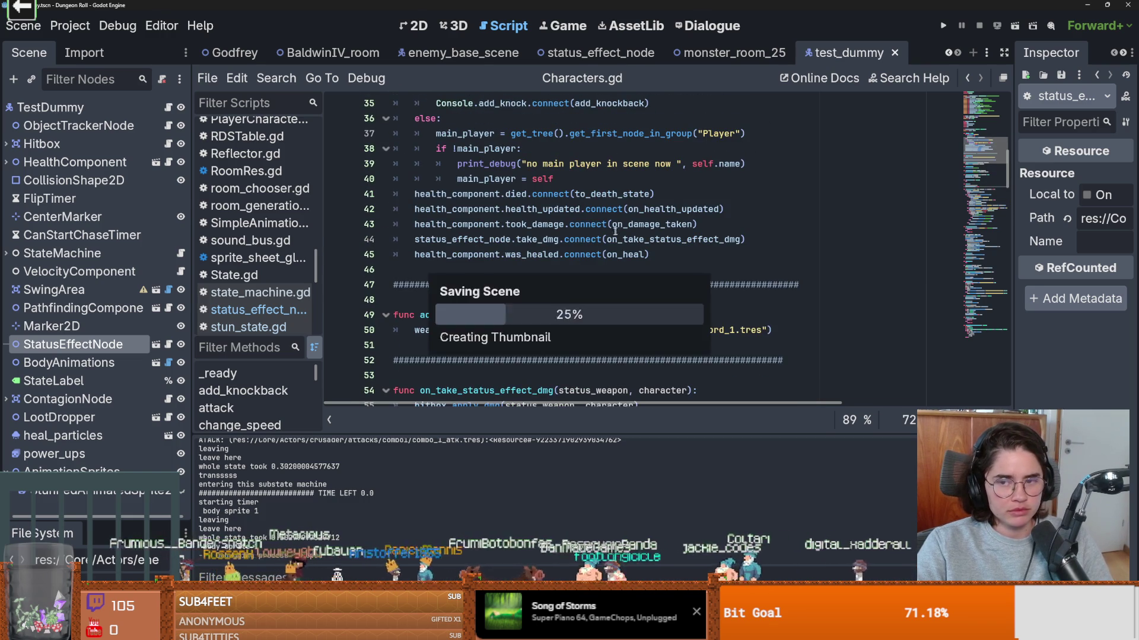
- Narrow the script list so the Characters.gd code gets more width
{"action": "left_click_drag", "start_coordinate": [1006, 169], "coordinate": [1012, 95]}
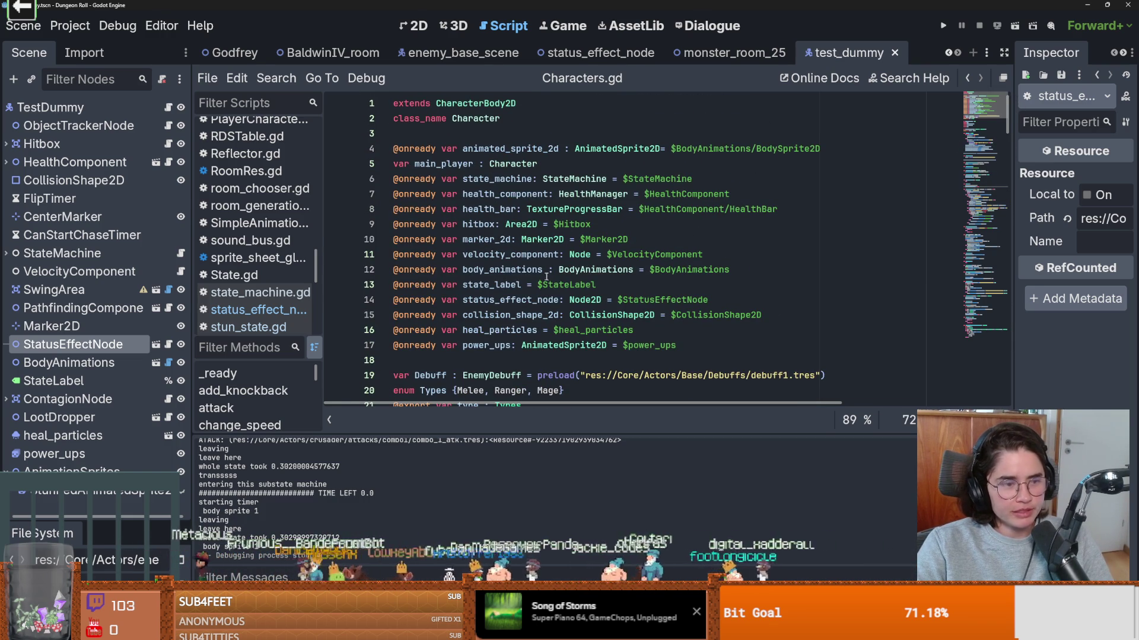
{"action": "scroll", "coordinate": [469, 274], "scroll_direction": "down", "scroll_amount": 3}
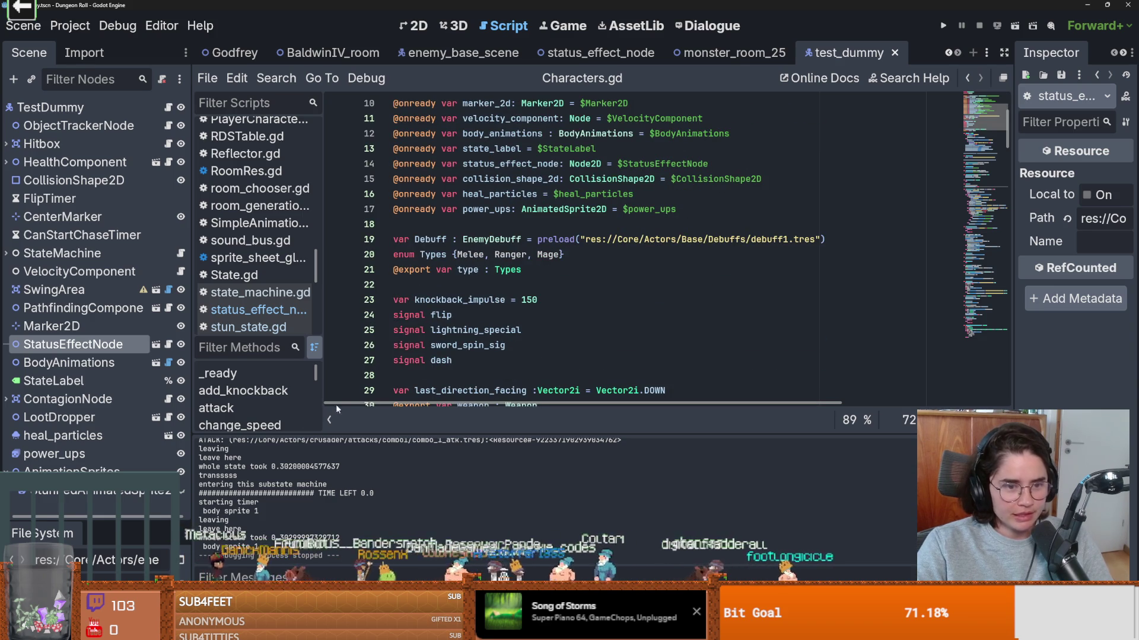
{"action": "mouse_move", "coordinate": [328, 403]}
{"action": "left_mouse_down"}
{"action": "mouse_move", "coordinate": [199, 398]}
{"action": "mouse_move", "coordinate": [230, 397]}
{"action": "left_mouse_up"}
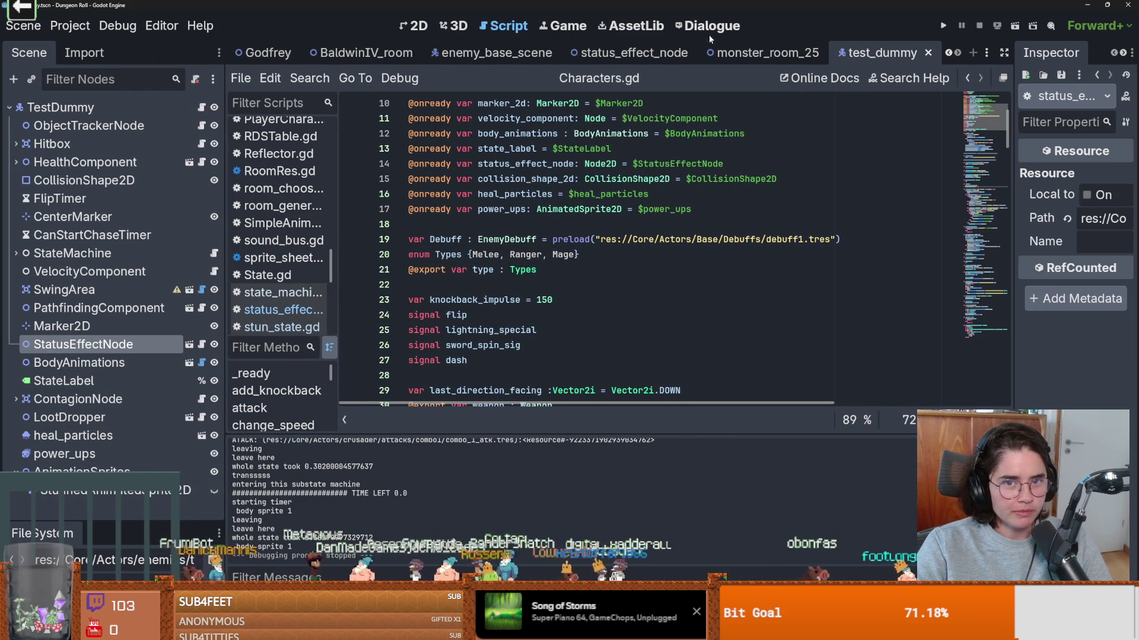
{"action": "left_click", "coordinate": [753, 53]}
- Switch to the BaldwinIV_room scene in the 2D editor and save it
{"action": "scroll", "coordinate": [1010, 230], "scroll_direction": "down", "scroll_amount": 3}
{"action": "scroll", "coordinate": [1010, 230], "scroll_direction": "up", "scroll_amount": 10}
{"action": "left_click", "coordinate": [279, 54]}
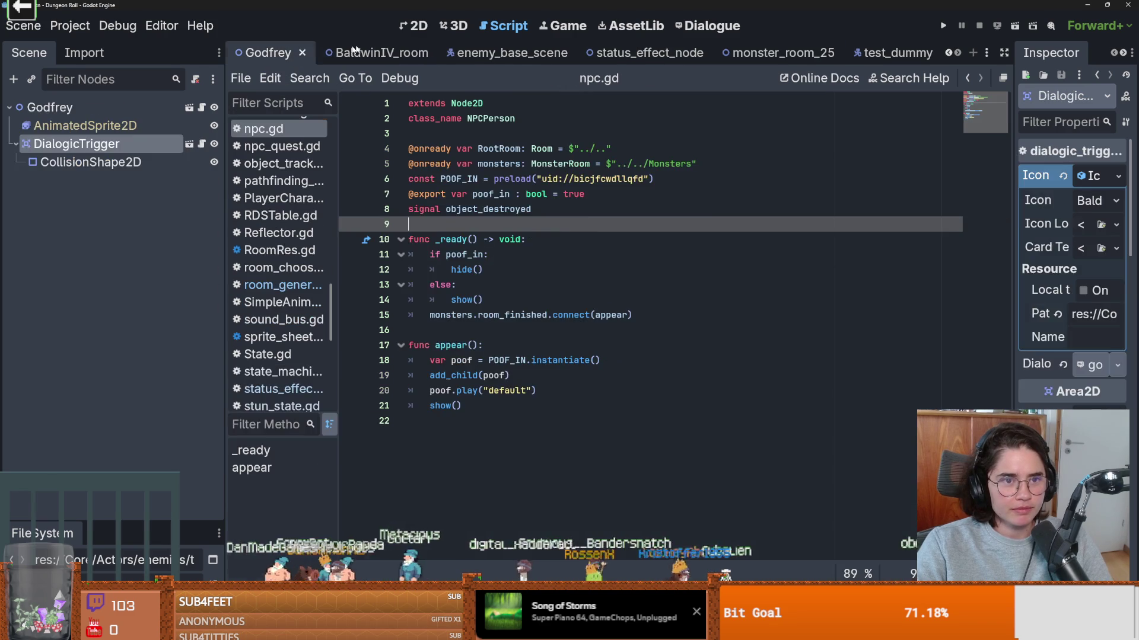
{"action": "left_click", "coordinate": [362, 53]}
{"action": "left_click", "coordinate": [414, 25]}
{"action": "scroll", "coordinate": [543, 190], "scroll_direction": "up", "scroll_amount": 1}
{"action": "key", "text": "ctrl+s"}
- Make the FileSystem dock taller, clear its 'test' filter, and run the project
{"action": "scroll", "coordinate": [543, 189], "scroll_direction": "up", "scroll_amount": 6}
{"action": "scroll", "coordinate": [543, 190], "scroll_direction": "down", "scroll_amount": 1}
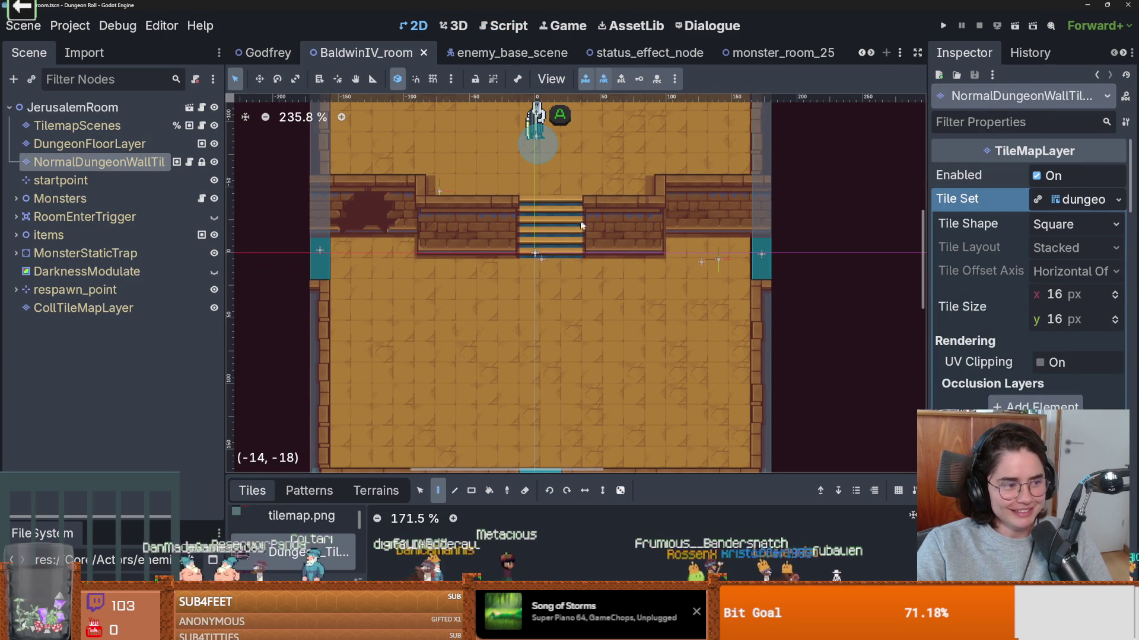
{"action": "scroll", "coordinate": [614, 238], "scroll_direction": "down", "scroll_amount": 2}
{"action": "scroll", "coordinate": [614, 237], "scroll_direction": "up", "scroll_amount": 1}
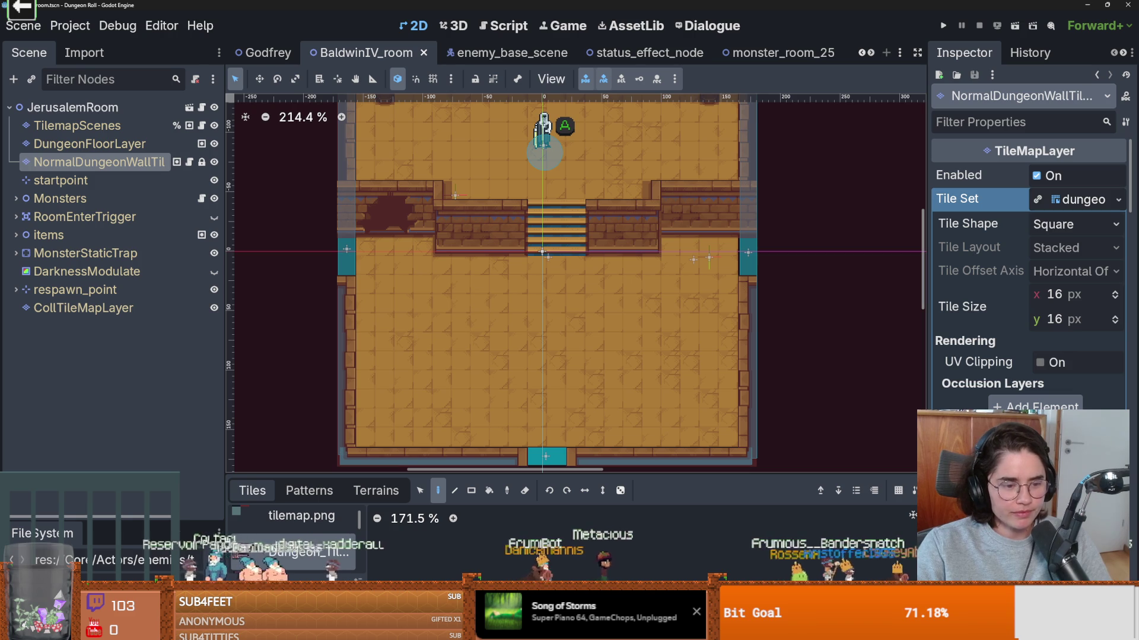
{"action": "left_click_drag", "start_coordinate": [179, 522], "coordinate": [221, 331]}
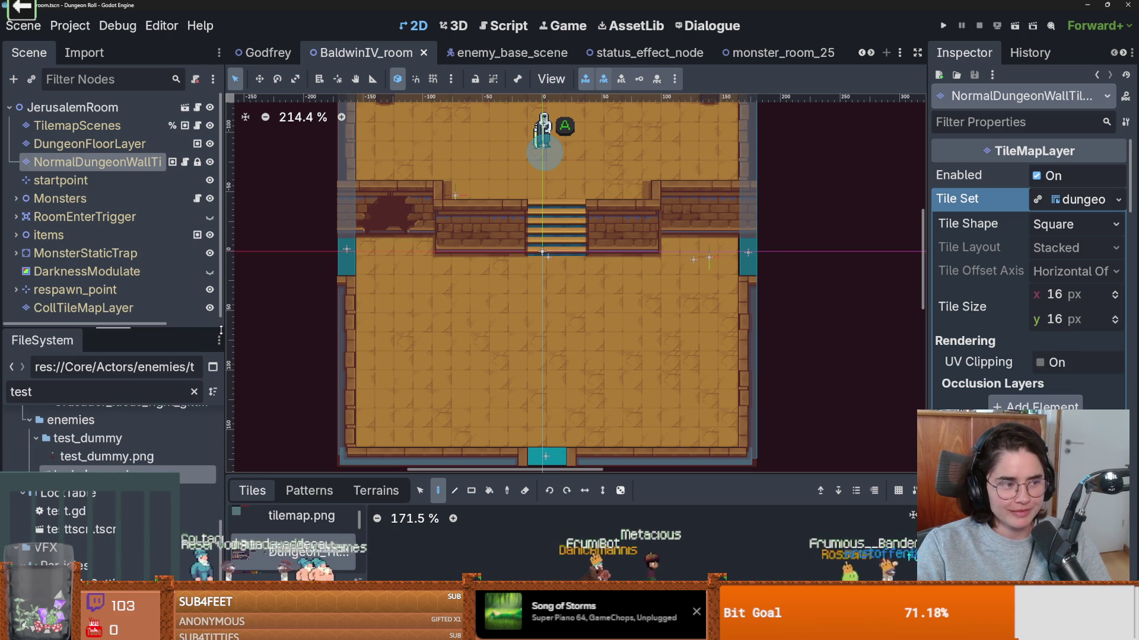
{"action": "scroll", "coordinate": [611, 266], "scroll_direction": "down", "scroll_amount": 7}
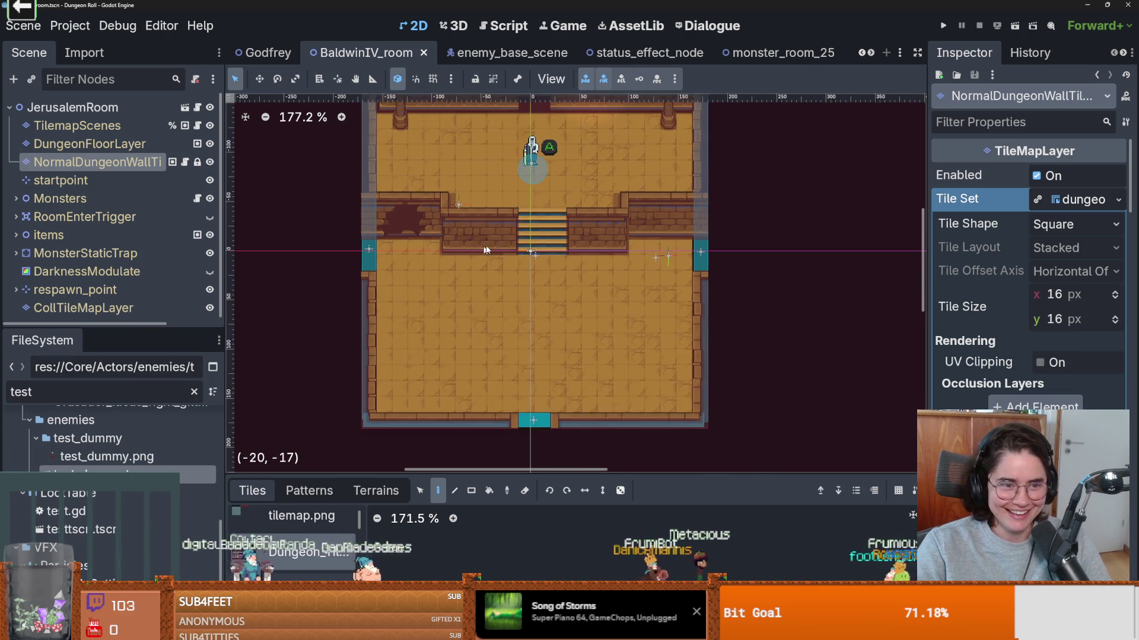
{"action": "scroll", "coordinate": [570, 259], "scroll_direction": "up", "scroll_amount": 7}
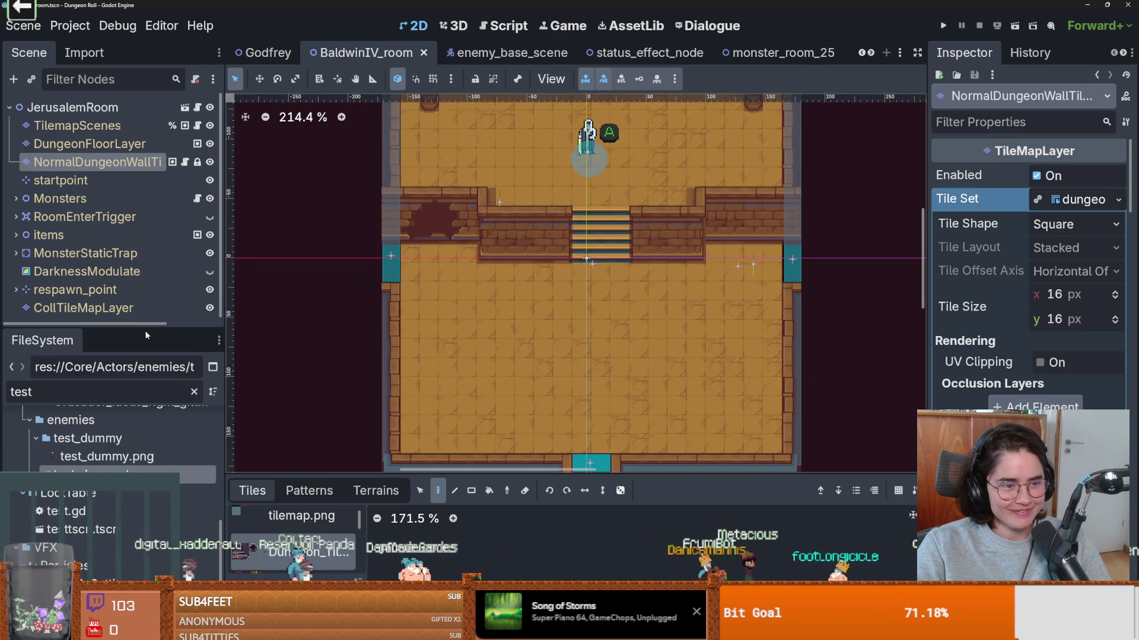
{"action": "mouse_move", "coordinate": [145, 327]}
{"action": "left_mouse_down"}
{"action": "mouse_move", "coordinate": [145, 369]}
{"action": "mouse_move", "coordinate": [145, 342]}
{"action": "left_mouse_up"}
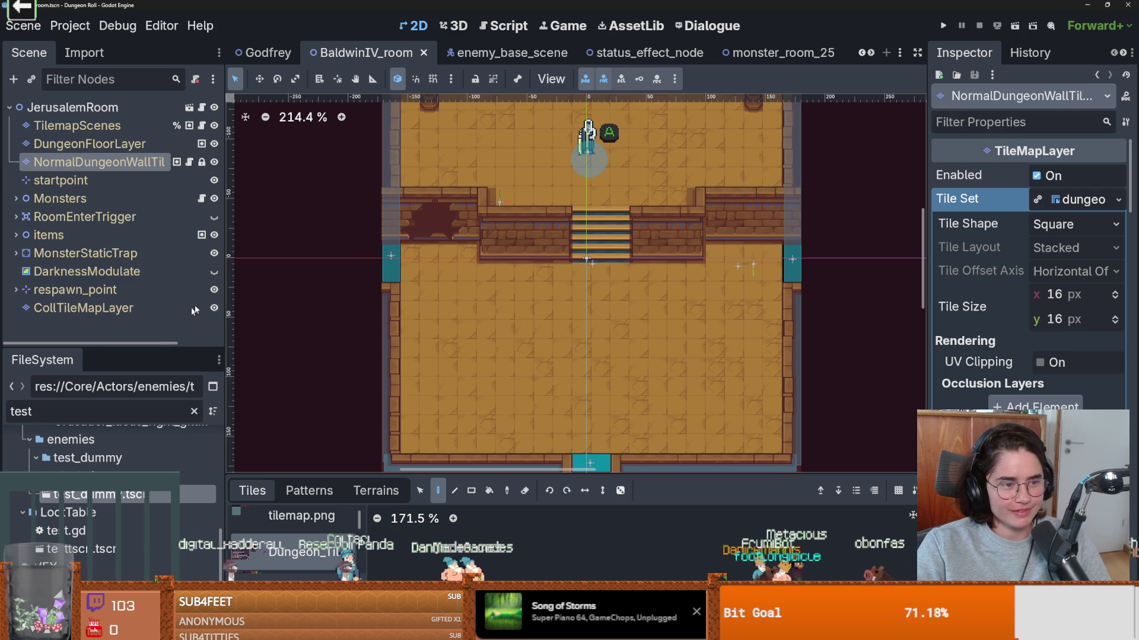
{"action": "left_click", "coordinate": [194, 411]}
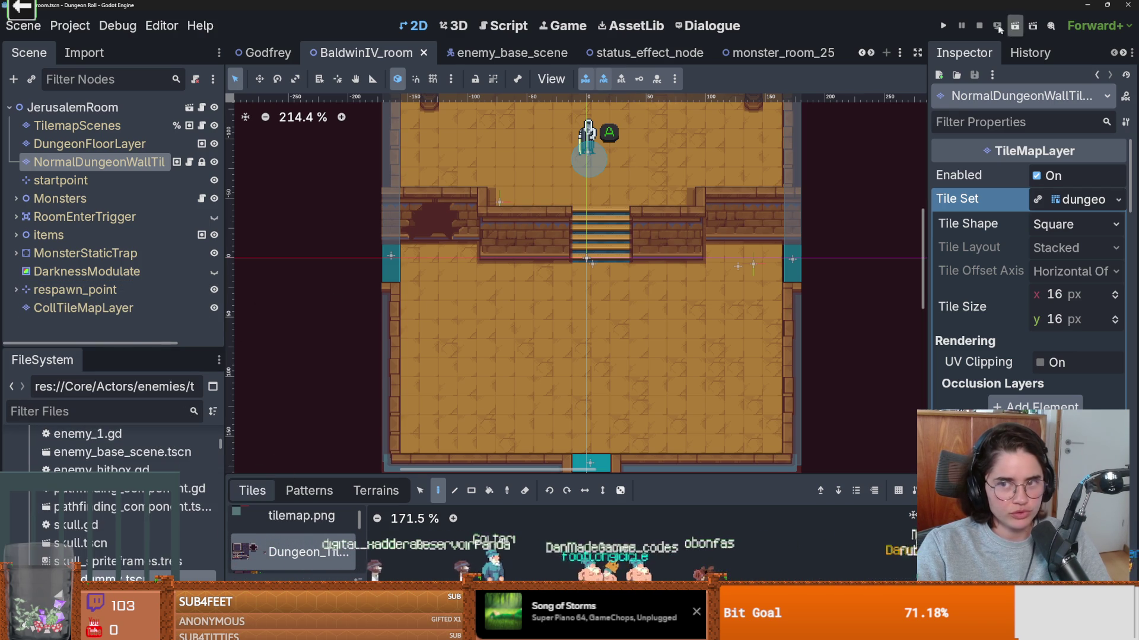
{"action": "left_click", "coordinate": [942, 24]}
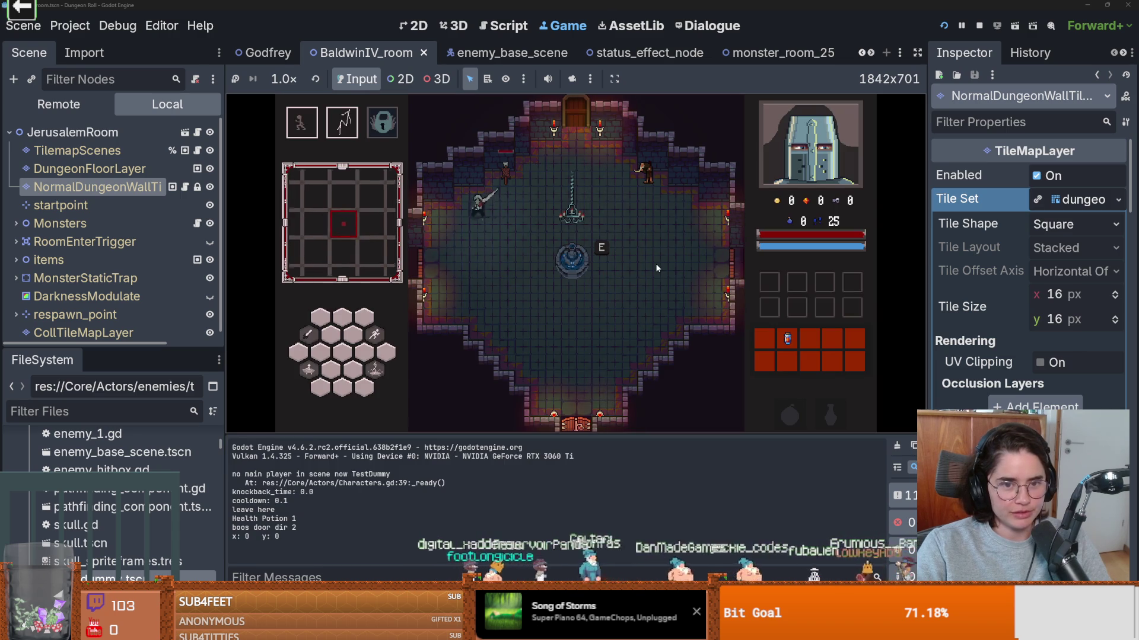
- Enable debug in the room picker, enter the Jerusalem room, and attack the test dummy
{"action": "key", "text": "e"}
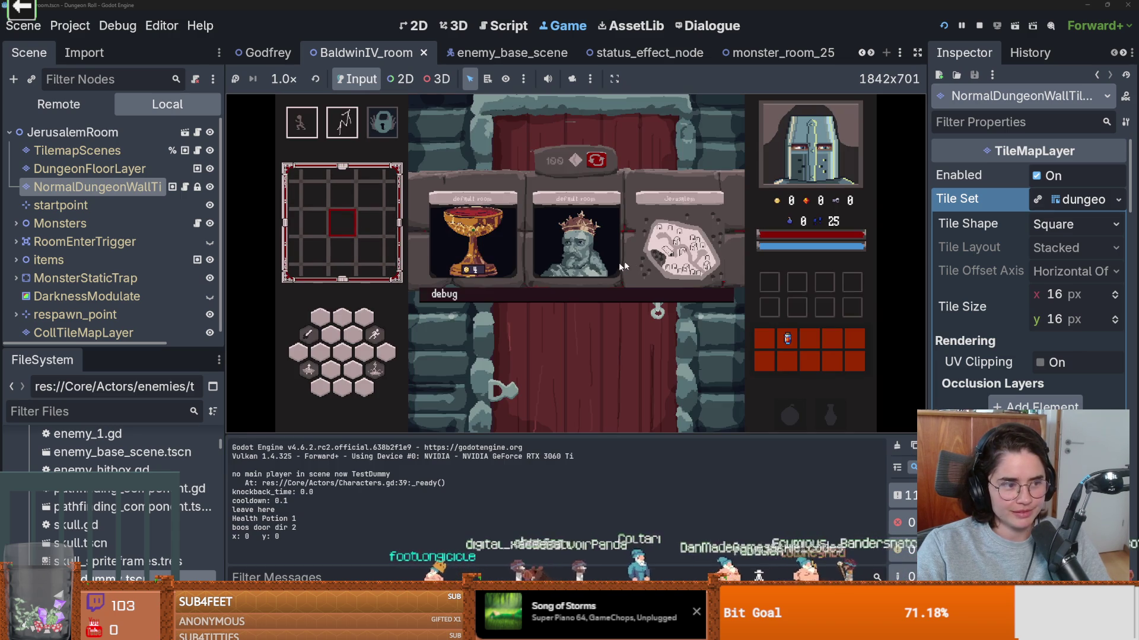
{"action": "left_click", "coordinate": [535, 298]}
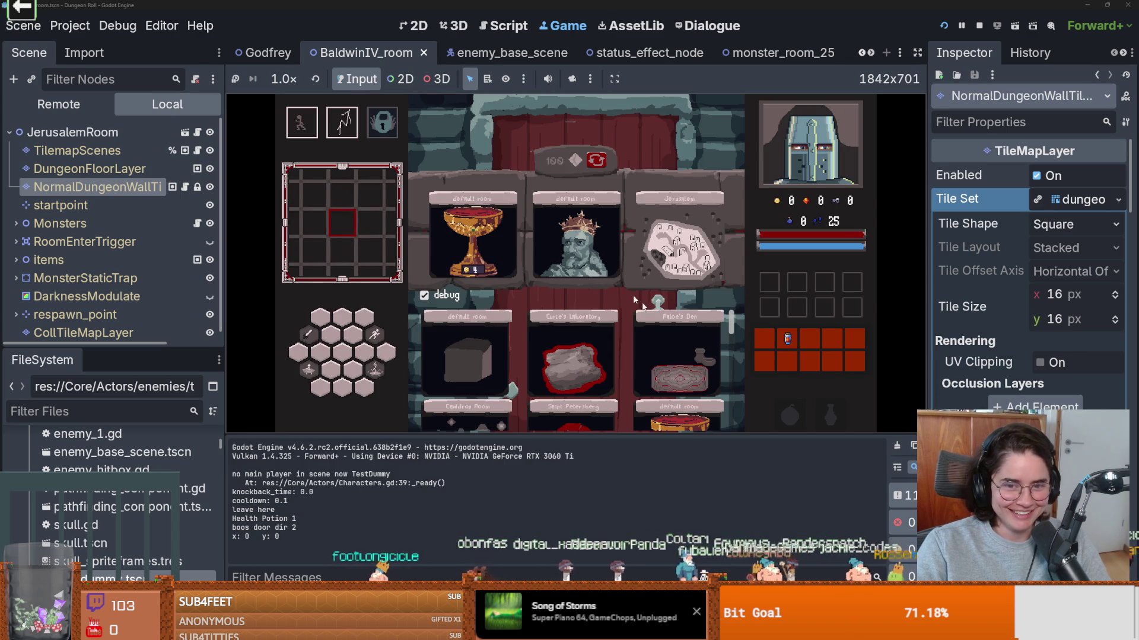
{"action": "left_click", "coordinate": [681, 268]}
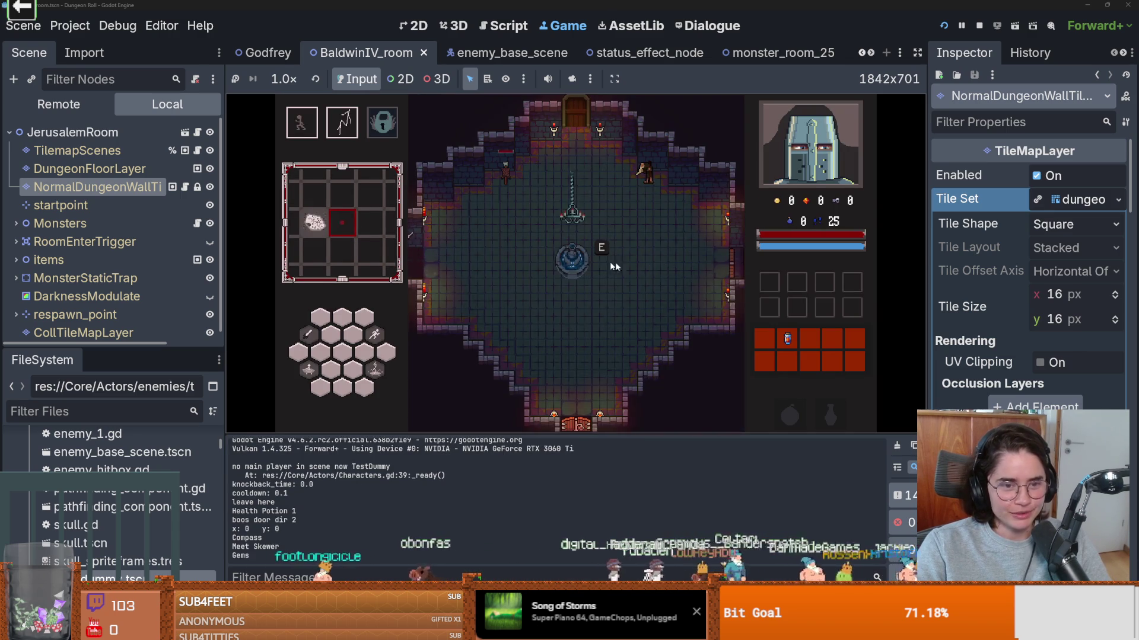
{"action": "key", "text": "a"}
{"action": "key", "text": "w"}
{"action": "left_click", "coordinate": [545, 202]}
- Fight the goblin with movement and combo attacks, then stop the game with F8
{"action": "key", "text": "s"}
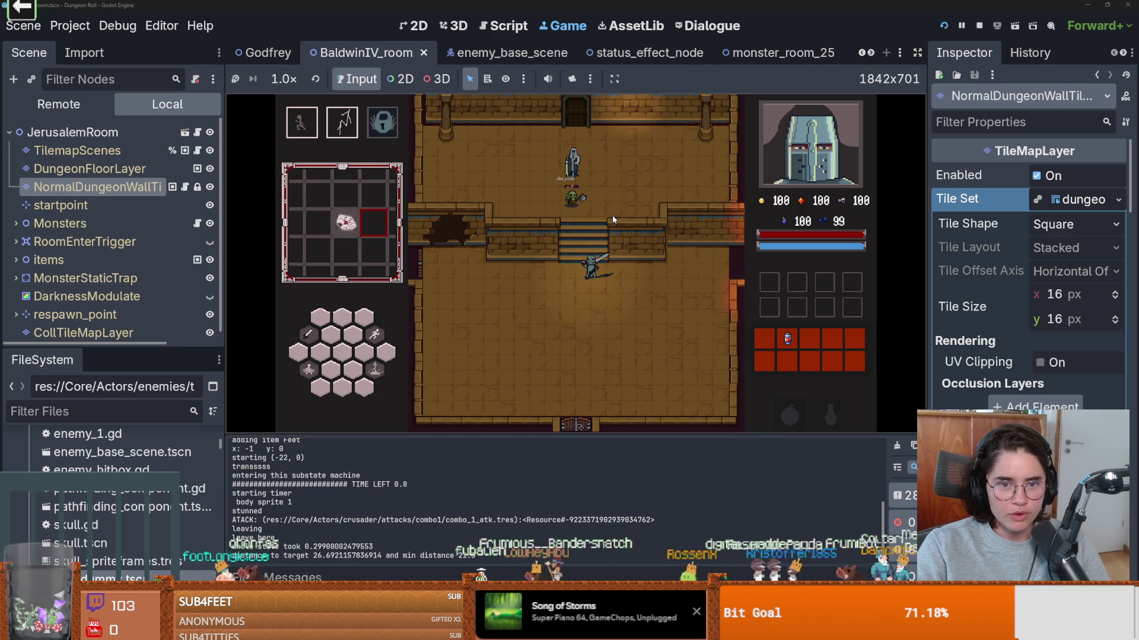
{"action": "key", "text": "a"}
{"action": "left_click", "coordinate": [609, 287]}
{"action": "key", "text": "s"}
{"action": "key", "text": "d"}
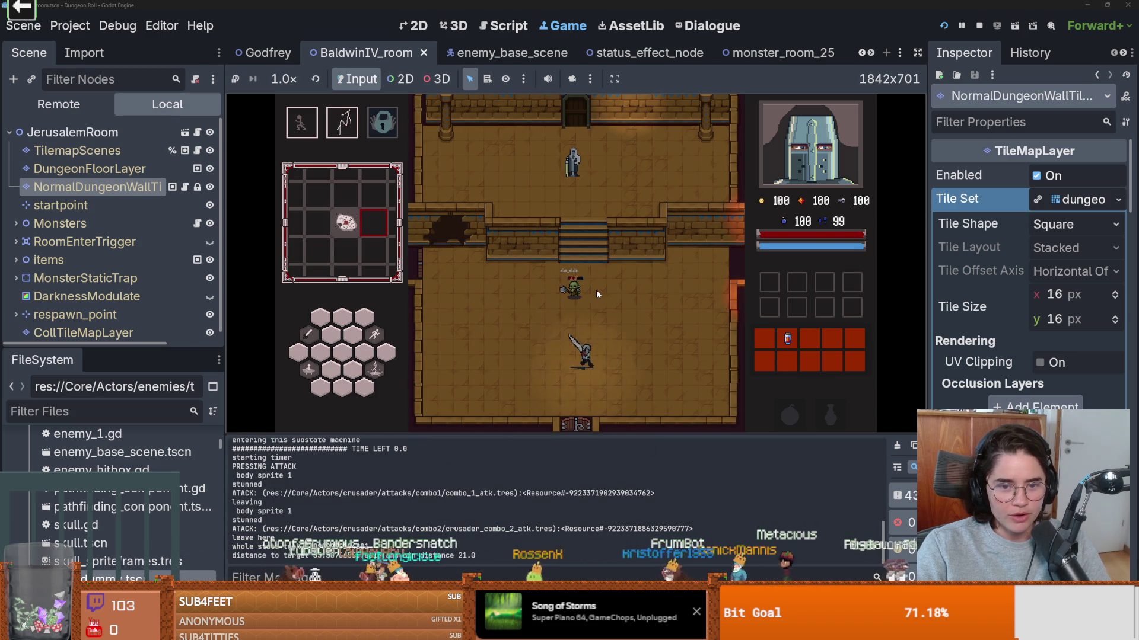
{"action": "key", "text": "a"}
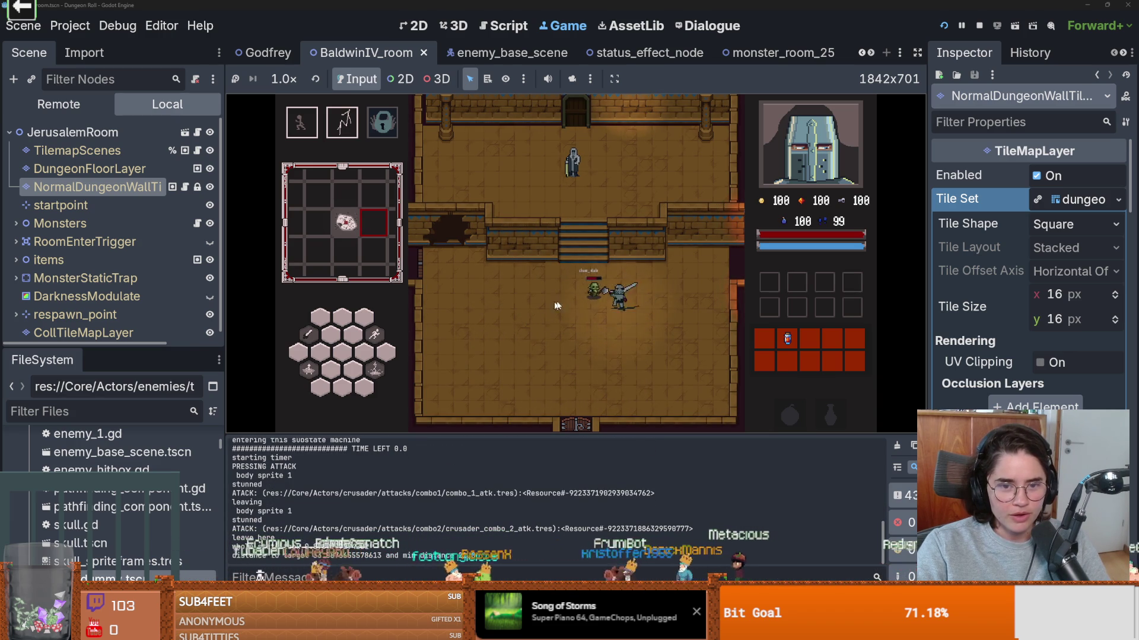
{"action": "key", "text": "s"}
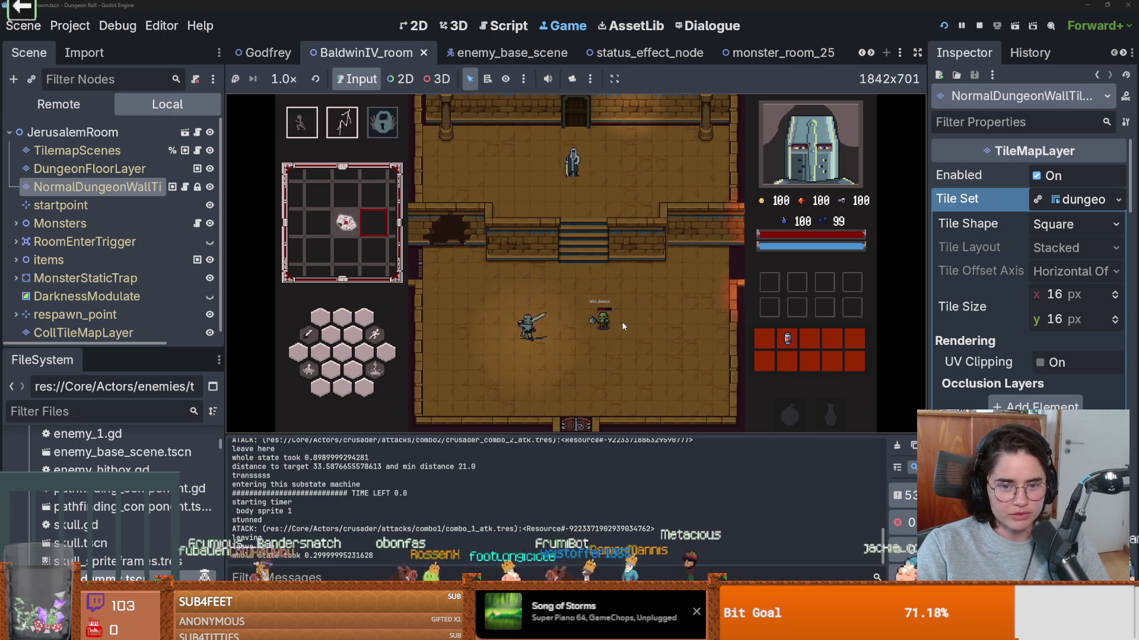
{"action": "key", "text": "d"}
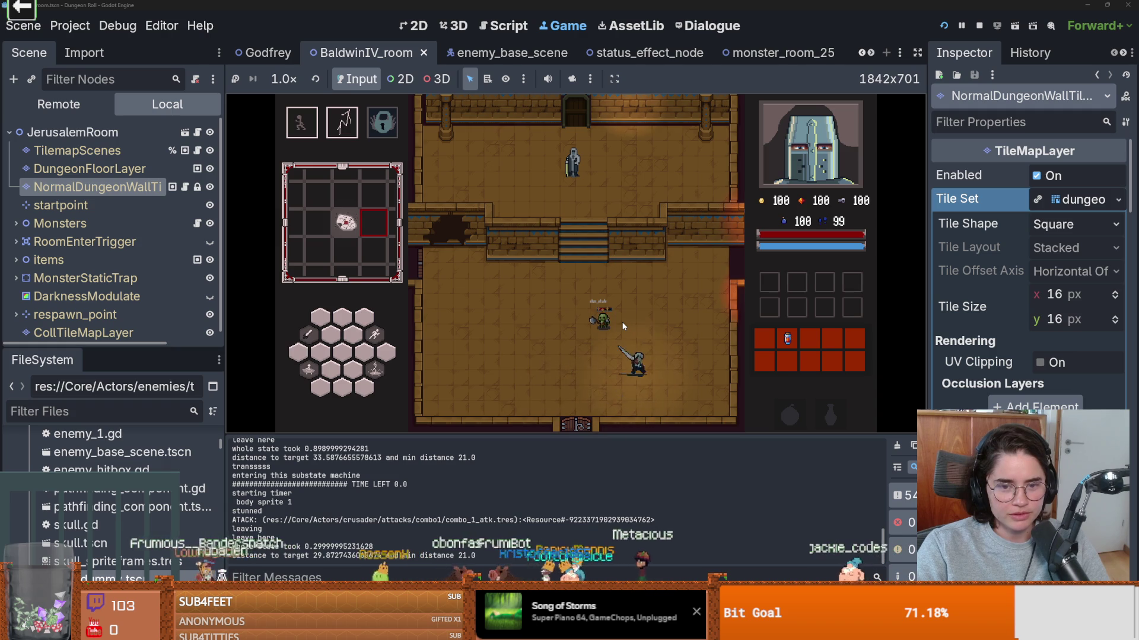
{"action": "key", "text": "a"}
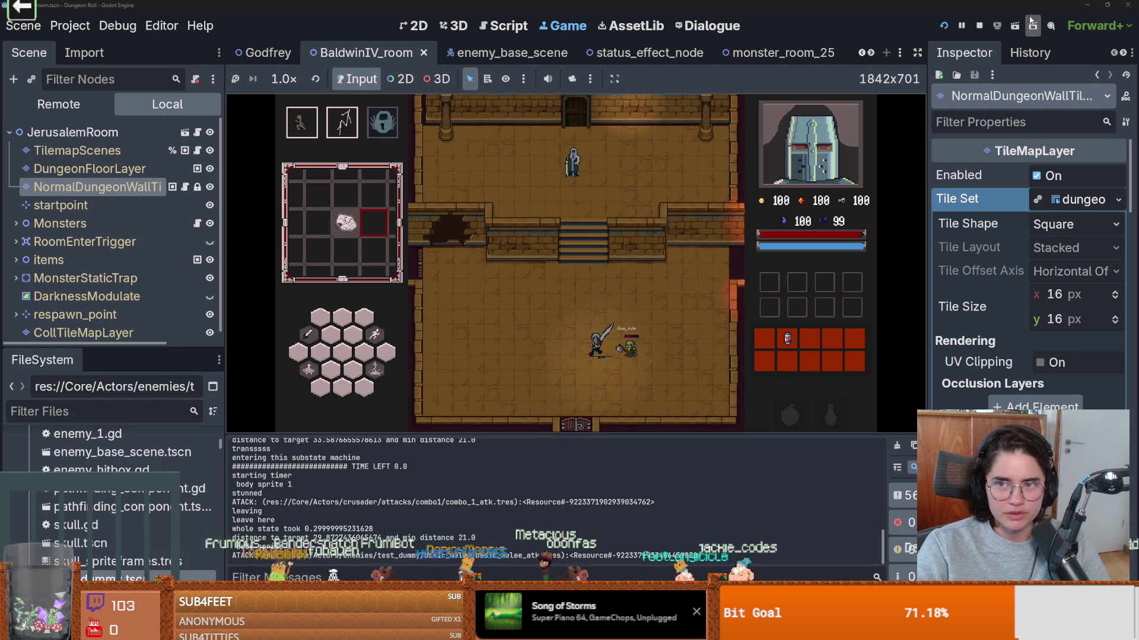
{"action": "key", "text": "F8"}
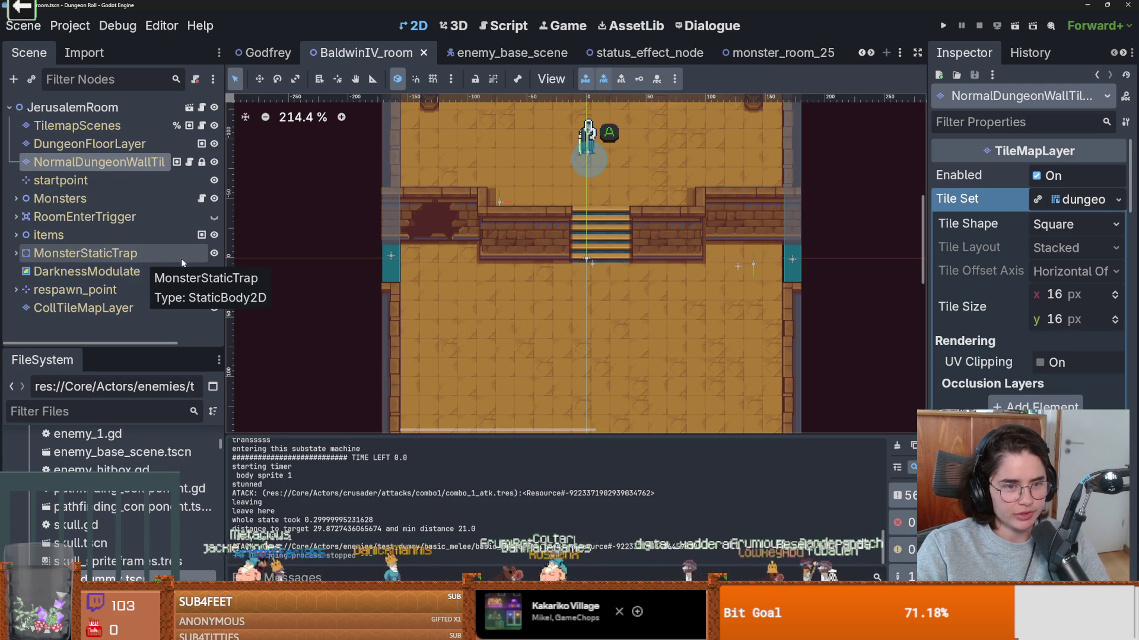
- Save the room scene, resizing the Scene and FileSystem panels in between
{"action": "key", "text": "ctrl+s"}
{"action": "left_click_drag", "start_coordinate": [108, 347], "coordinate": [108, 469]}
{"action": "key", "text": "ctrl+s"}
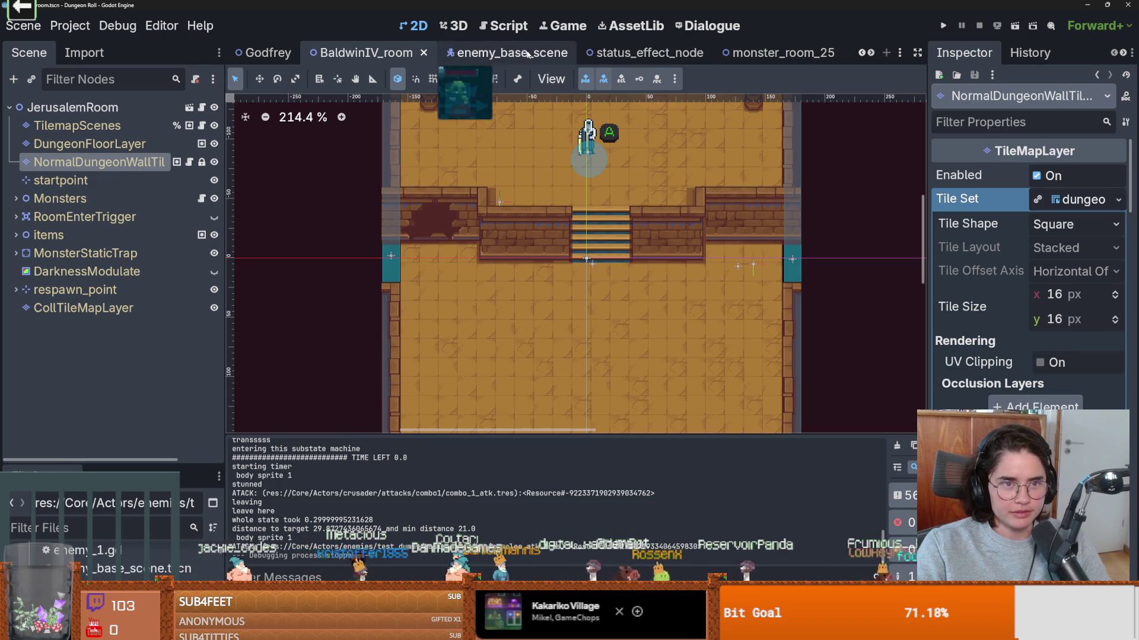
- Delete the print("stunned") statement on line 41 of enemy_base_scene's StatusEffectNode script
{"action": "left_click", "coordinate": [501, 52]}
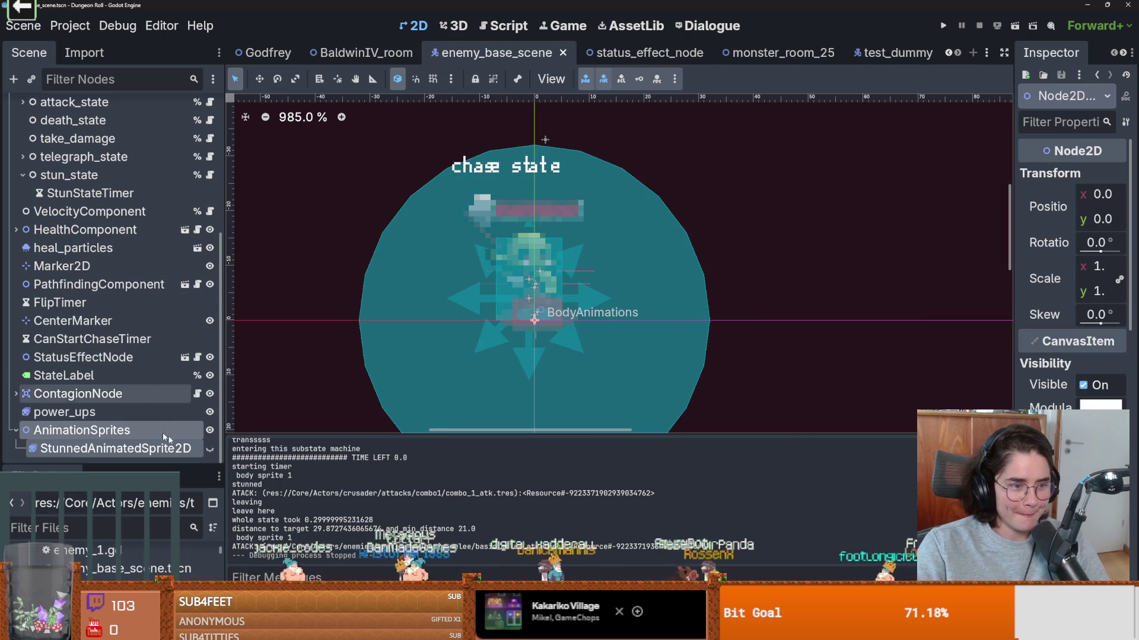
{"action": "scroll", "coordinate": [170, 408], "scroll_direction": "up", "scroll_amount": 2}
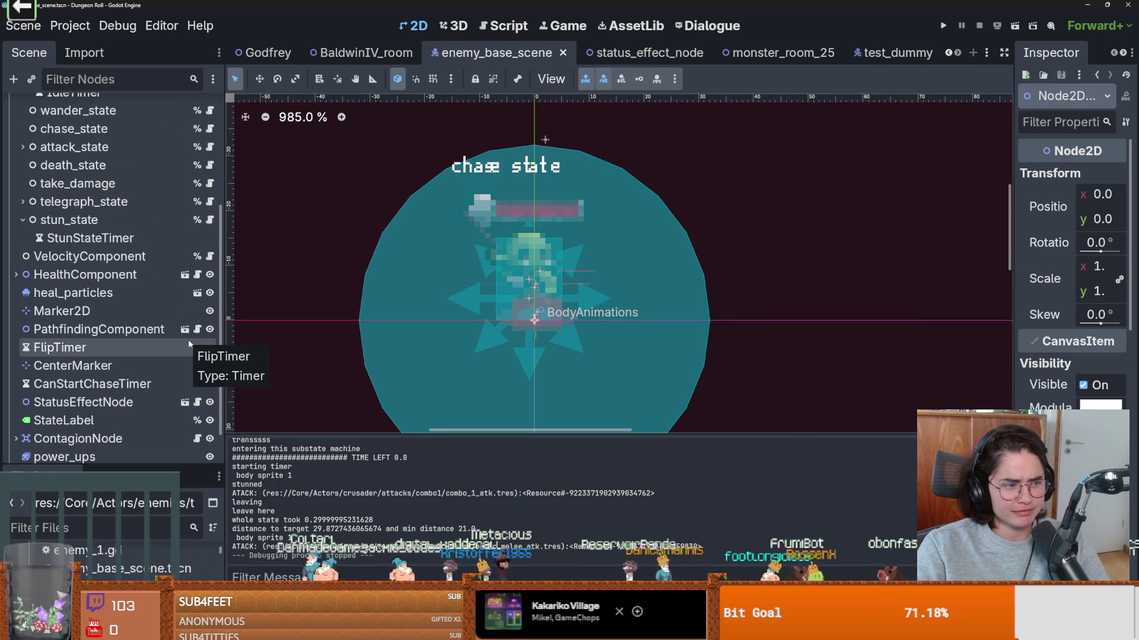
{"action": "scroll", "coordinate": [95, 404], "scroll_direction": "down", "scroll_amount": 2}
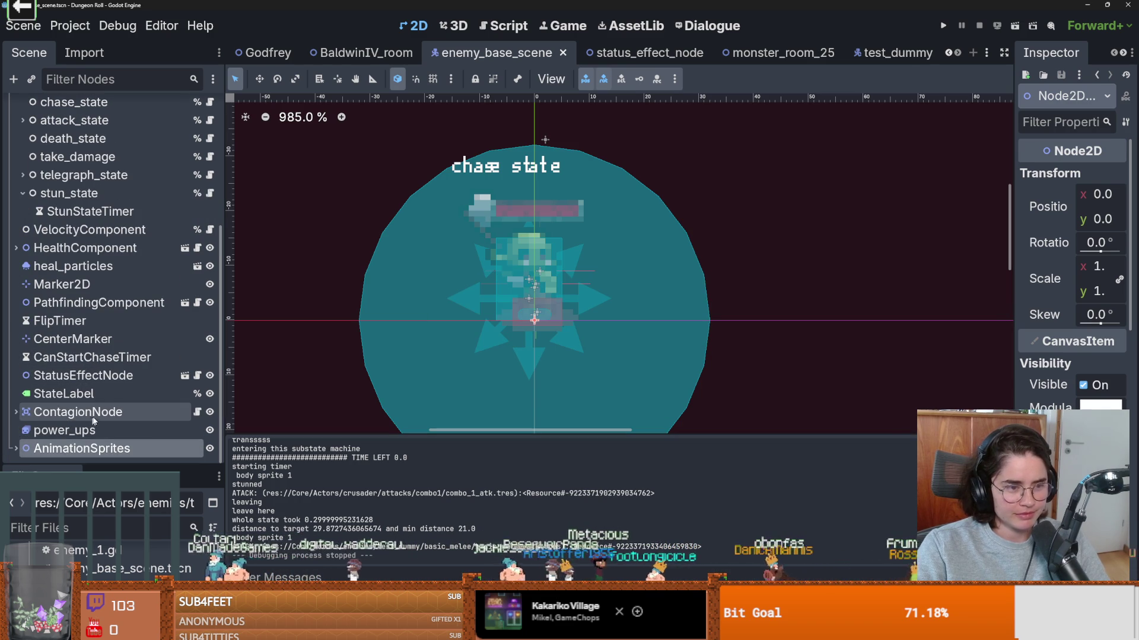
{"action": "scroll", "coordinate": [176, 411], "scroll_direction": "up", "scroll_amount": 2}
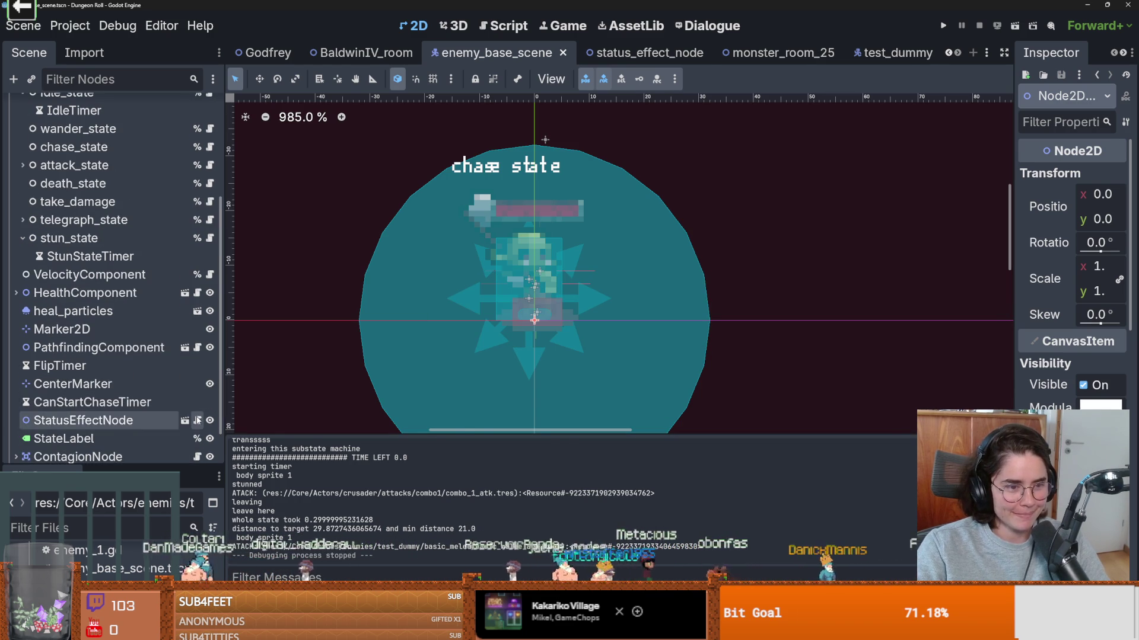
{"action": "left_click", "coordinate": [197, 420]}
{"action": "left_click_drag", "start_coordinate": [578, 315], "coordinate": [501, 316]}
{"action": "key", "text": "BackSpace"}
- Remove the stunned sprite show and play lines from the stun_state script
{"action": "scroll", "coordinate": [501, 316], "scroll_direction": "up", "scroll_amount": 8}
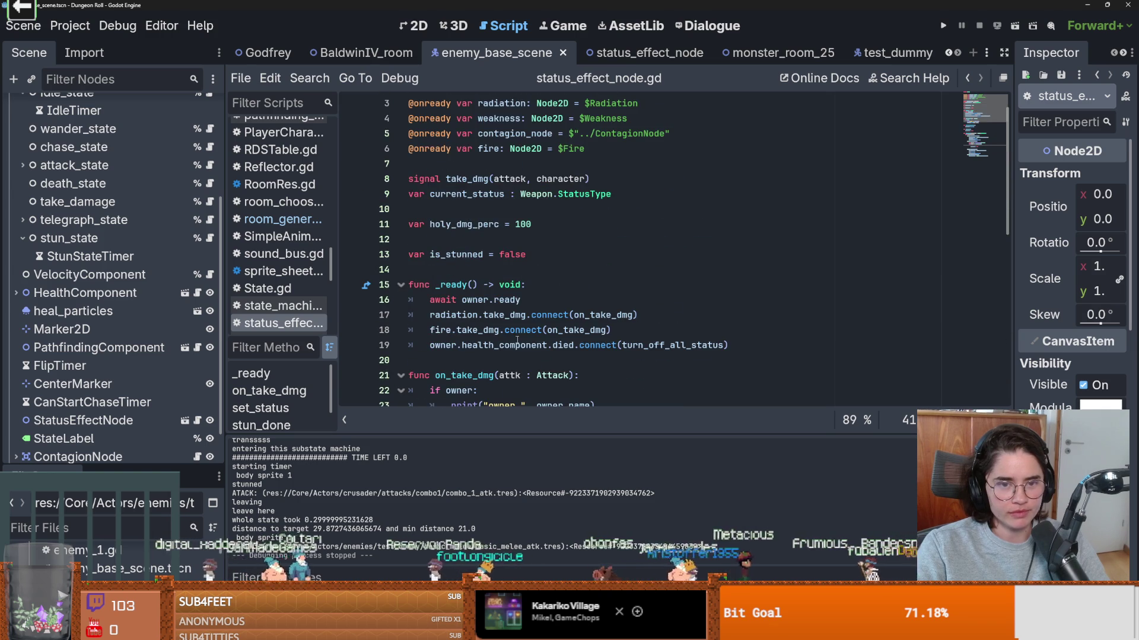
{"action": "scroll", "coordinate": [172, 313], "scroll_direction": "up", "scroll_amount": 4}
{"action": "scroll", "coordinate": [173, 313], "scroll_direction": "up", "scroll_amount": 2}
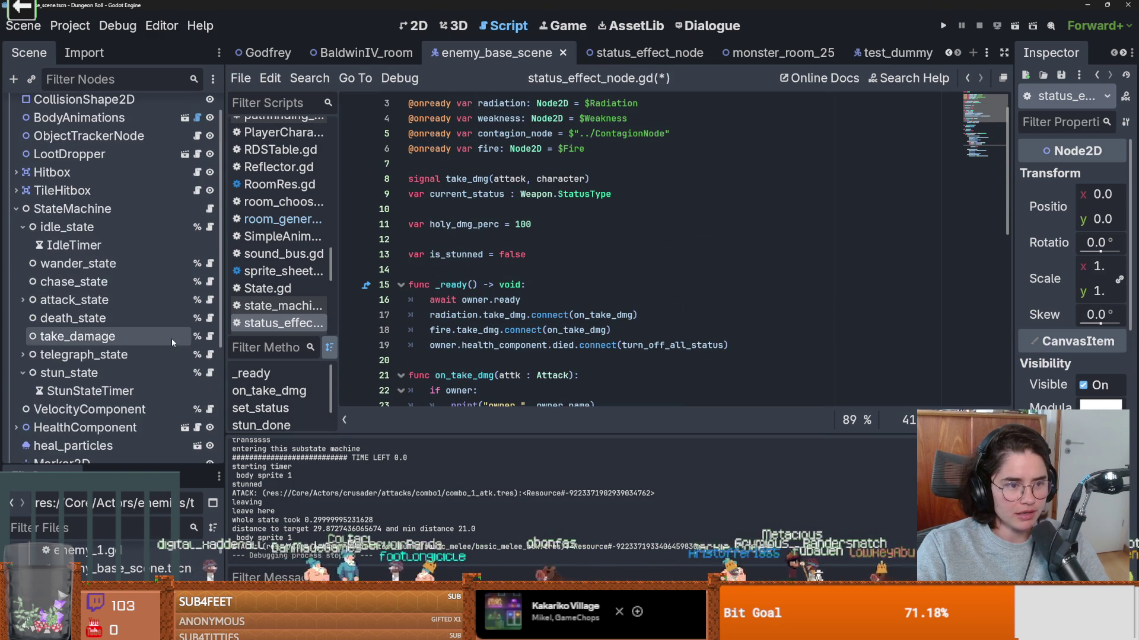
{"action": "scroll", "coordinate": [172, 340], "scroll_direction": "down", "scroll_amount": 2}
{"action": "left_click", "coordinate": [210, 328]}
{"action": "left_click", "coordinate": [464, 315]}
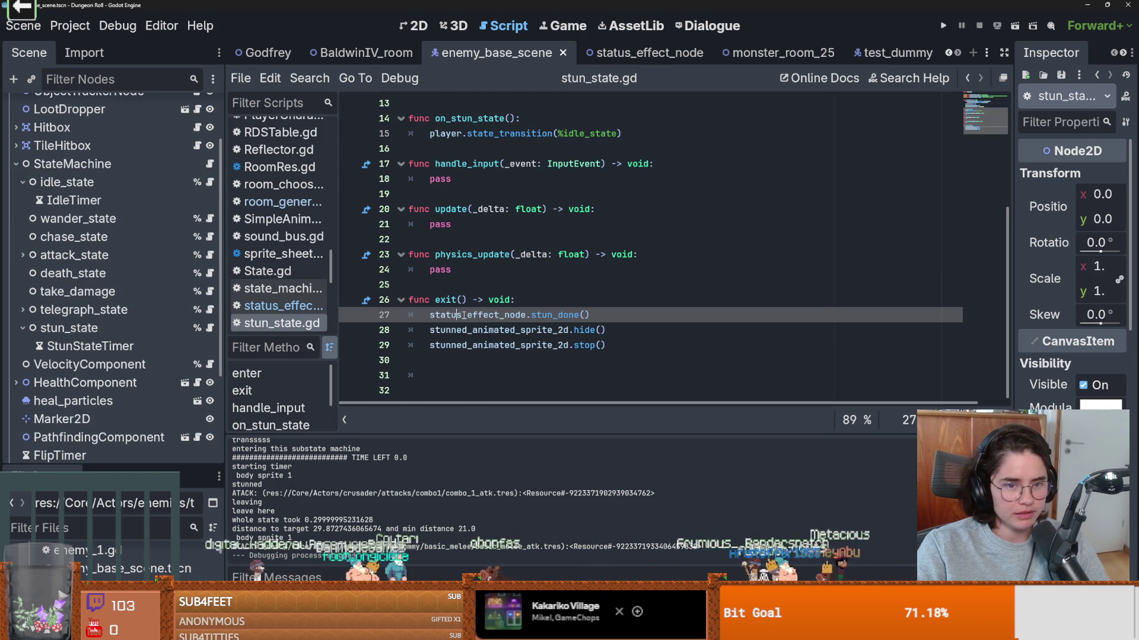
{"action": "scroll", "coordinate": [470, 324], "scroll_direction": "up", "scroll_amount": 4}
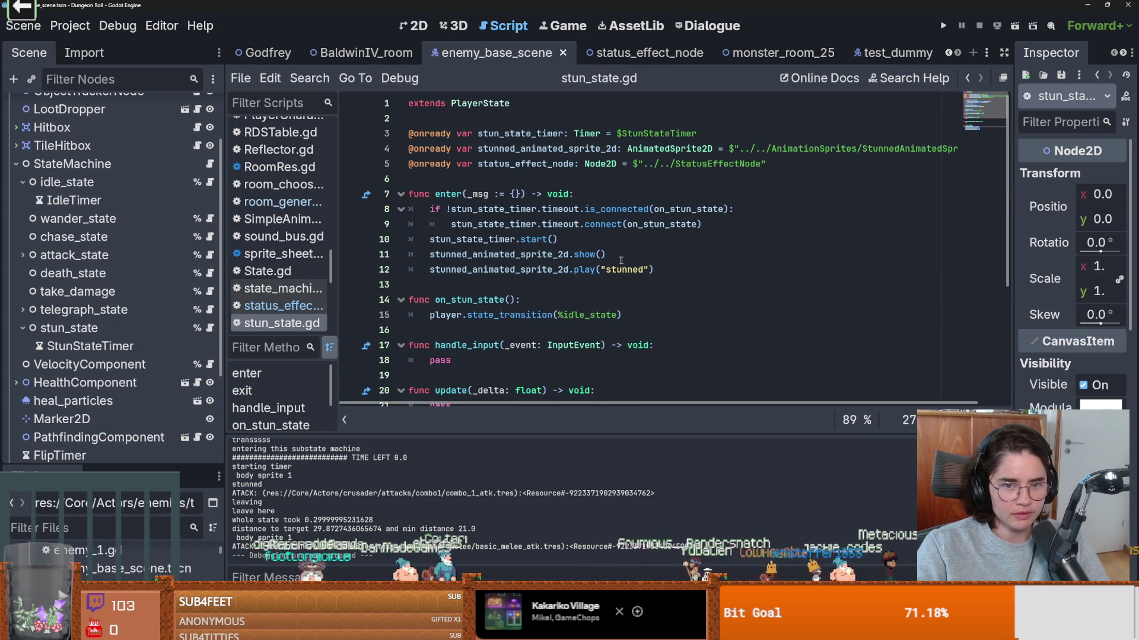
{"action": "left_click_drag", "start_coordinate": [664, 268], "coordinate": [408, 255]}
{"action": "key", "text": "ctrl+c"}
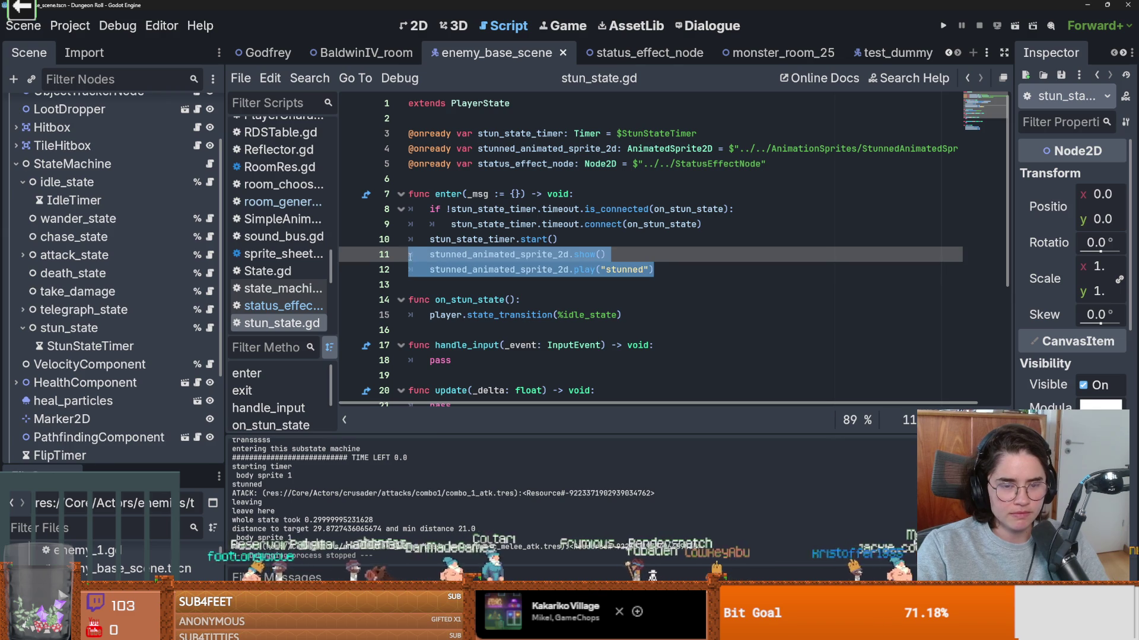
{"action": "key", "text": "BackSpace"}
- Paste the stunned sprite lines into status_effect_node.gd's Holy branch and indent them
{"action": "scroll", "coordinate": [201, 383], "scroll_direction": "down", "scroll_amount": 3}
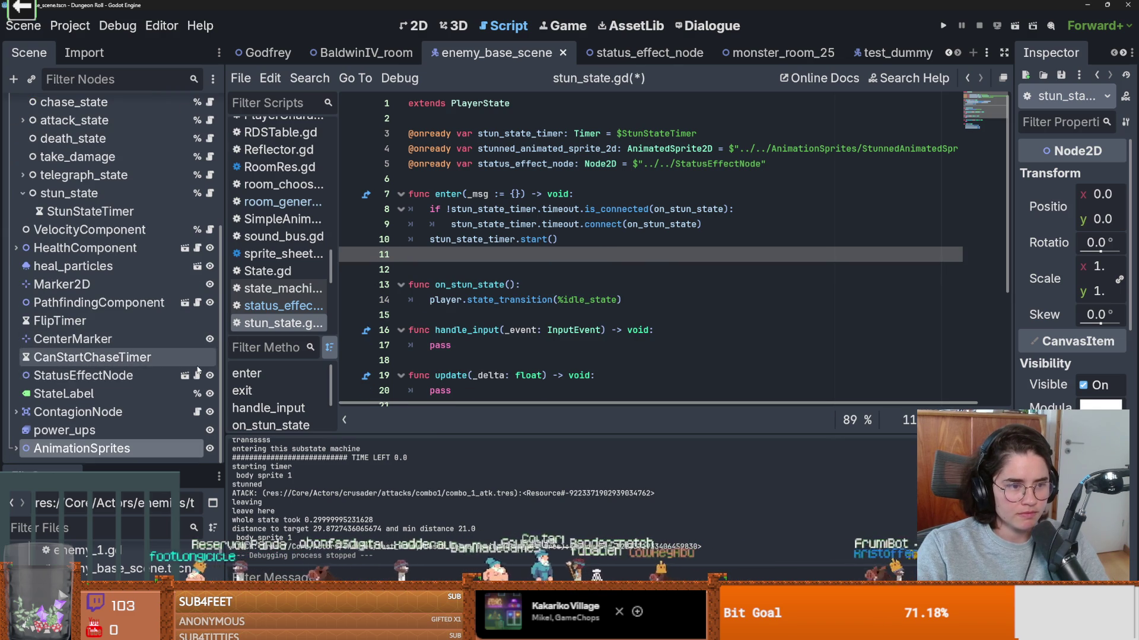
{"action": "left_click", "coordinate": [198, 376]}
{"action": "scroll", "coordinate": [564, 240], "scroll_direction": "down", "scroll_amount": 5}
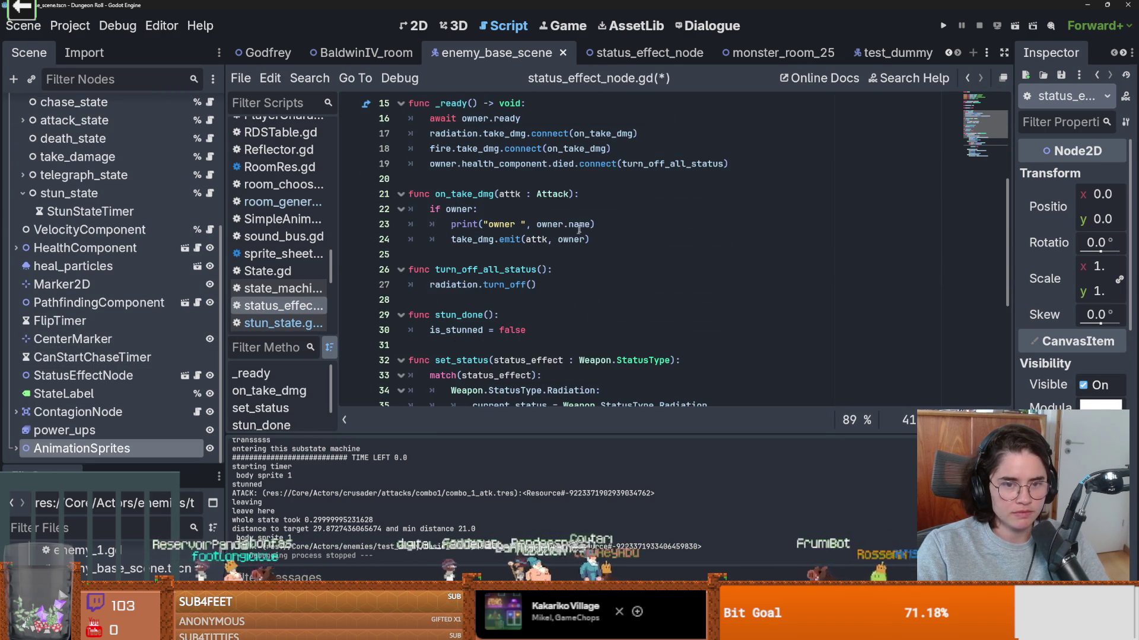
{"action": "scroll", "coordinate": [557, 280], "scroll_direction": "down", "scroll_amount": 5}
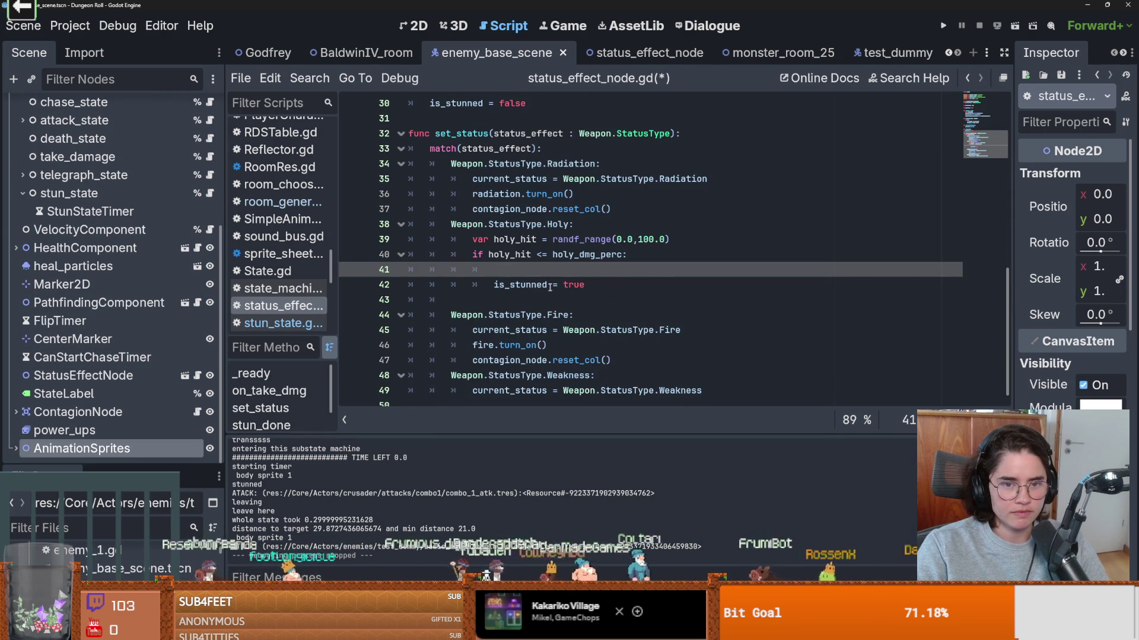
{"action": "key", "text": "ctrl+v"}
{"action": "key", "text": "Tab"}
{"action": "key", "text": "Tab"}
{"action": "key", "text": "Tab"}
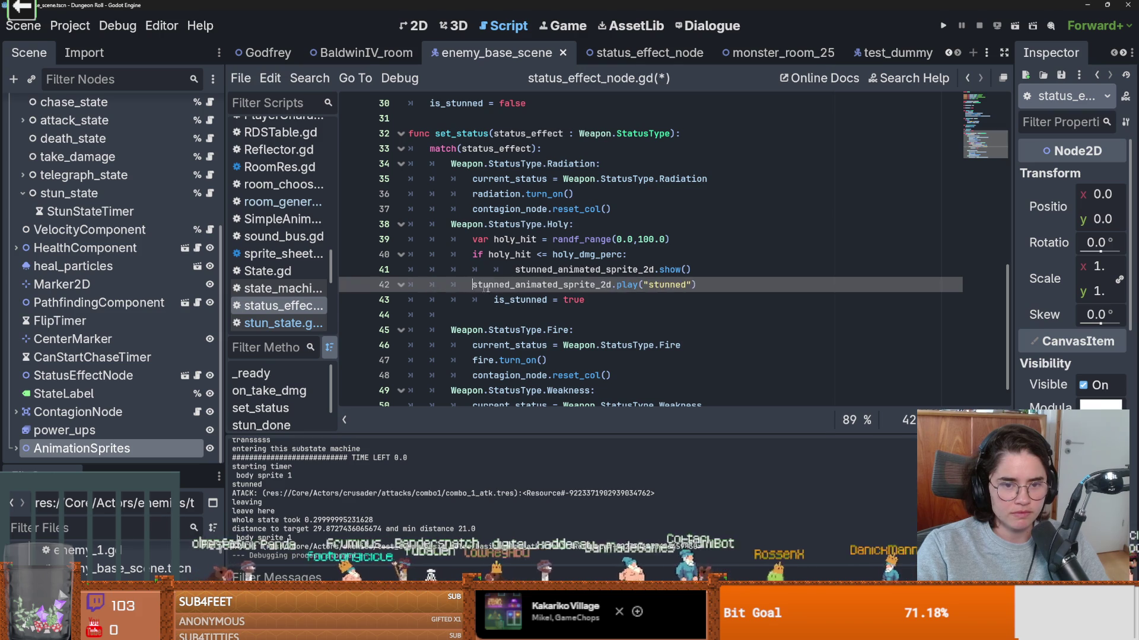
{"action": "key", "text": "Up"}
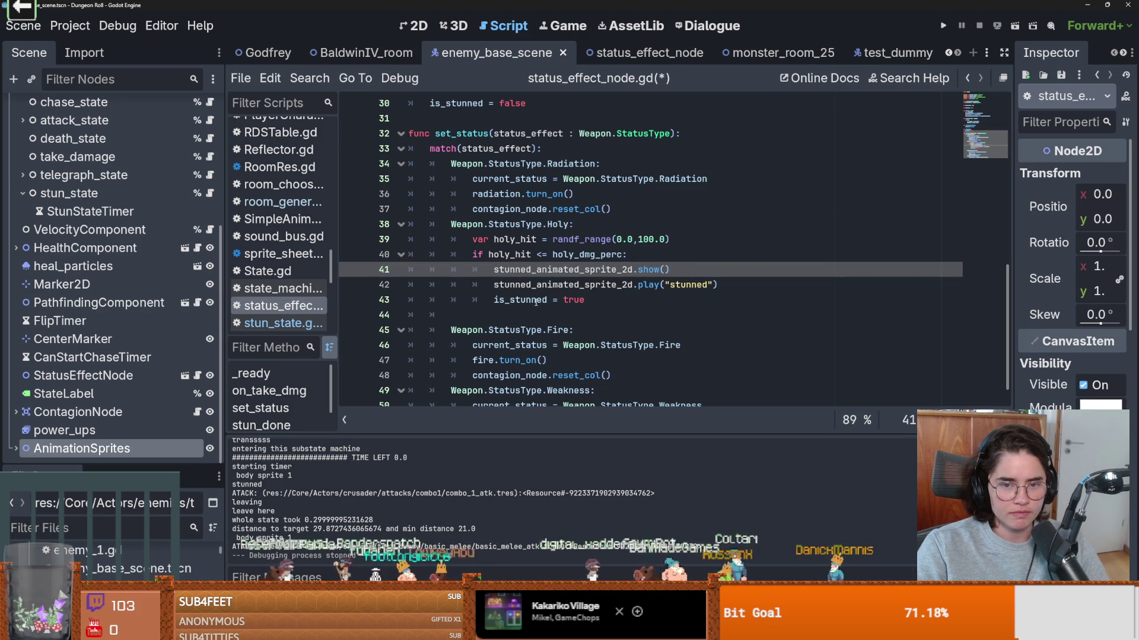
- Drag the AnimationSprites and StunnedAnimatedSprite2D nodes into the script at blank line 12
{"action": "scroll", "coordinate": [537, 304], "scroll_direction": "up", "scroll_amount": 7}
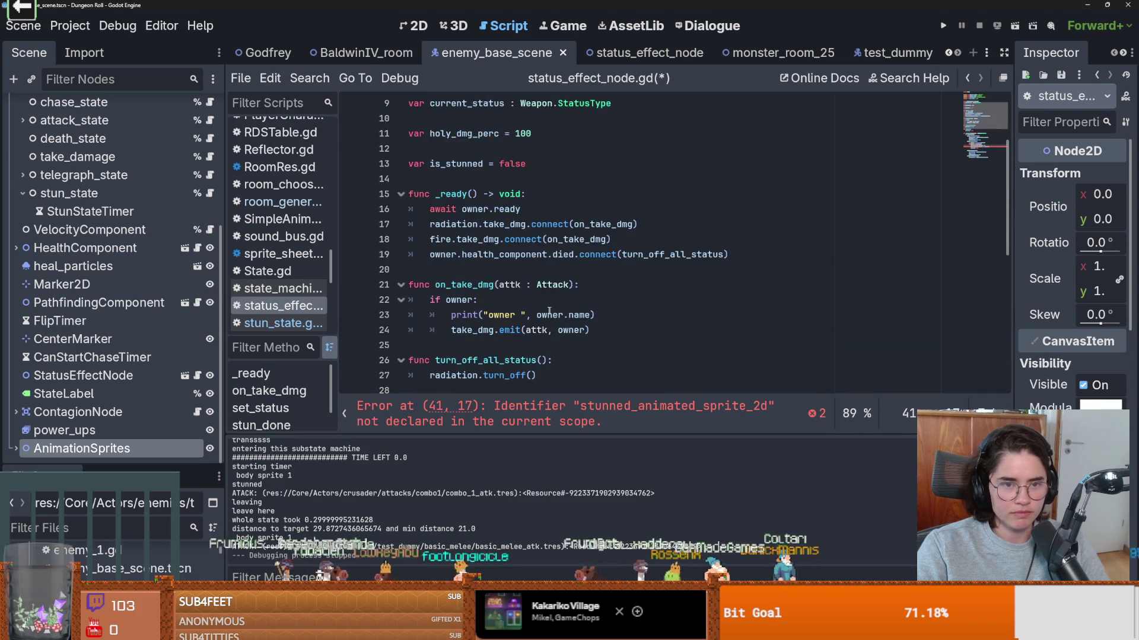
{"action": "scroll", "coordinate": [436, 287], "scroll_direction": "up", "scroll_amount": 1}
{"action": "left_click", "coordinate": [441, 199]}
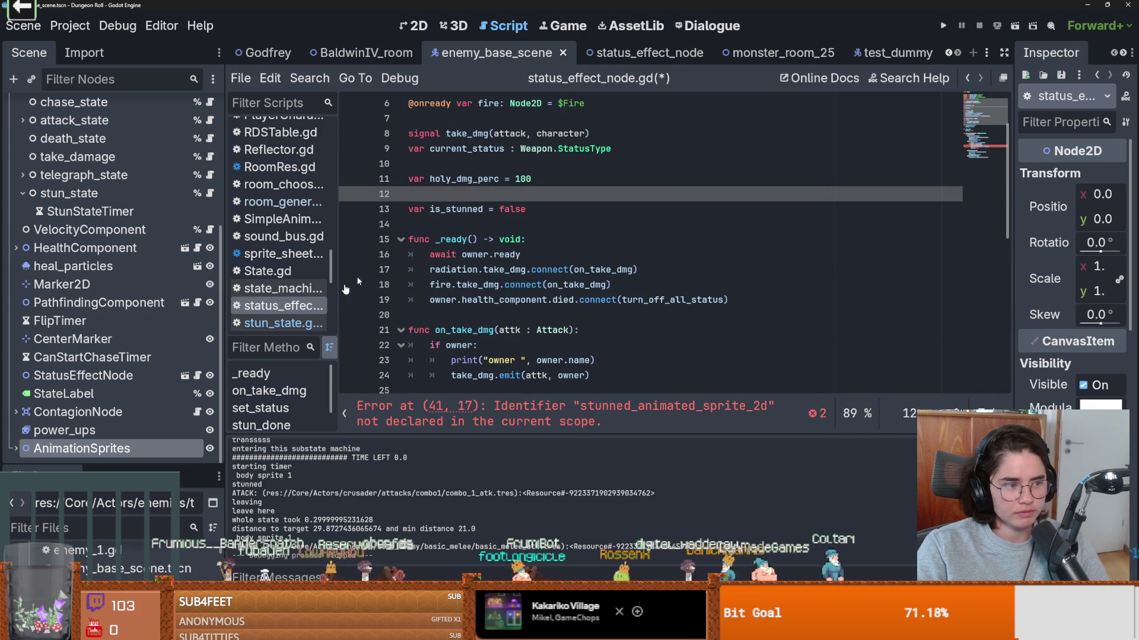
{"action": "left_click_drag", "start_coordinate": [113, 466], "coordinate": [112, 522]}
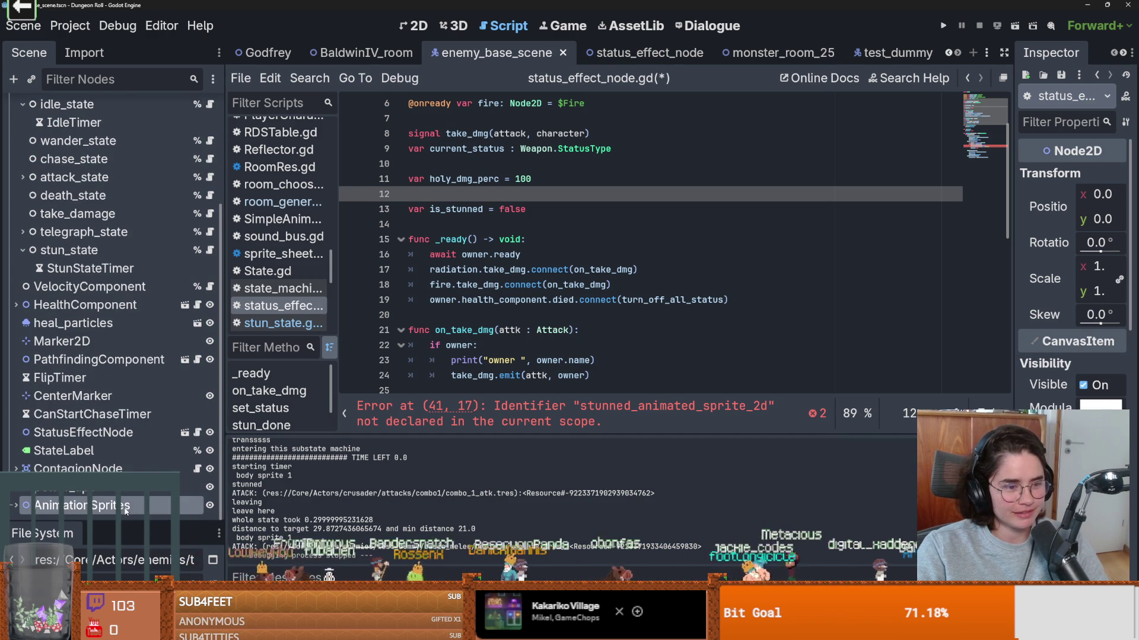
{"action": "mouse_move", "coordinate": [16, 508]}
{"action": "left_mouse_down"}
{"action": "mouse_move", "coordinate": [457, 289]}
{"action": "mouse_move", "coordinate": [415, 238]}
{"action": "mouse_move", "coordinate": [511, 241]}
{"action": "left_mouse_up"}
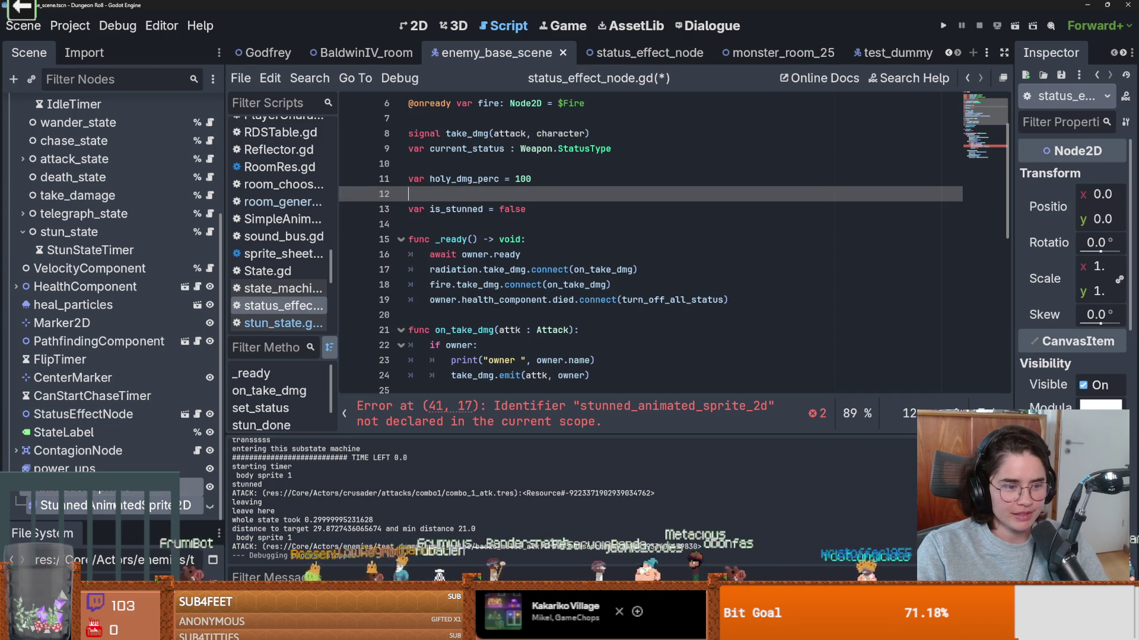
{"action": "left_click", "coordinate": [112, 507]}
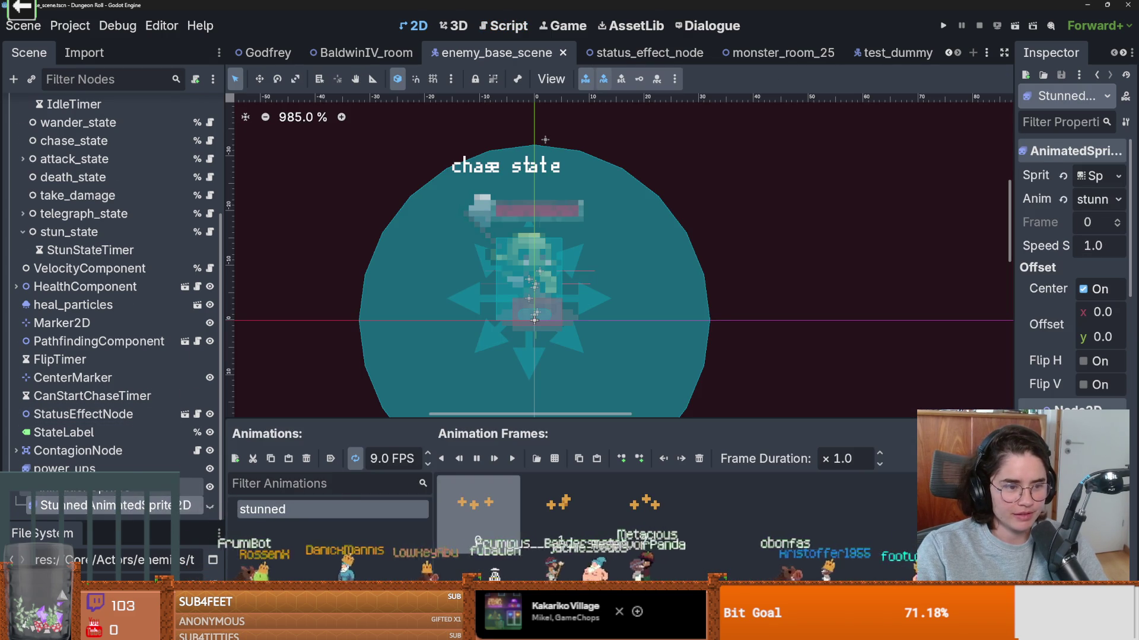
{"action": "left_click_drag", "start_coordinate": [110, 508], "coordinate": [157, 461]}
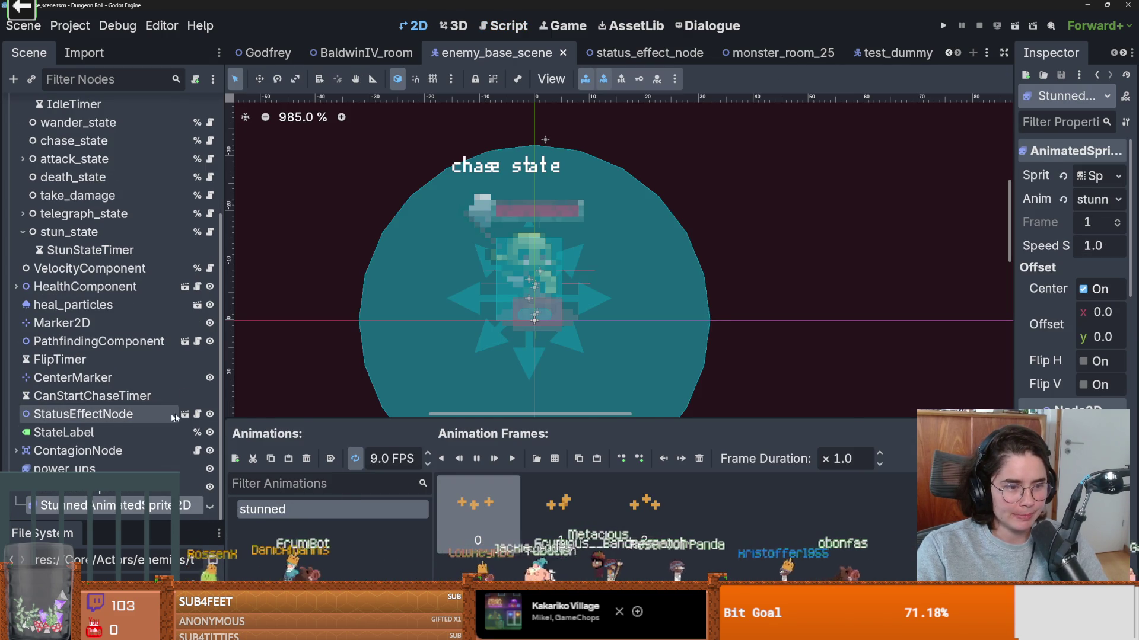
{"action": "left_click", "coordinate": [198, 414]}
{"action": "mouse_move", "coordinate": [112, 505]}
{"action": "left_mouse_down"}
{"action": "mouse_move", "coordinate": [482, 255]}
{"action": "mouse_move", "coordinate": [460, 199]}
{"action": "mouse_move", "coordinate": [436, 212]}
{"action": "left_mouse_up"}
{"action": "left_click_drag", "start_coordinate": [417, 224], "coordinate": [416, 225]}
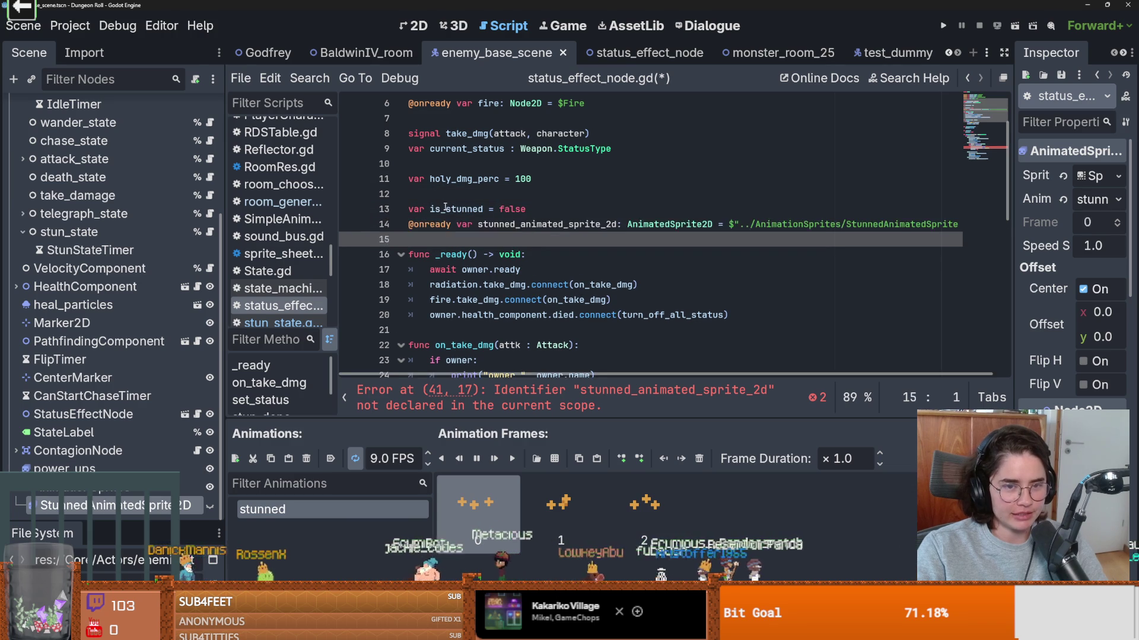
- Delete the blank lines 12 and 10, then run the project with F5
{"action": "key", "text": "Delete"}
{"action": "scroll", "coordinate": [441, 236], "scroll_direction": "up", "scroll_amount": 2}
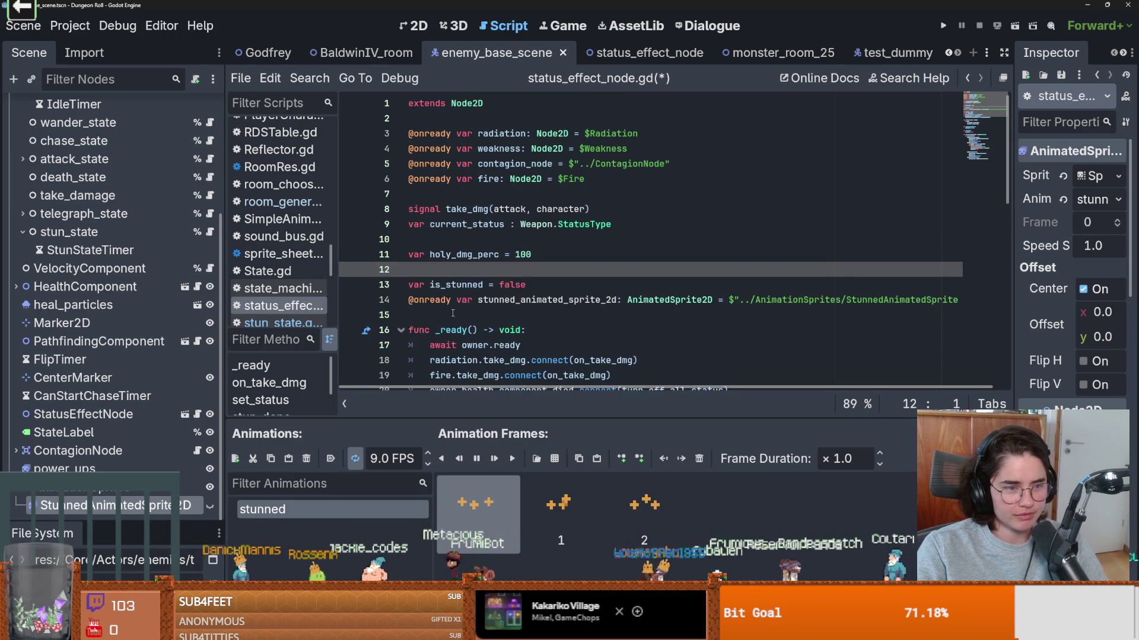
{"action": "left_click", "coordinate": [454, 237]}
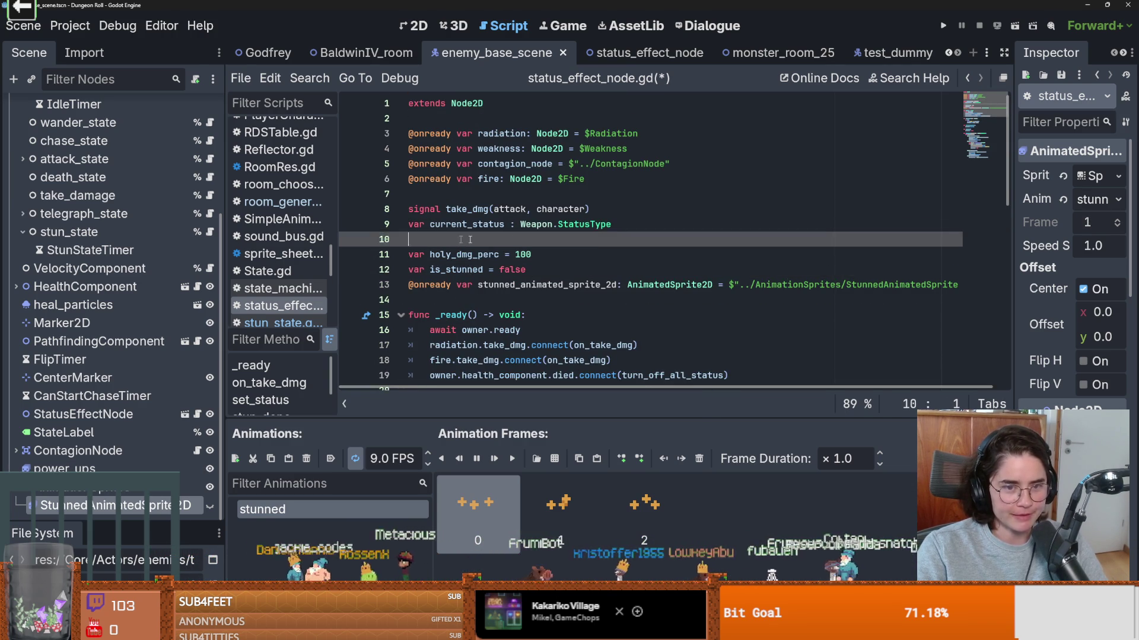
{"action": "key", "text": "BackSpace"}
{"action": "key", "text": "F5"}
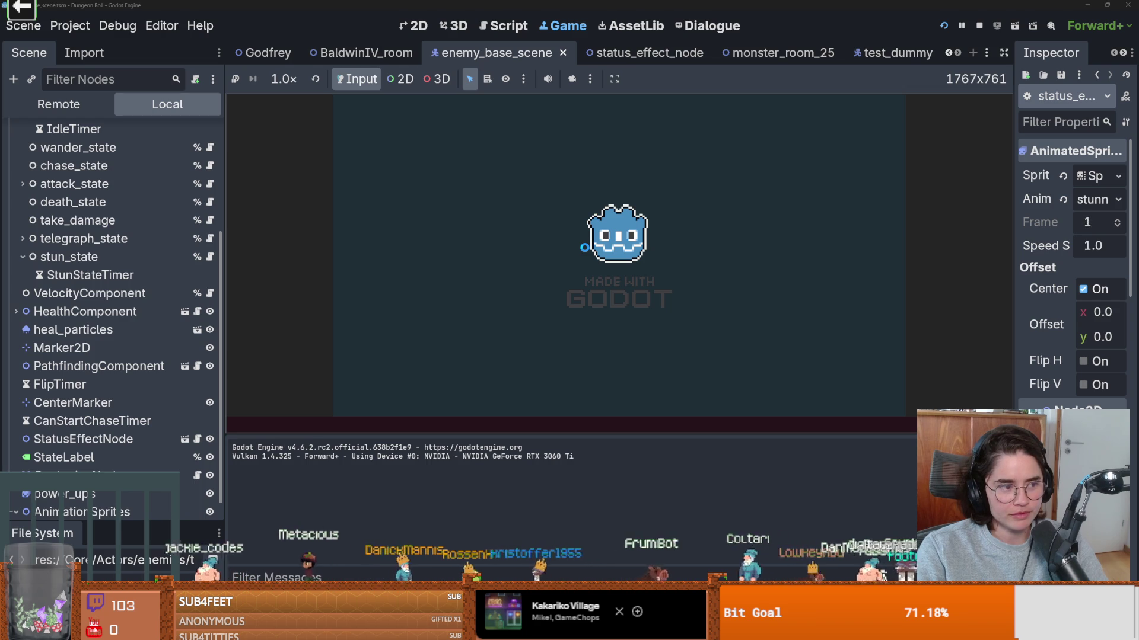
- Enter the dungeon via a room card and fight with sword swings and dashes
{"action": "left_click", "coordinate": [581, 250]}
{"action": "key", "text": "s"}
{"action": "left_click", "coordinate": [714, 282]}
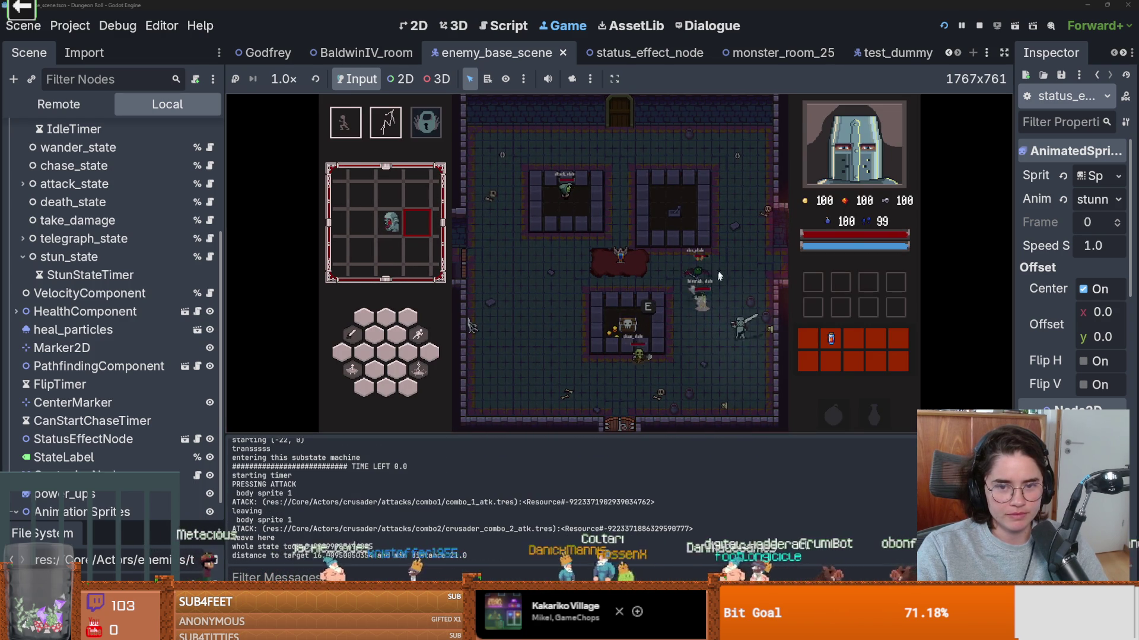
{"action": "left_click", "coordinate": [646, 365]}
{"action": "key", "text": "space"}
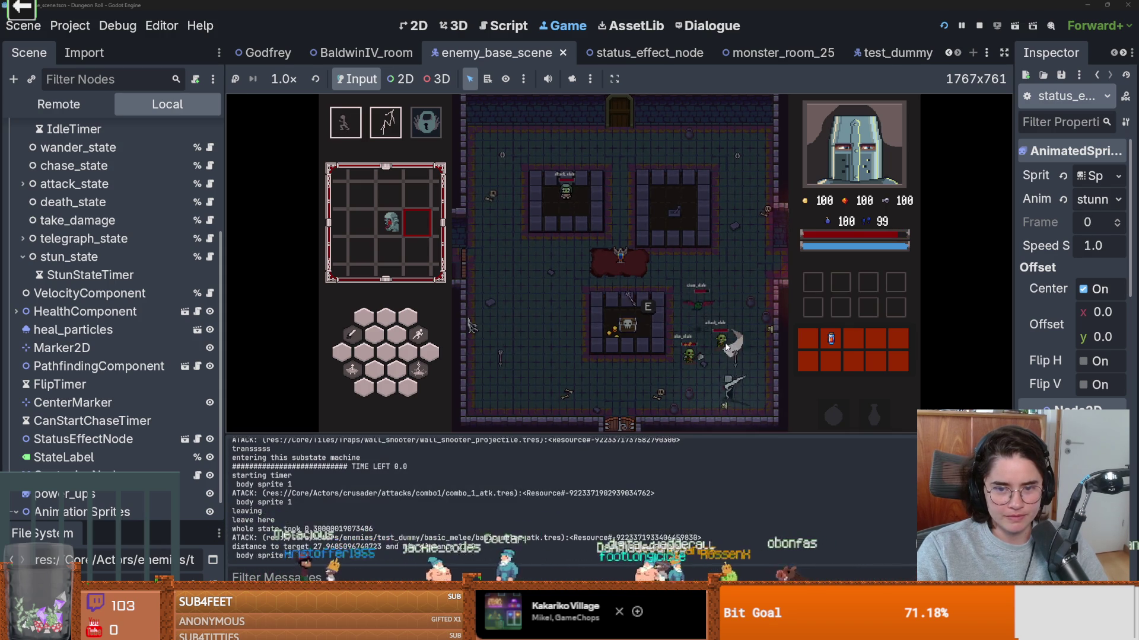
{"action": "key", "text": "w"}
{"action": "left_click", "coordinate": [697, 352]}
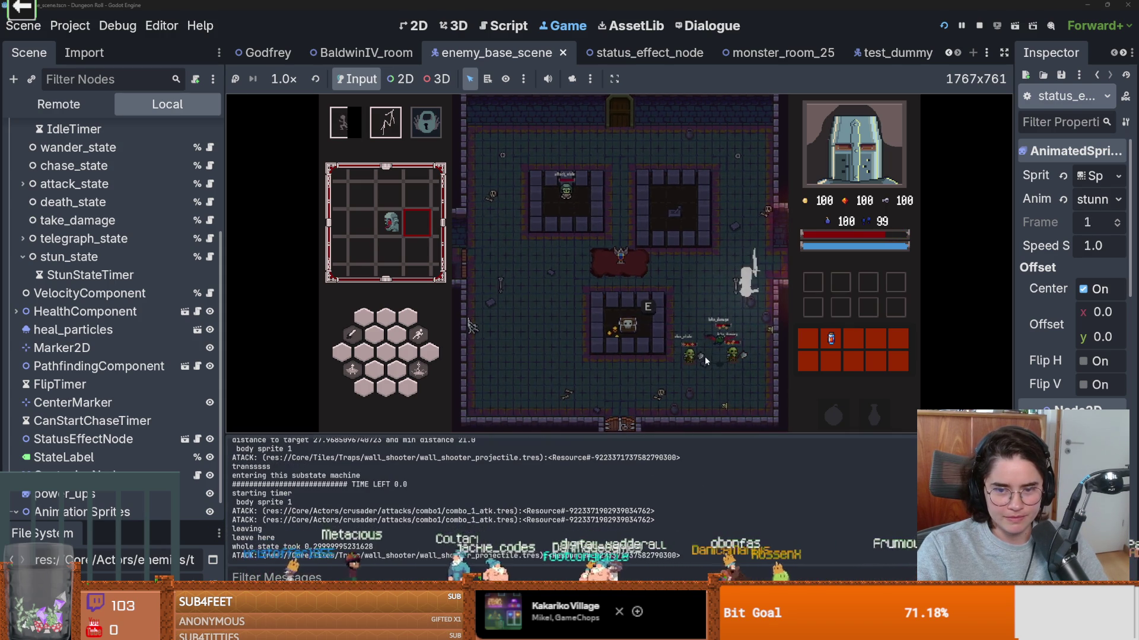
{"action": "key", "text": "space"}
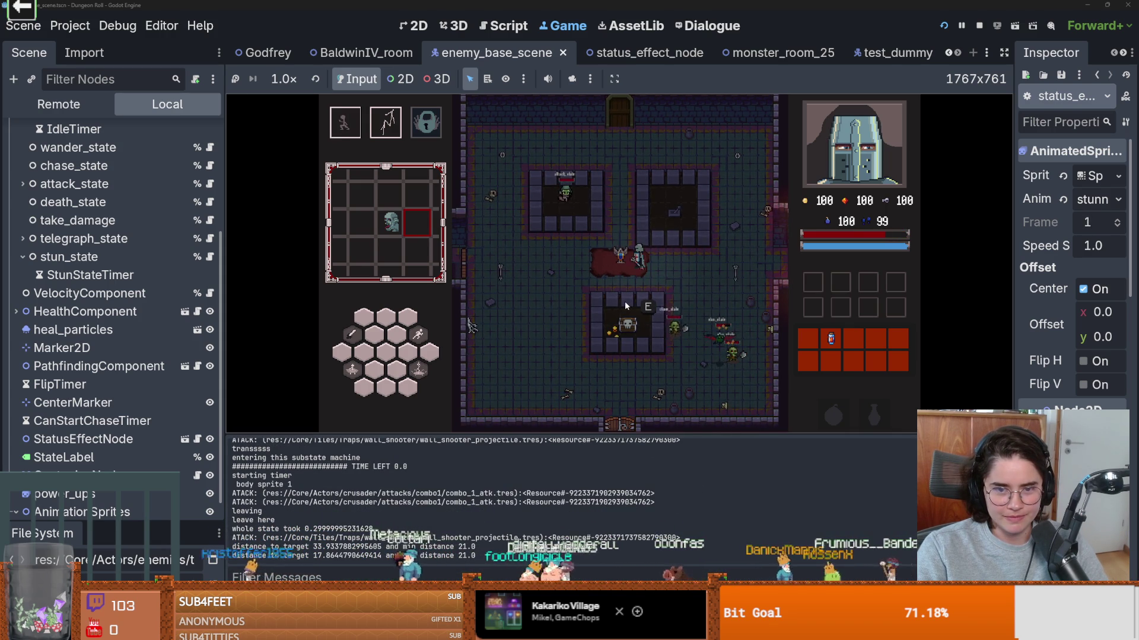
- Finish the enemies with sword combos and a lightning cast, then stop the game with F8
{"action": "left_click", "coordinate": [658, 283]}
{"action": "left_click", "coordinate": [674, 279]}
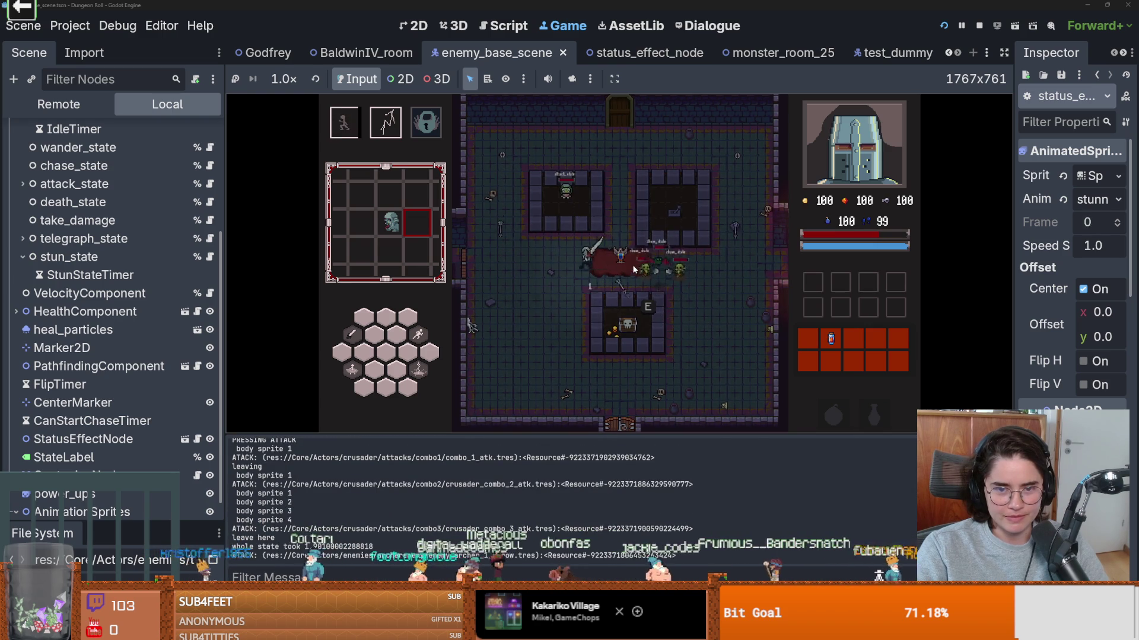
{"action": "right_click", "coordinate": [639, 279]}
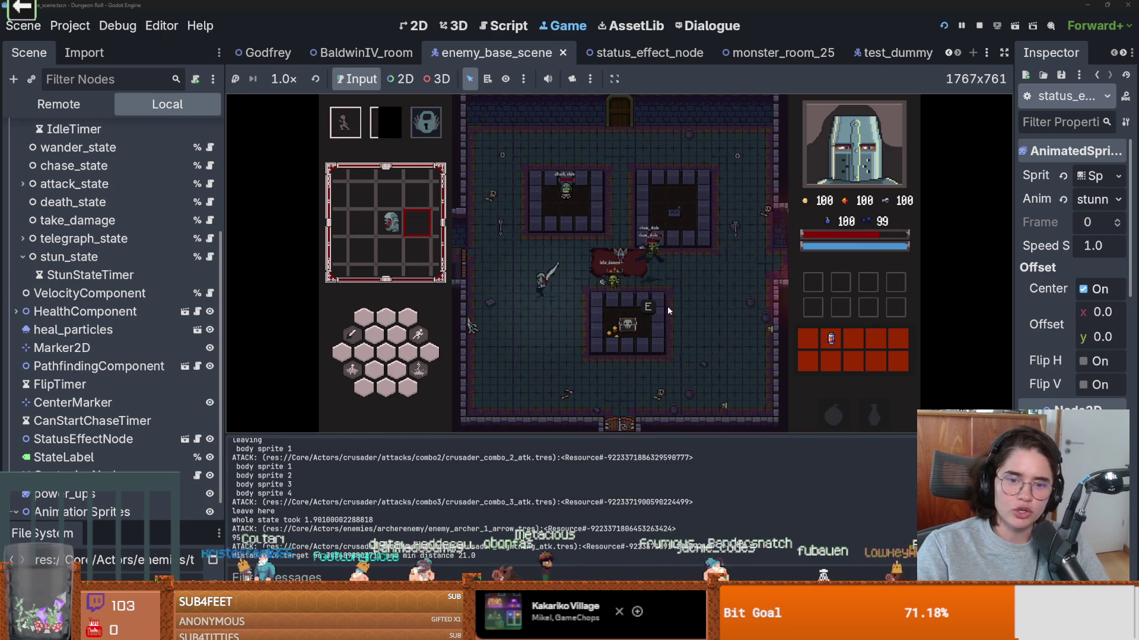
{"action": "left_click", "coordinate": [651, 302]}
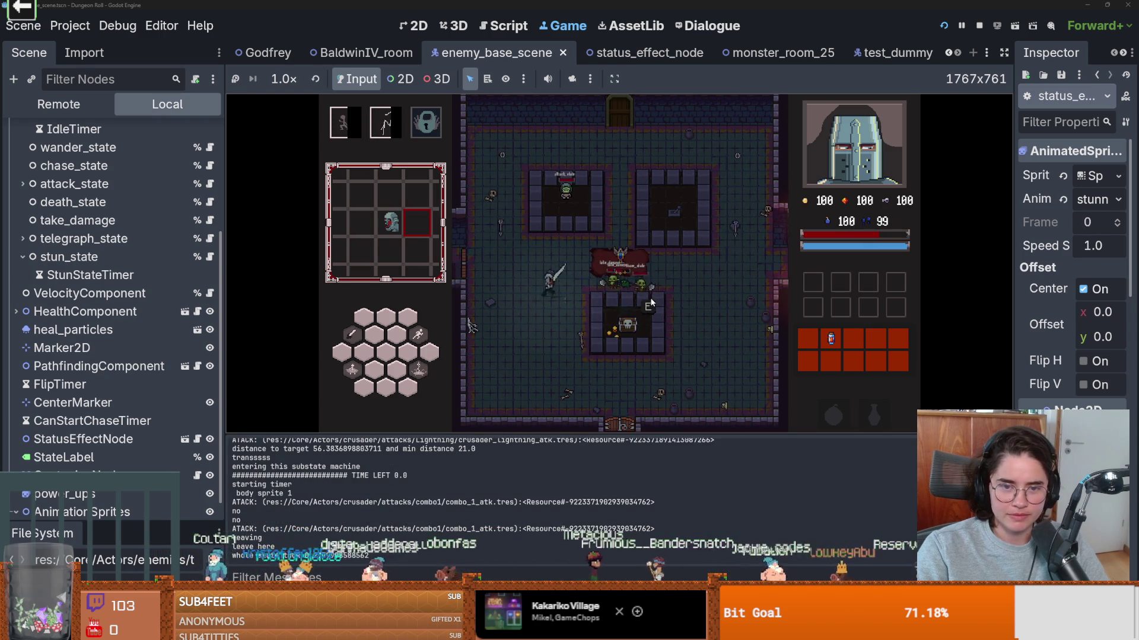
{"action": "left_click", "coordinate": [651, 302]}
{"action": "left_click", "coordinate": [650, 303]}
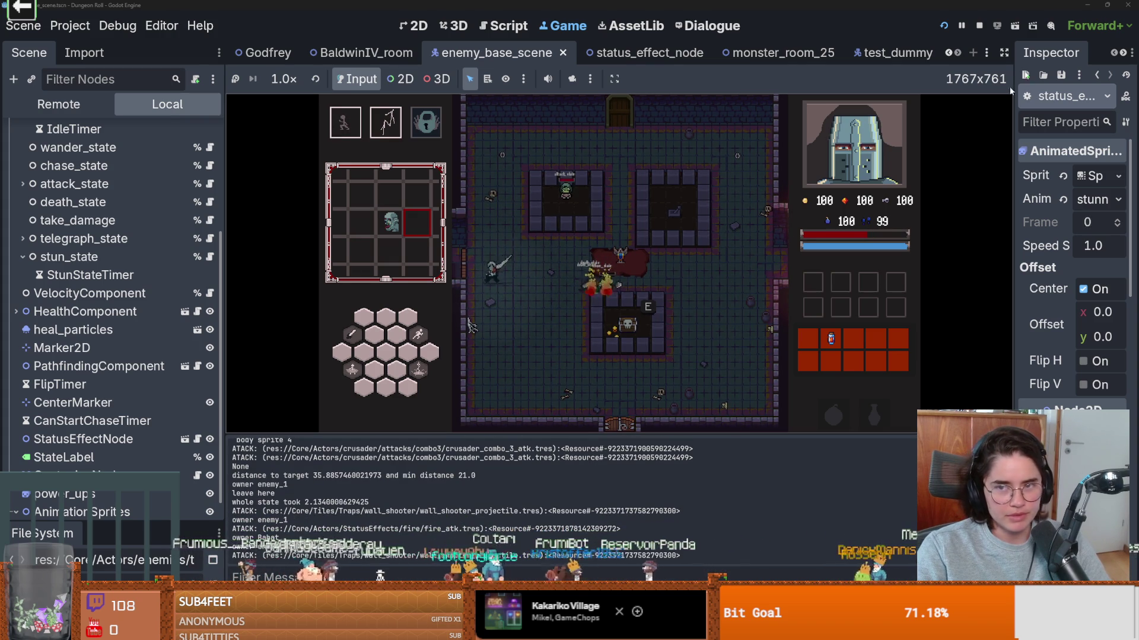
{"action": "key", "text": "F8"}
- Save the scene, collapse StateMachine, and open the HealthComponent's health_component.gd script
{"action": "key", "text": "ctrl+s"}
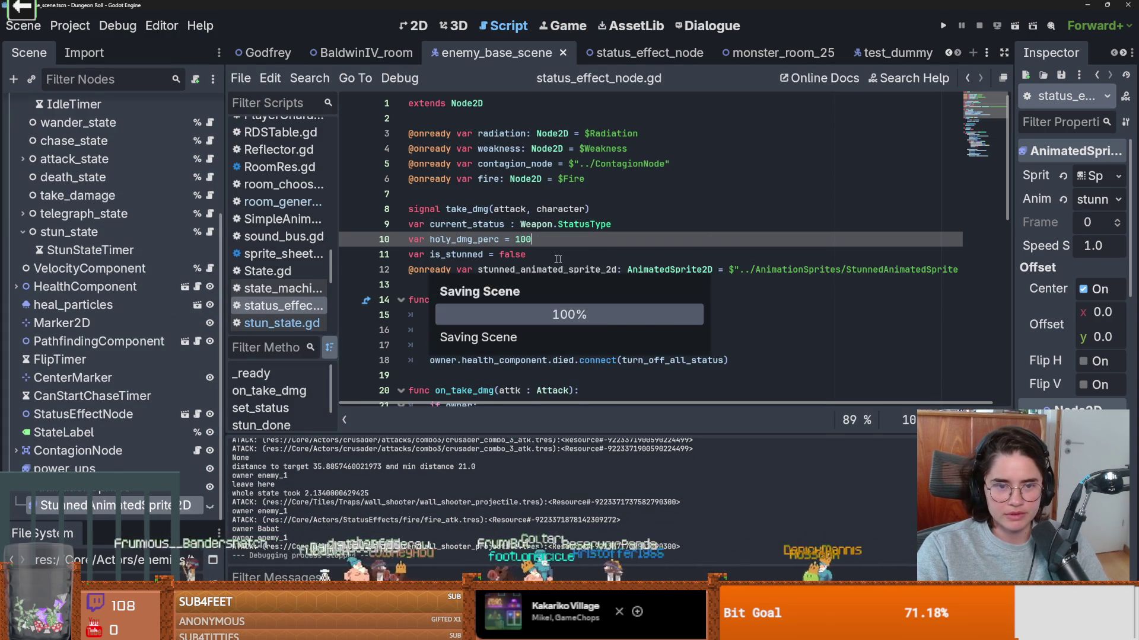
{"action": "left_click", "coordinate": [534, 299]}
{"action": "left_click", "coordinate": [486, 195]}
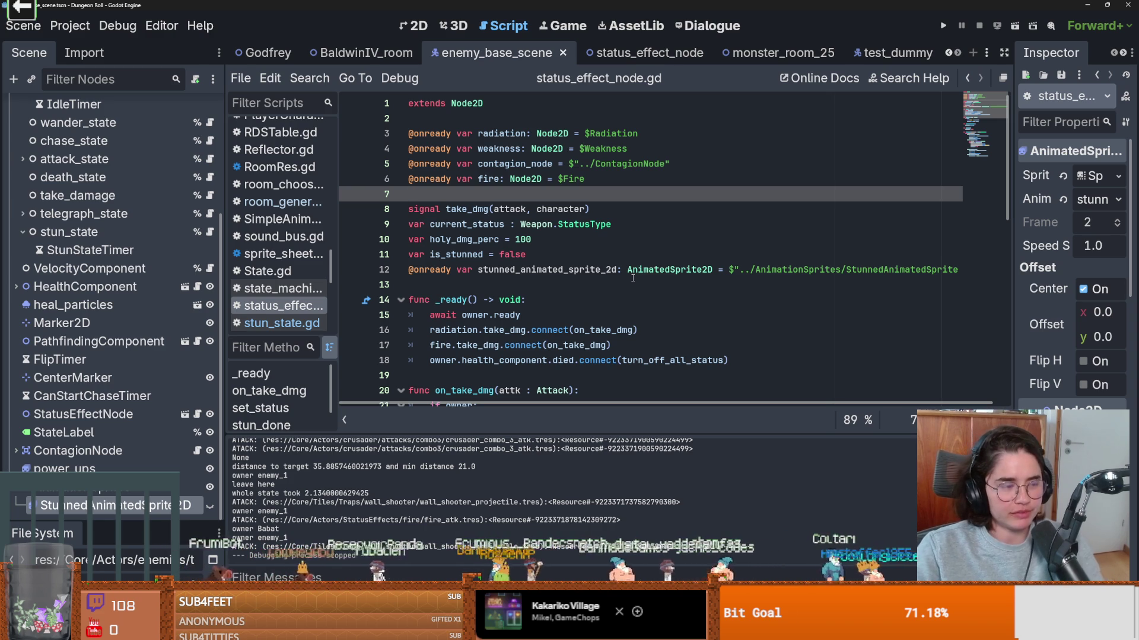
{"action": "left_click", "coordinate": [538, 315]}
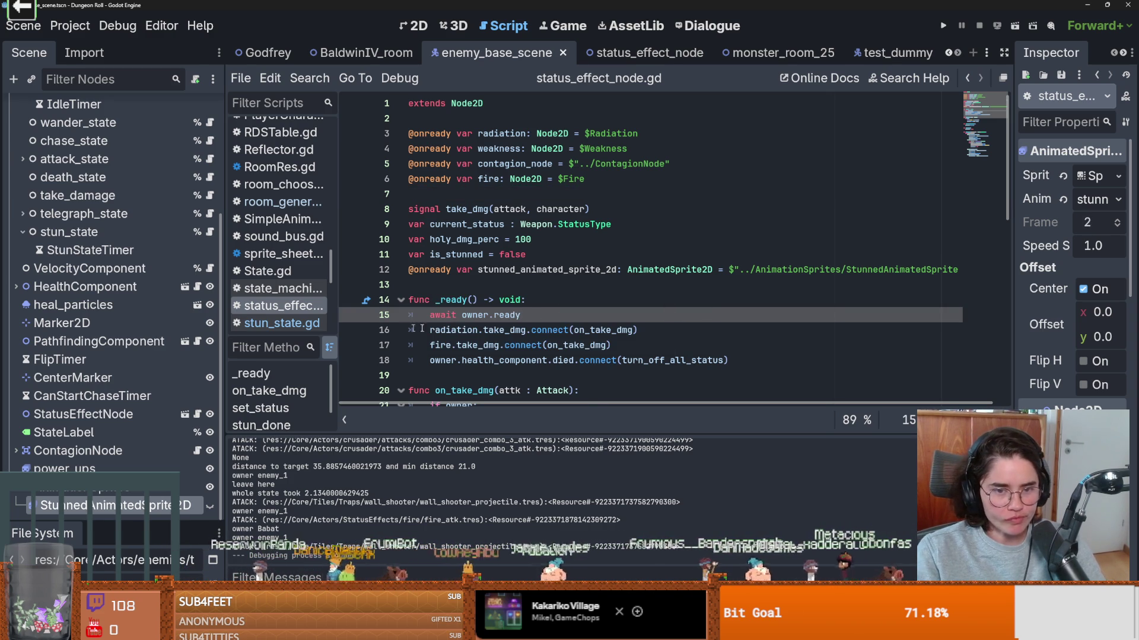
{"action": "scroll", "coordinate": [402, 331], "scroll_direction": "down", "scroll_amount": 6}
{"action": "scroll", "coordinate": [219, 252], "scroll_direction": "up", "scroll_amount": 5}
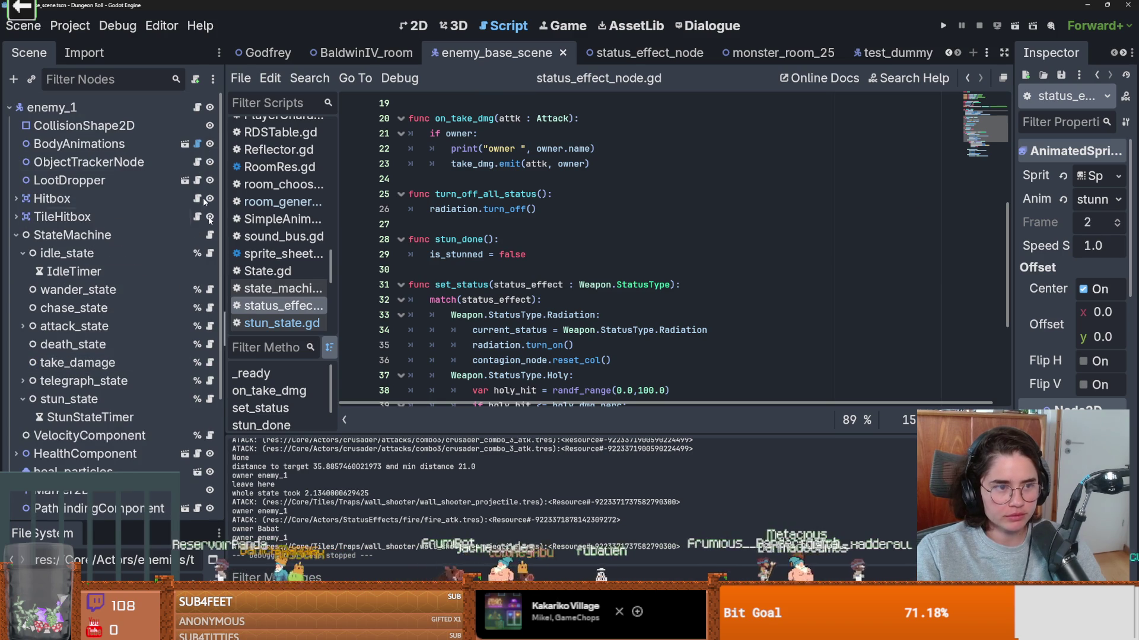
{"action": "left_click", "coordinate": [14, 236]}
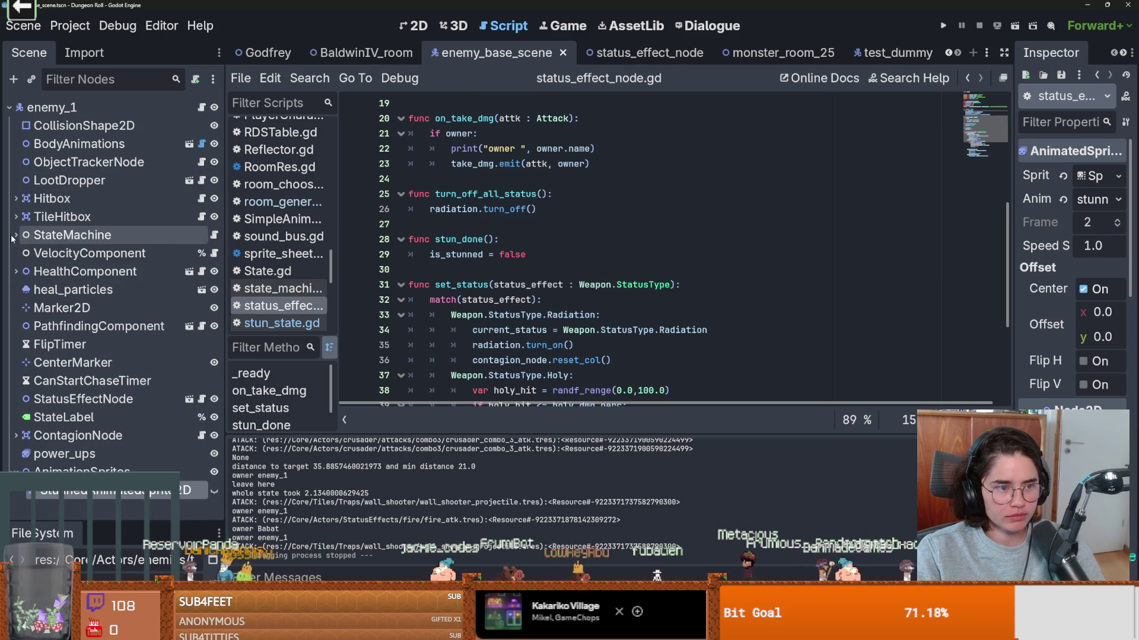
{"action": "left_click", "coordinate": [202, 273]}
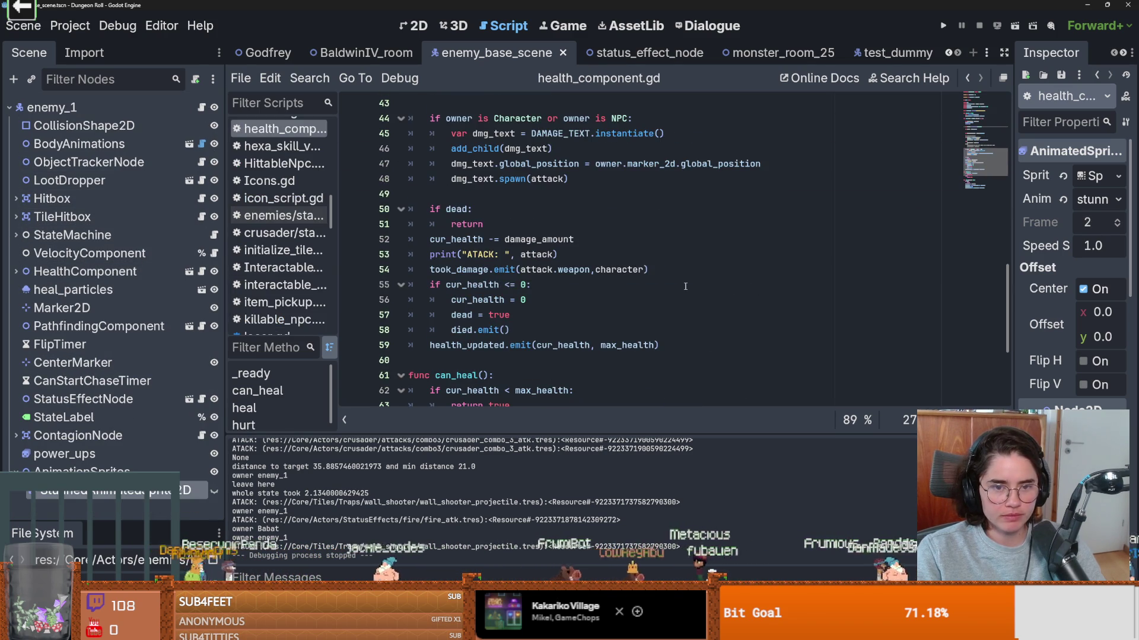
{"action": "left_click", "coordinate": [618, 256]}
{"action": "scroll", "coordinate": [615, 273], "scroll_direction": "down", "scroll_amount": 3}
{"action": "scroll", "coordinate": [614, 278], "scroll_direction": "up", "scroll_amount": 6}
{"action": "scroll", "coordinate": [611, 286], "scroll_direction": "down", "scroll_amount": 5}
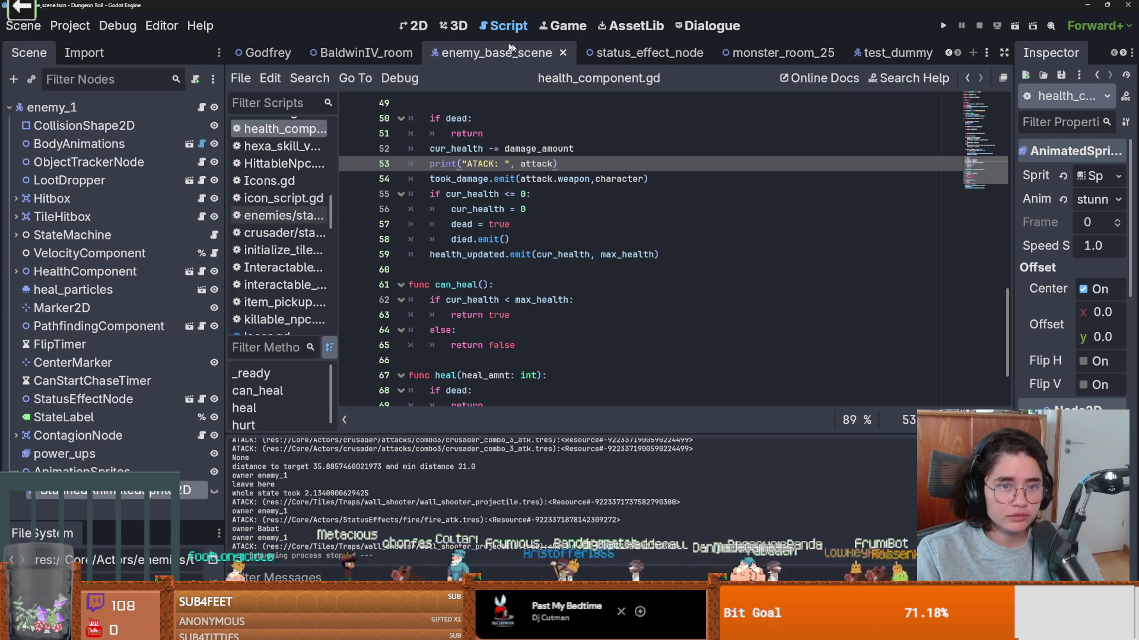
{"action": "left_click", "coordinate": [948, 53]}
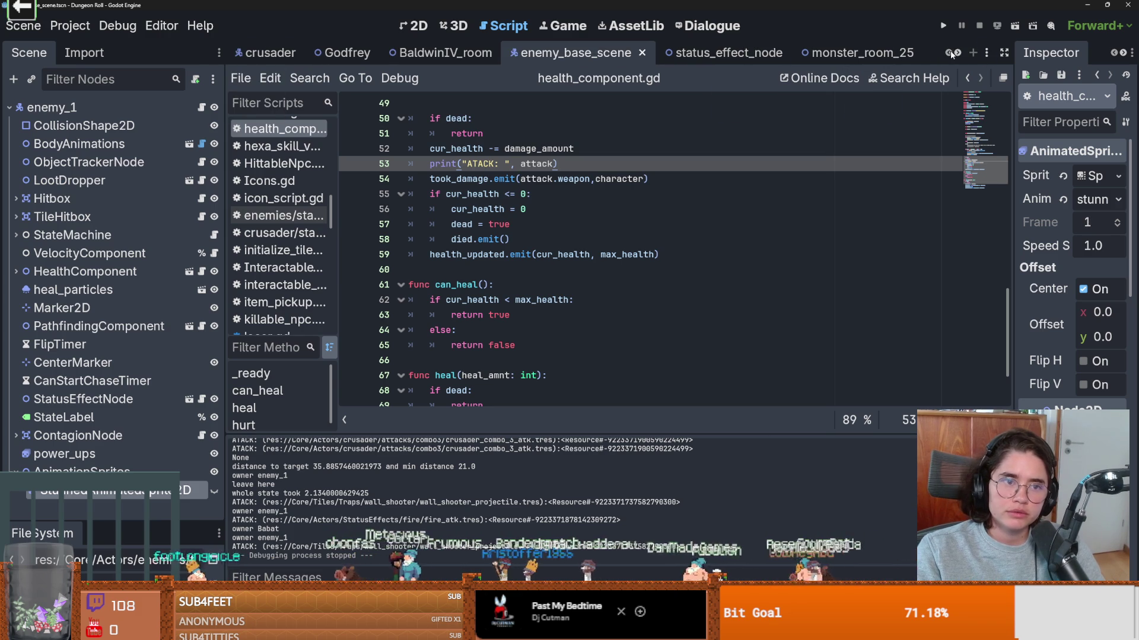
- Open the crusader's PlayerCharacter.gd and highlight the Weapon and status_effect uses
{"action": "left_click", "coordinate": [266, 52]}
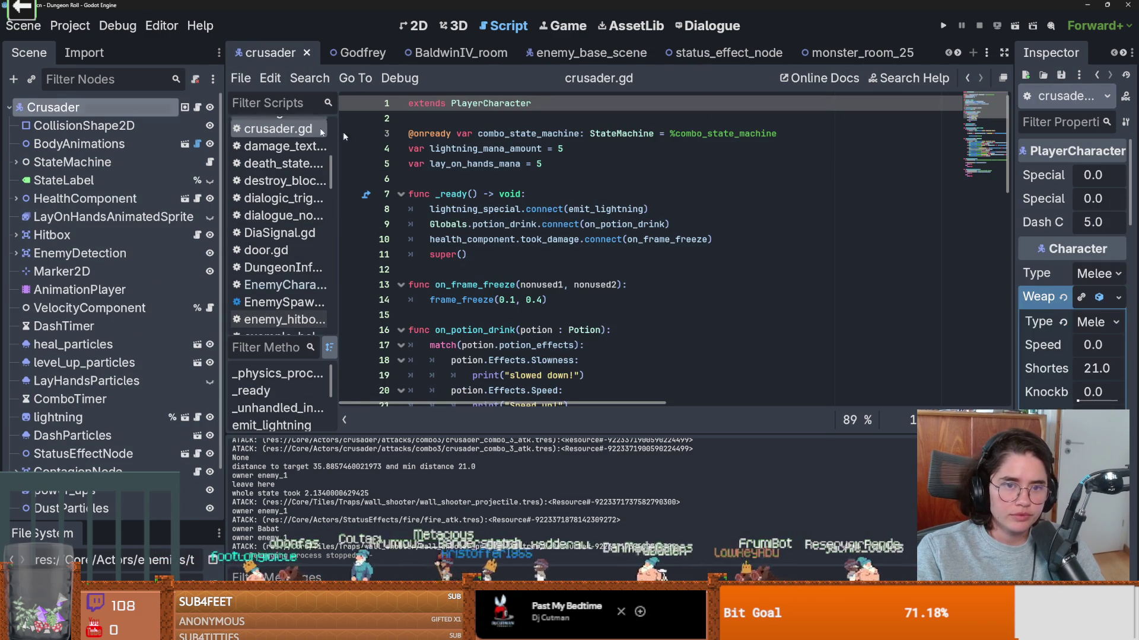
{"action": "left_click", "coordinate": [503, 104], "text": "ctrl"}
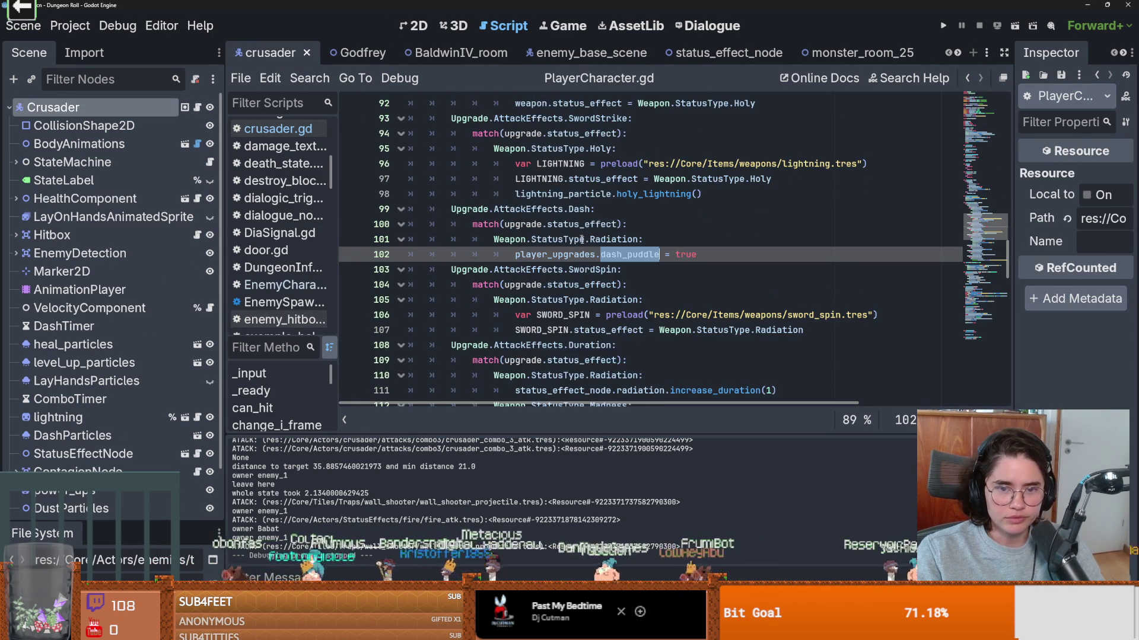
{"action": "scroll", "coordinate": [612, 259], "scroll_direction": "up", "scroll_amount": 3}
{"action": "double_click", "coordinate": [640, 239]}
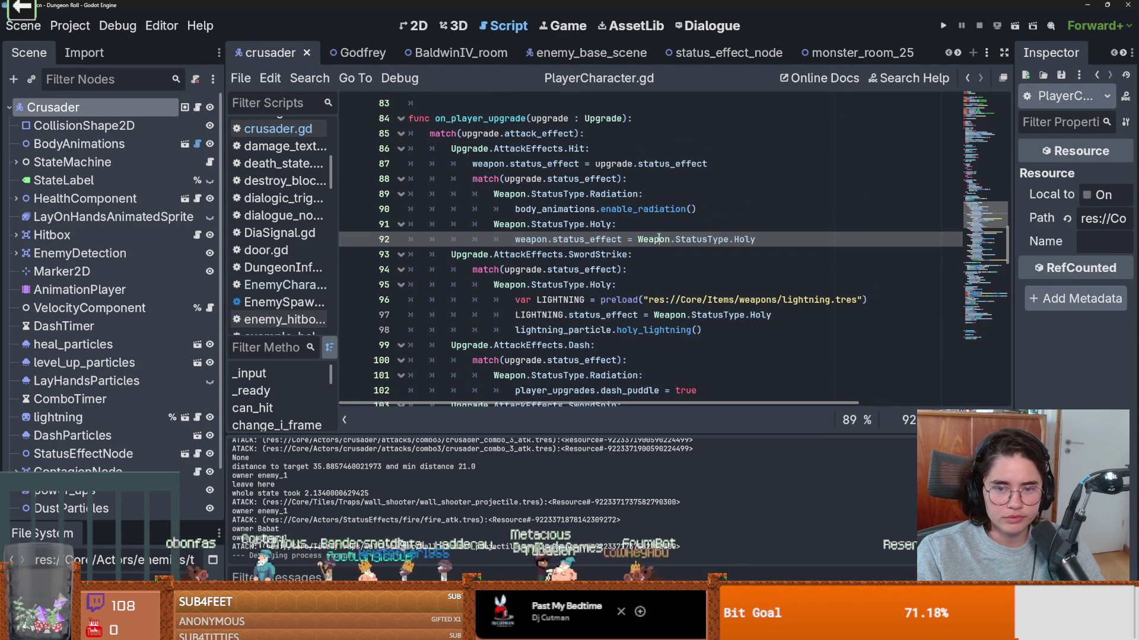
{"action": "double_click", "coordinate": [586, 240]}
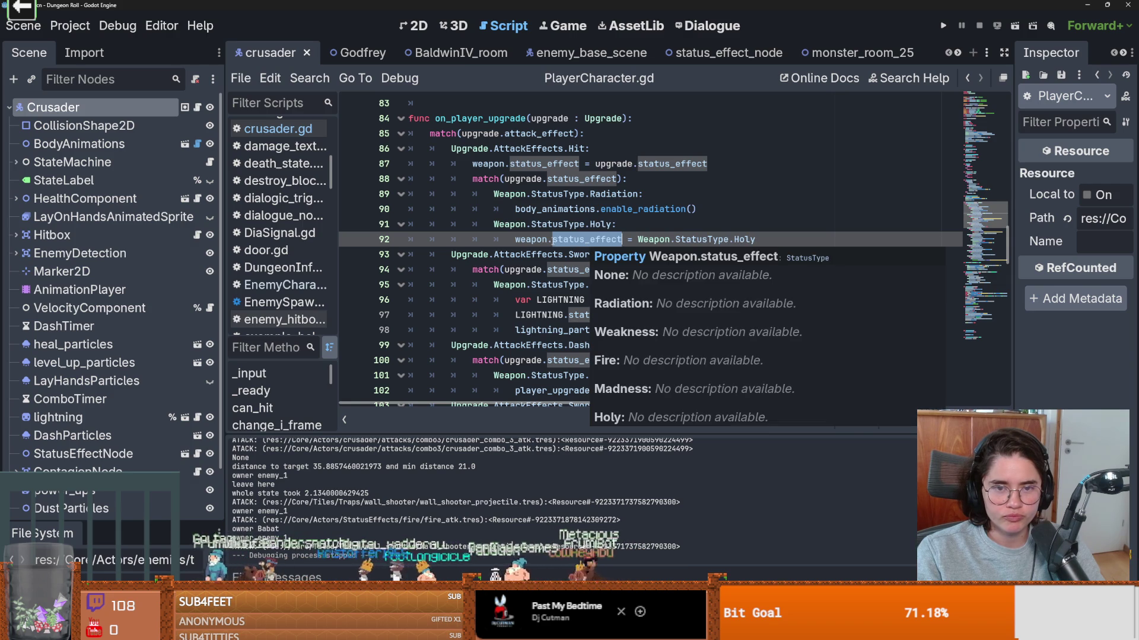
- Jump to Weapon.gd's StatusType enum and its status_effect declaration on line 17
{"action": "left_click", "coordinate": [539, 176], "text": "ctrl"}
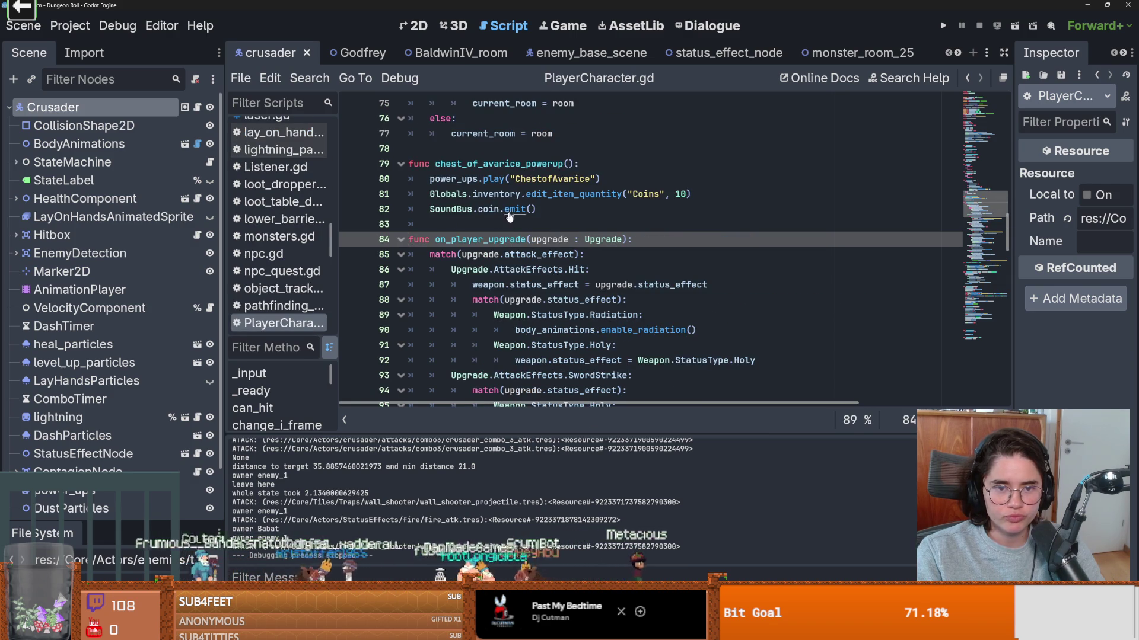
{"action": "left_click", "coordinate": [510, 315], "text": "ctrl"}
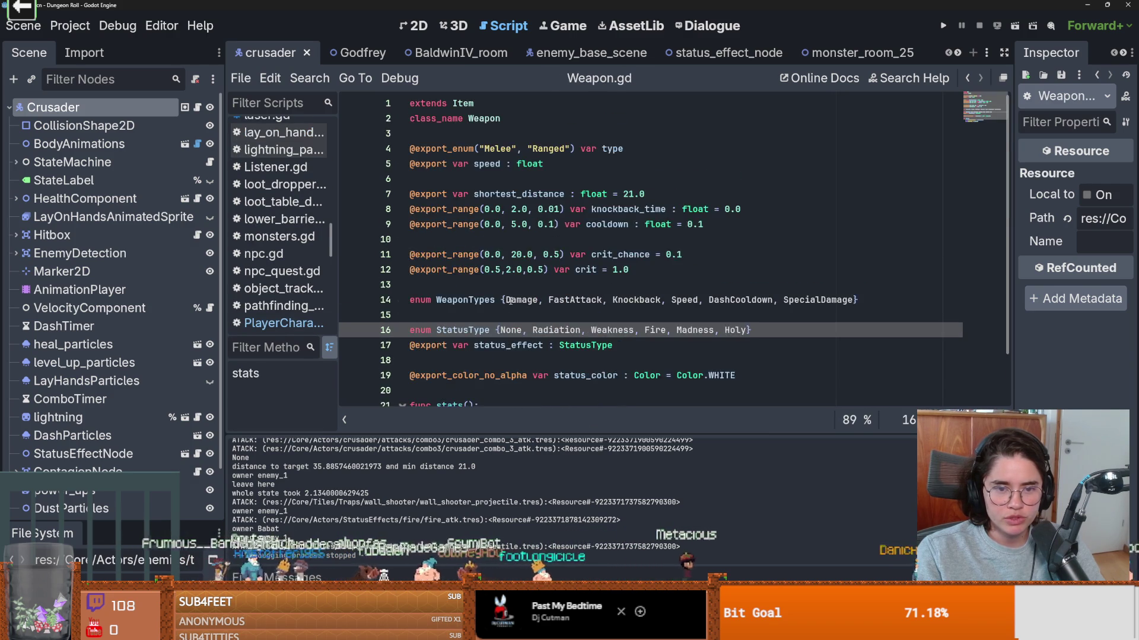
{"action": "double_click", "coordinate": [461, 274]}
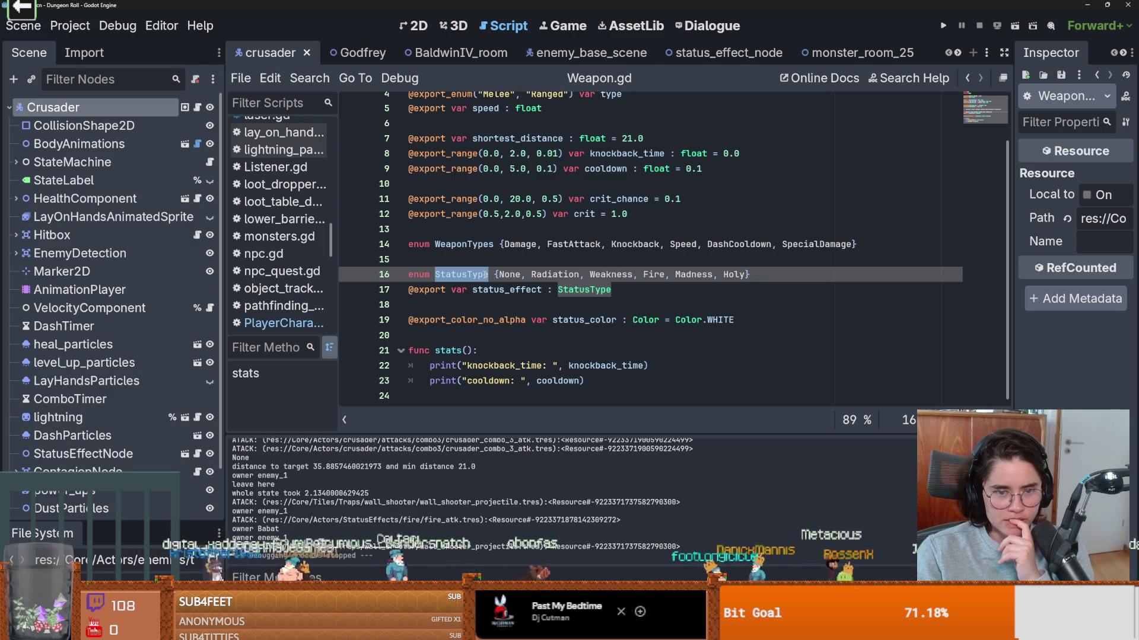
{"action": "scroll", "coordinate": [484, 274], "scroll_direction": "up", "scroll_amount": 2}
{"action": "scroll", "coordinate": [484, 275], "scroll_direction": "down", "scroll_amount": 2}
{"action": "scroll", "coordinate": [484, 274], "scroll_direction": "up", "scroll_amount": 2}
{"action": "scroll", "coordinate": [484, 274], "scroll_direction": "down", "scroll_amount": 2}
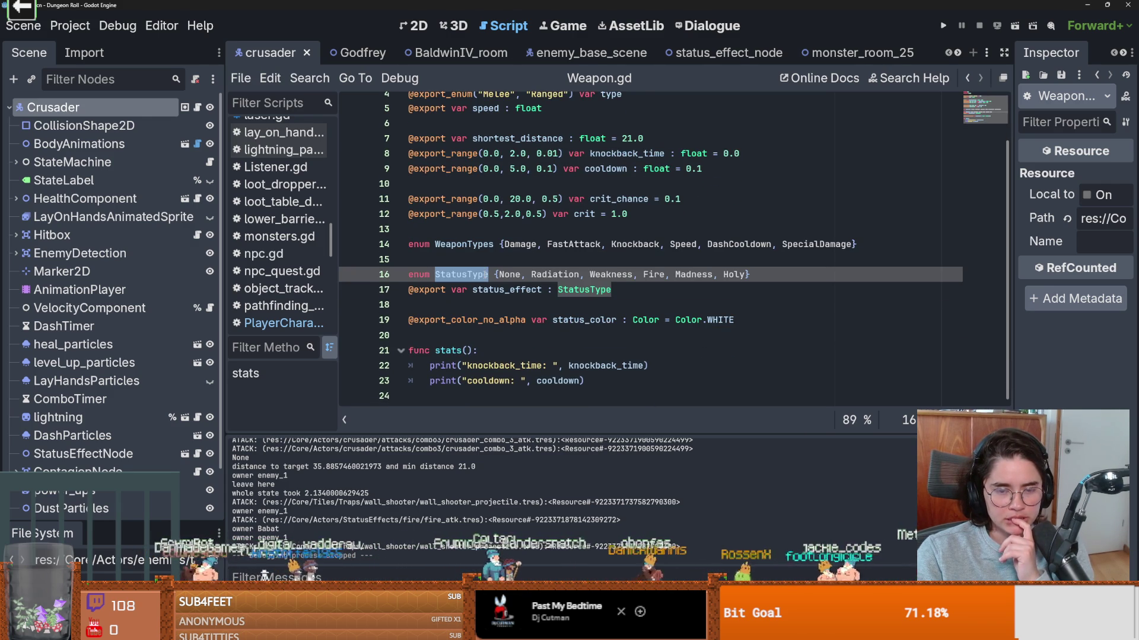
{"action": "left_click", "coordinate": [657, 296]}
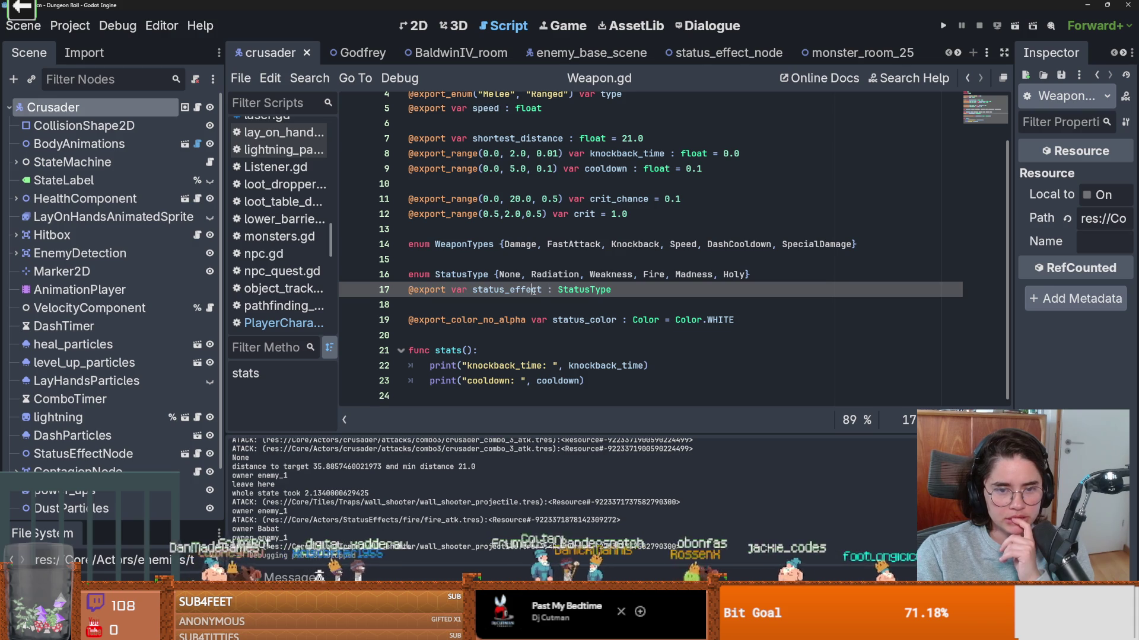
- Search all files for status_effect and open the line 87 match in PlayerCharacter.gd
{"action": "left_click", "coordinate": [318, 78]}
{"action": "left_click", "coordinate": [335, 178]}
{"action": "left_click", "coordinate": [562, 394]}
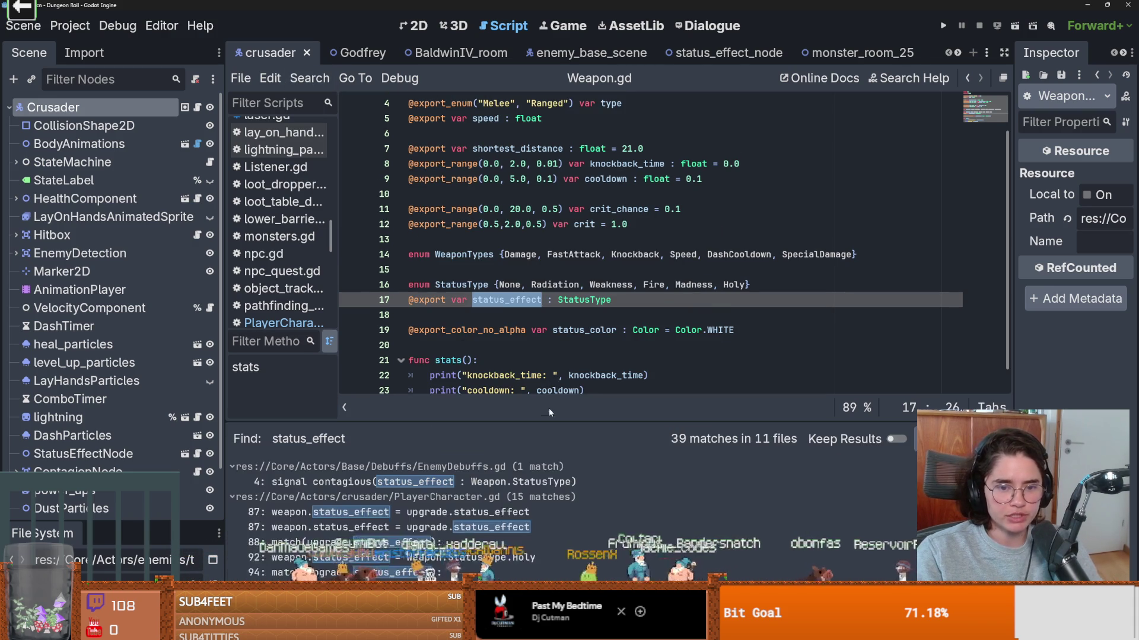
{"action": "left_click_drag", "start_coordinate": [550, 425], "coordinate": [550, 225]}
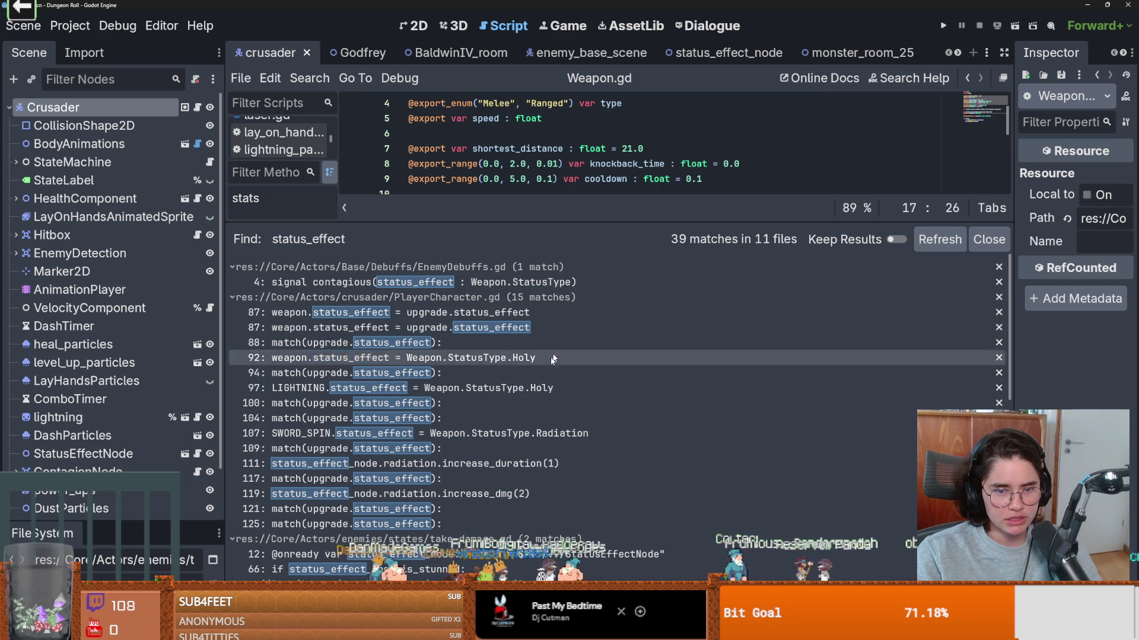
{"action": "left_click", "coordinate": [523, 330]}
{"action": "mouse_move", "coordinate": [564, 221]}
{"action": "left_mouse_down"}
{"action": "mouse_move", "coordinate": [587, 382]}
{"action": "mouse_move", "coordinate": [587, 281]}
{"action": "left_mouse_up"}
- Open the line 94, Characters.gd and status_effect_node.gd set_status matches from the results
{"action": "scroll", "coordinate": [514, 416], "scroll_direction": "down", "scroll_amount": 1}
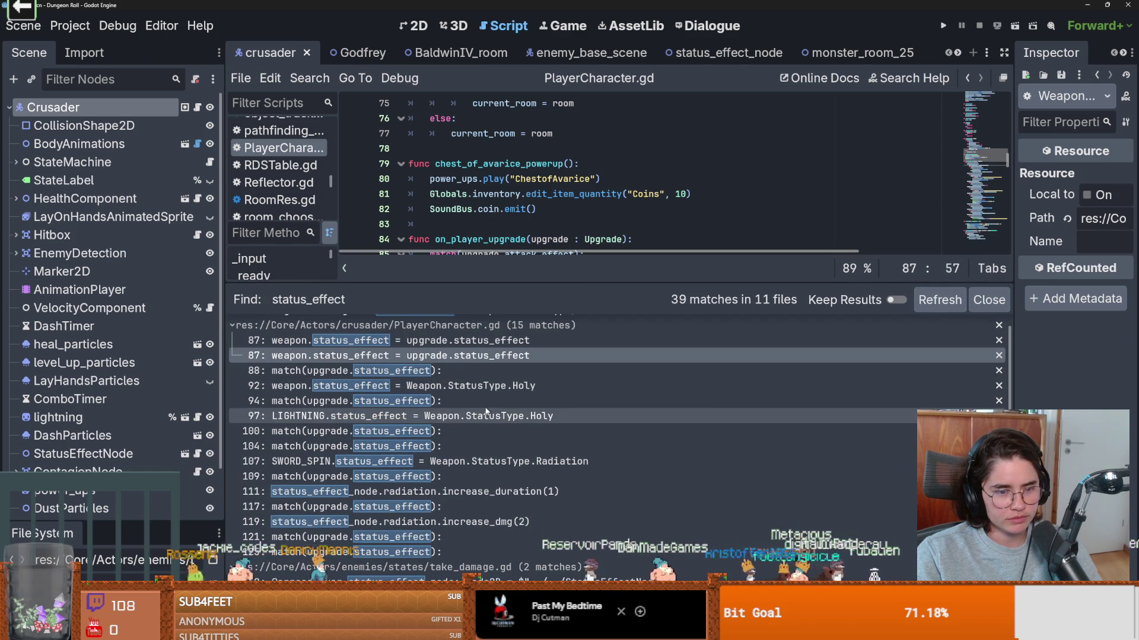
{"action": "left_click", "coordinate": [484, 401]}
{"action": "left_click_drag", "start_coordinate": [584, 283], "coordinate": [584, 373]}
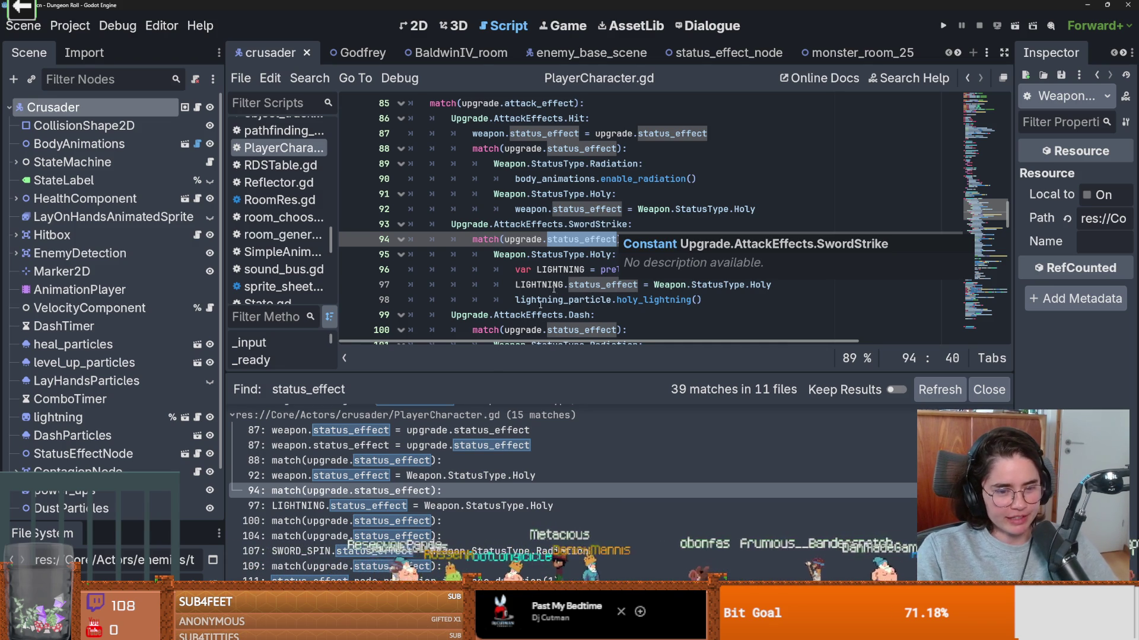
{"action": "scroll", "coordinate": [398, 551], "scroll_direction": "down", "scroll_amount": 3}
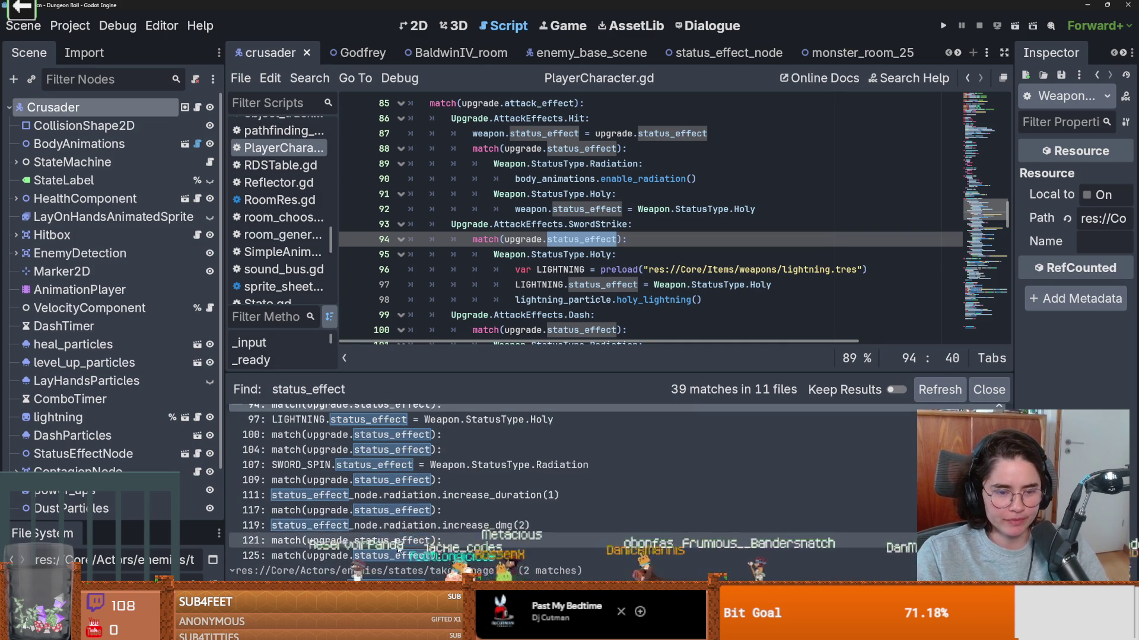
{"action": "scroll", "coordinate": [398, 550], "scroll_direction": "down", "scroll_amount": 10}
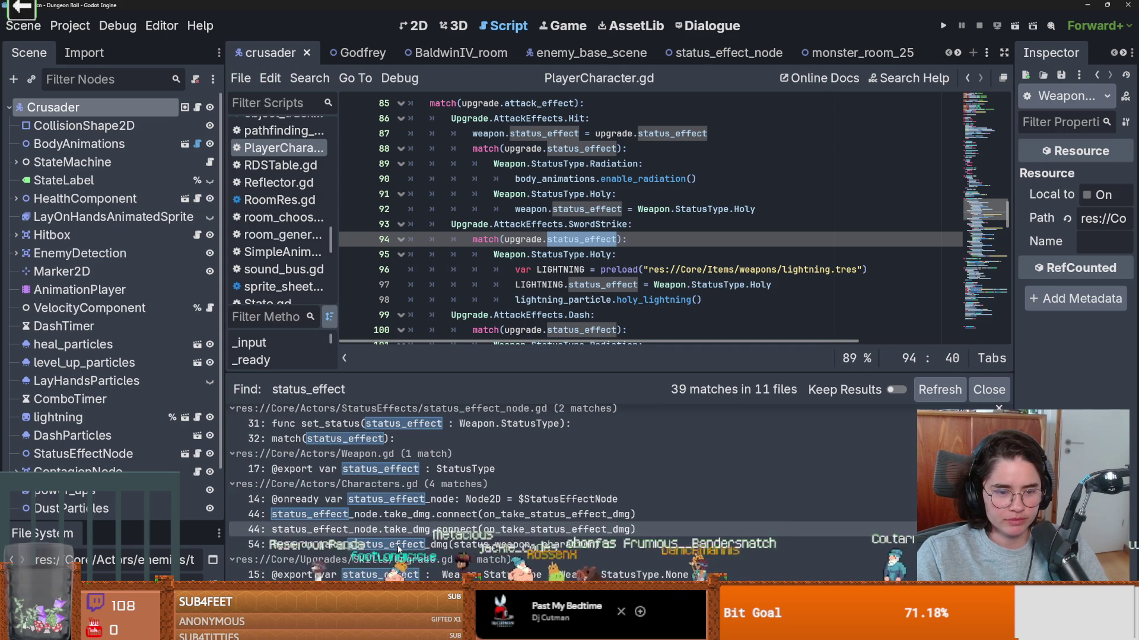
{"action": "left_click", "coordinate": [405, 504]}
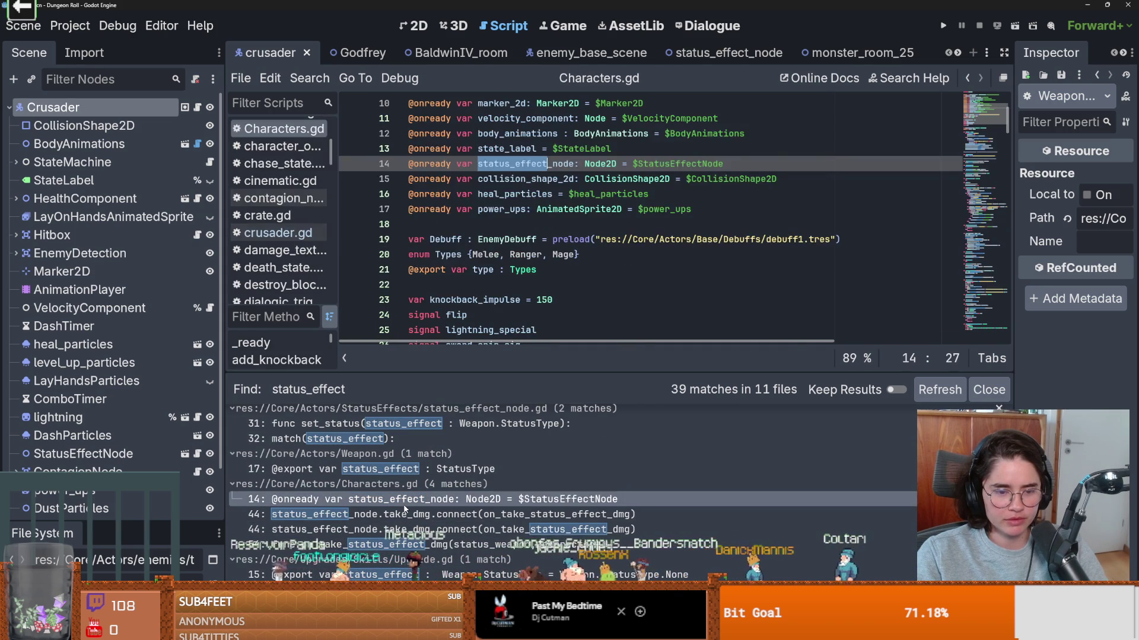
{"action": "scroll", "coordinate": [439, 559], "scroll_direction": "up", "scroll_amount": 2}
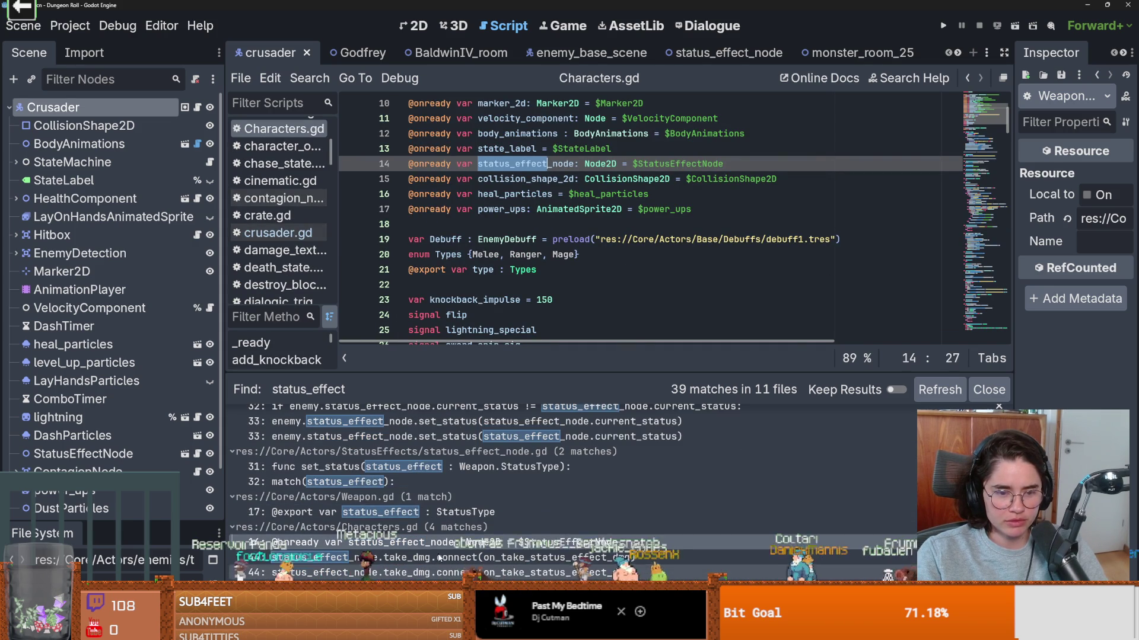
{"action": "left_click", "coordinate": [368, 482]}
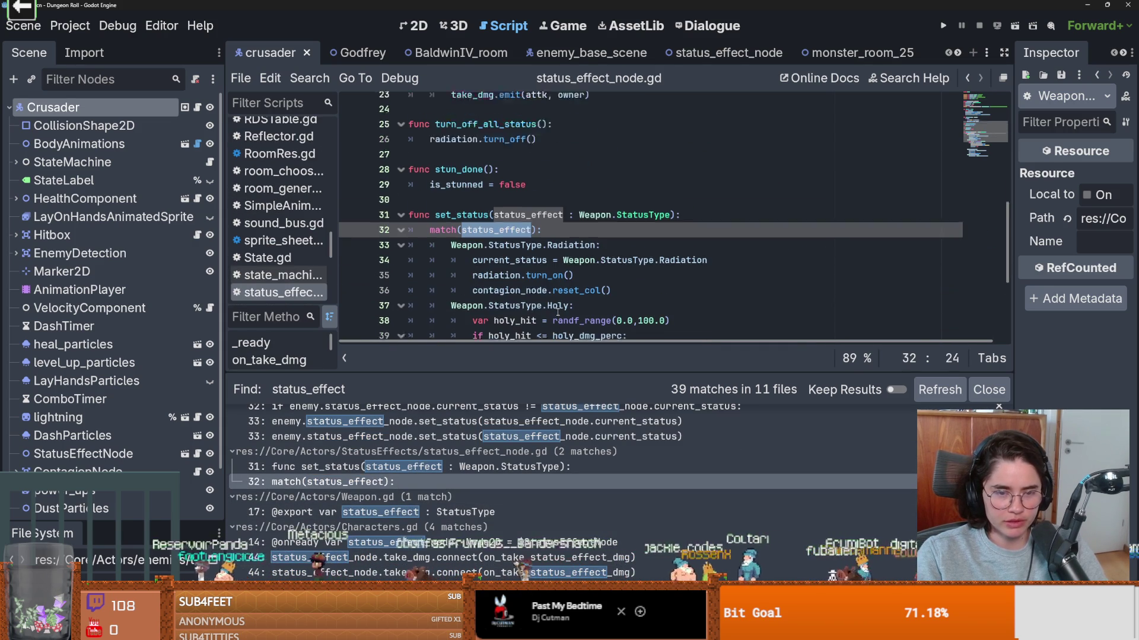
- Review the Radiation, Holy, Fire and Weakness cases in status_effect_node.gd's set_status match
{"action": "scroll", "coordinate": [558, 313], "scroll_direction": "down", "scroll_amount": 1}
{"action": "scroll", "coordinate": [566, 305], "scroll_direction": "down", "scroll_amount": 1}
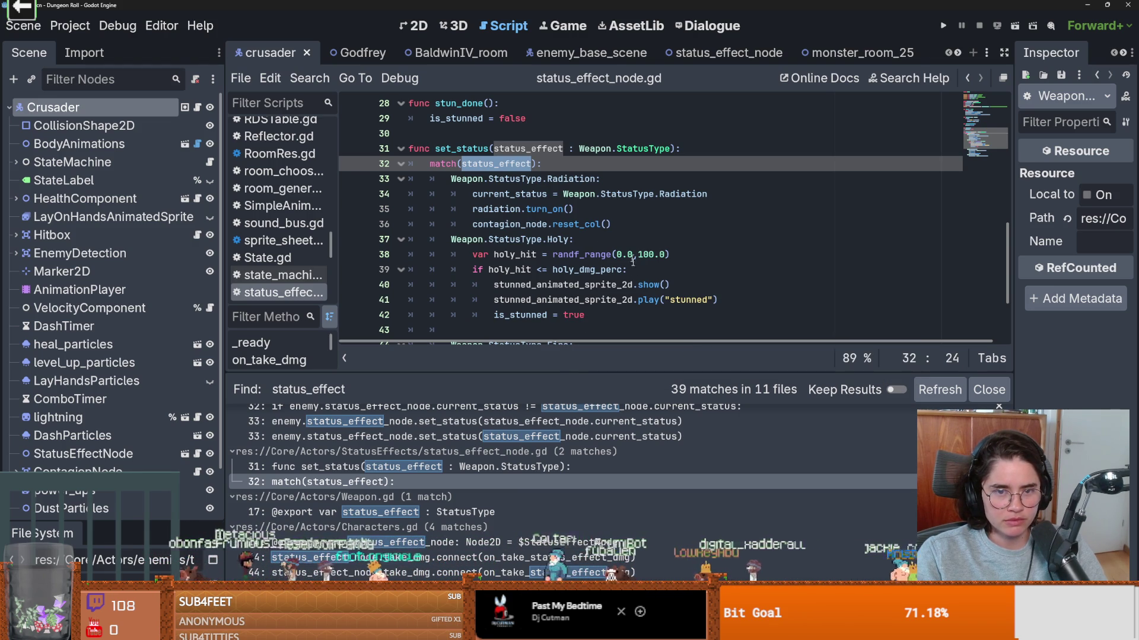
{"action": "scroll", "coordinate": [628, 249], "scroll_direction": "down", "scroll_amount": 3}
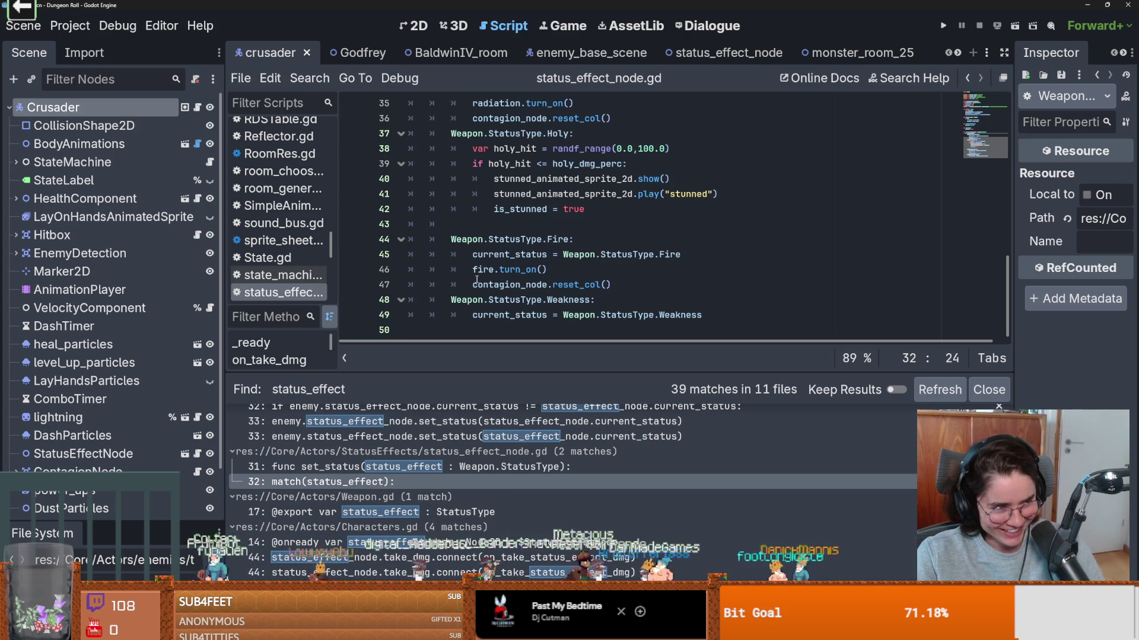
{"action": "mouse_move", "coordinate": [477, 280]}
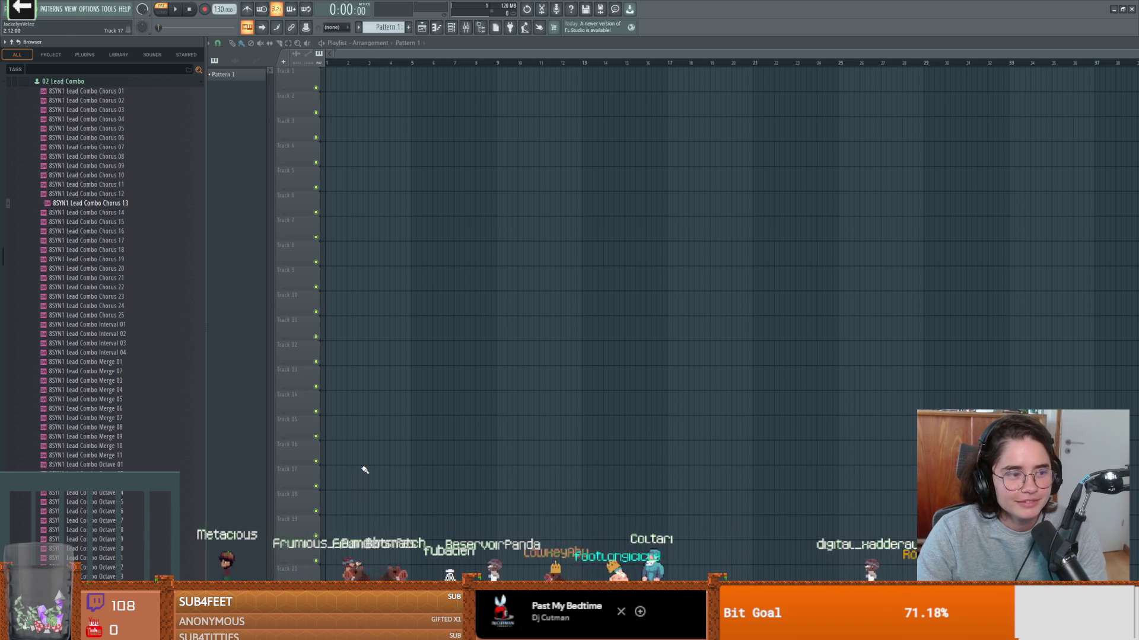
- Open the ReleaseTheSphincter.flp project from the recent projects list
{"action": "left_click", "coordinate": [10, 8]}
{"action": "left_click", "coordinate": [10, 8]}
{"action": "left_click", "coordinate": [9, 9]}
{"action": "left_click", "coordinate": [50, 120]}
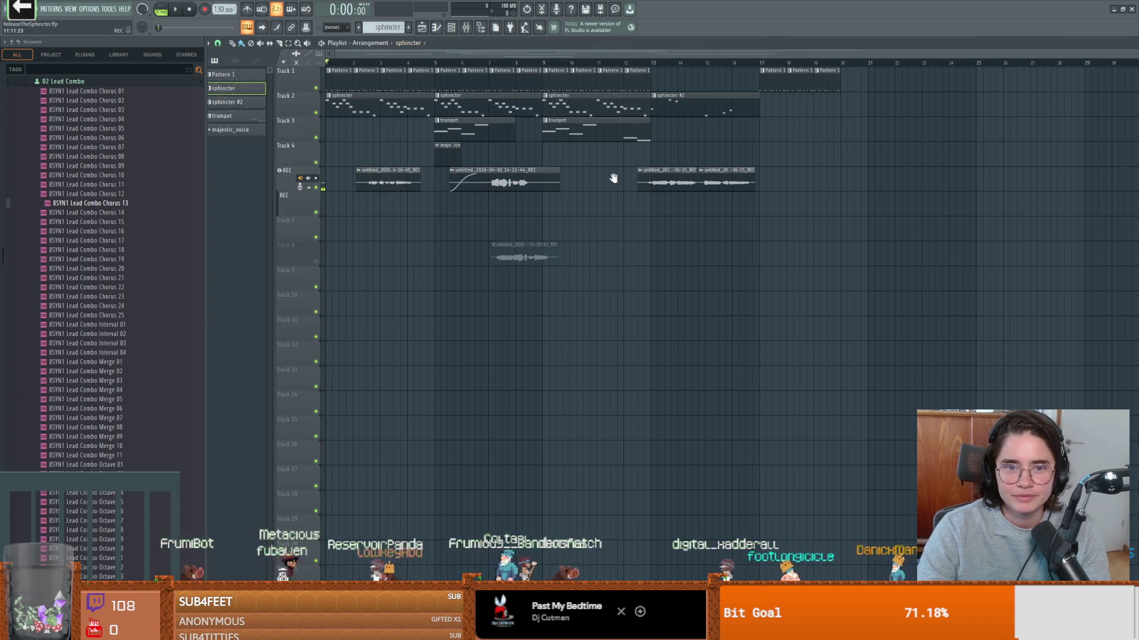
{"action": "scroll", "coordinate": [534, 160], "scroll_direction": "right", "scroll_amount": 2}
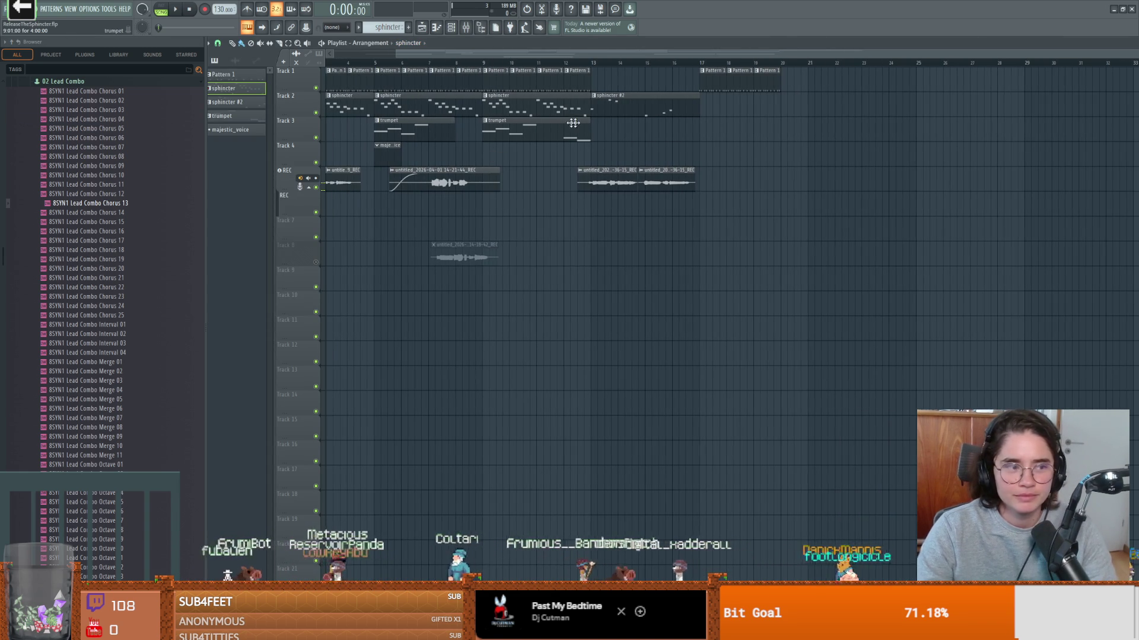
{"action": "scroll", "coordinate": [469, 172], "scroll_direction": "left", "scroll_amount": 2}
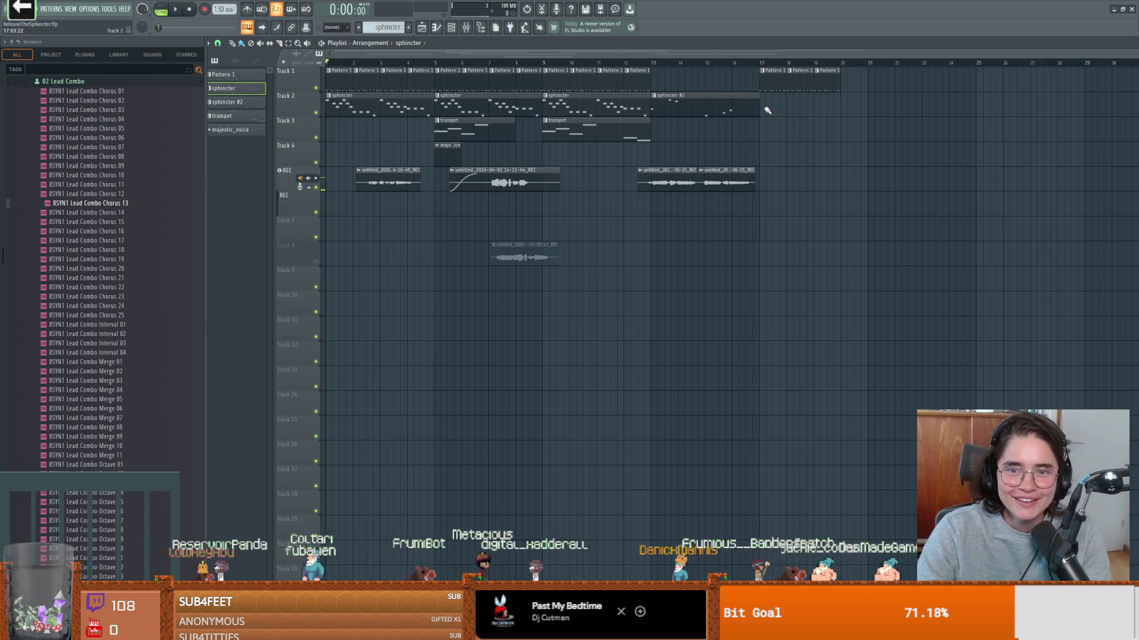
- Try a sphincter clip on Track 2 at bar 17, delete it, and set playlist snap to Cell
{"action": "left_click", "coordinate": [764, 113]}
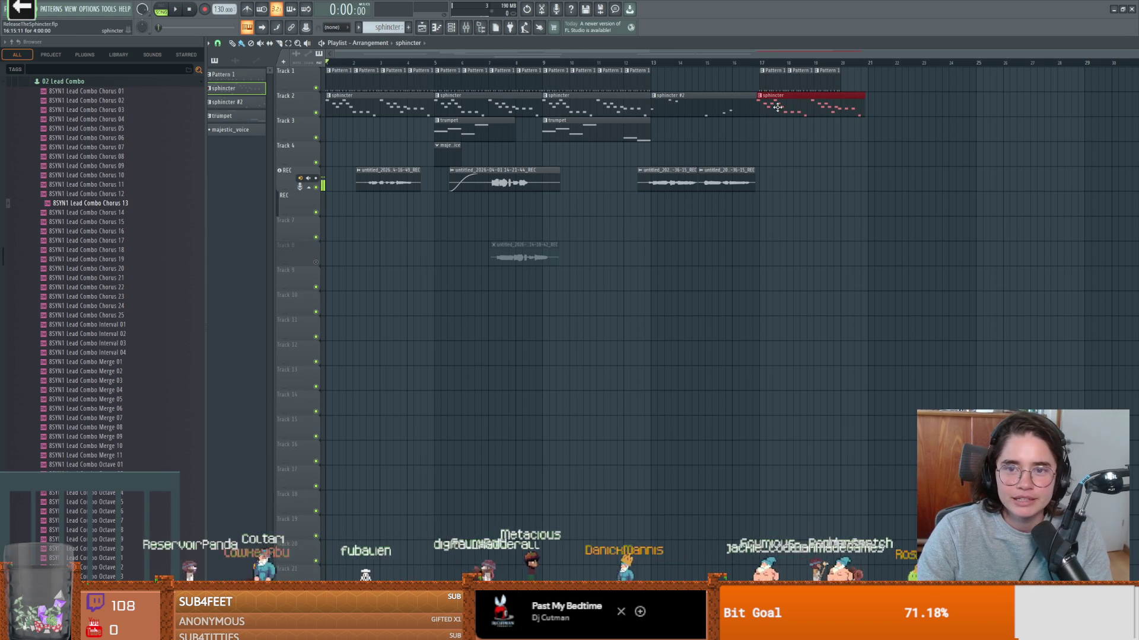
{"action": "left_click_drag", "start_coordinate": [777, 107], "coordinate": [780, 108]}
{"action": "key", "text": "ctrl+z"}
{"action": "key", "text": "ctrl+z"}
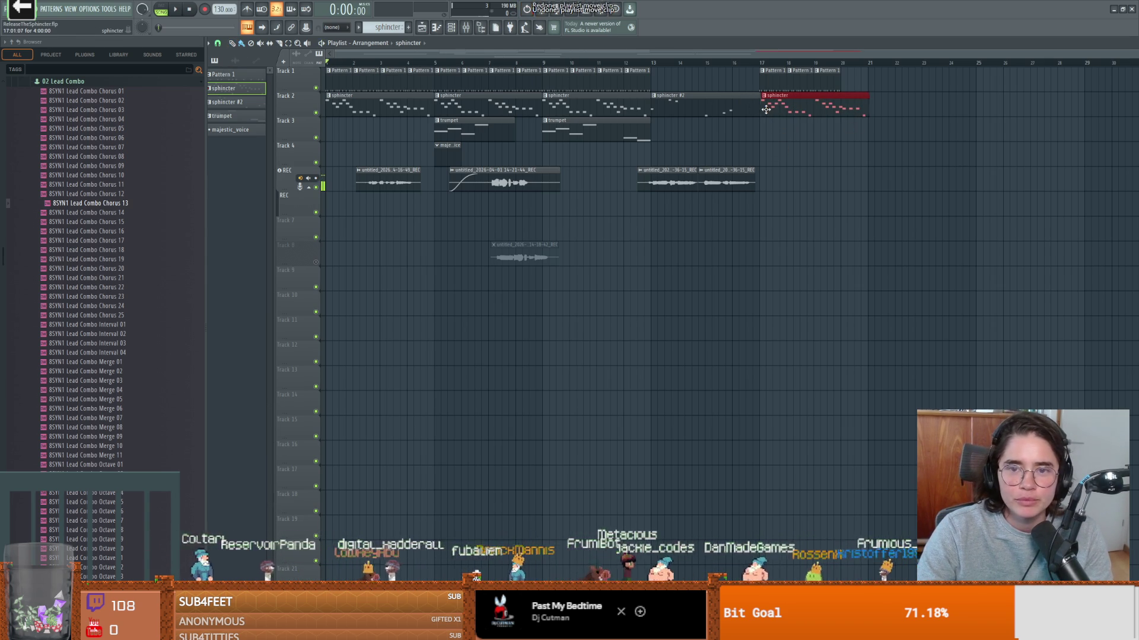
{"action": "right_click", "coordinate": [766, 109]}
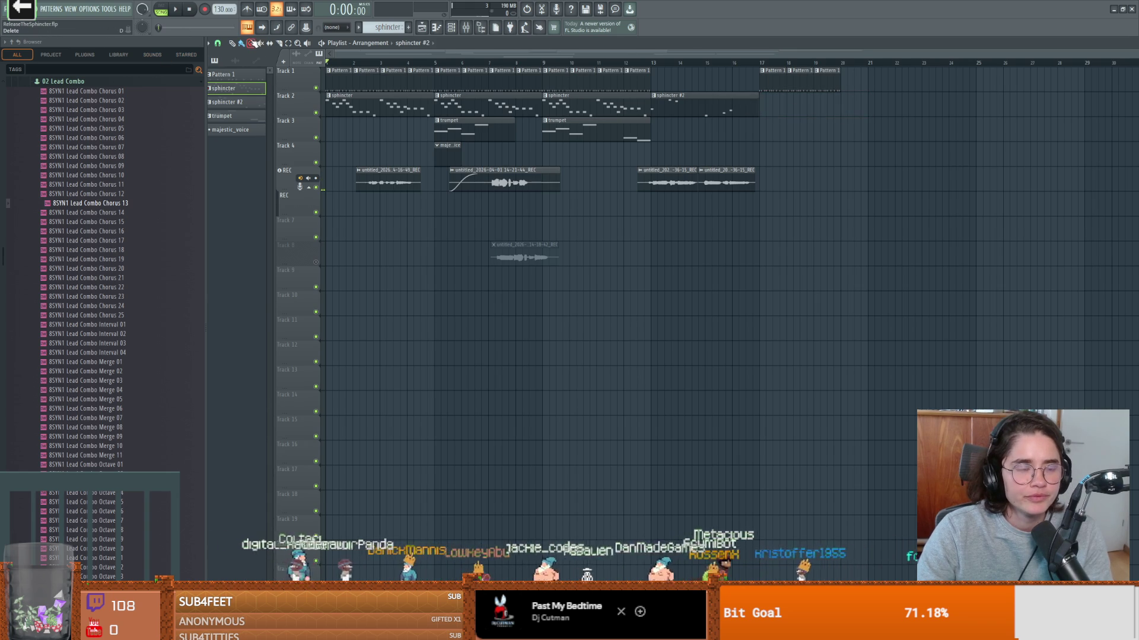
{"action": "left_click", "coordinate": [217, 44]}
{"action": "left_click", "coordinate": [236, 72]}
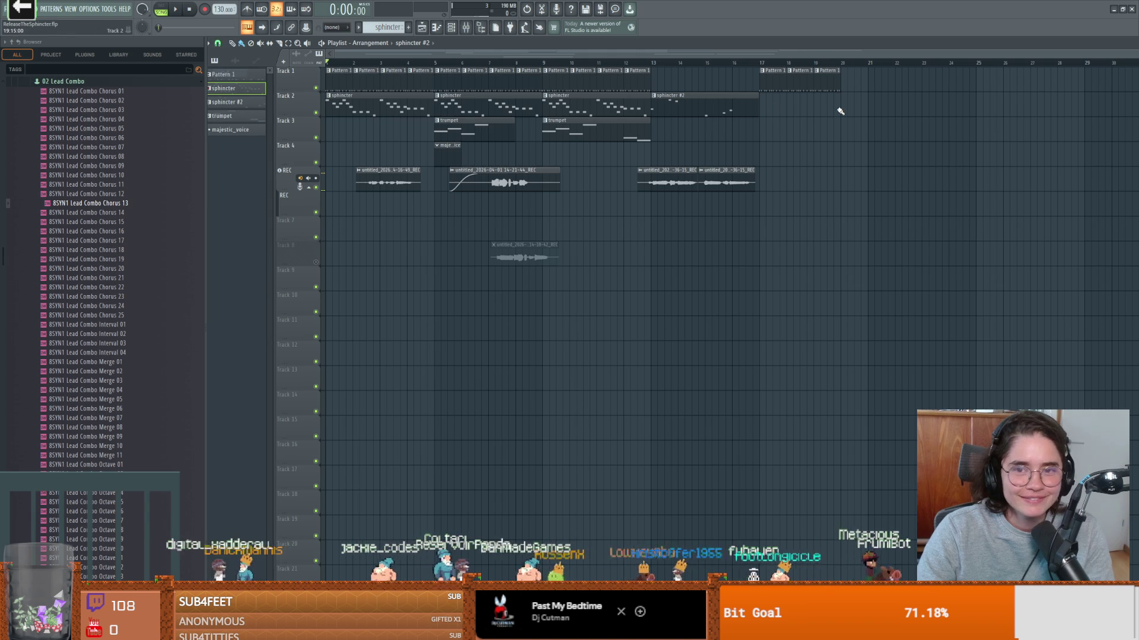
- Replace the sphincter #2 clip with a sphincter clip on Track 2 around bars 17–19
{"action": "left_click", "coordinate": [763, 109]}
{"action": "left_click_drag", "start_coordinate": [784, 105], "coordinate": [777, 106]}
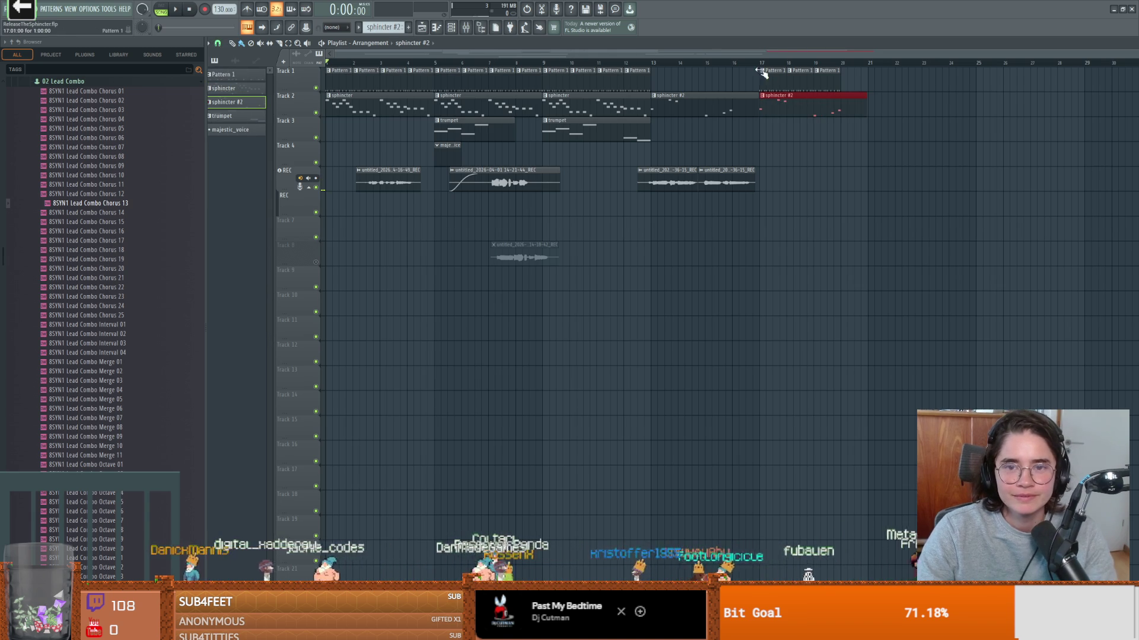
{"action": "right_click", "coordinate": [786, 112]}
{"action": "left_click", "coordinate": [264, 89]}
{"action": "left_click", "coordinate": [763, 110]}
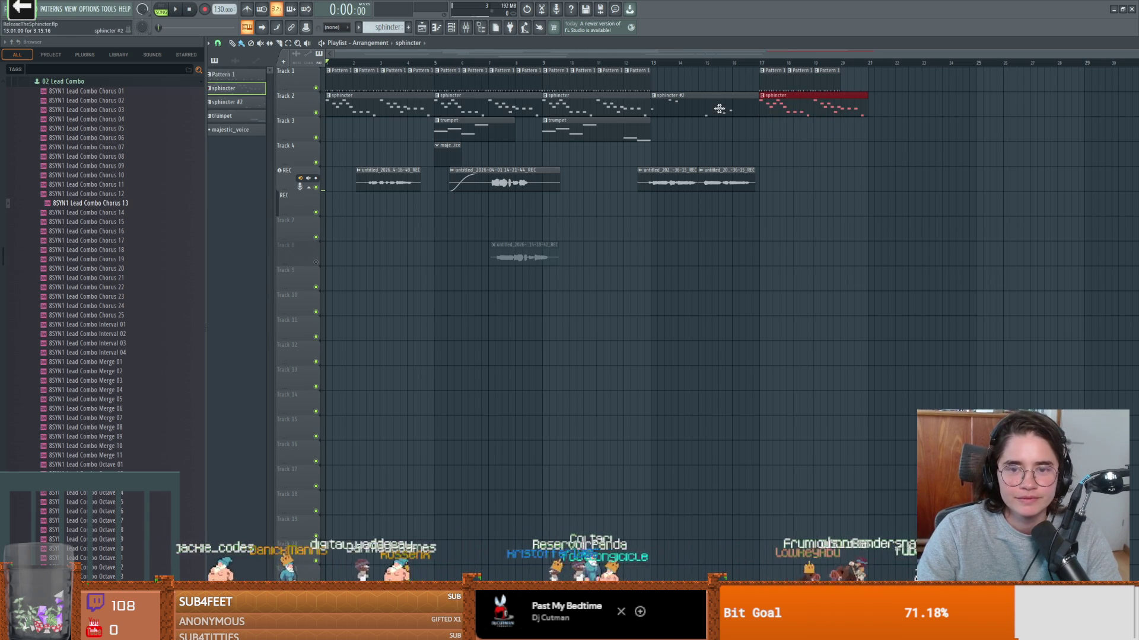
{"action": "mouse_move", "coordinate": [785, 108]}
{"action": "left_mouse_down"}
{"action": "mouse_move", "coordinate": [888, 109]}
{"action": "mouse_move", "coordinate": [836, 108]}
{"action": "left_mouse_up"}
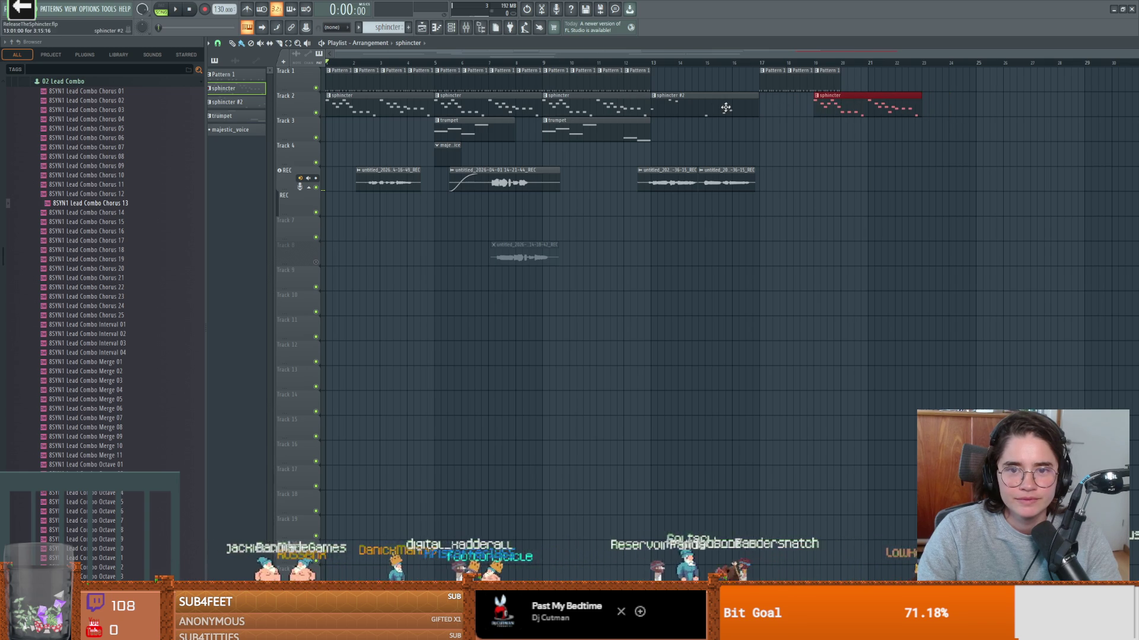
- Play back the arrangement and move the sphincter clip to start at bar 18
{"action": "left_click", "coordinate": [752, 66]}
{"action": "key", "text": "space"}
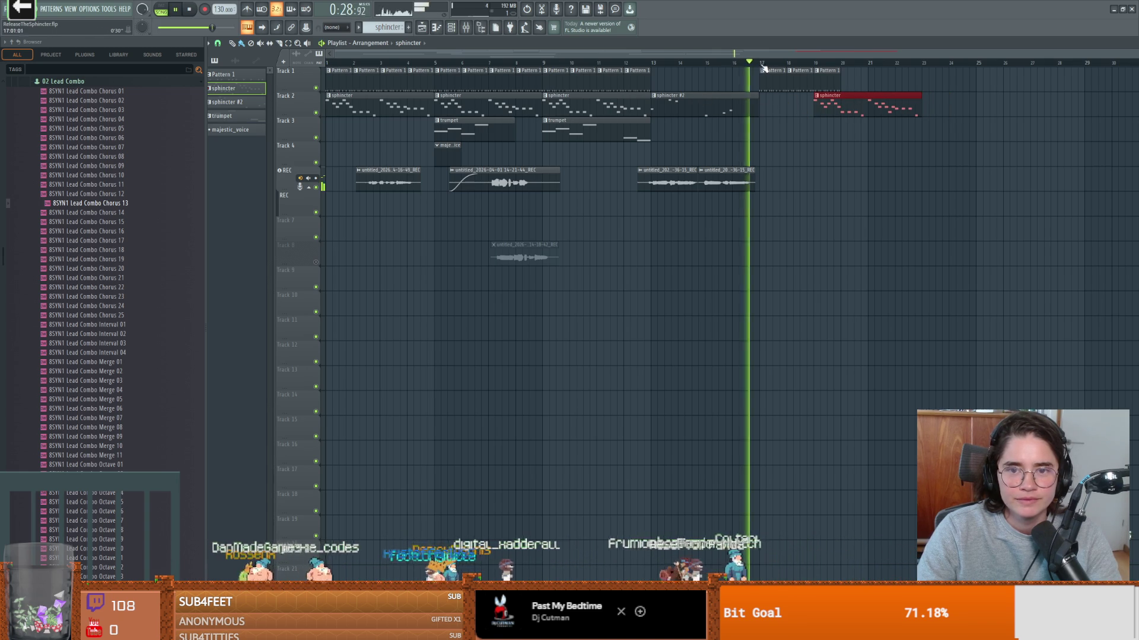
{"action": "left_click_drag", "start_coordinate": [822, 104], "coordinate": [794, 104]}
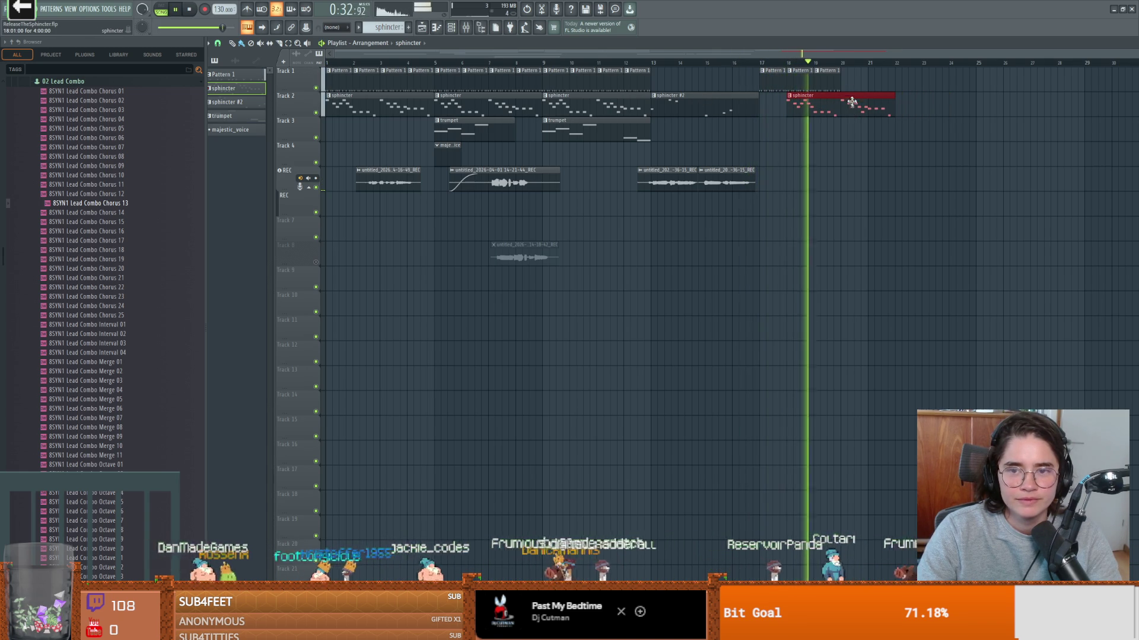
{"action": "key", "text": "space"}
- Paint two Pattern 1 clips on Track 1 at bars 20 and 21
{"action": "left_click", "coordinate": [835, 88]}
{"action": "left_click", "coordinate": [846, 88]}
{"action": "left_click", "coordinate": [875, 88]}
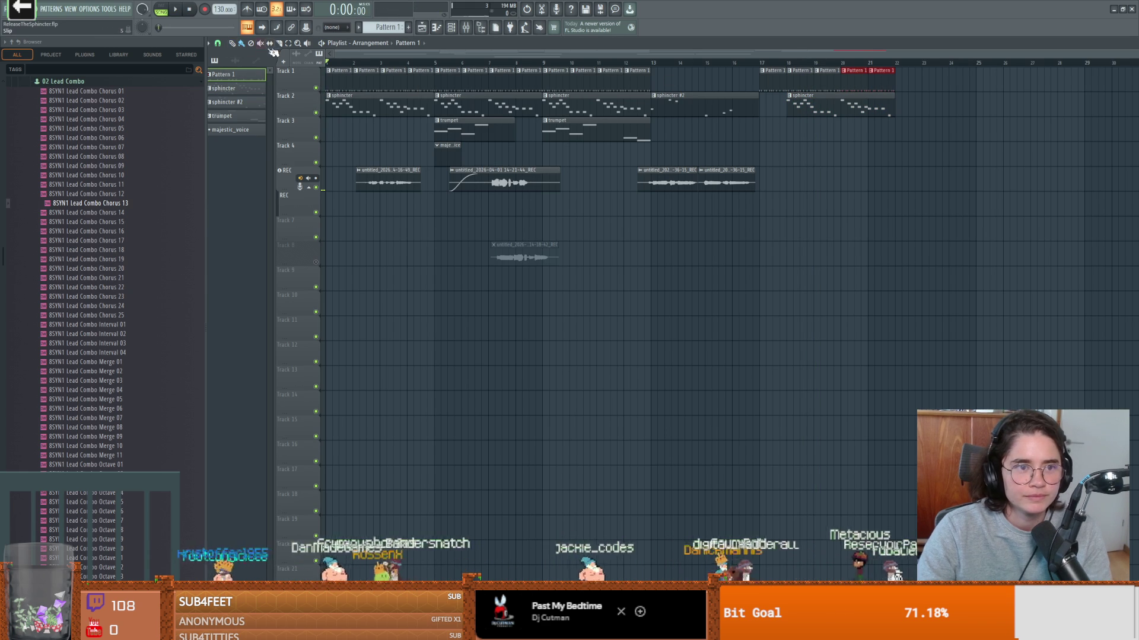
- Duplicate the Tracks 2–7 clips from bars 1–10 with Ctrl+B, then undo away the copies
{"action": "mouse_move", "coordinate": [571, 240]}
{"action": "left_mouse_down"}
{"action": "mouse_move", "coordinate": [348, 142]}
{"action": "mouse_move", "coordinate": [315, 112]}
{"action": "mouse_move", "coordinate": [325, 116]}
{"action": "left_mouse_up"}
{"action": "key", "text": "ctrl+b"}
{"action": "left_click", "coordinate": [838, 142]}
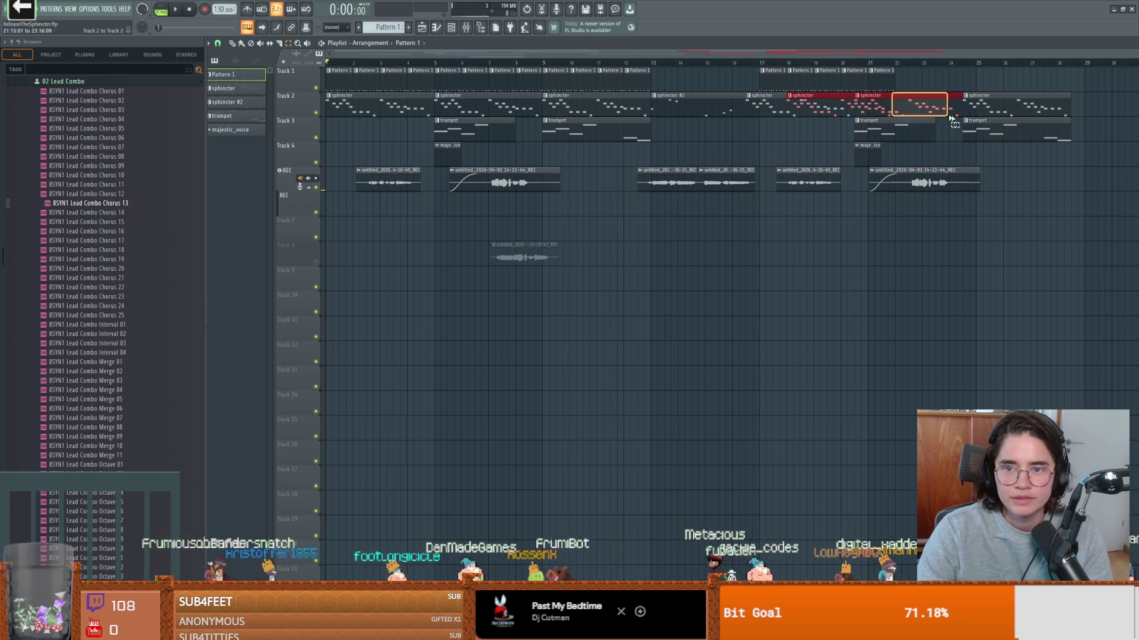
{"action": "key", "text": "ctrl+z"}
{"action": "key", "text": "ctrl+z"}
{"action": "key", "text": "ctrl+z"}
{"action": "key", "text": "ctrl+z"}
{"action": "key", "text": "ctrl+z"}
{"action": "key", "text": "ctrl+z"}
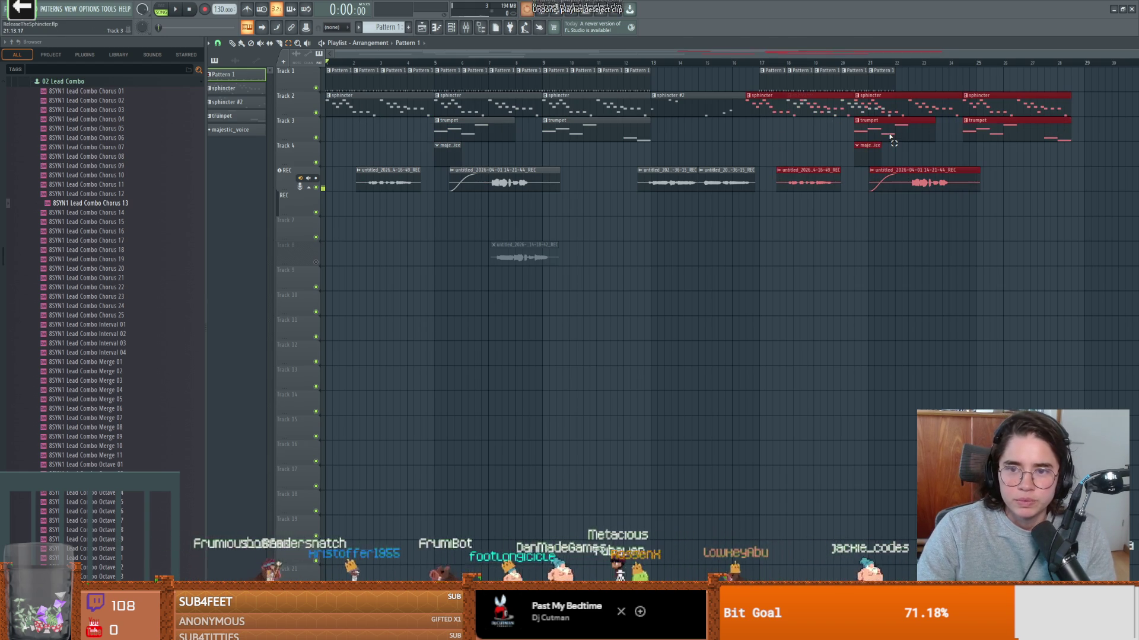
{"action": "key", "text": "z"}
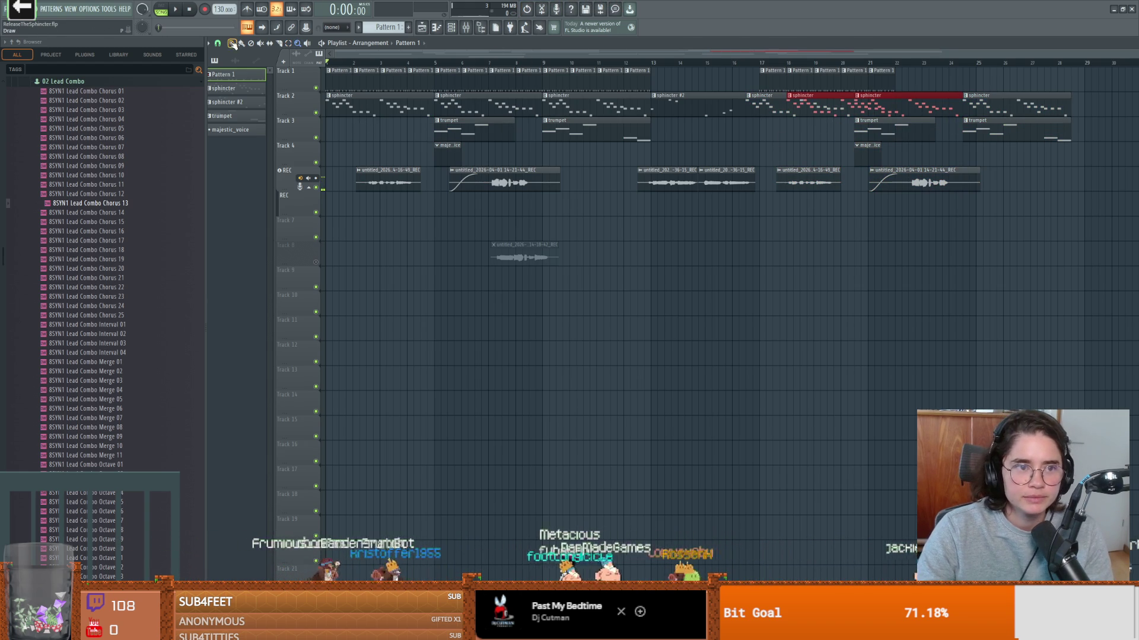
{"action": "key", "text": "ctrl+z"}
{"action": "key", "text": "ctrl+z"}
{"action": "key", "text": "ctrl+z"}
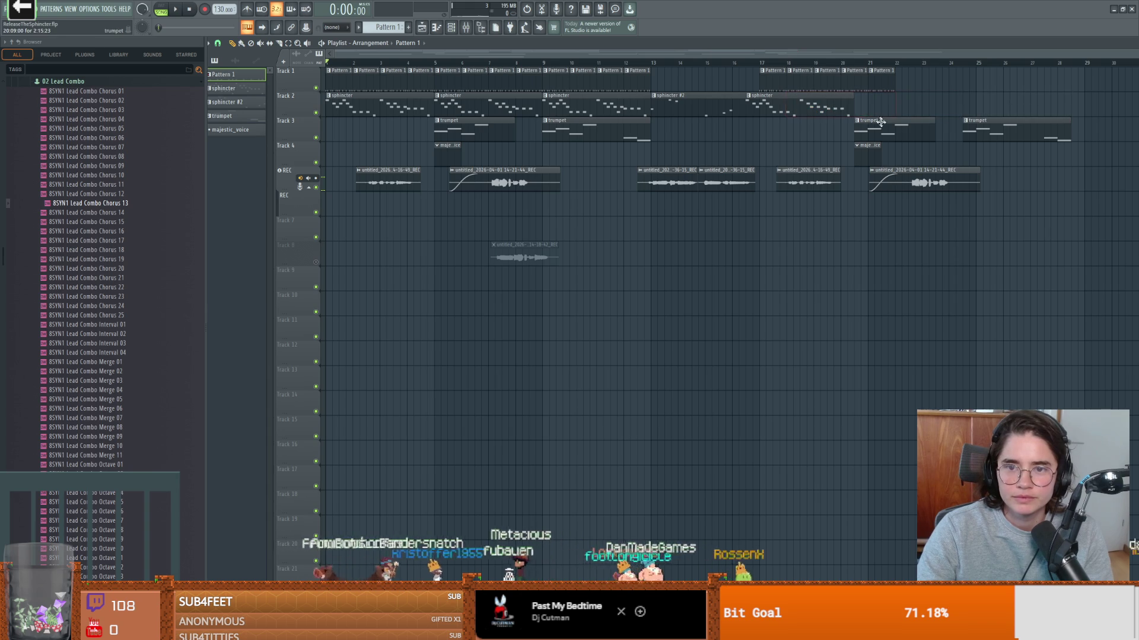
{"action": "key", "text": "ctrl+z"}
{"action": "key", "text": "ctrl+z"}
{"action": "key", "text": "ctrl+z"}
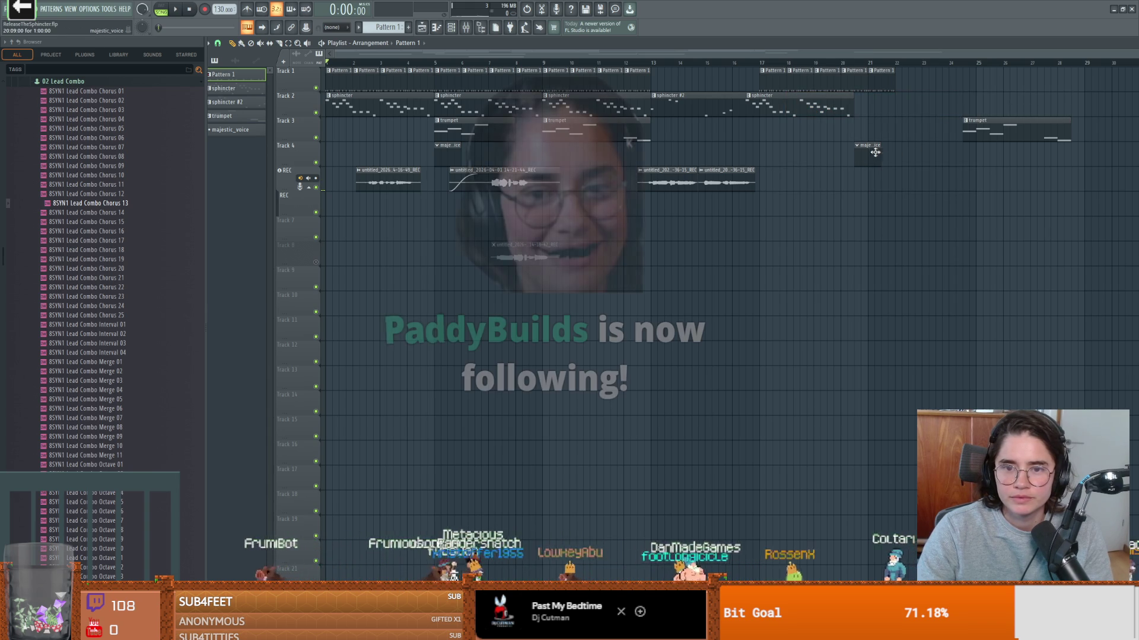
{"action": "key", "text": "ctrl+z"}
{"action": "key", "text": "ctrl+z"}
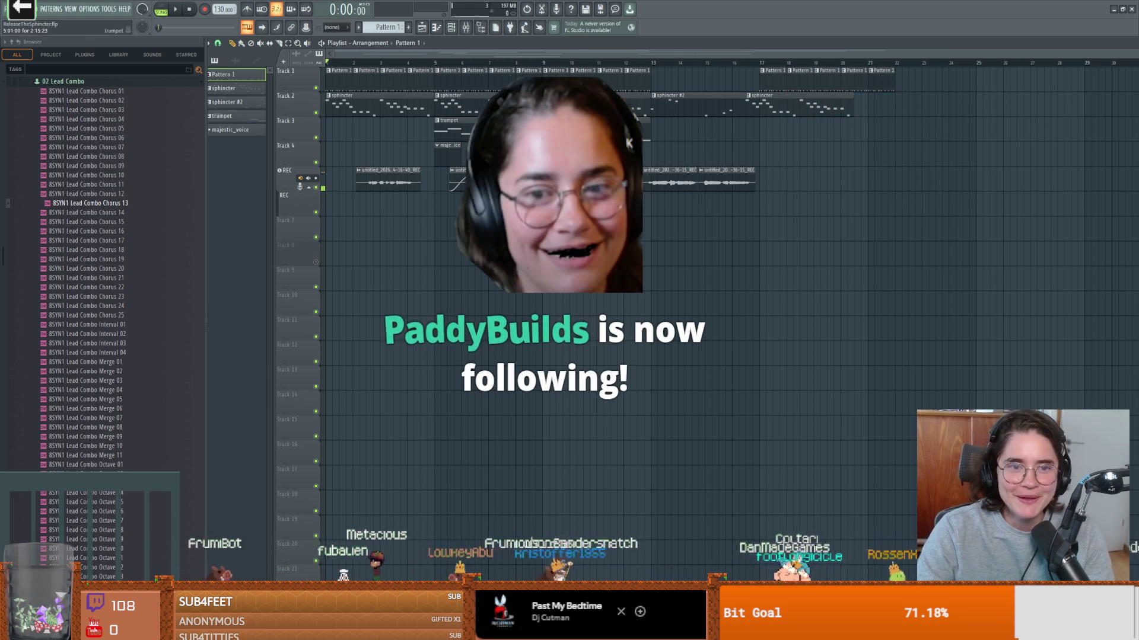
{"action": "left_click", "coordinate": [400, 182]}
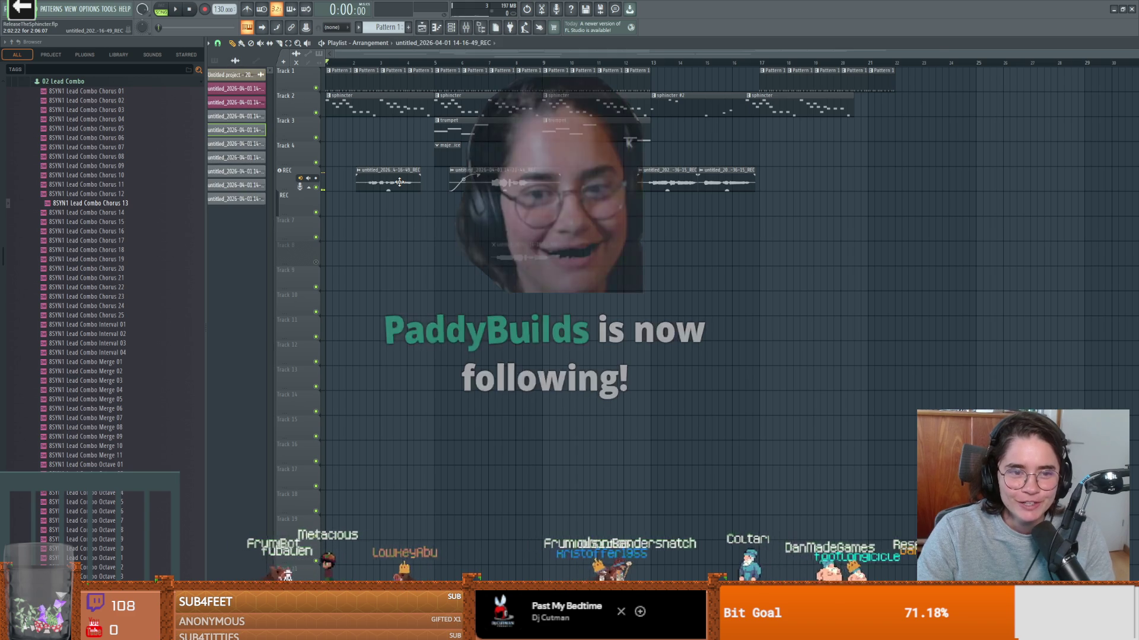
- Place the 14-16-49_REC vocal take on the REC track near bar 19
{"action": "key", "text": "ctrl+v"}
{"action": "key", "text": "ctrl+z"}
{"action": "left_click", "coordinate": [702, 232]}
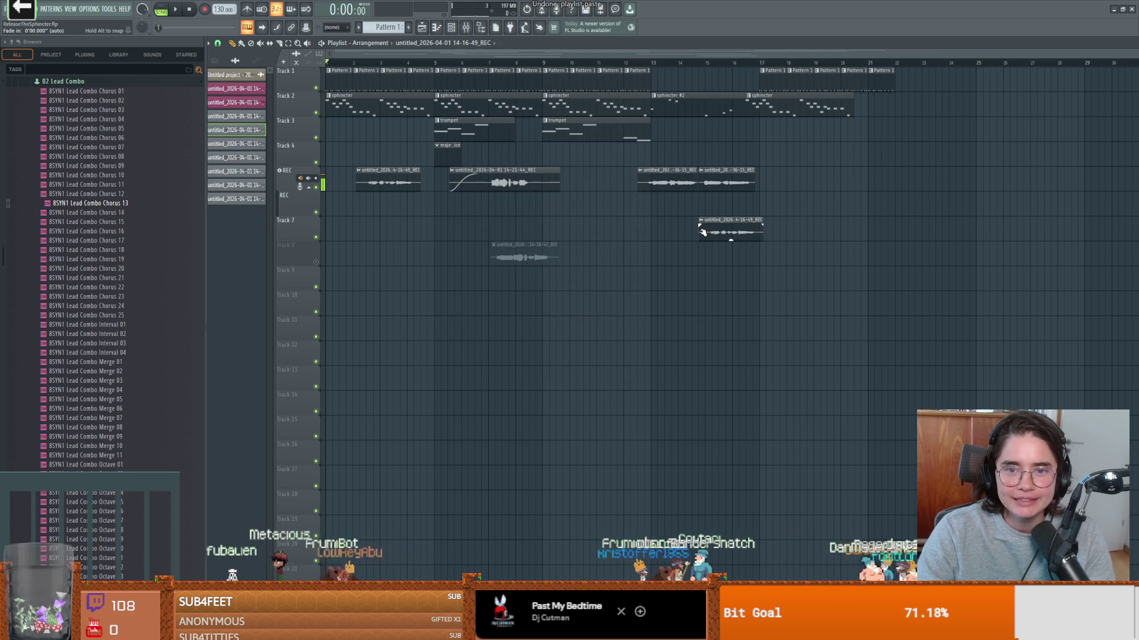
{"action": "right_click", "coordinate": [702, 232]}
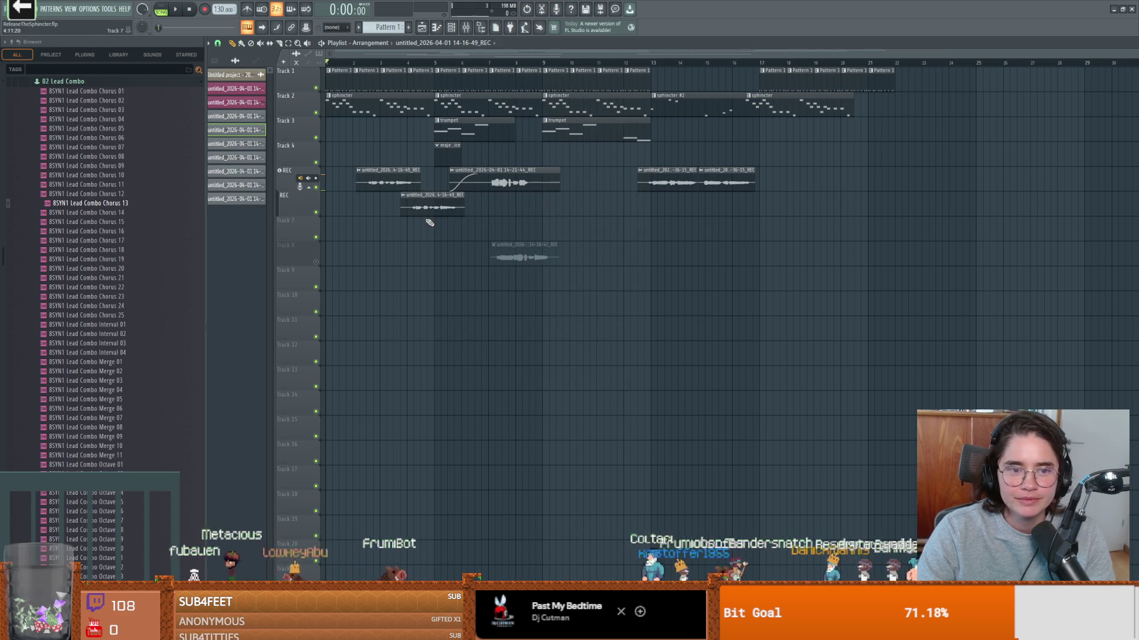
{"action": "left_click", "coordinate": [830, 168]}
{"action": "left_click_drag", "start_coordinate": [830, 168], "coordinate": [824, 168]}
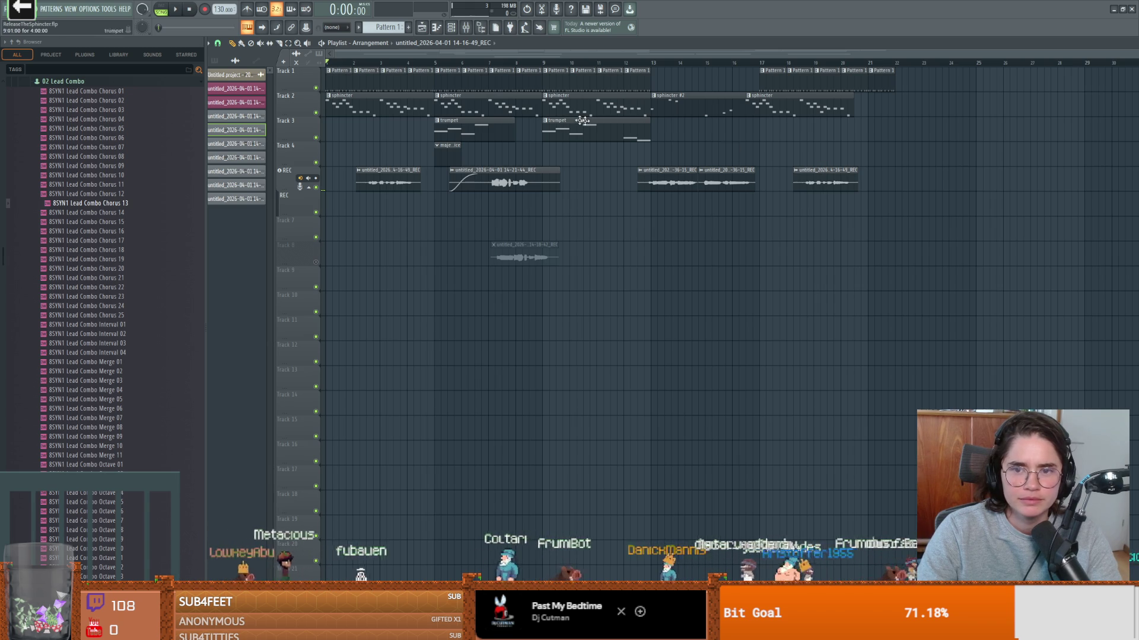
- Set snap to (none) and nudge the 14-16-49 take earlier while auditioning from bar 16.5
{"action": "left_click", "coordinate": [217, 43]}
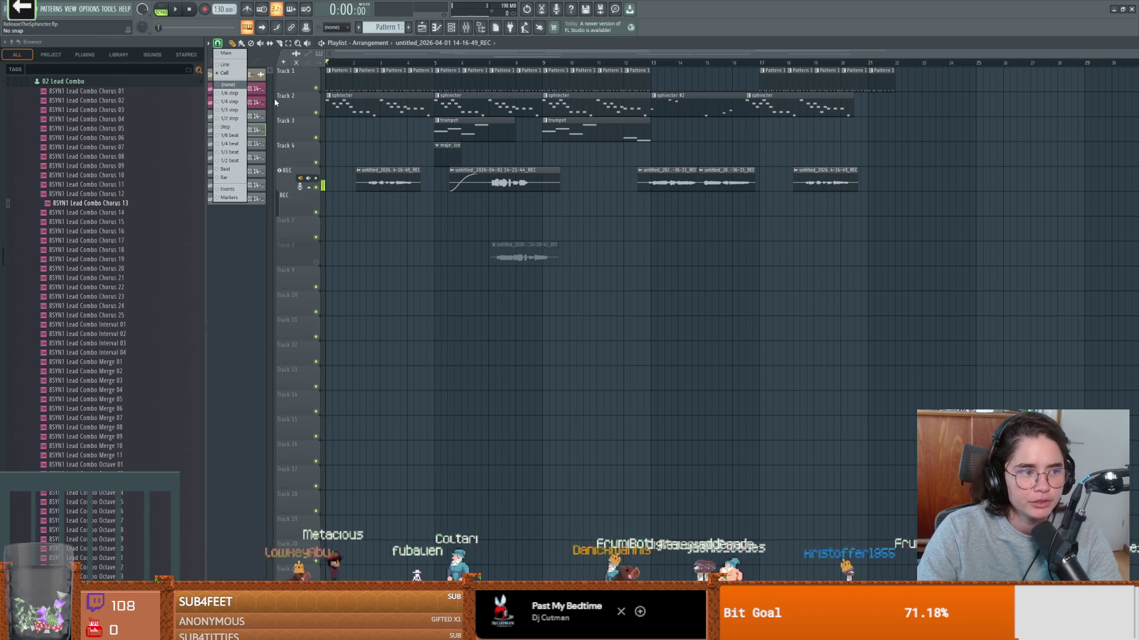
{"action": "left_click", "coordinate": [236, 87]}
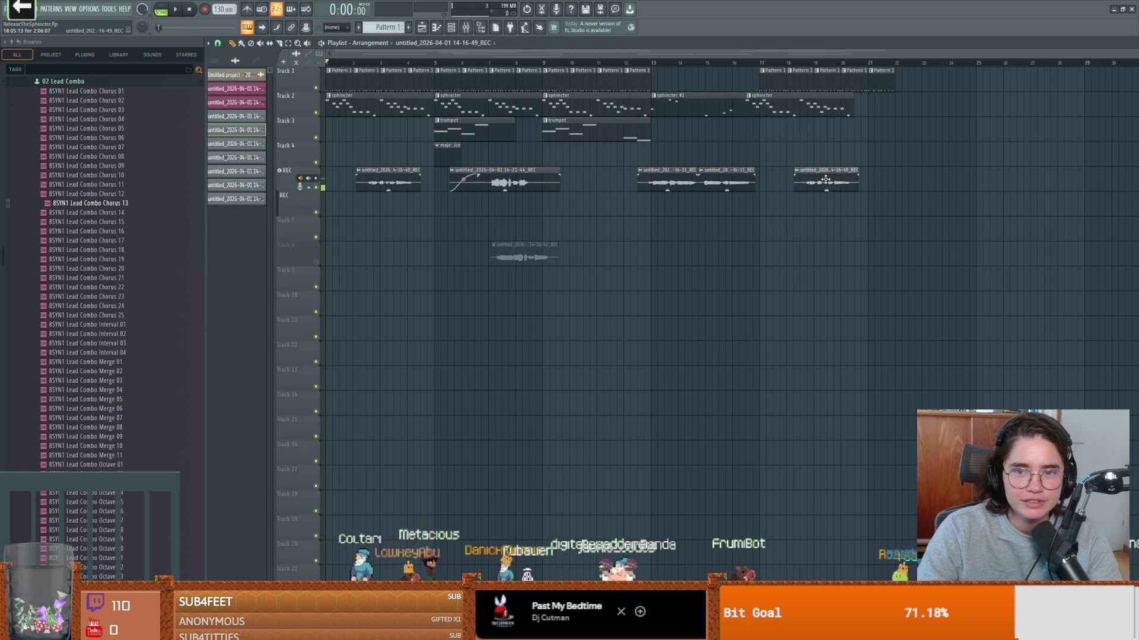
{"action": "left_click", "coordinate": [745, 61]}
{"action": "key", "text": "space"}
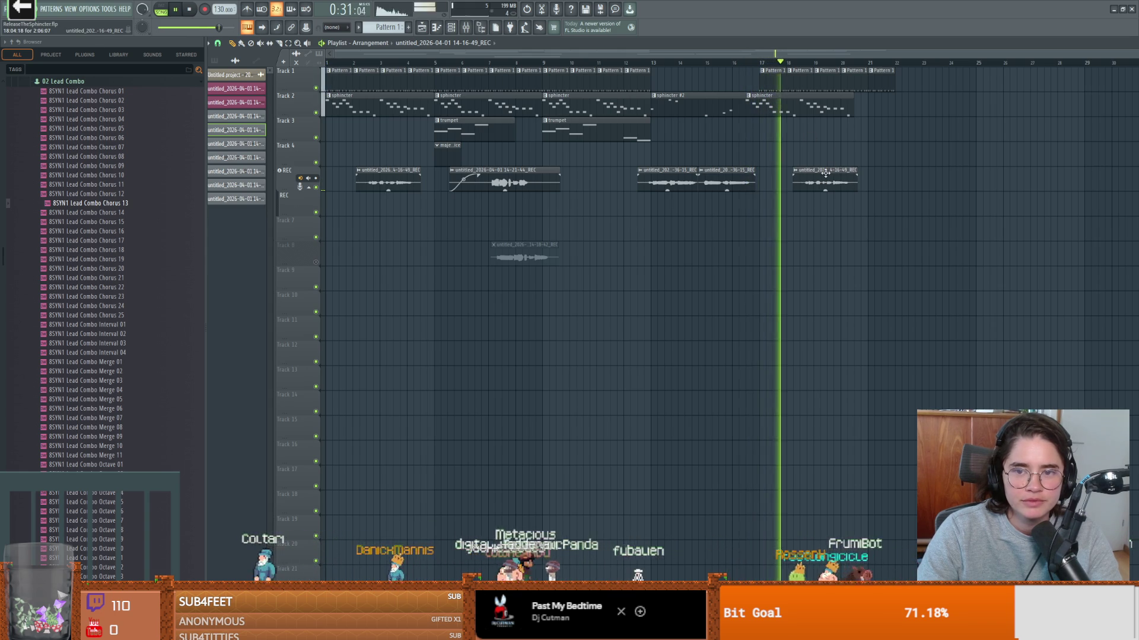
{"action": "key", "text": "space"}
{"action": "left_click_drag", "start_coordinate": [824, 182], "coordinate": [818, 183]}
{"action": "left_click", "coordinate": [778, 61]}
{"action": "key", "text": "space"}
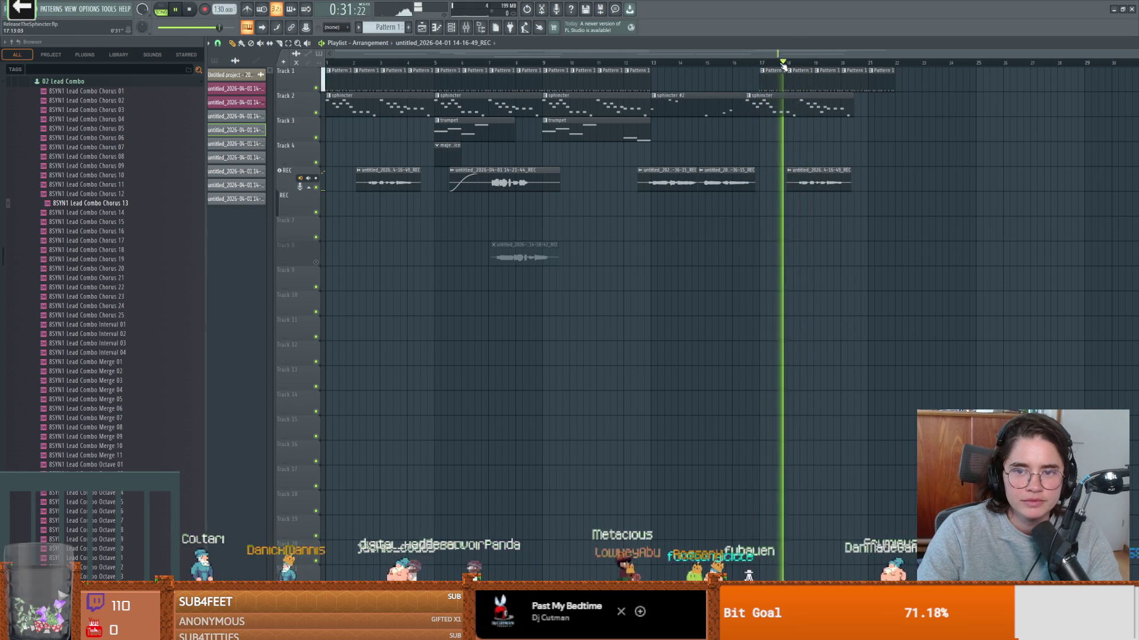
{"action": "key", "text": "space"}
- Fine-tune the 14-16-49 take's timing, replaying from around bars 17.5–18
{"action": "left_click_drag", "start_coordinate": [822, 169], "coordinate": [826, 170]}
{"action": "key", "text": "space"}
{"action": "key", "text": "space"}
{"action": "left_click", "coordinate": [778, 57]}
{"action": "key", "text": "space"}
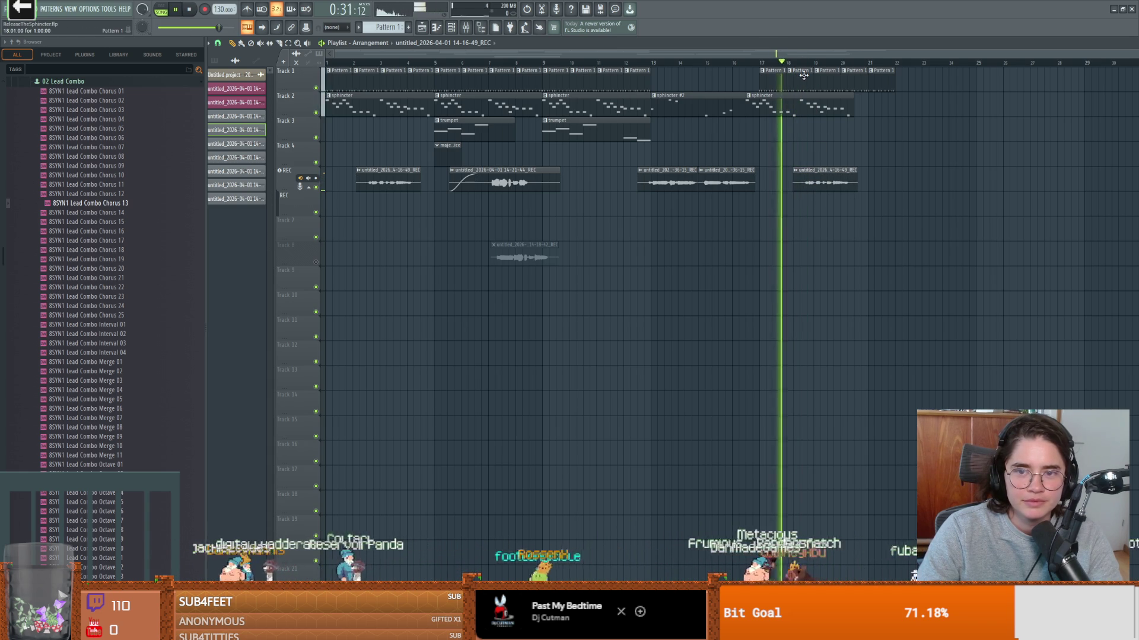
{"action": "key", "text": "space"}
{"action": "left_click", "coordinate": [789, 61]}
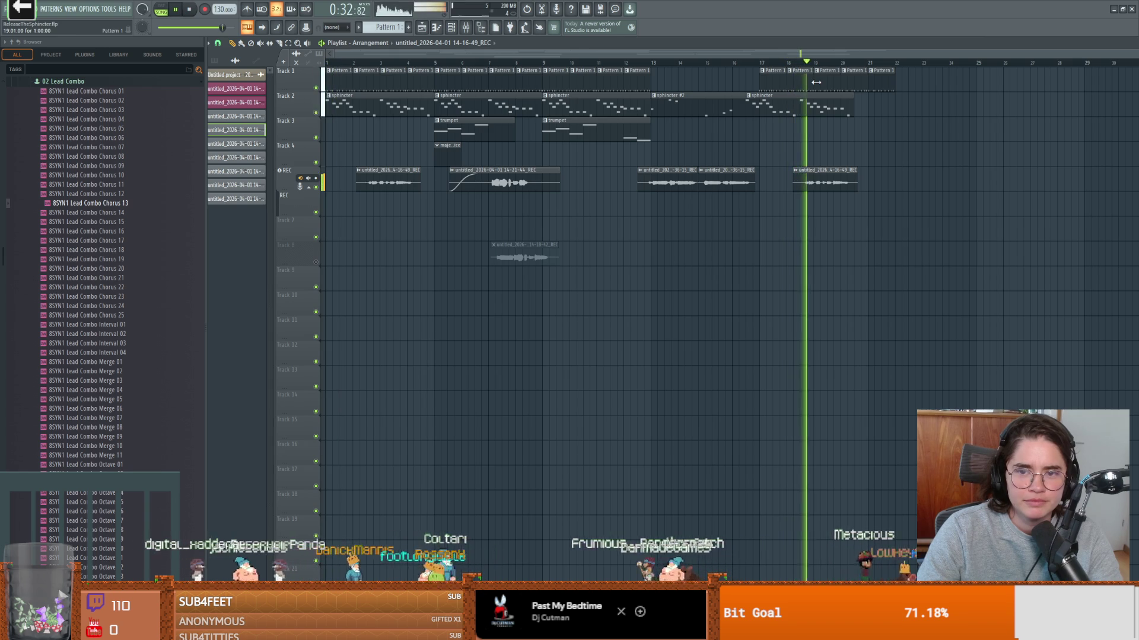
{"action": "key", "text": "space"}
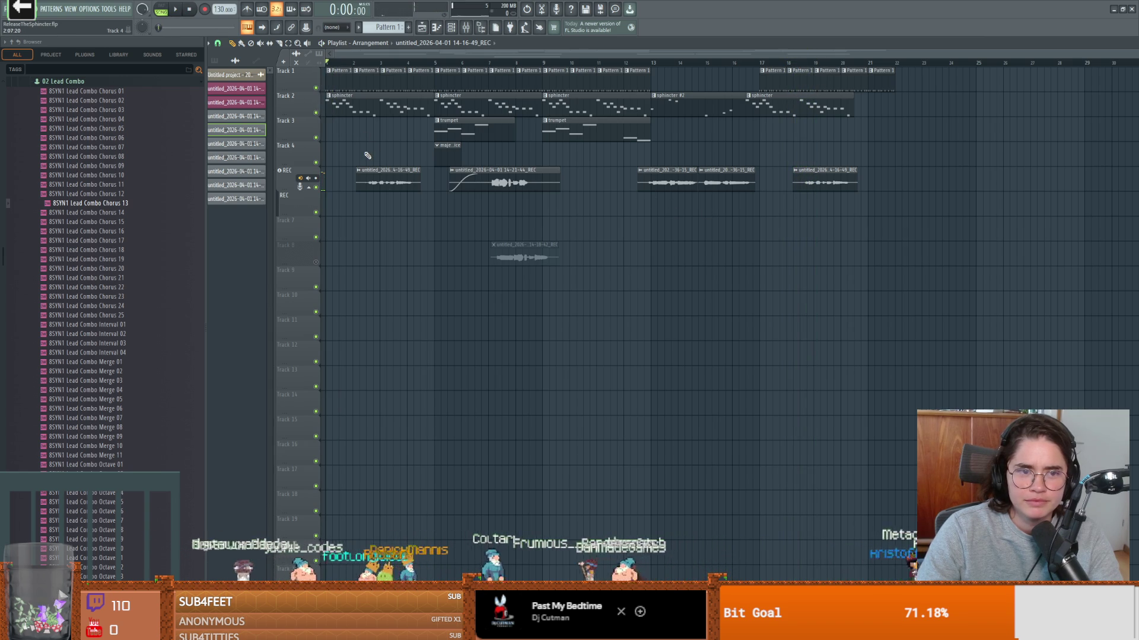
- Shift the last sphincter clip later and add the 14-21-44_REC take near bar 21.5
{"action": "mouse_move", "coordinate": [767, 105]}
{"action": "left_mouse_down"}
{"action": "mouse_move", "coordinate": [791, 105]}
{"action": "mouse_move", "coordinate": [774, 106]}
{"action": "left_mouse_up"}
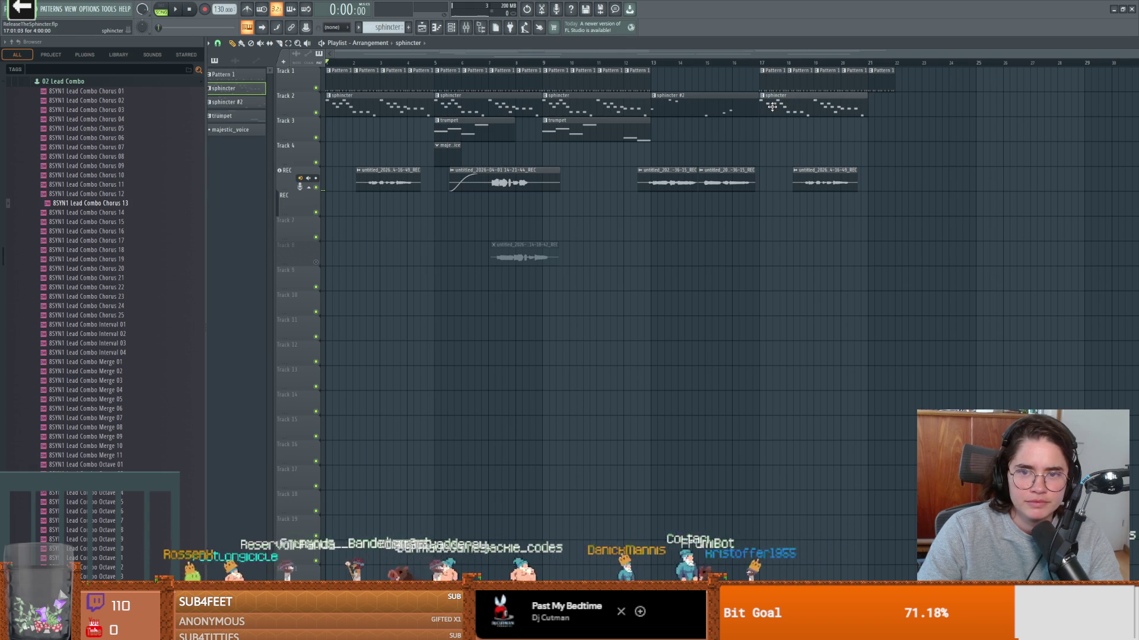
{"action": "left_click", "coordinate": [817, 180]}
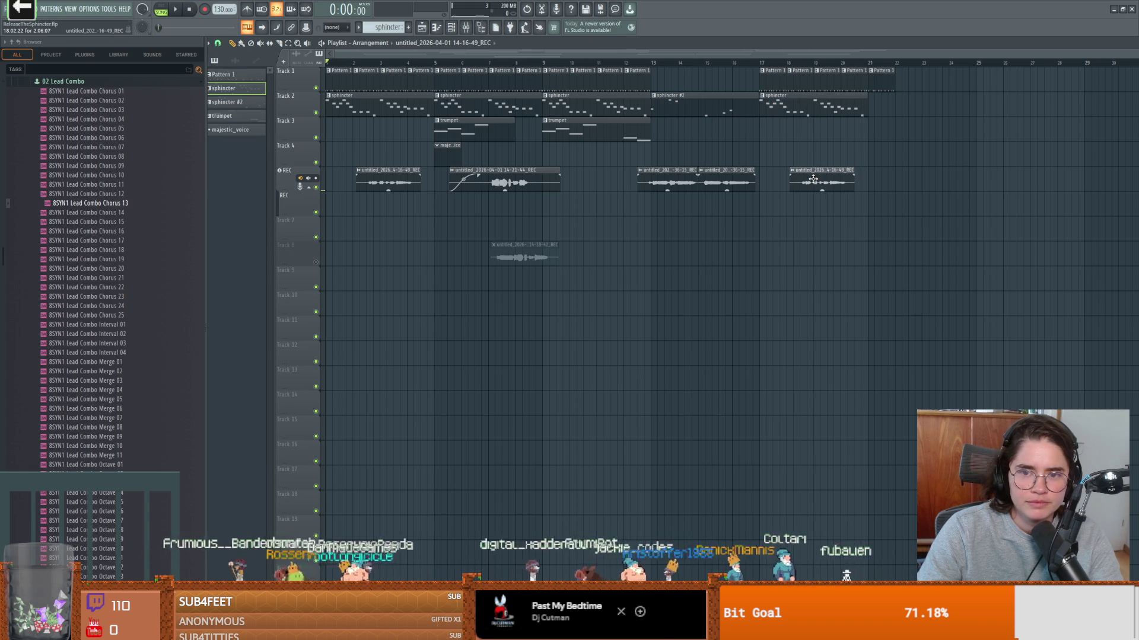
{"action": "left_click", "coordinate": [777, 60]}
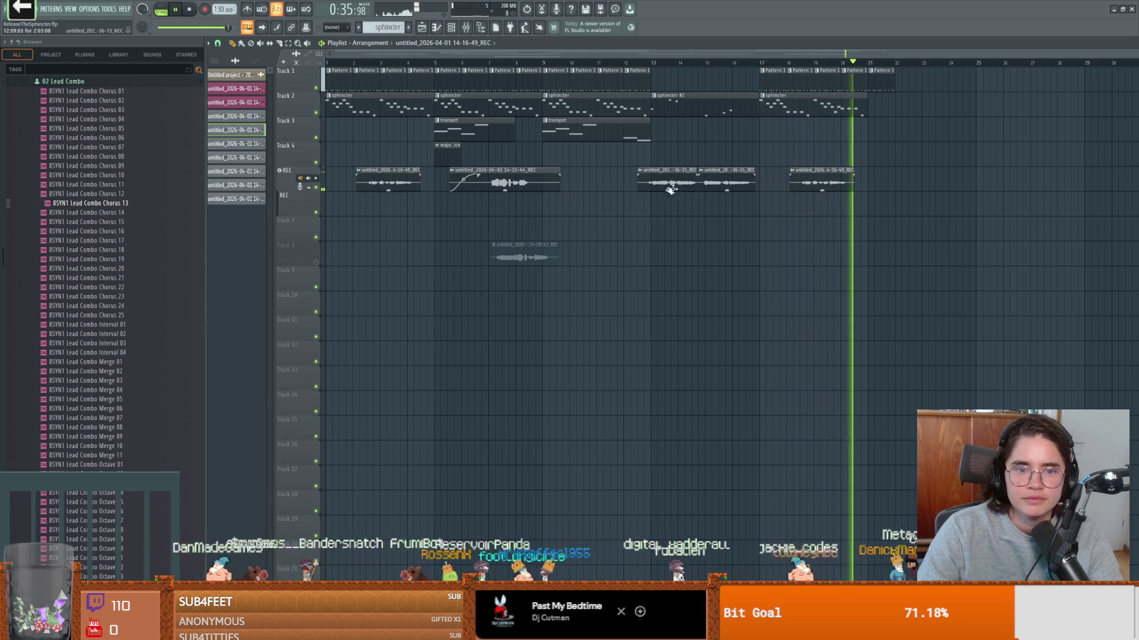
{"action": "key", "text": "space"}
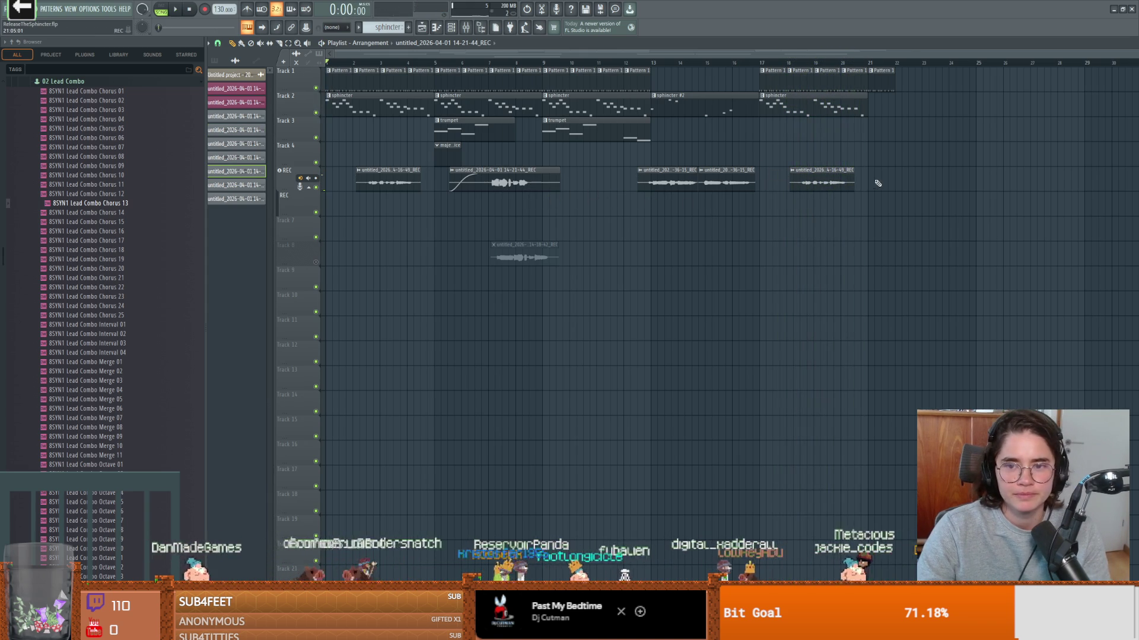
{"action": "left_click", "coordinate": [877, 184]}
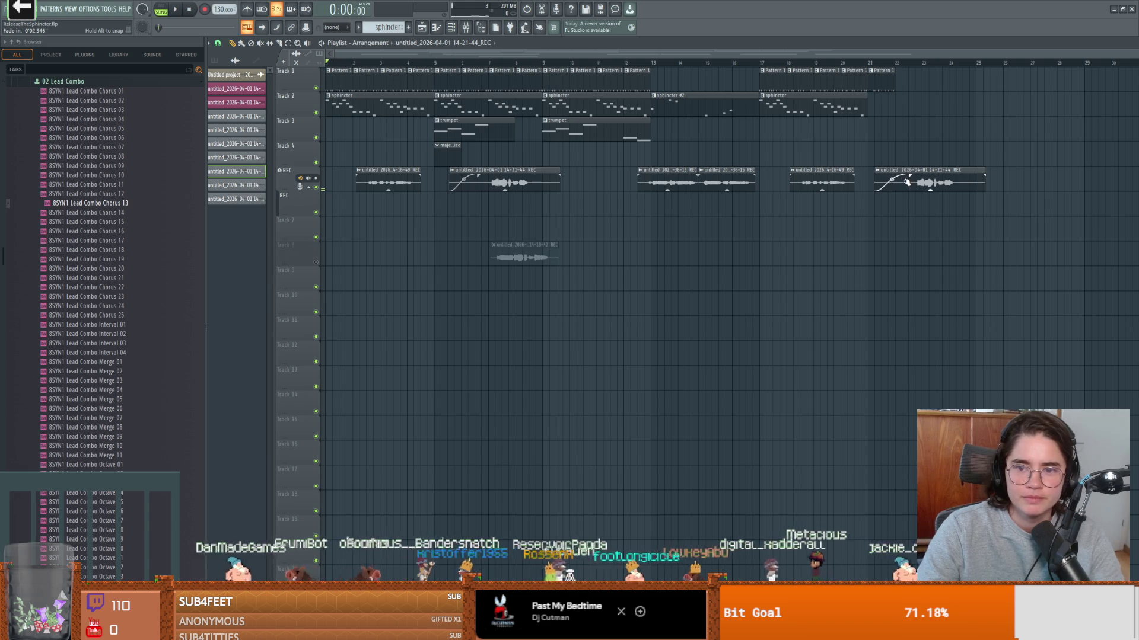
{"action": "left_click_drag", "start_coordinate": [912, 185], "coordinate": [922, 185]}
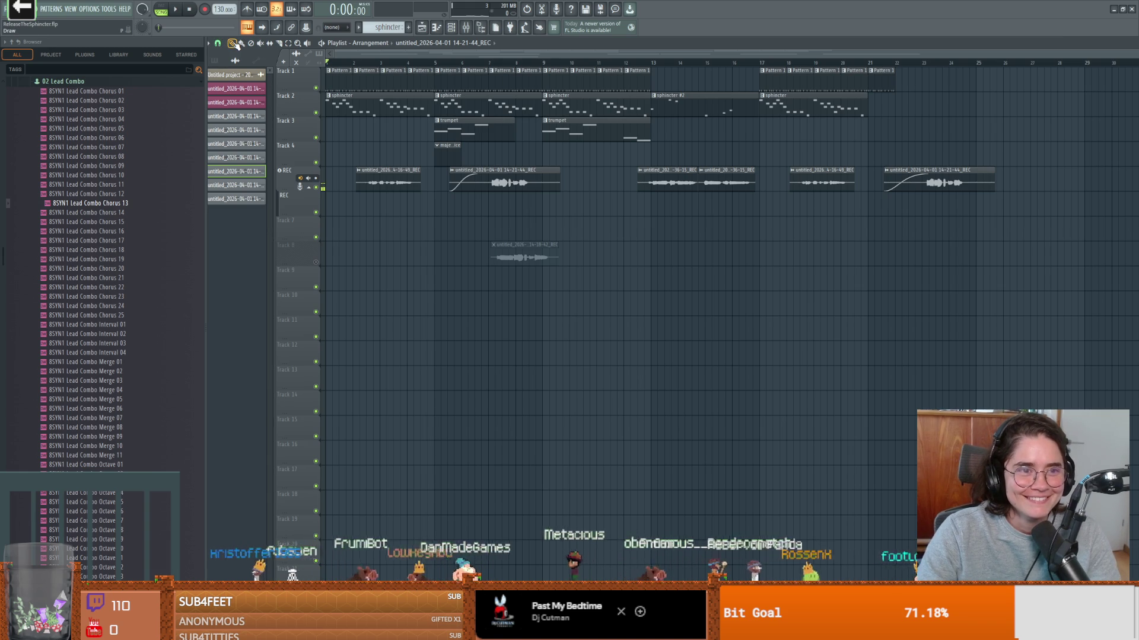
- Place a sphincter clip on Track 2 at bar 21
{"action": "left_click", "coordinate": [224, 62]}
{"action": "left_click", "coordinate": [240, 92]}
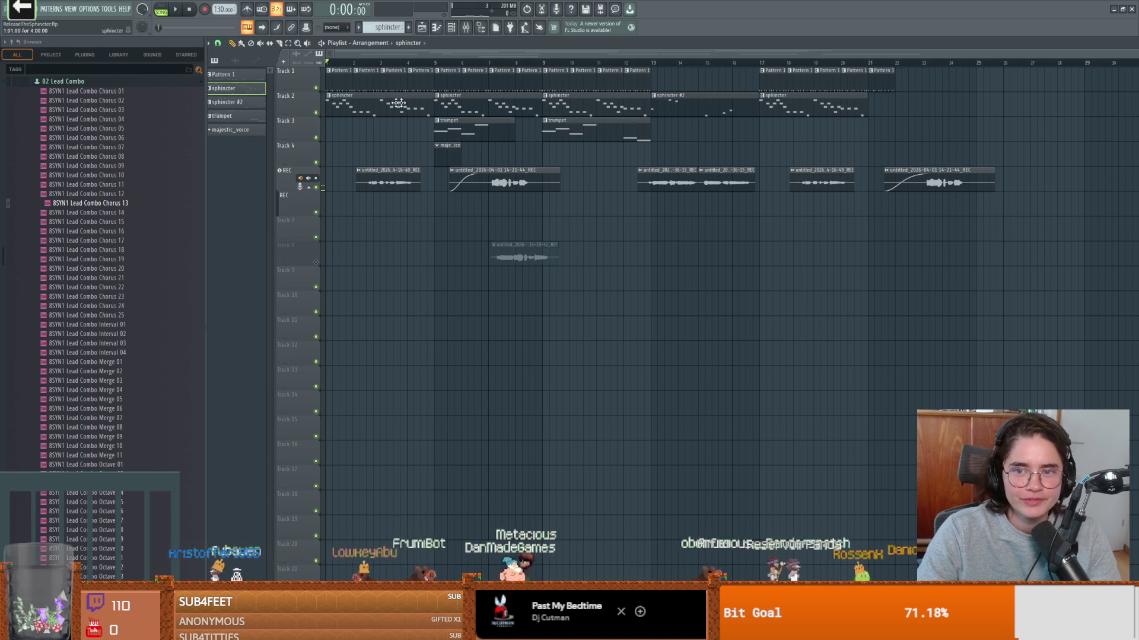
{"action": "left_click", "coordinate": [217, 43]}
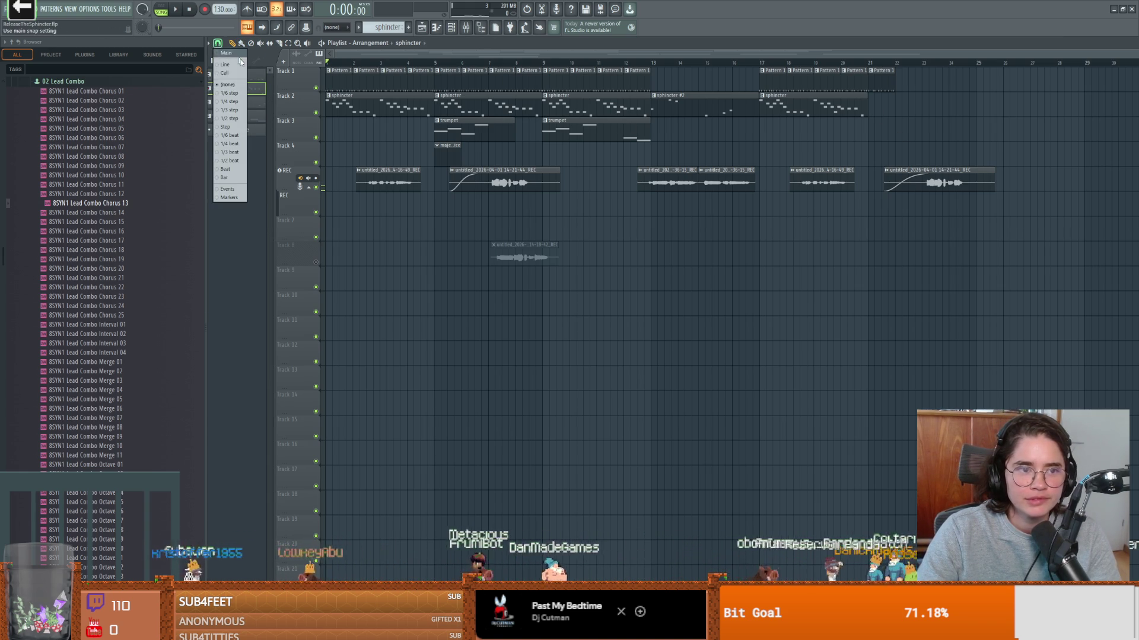
{"action": "left_click", "coordinate": [228, 76]}
{"action": "left_click", "coordinate": [884, 102]}
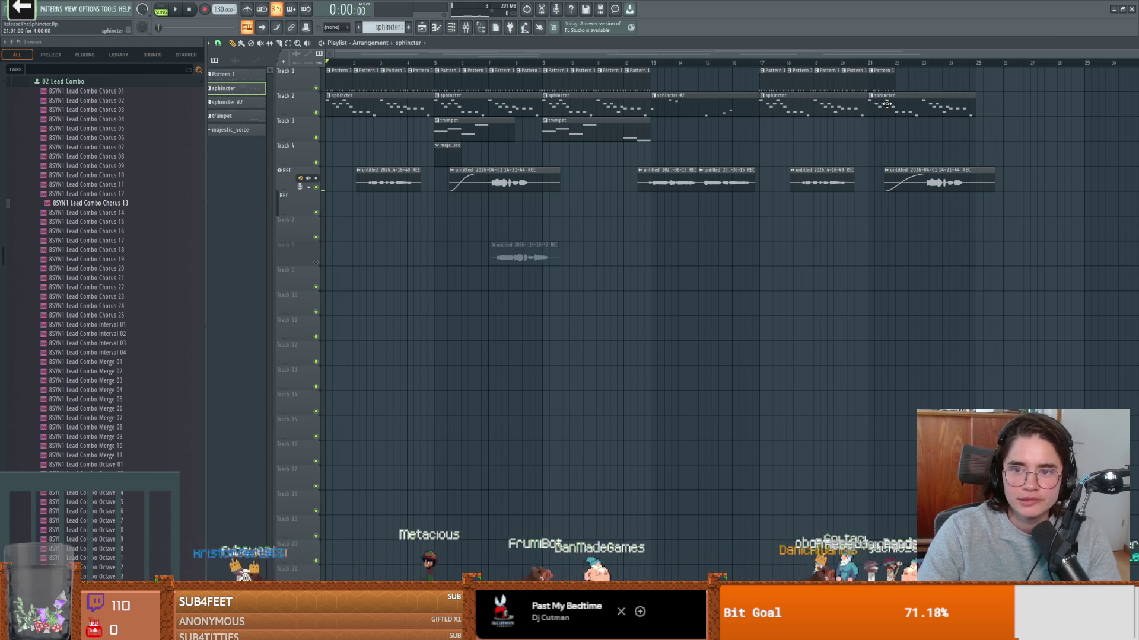
- Play the song and move the last vocal take slightly earlier
{"action": "key", "text": "space"}
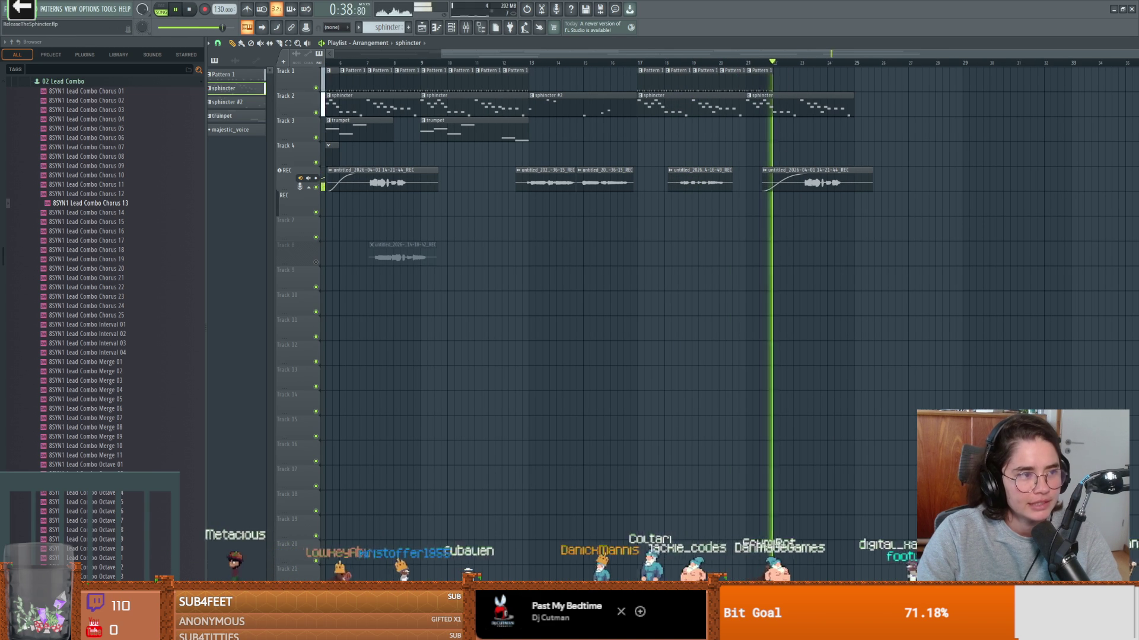
{"action": "left_click_drag", "start_coordinate": [818, 181], "coordinate": [812, 180]}
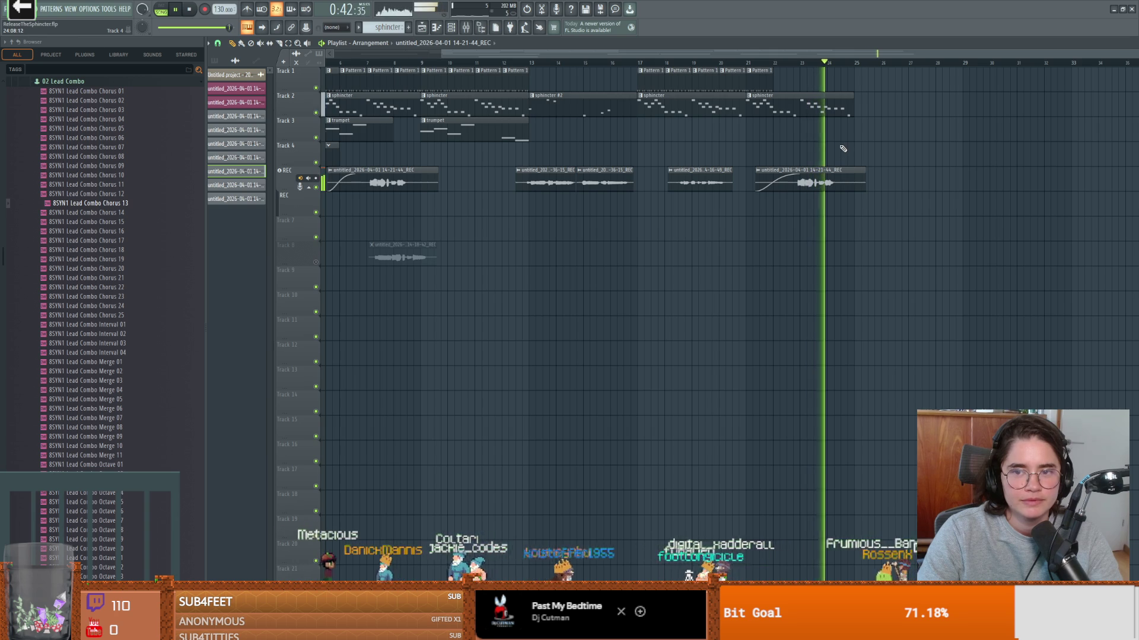
{"action": "key", "text": "space"}
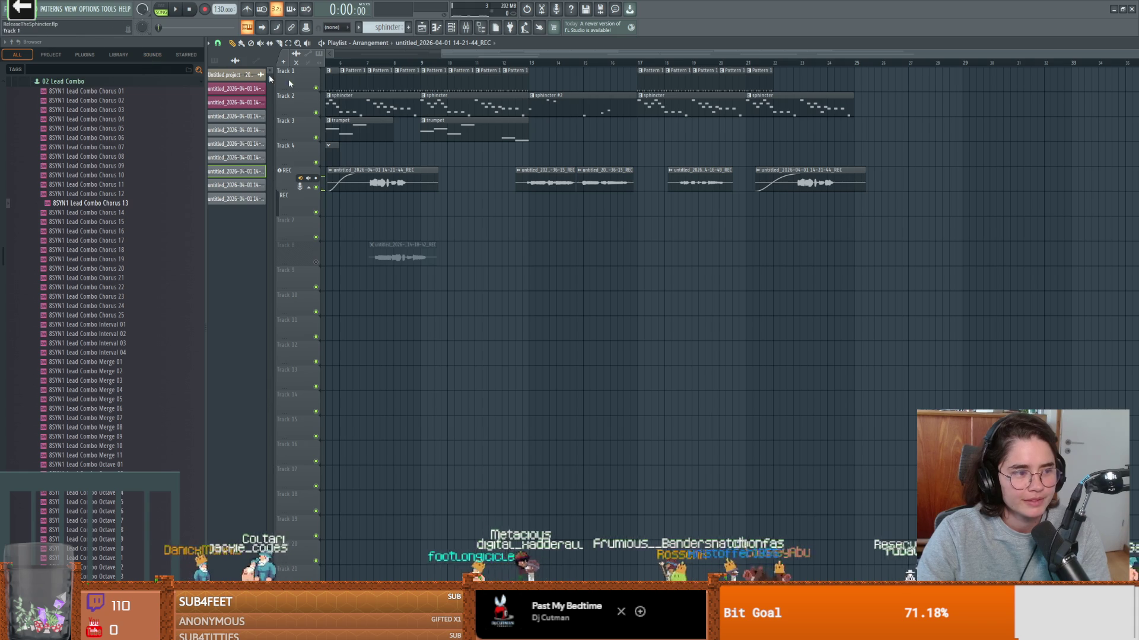
- Turn playlist snapping off, nudge the last REC vocal clip slightly later, and play it
{"action": "left_click", "coordinate": [218, 44]}
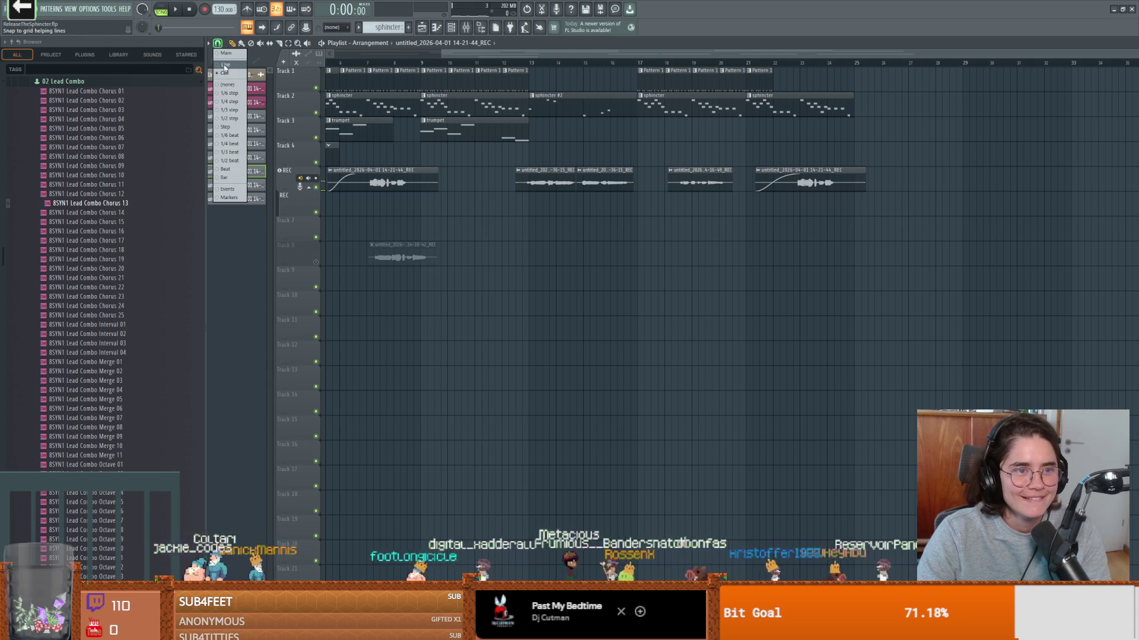
{"action": "left_click", "coordinate": [226, 84]}
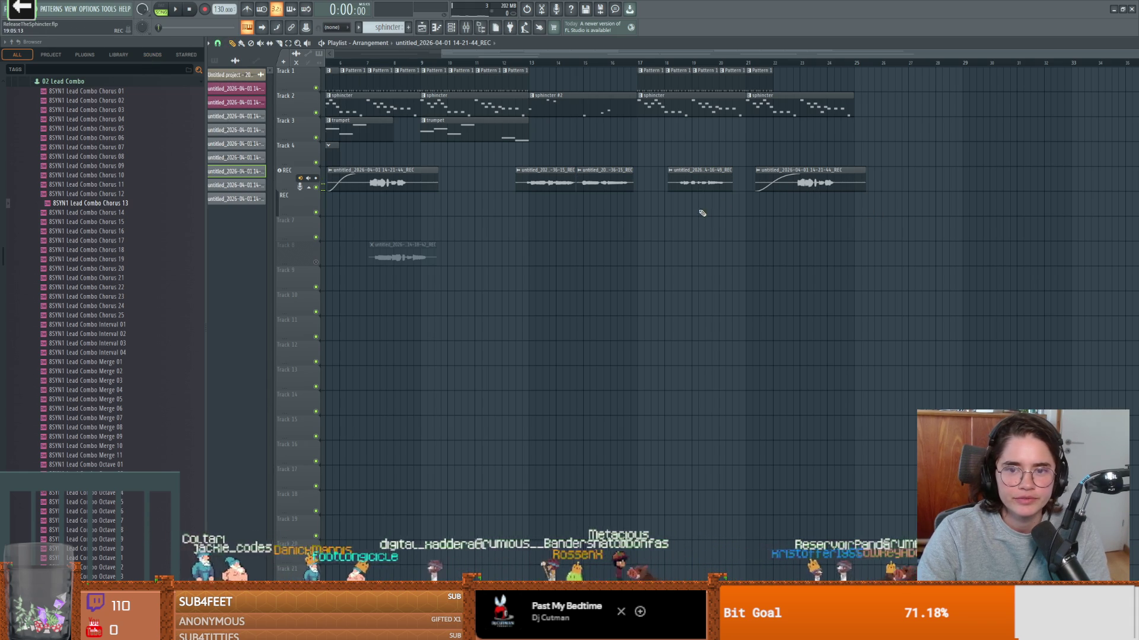
{"action": "left_click_drag", "start_coordinate": [497, 55], "coordinate": [412, 55]}
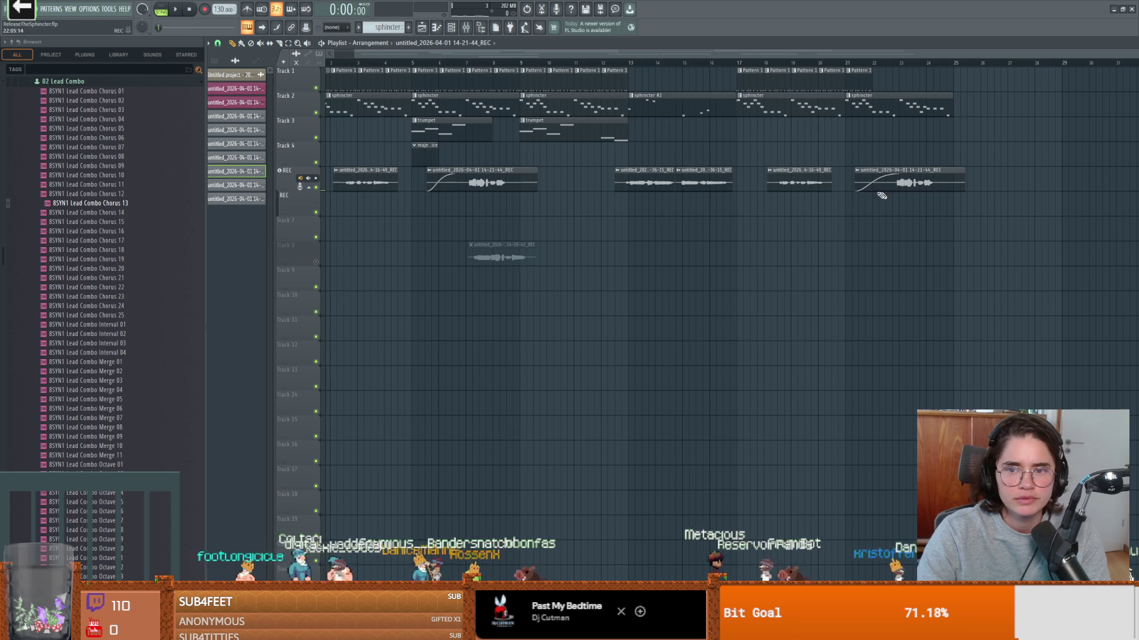
{"action": "left_click_drag", "start_coordinate": [874, 182], "coordinate": [880, 182]}
{"action": "left_click", "coordinate": [838, 63]}
{"action": "key", "text": "space"}
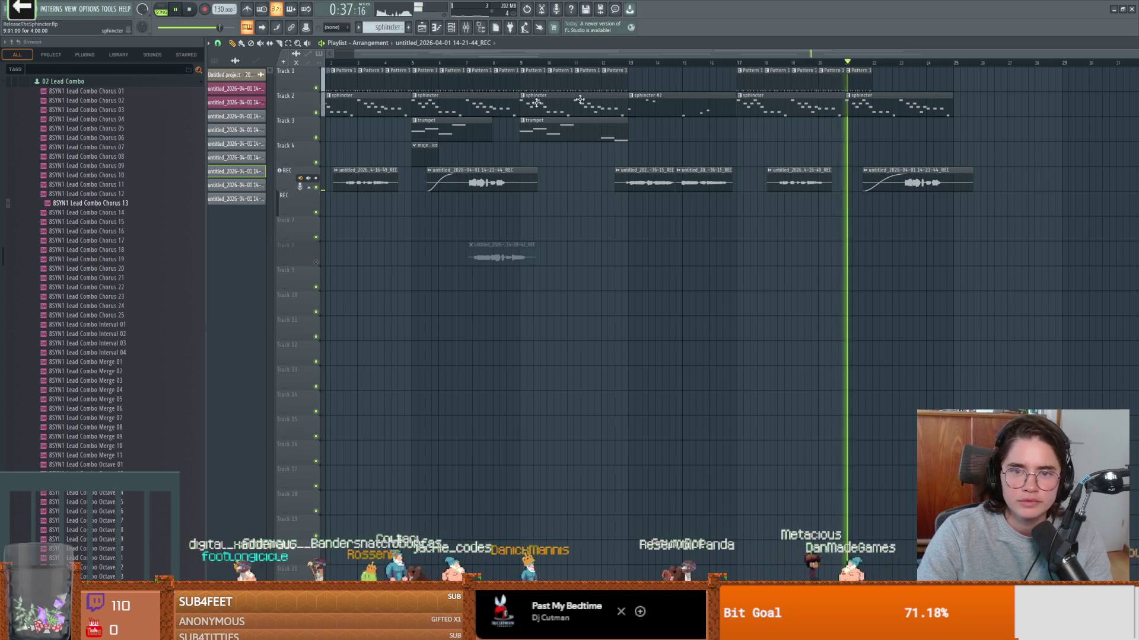
- Replay the ending and trim the last vocal clip to end at bar 25
{"action": "left_click", "coordinate": [221, 60]}
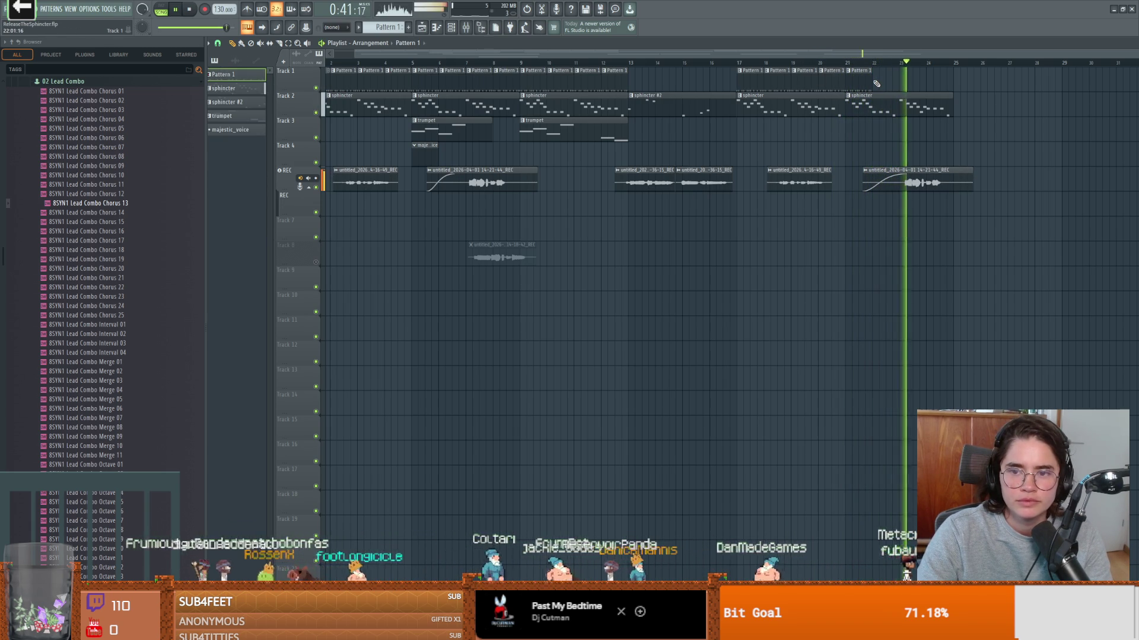
{"action": "left_click", "coordinate": [906, 178]}
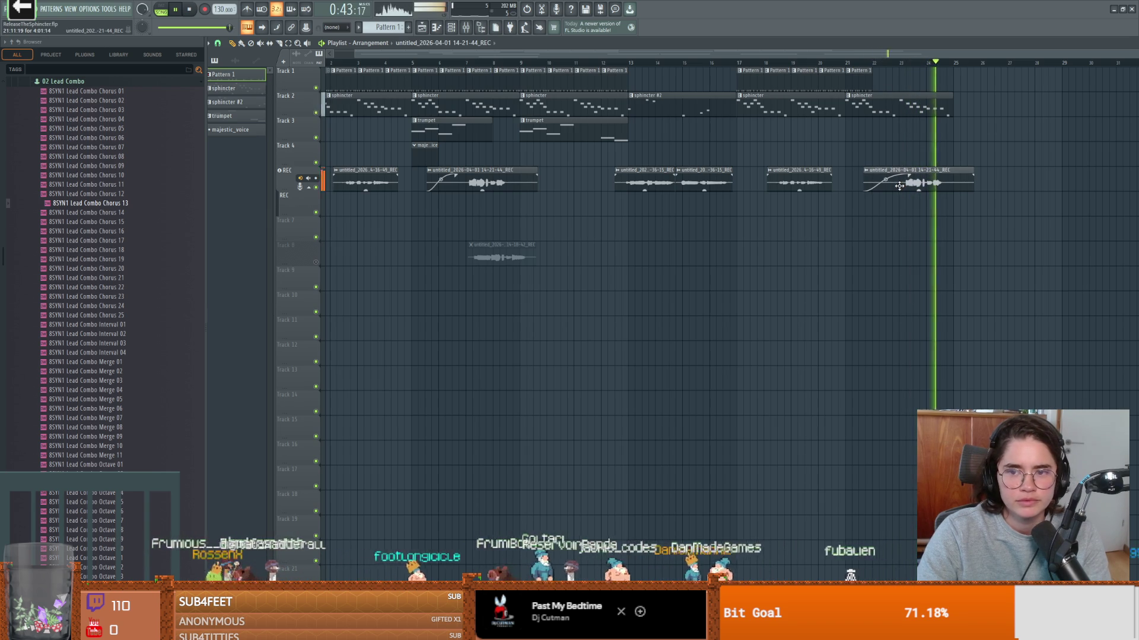
{"action": "left_click", "coordinate": [895, 62]}
{"action": "key", "text": "space"}
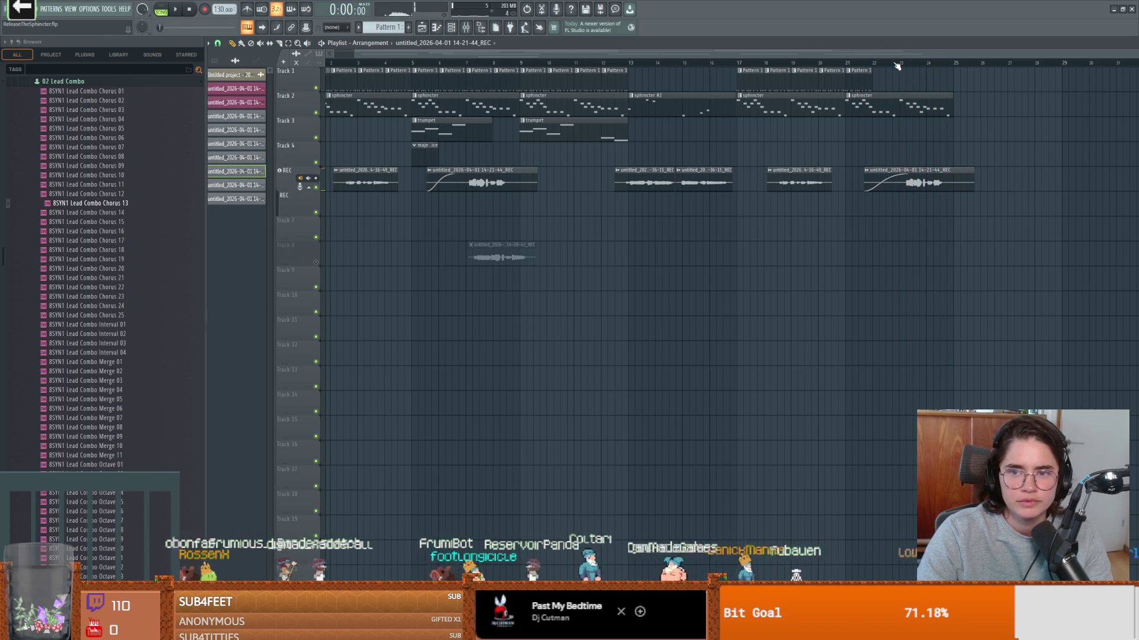
{"action": "key", "text": "space"}
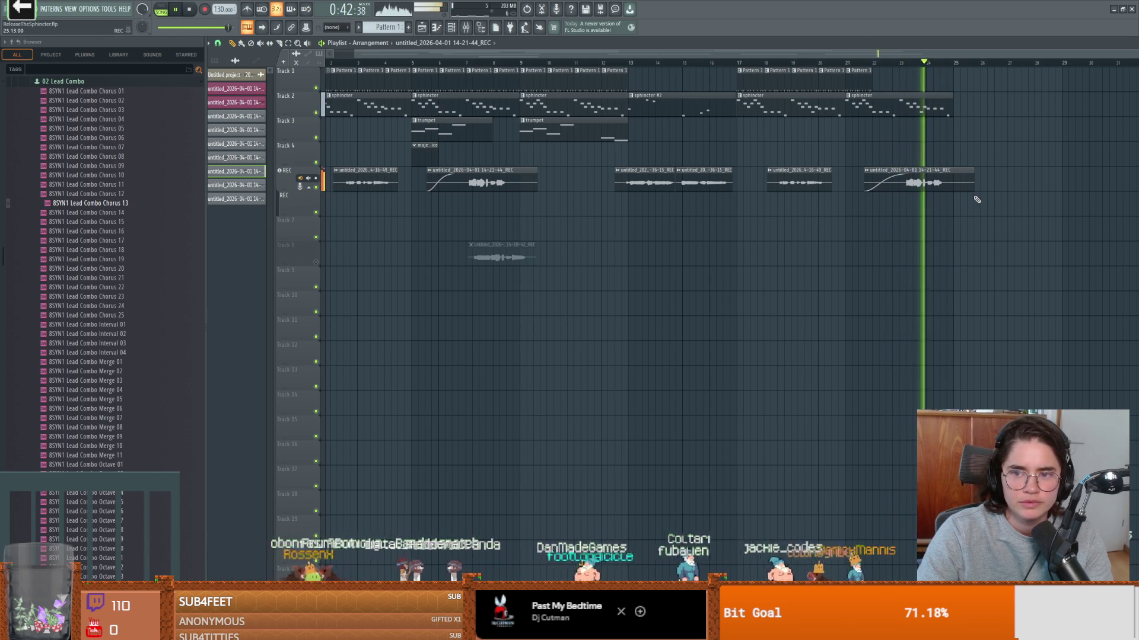
{"action": "left_click_drag", "start_coordinate": [974, 185], "coordinate": [954, 186]}
{"action": "key", "text": "space"}
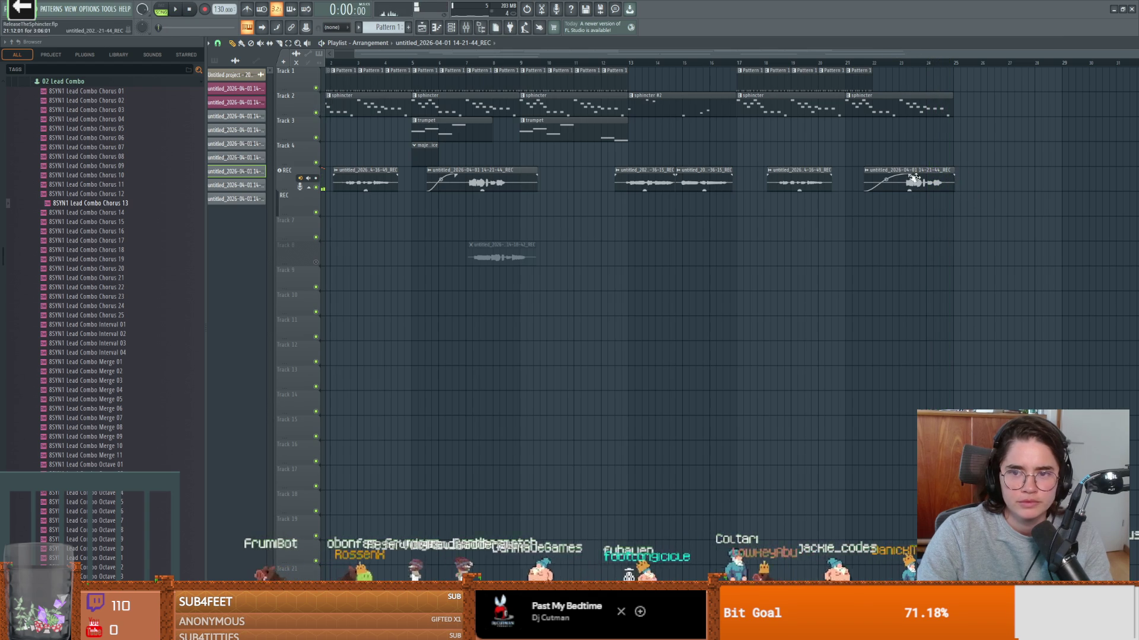
{"action": "left_click", "coordinate": [217, 61]}
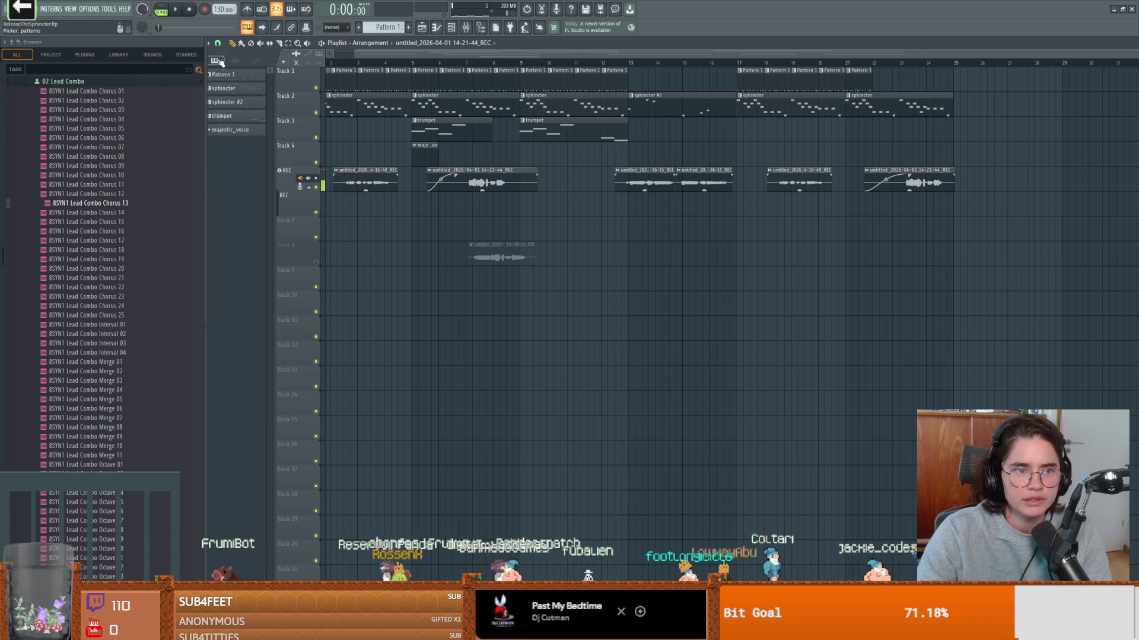
- Place a trumpet clip on Track 3 aligned exactly to bar 25 and play it back
{"action": "left_click", "coordinate": [228, 117]}
{"action": "left_click", "coordinate": [956, 123]}
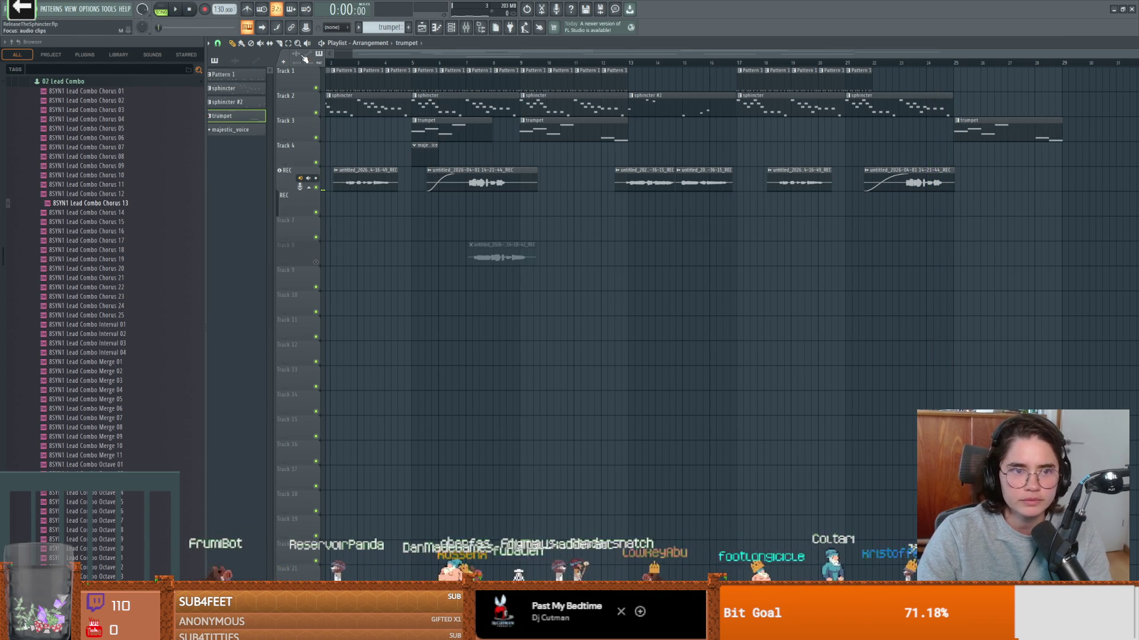
{"action": "key", "text": "ctrl+z"}
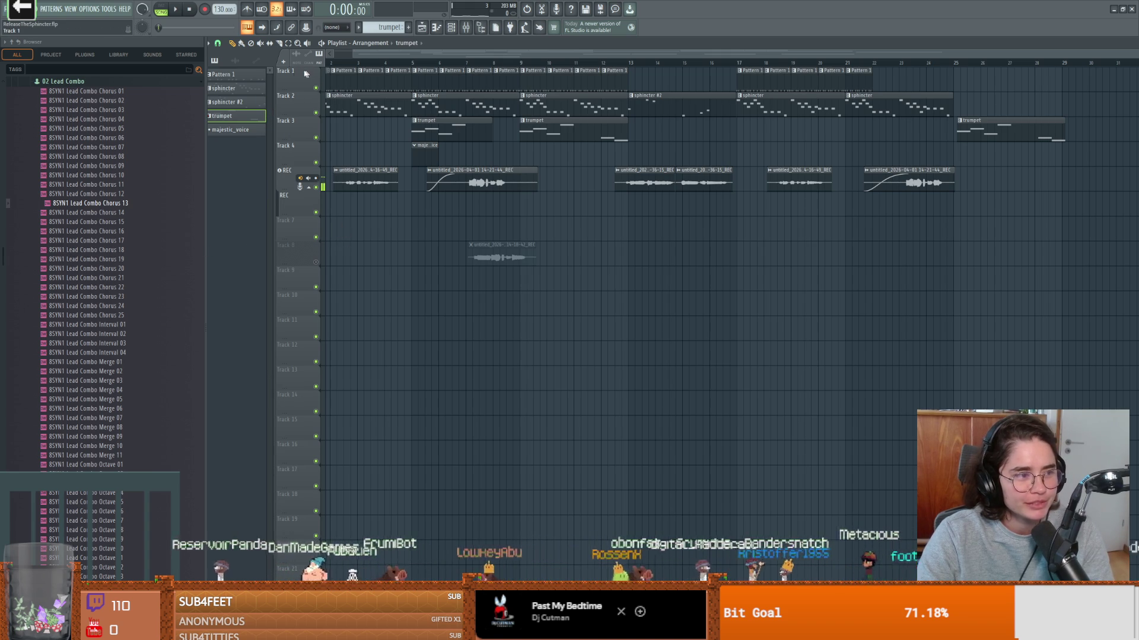
{"action": "left_click", "coordinate": [218, 47]}
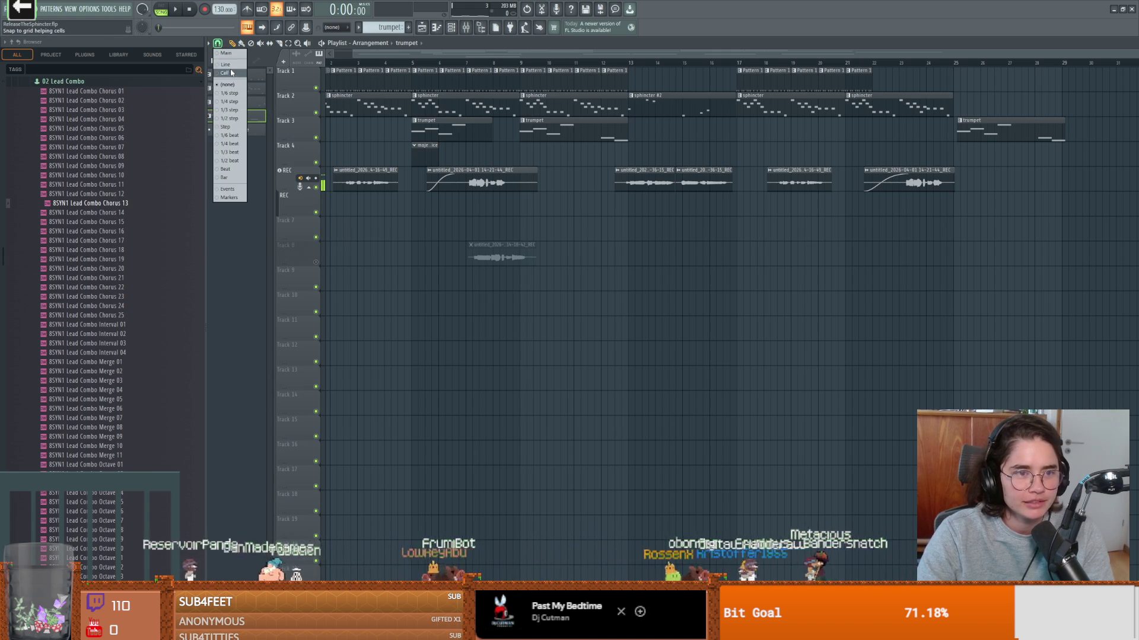
{"action": "left_click_drag", "start_coordinate": [964, 126], "coordinate": [977, 131]}
{"action": "key", "text": "space"}
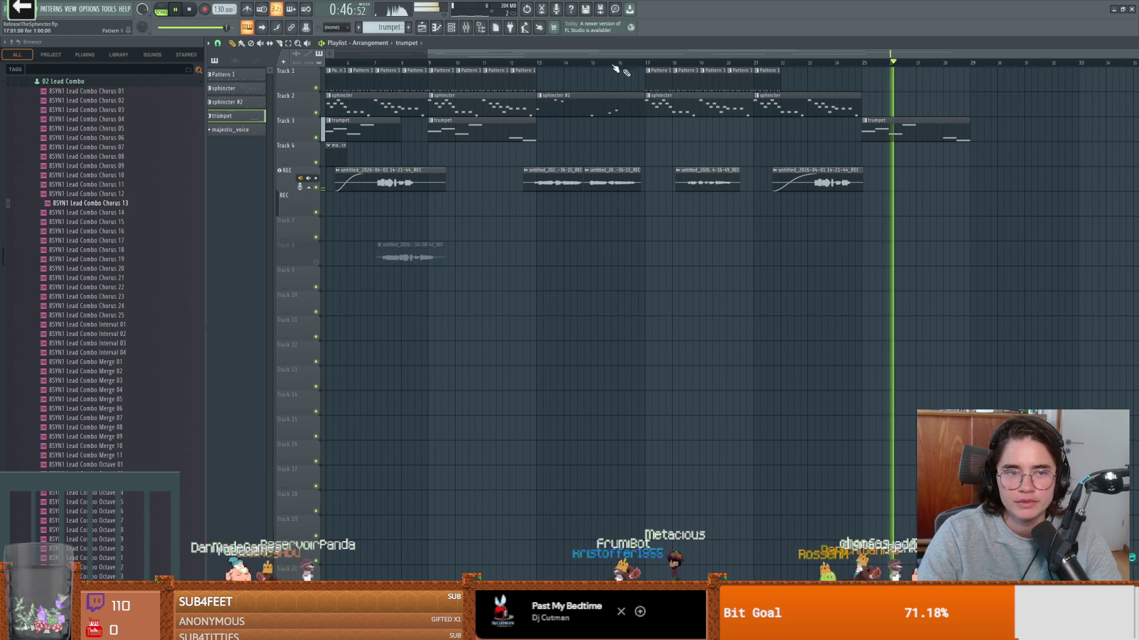
{"action": "key", "text": "space"}
{"action": "scroll", "coordinate": [801, 155], "scroll_direction": "right", "scroll_amount": 4}
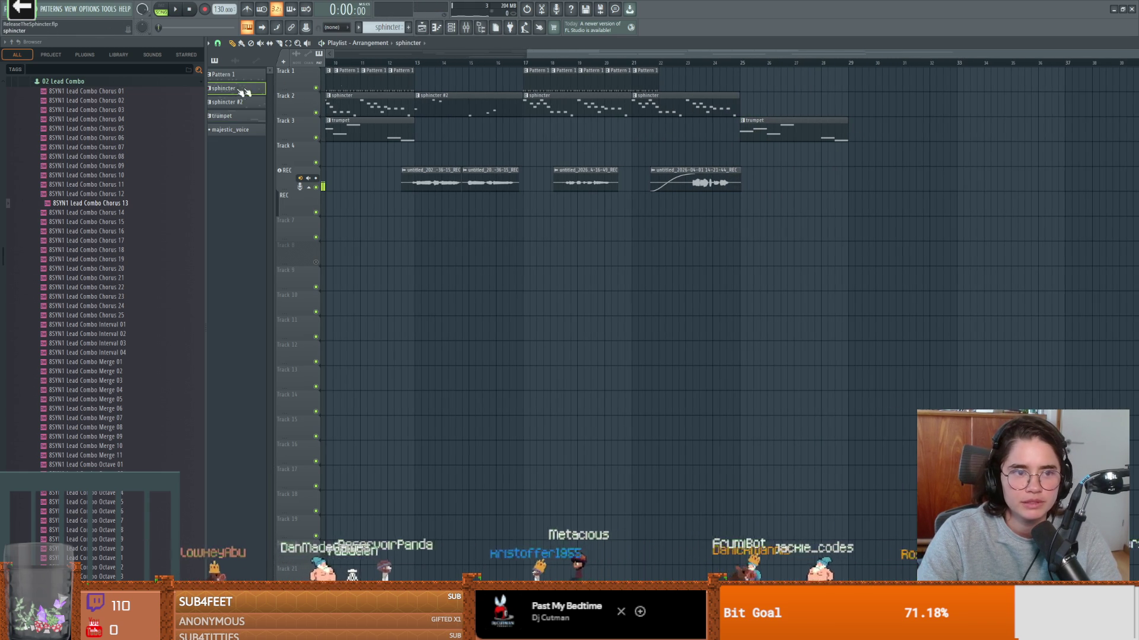
- Add a sphincter clip at Track 2 bar 29, Pattern 1 over bars 29–32, and arm recording
{"action": "left_click", "coordinate": [846, 107]}
{"action": "left_click", "coordinate": [245, 76]}
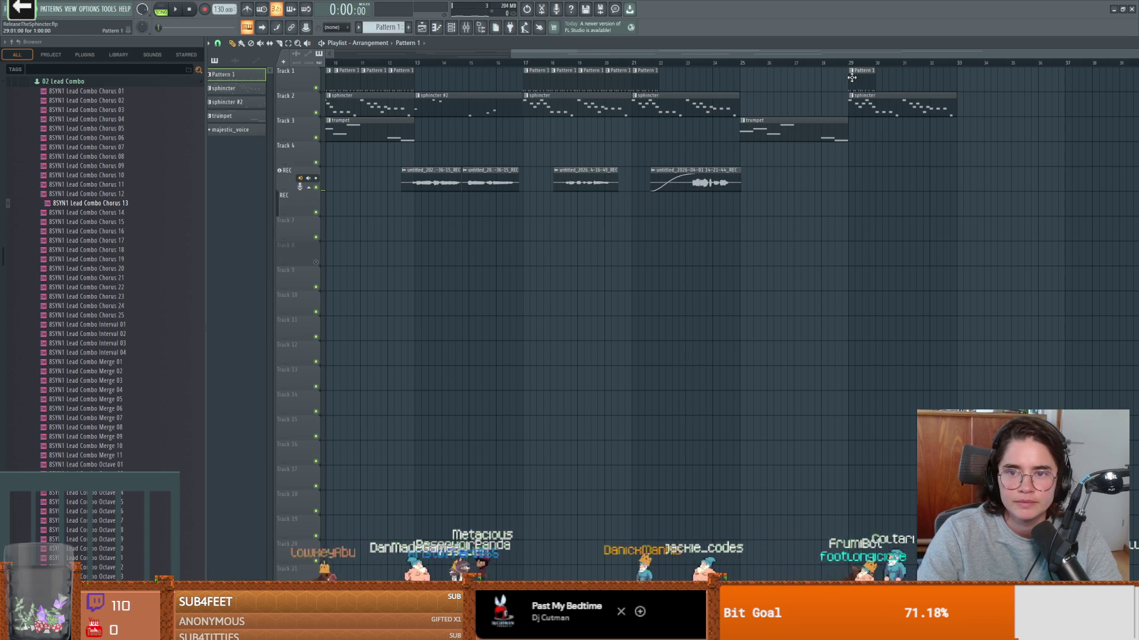
{"action": "left_click_drag", "start_coordinate": [869, 70], "coordinate": [941, 84]}
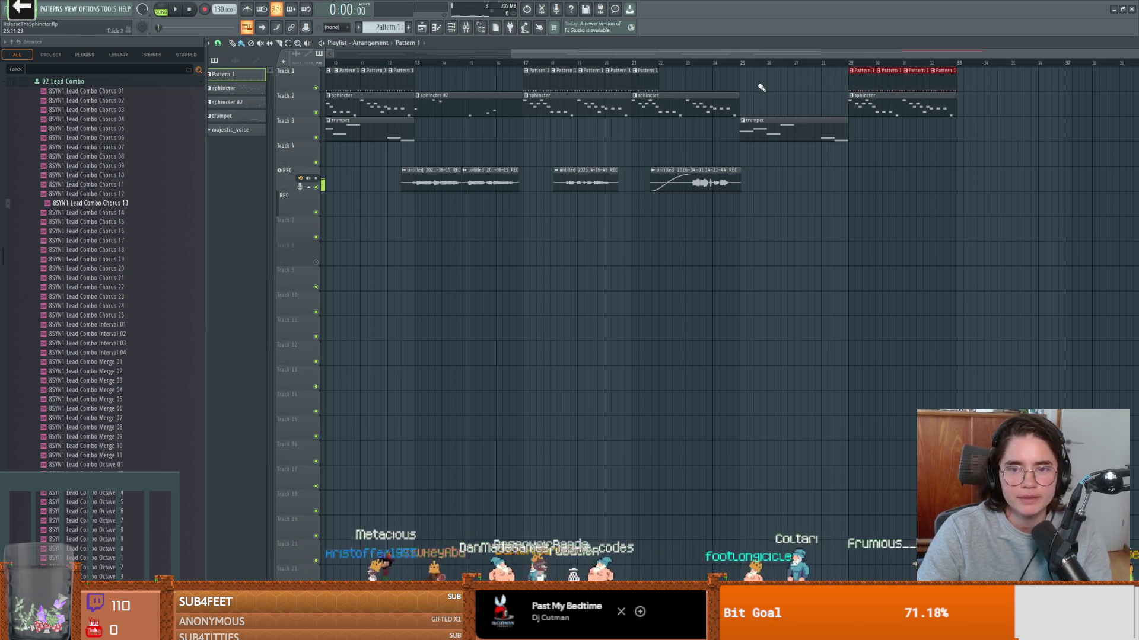
{"action": "left_click", "coordinate": [699, 63]}
{"action": "key", "text": "space"}
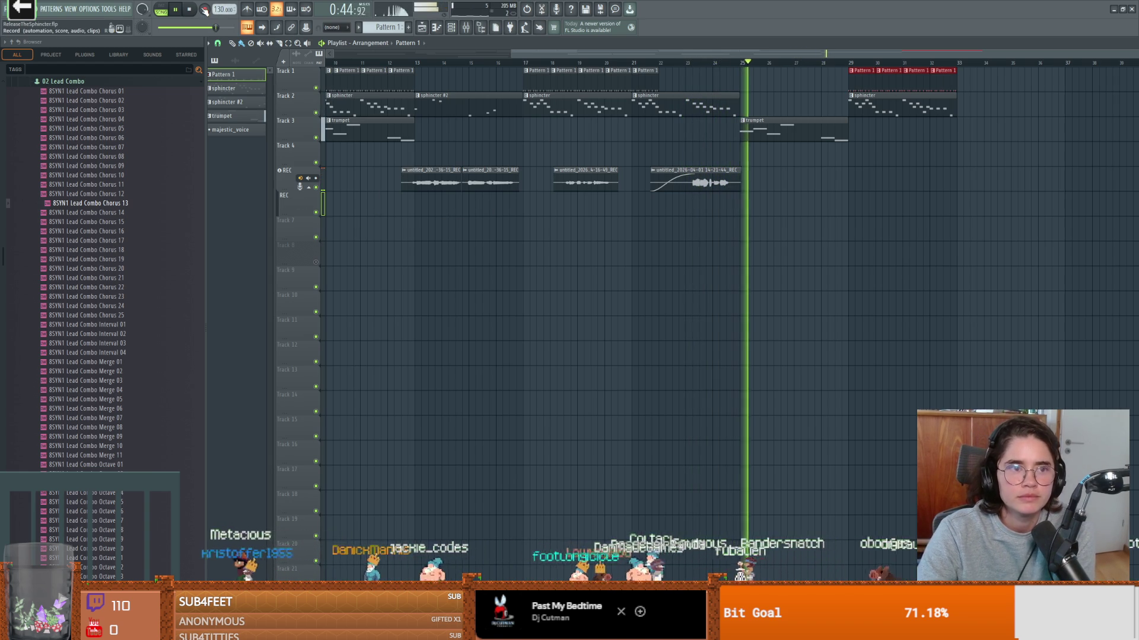
{"action": "left_click", "coordinate": [204, 10]}
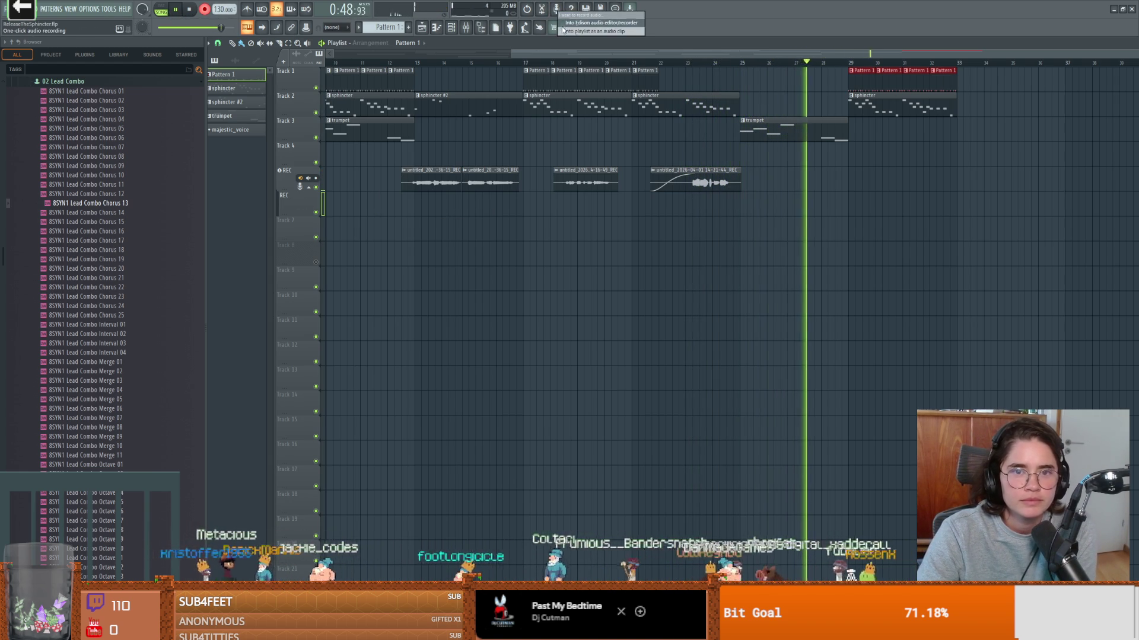
- Assign an audio input to Track 7 and record a vocal take
{"action": "key", "text": "space"}
{"action": "left_click", "coordinate": [325, 236]}
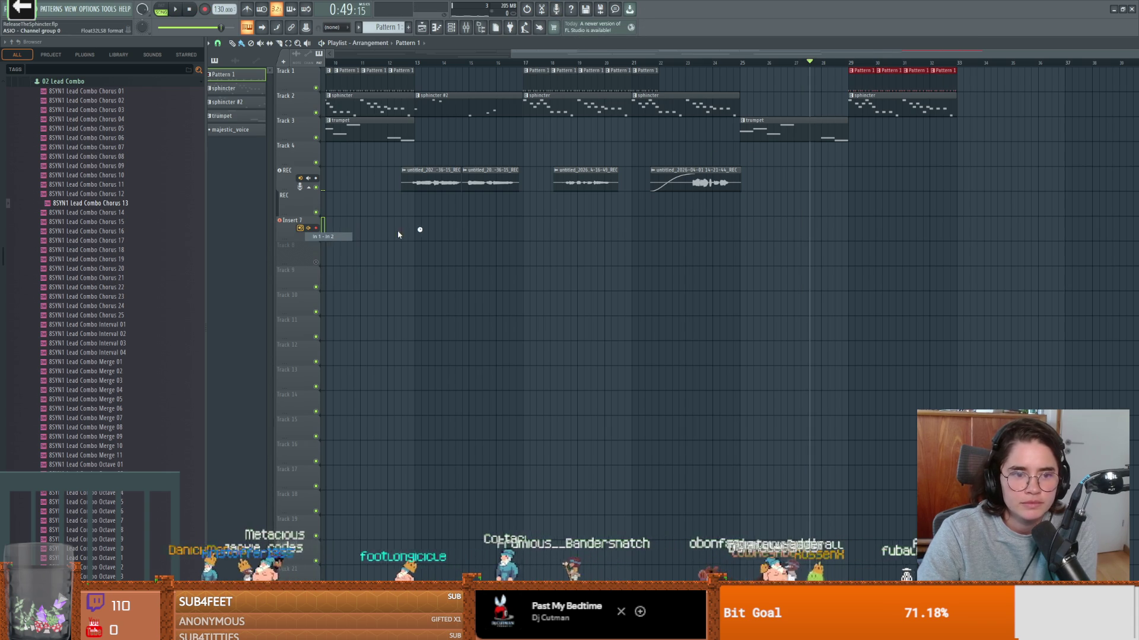
{"action": "key", "text": "space"}
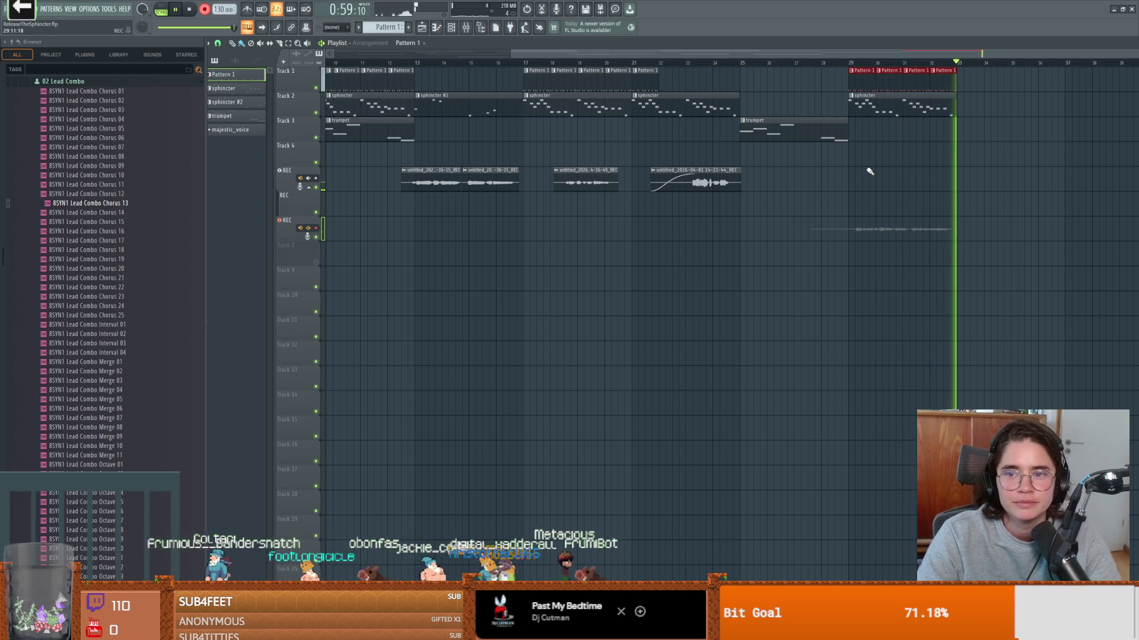
{"action": "key", "text": "space"}
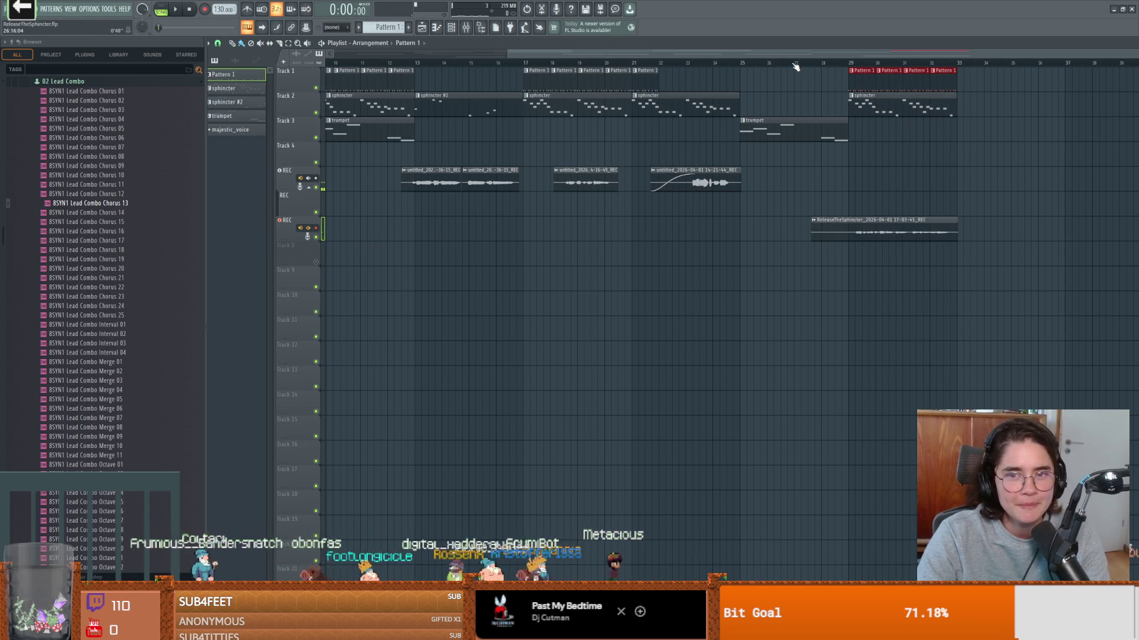
- Set Track 7 to input monitoring mode and move the playback start back to bar 25
{"action": "left_click", "coordinate": [308, 228]}
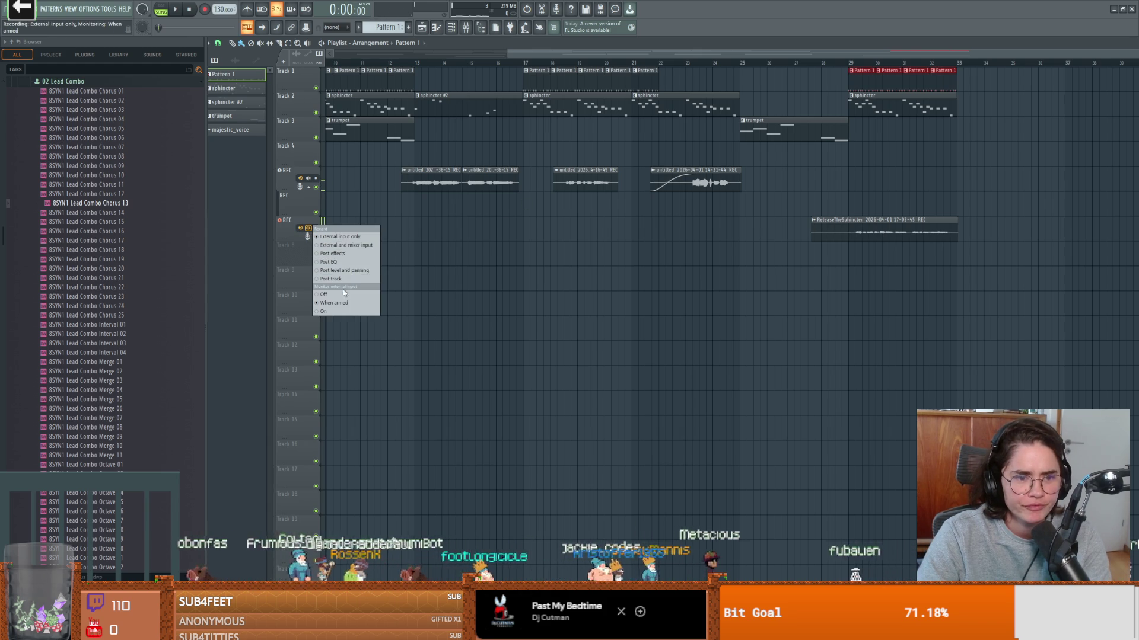
{"action": "left_click", "coordinate": [325, 295]}
{"action": "left_click_drag", "start_coordinate": [795, 59], "coordinate": [741, 71]}
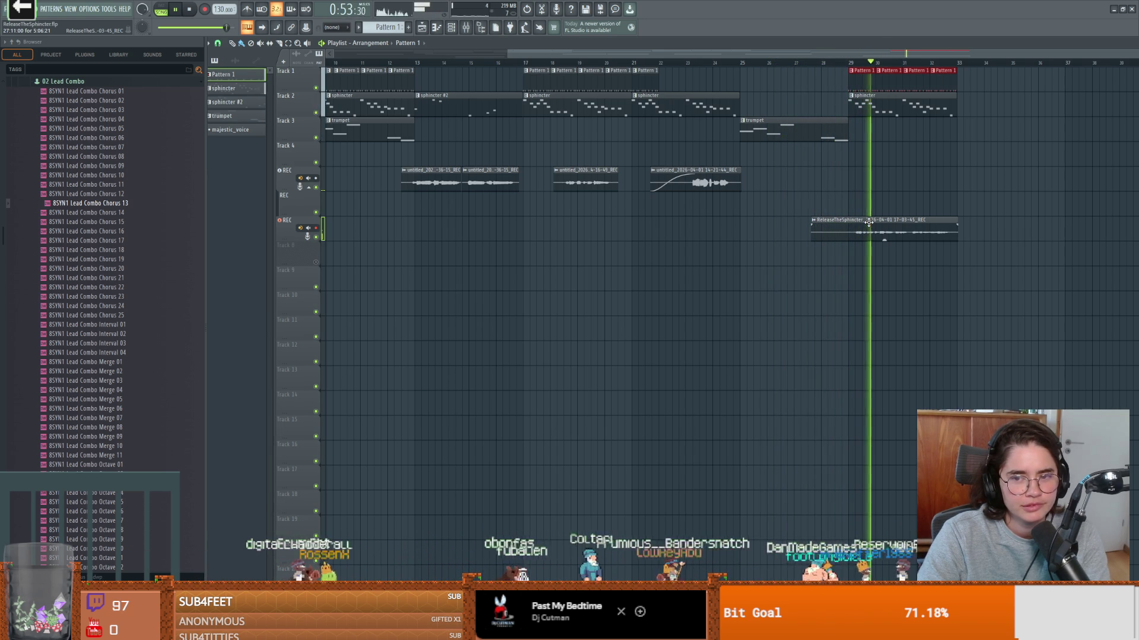
- Delete the REC take on Track 7, add Pattern 1 at bar 28 on Track 1, and start playback from bar 26
{"action": "right_click", "coordinate": [868, 222]}
{"action": "key", "text": "space"}
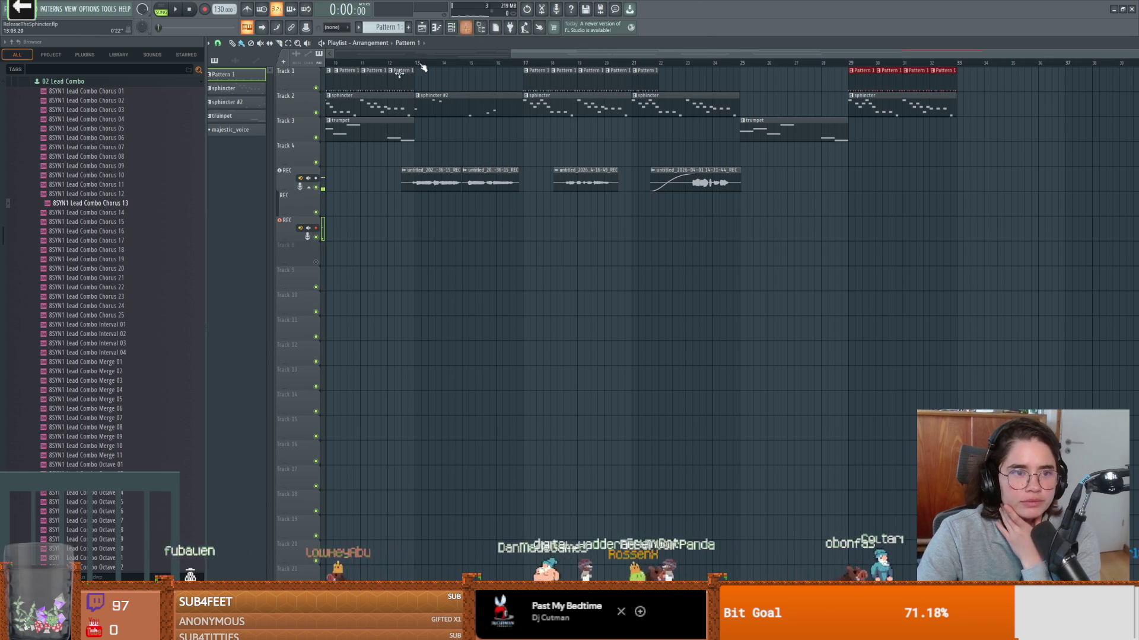
{"action": "left_click", "coordinate": [829, 81]}
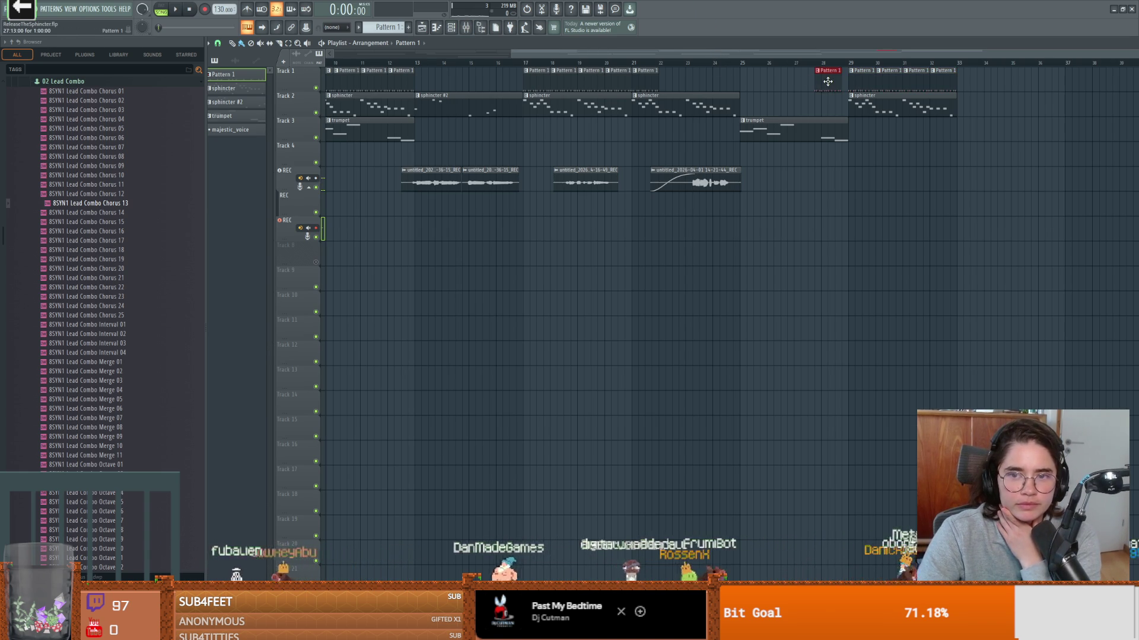
{"action": "left_click", "coordinate": [775, 61]}
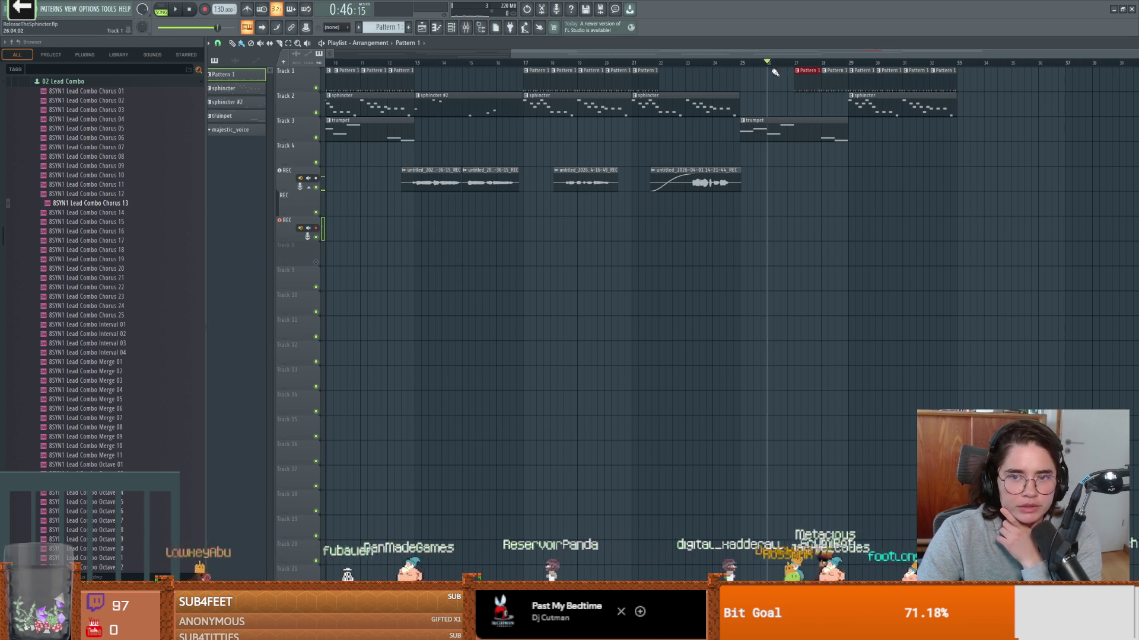
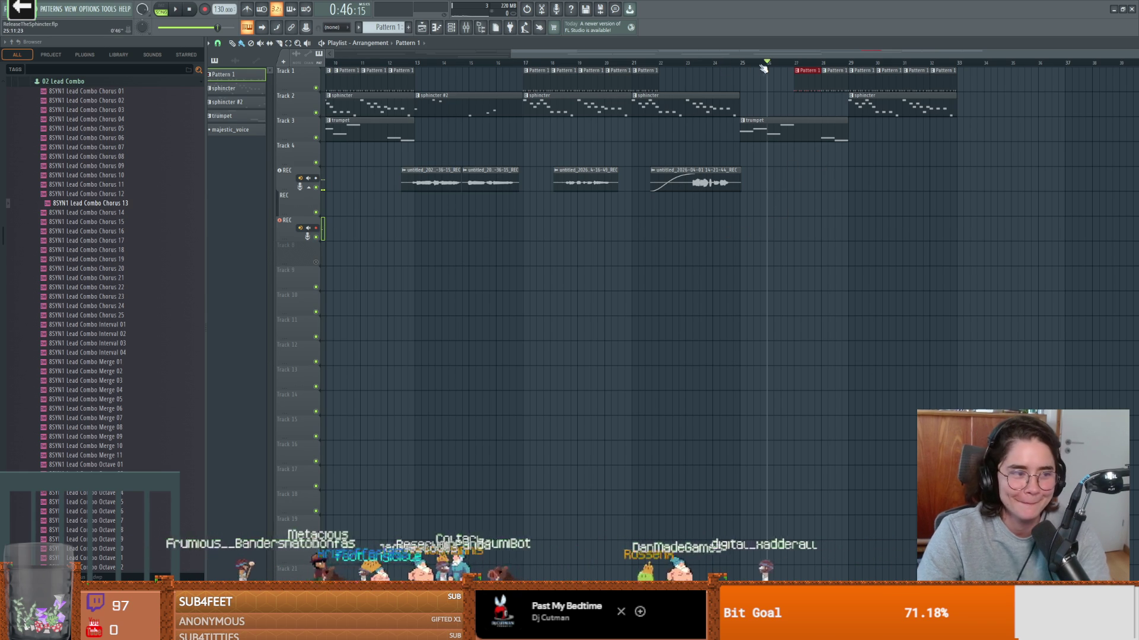
- Duplicate the last Pattern 1 clips on Track 1 onward to bar 38
{"action": "scroll", "coordinate": [968, 108], "scroll_direction": "right", "scroll_amount": 1}
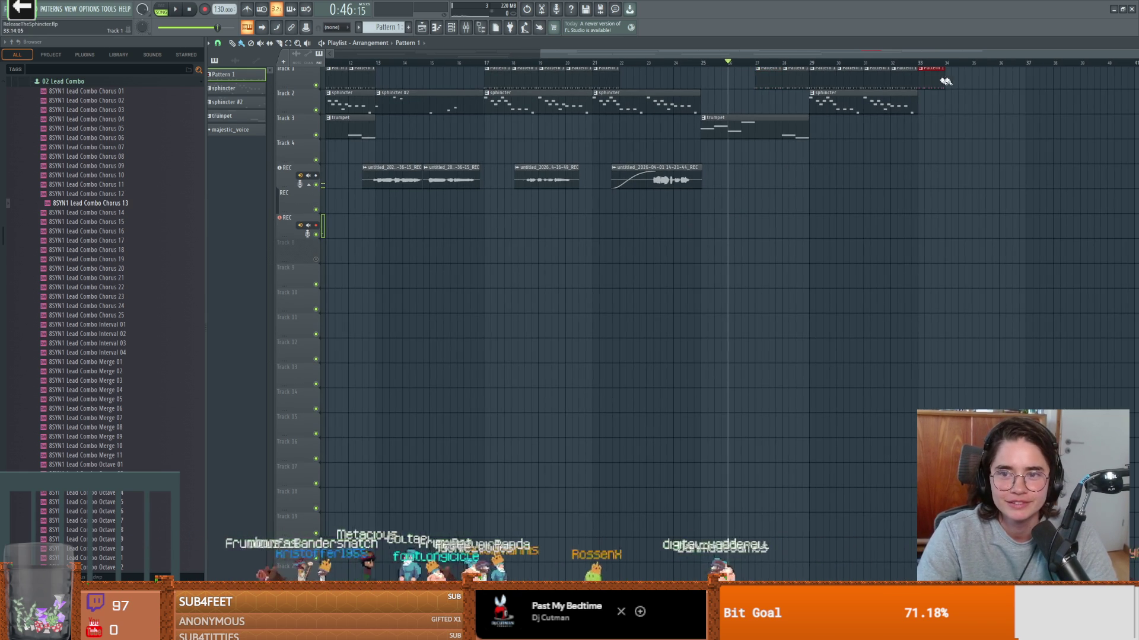
{"action": "left_click_drag", "start_coordinate": [919, 77], "coordinate": [1053, 77]}
{"action": "key", "text": "space"}
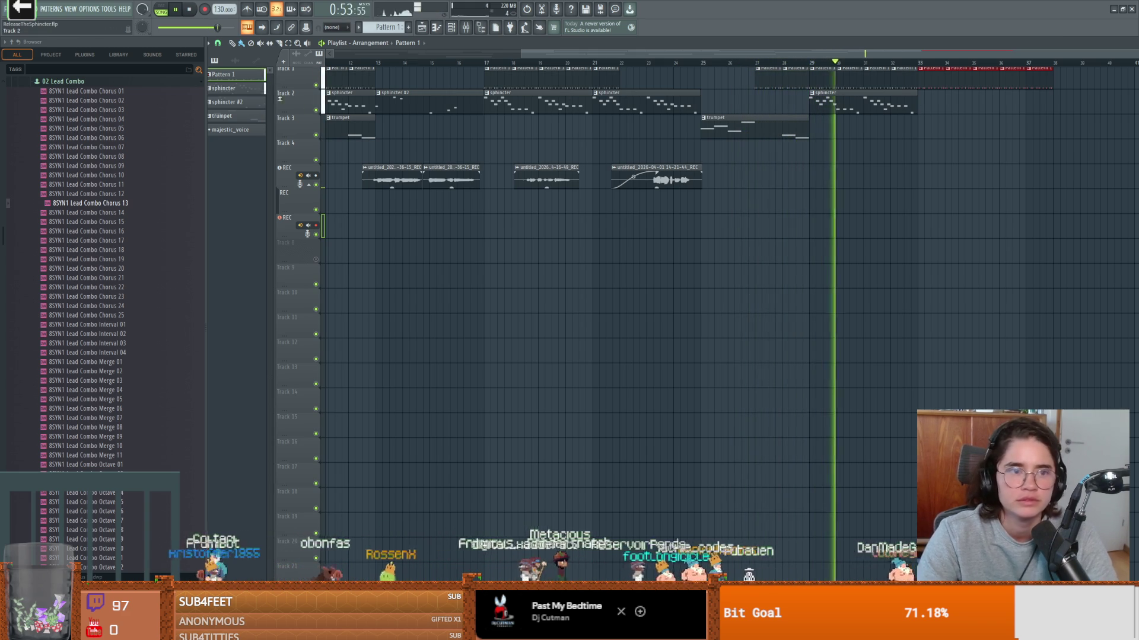
- Paint a sphincter clip at bar 33 on Track 2, then record a vocal take
{"action": "left_click", "coordinate": [907, 108]}
{"action": "left_click", "coordinate": [919, 107]}
{"action": "key", "text": "space"}
{"action": "key", "text": "space"}
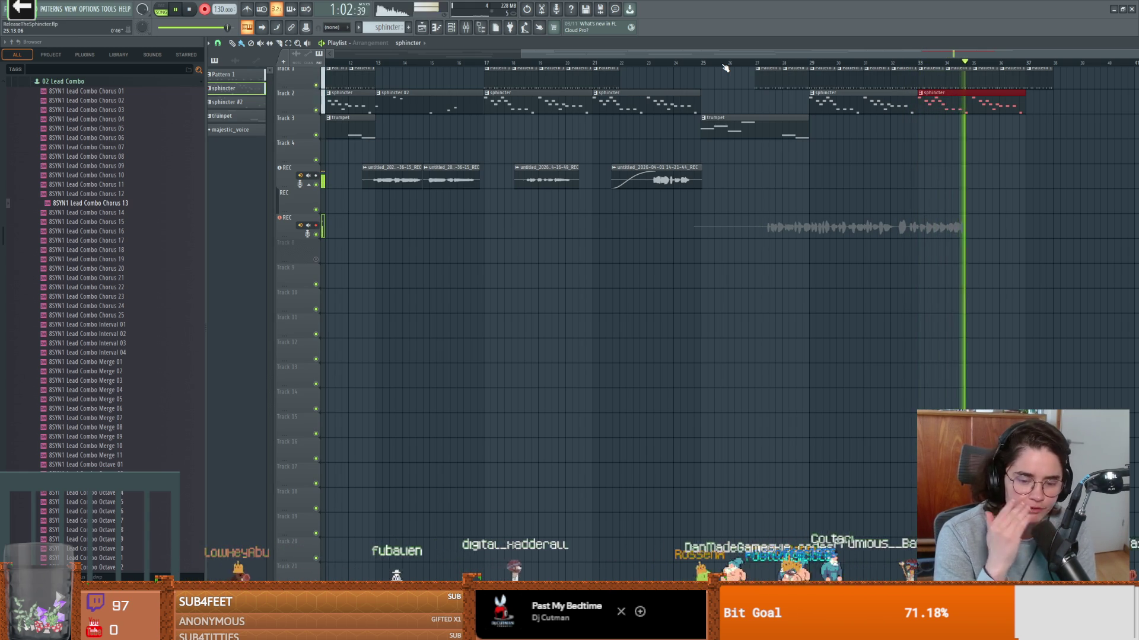
{"action": "key", "text": "space"}
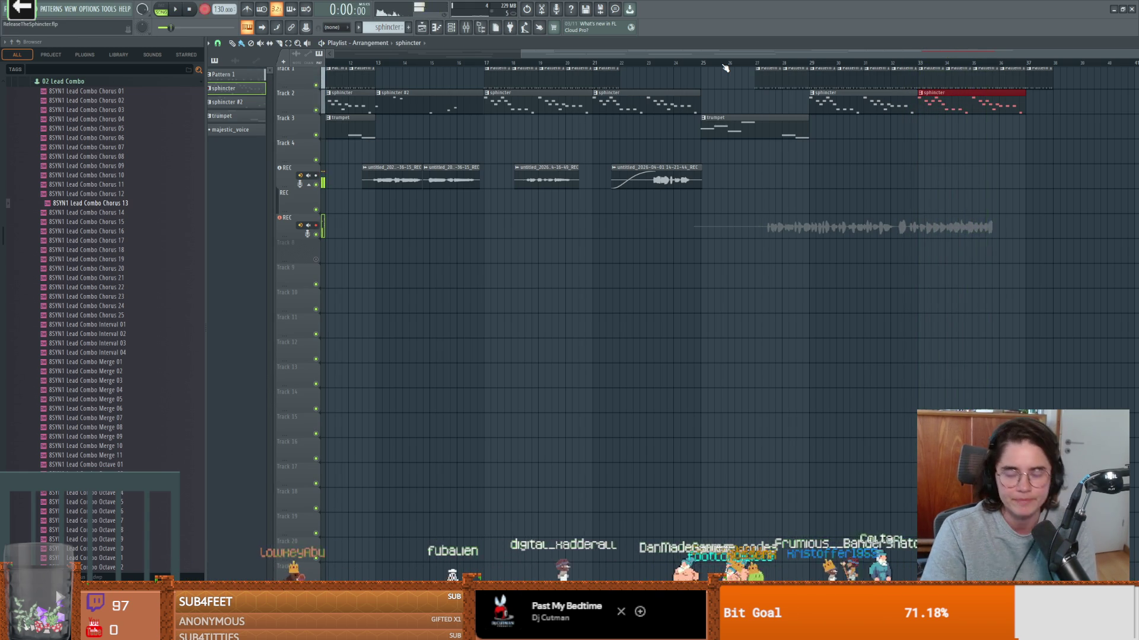
- Deselect the new sphincter clip and play back the arrangement
{"action": "left_click", "coordinate": [740, 69]}
{"action": "key", "text": "space"}
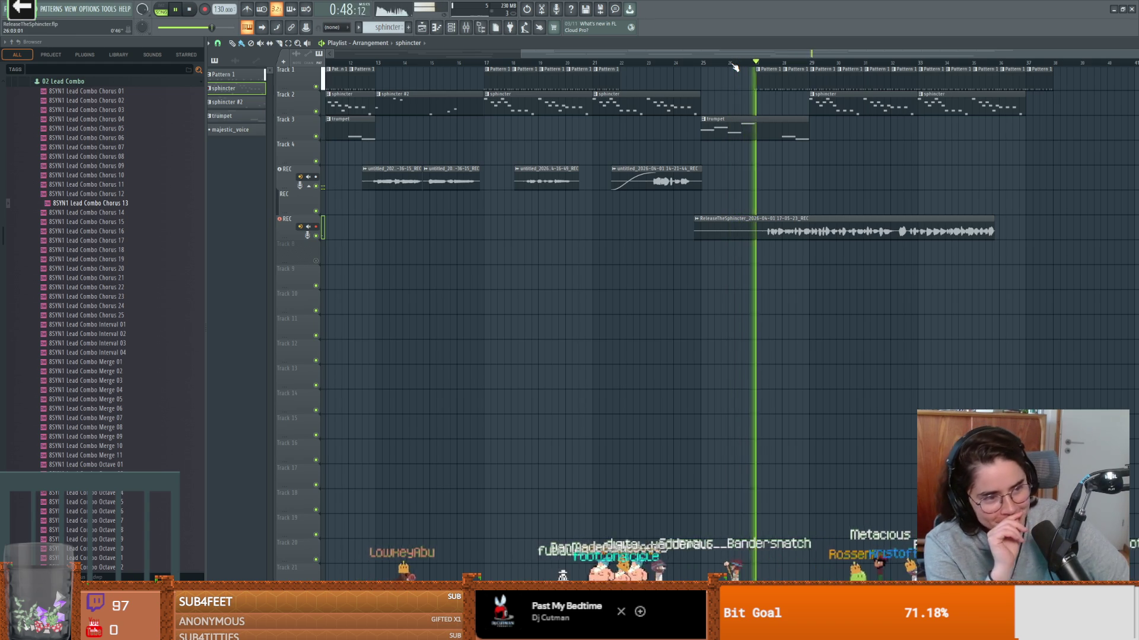
{"action": "key", "text": "space"}
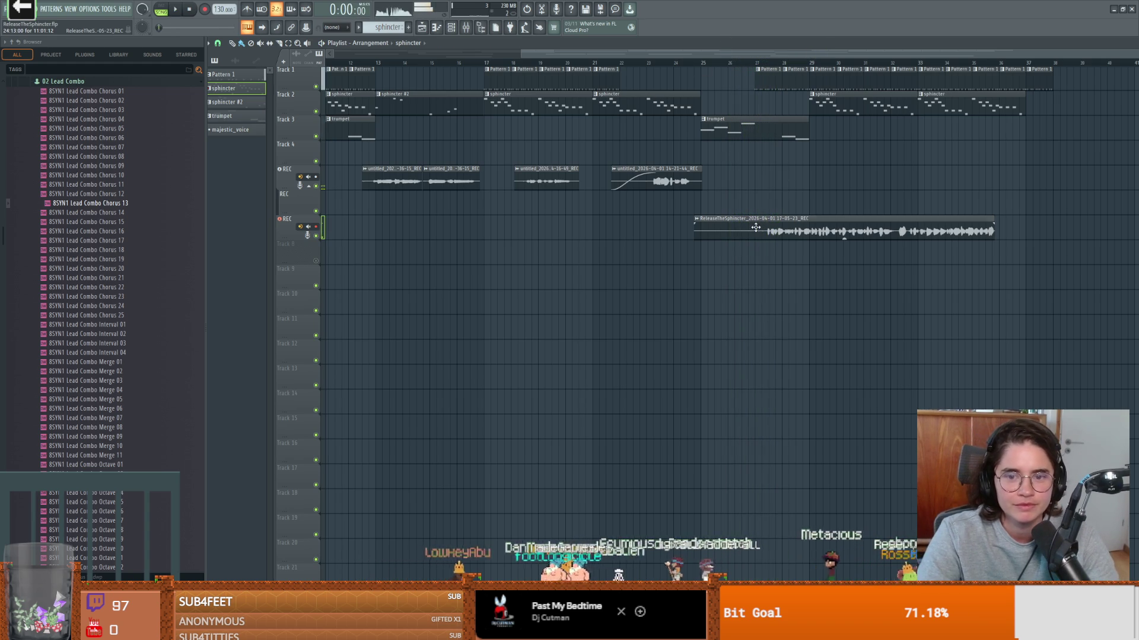
- Move the recorded take to the upper REC track, trim its start, and replay from bar 25
{"action": "left_click_drag", "start_coordinate": [756, 228], "coordinate": [758, 192]}
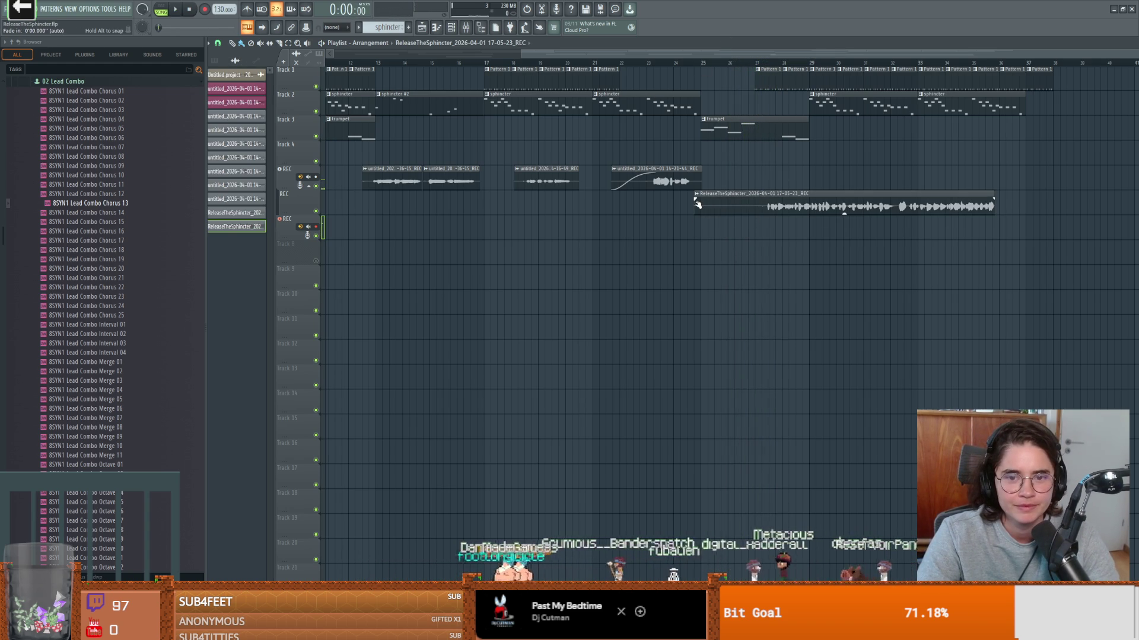
{"action": "mouse_move", "coordinate": [693, 209]}
{"action": "left_mouse_down"}
{"action": "mouse_move", "coordinate": [710, 210]}
{"action": "mouse_move", "coordinate": [743, 178]}
{"action": "left_mouse_up"}
{"action": "left_click", "coordinate": [716, 62]}
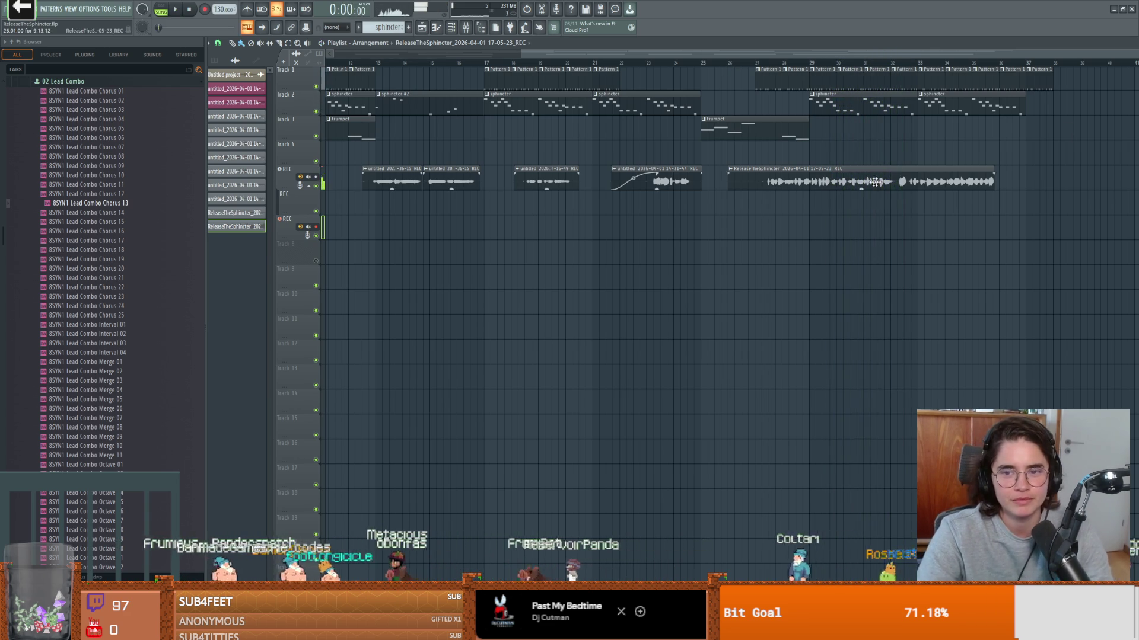
{"action": "key", "text": "space"}
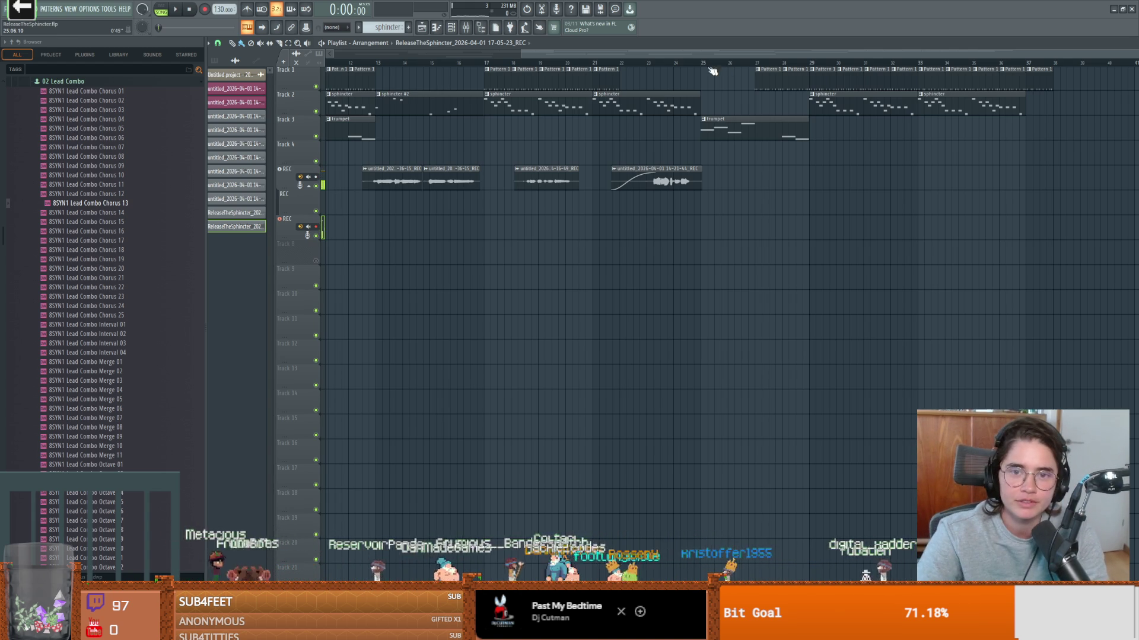
- Record a new vocal take straight into the playlist as an audio clip
{"action": "left_click", "coordinate": [558, 10]}
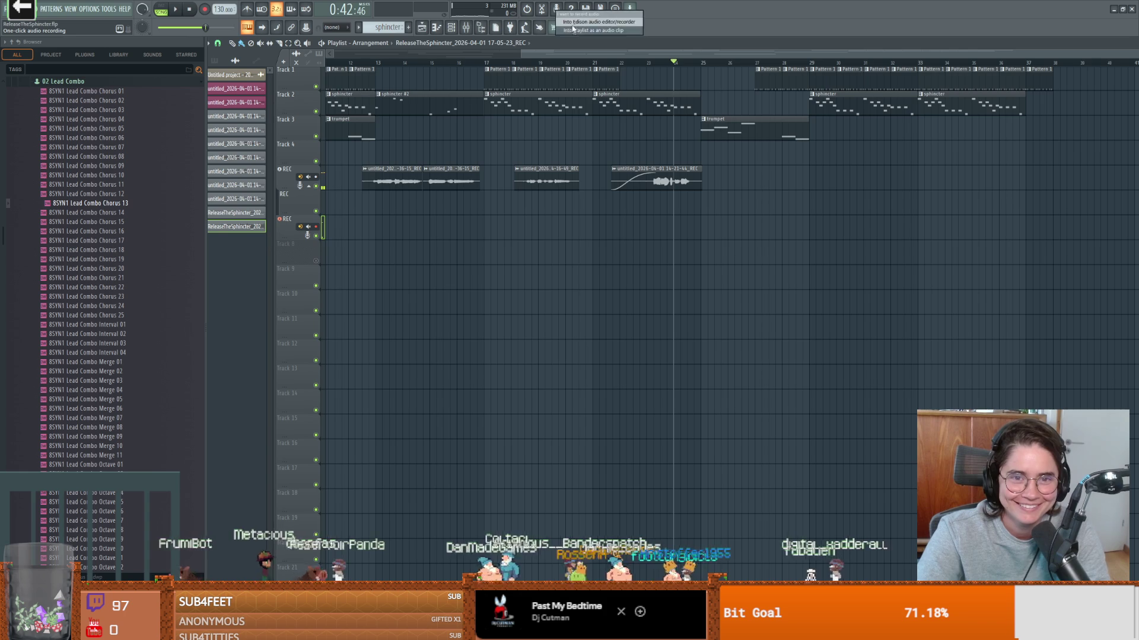
{"action": "left_click", "coordinate": [575, 30]}
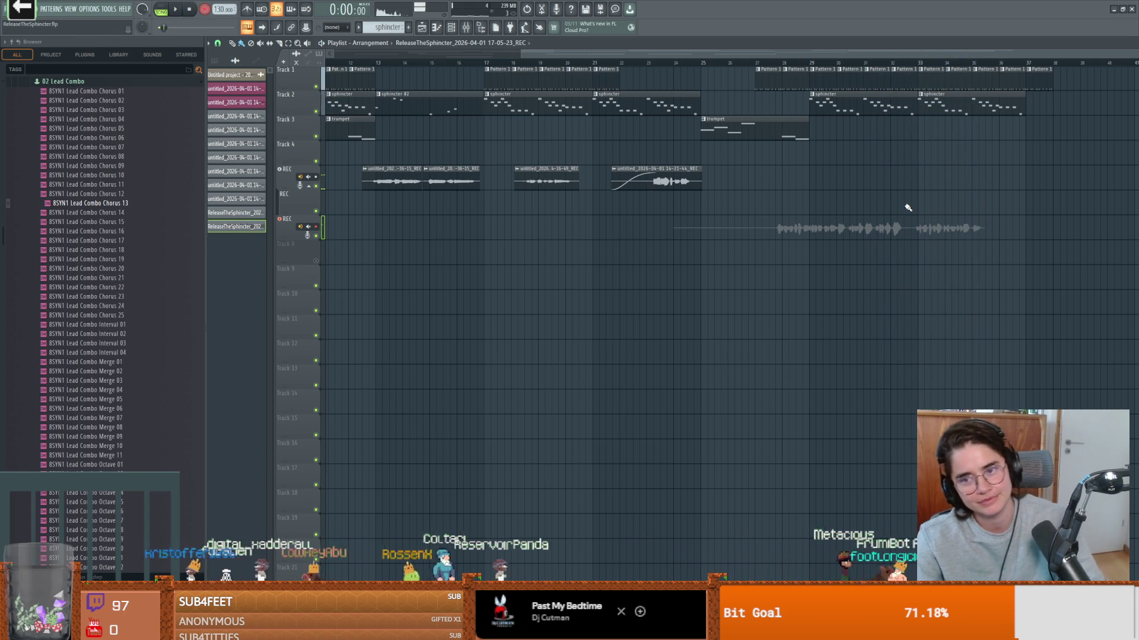
{"action": "key", "text": "space"}
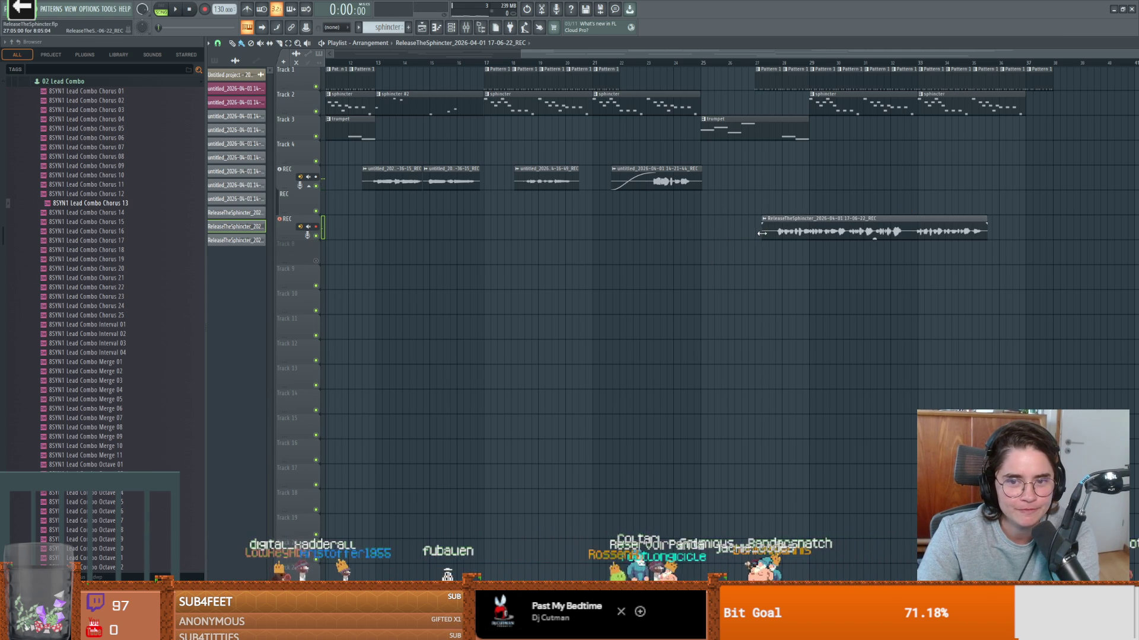
{"action": "left_click", "coordinate": [466, 28]}
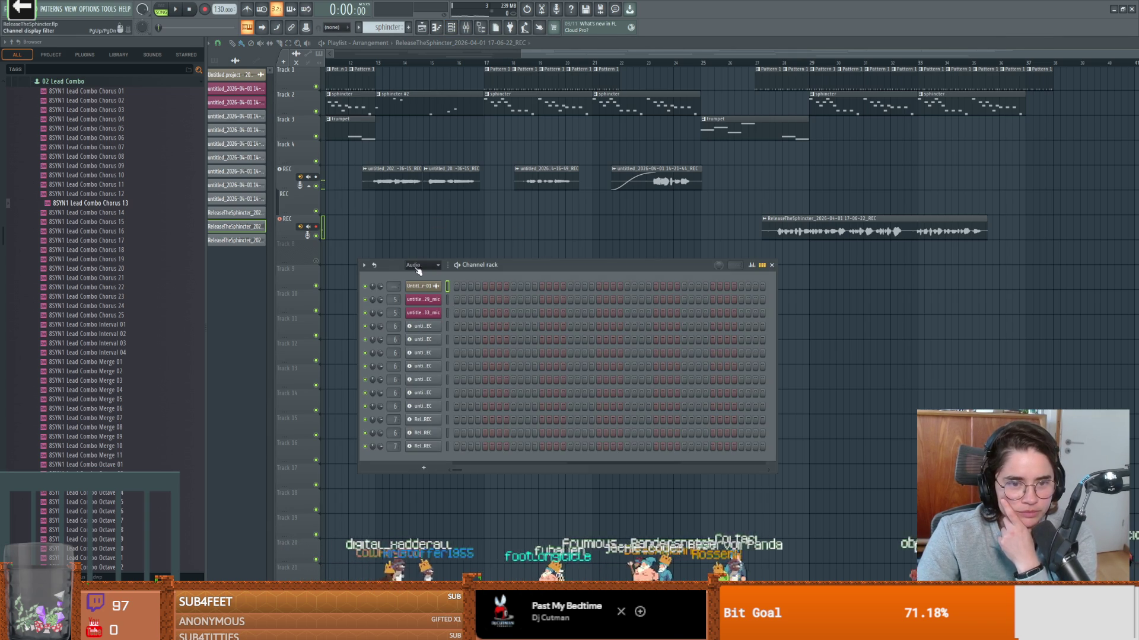
- Switch the clip list to patterns and set the Channel rack filter to All
{"action": "left_click", "coordinate": [216, 61]}
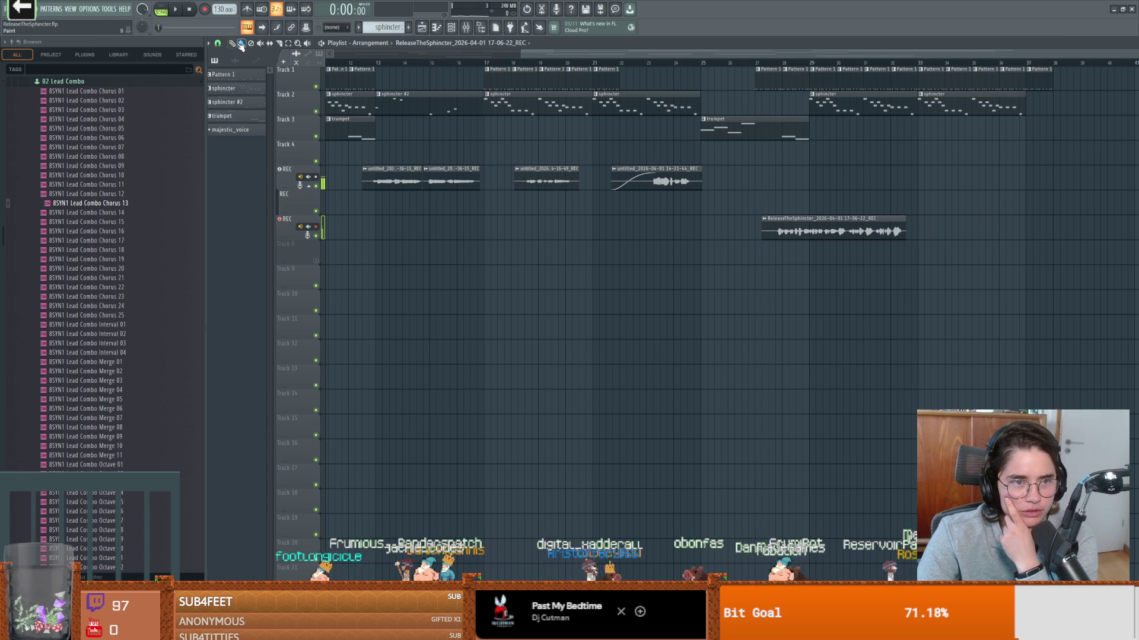
{"action": "left_click", "coordinate": [437, 28]}
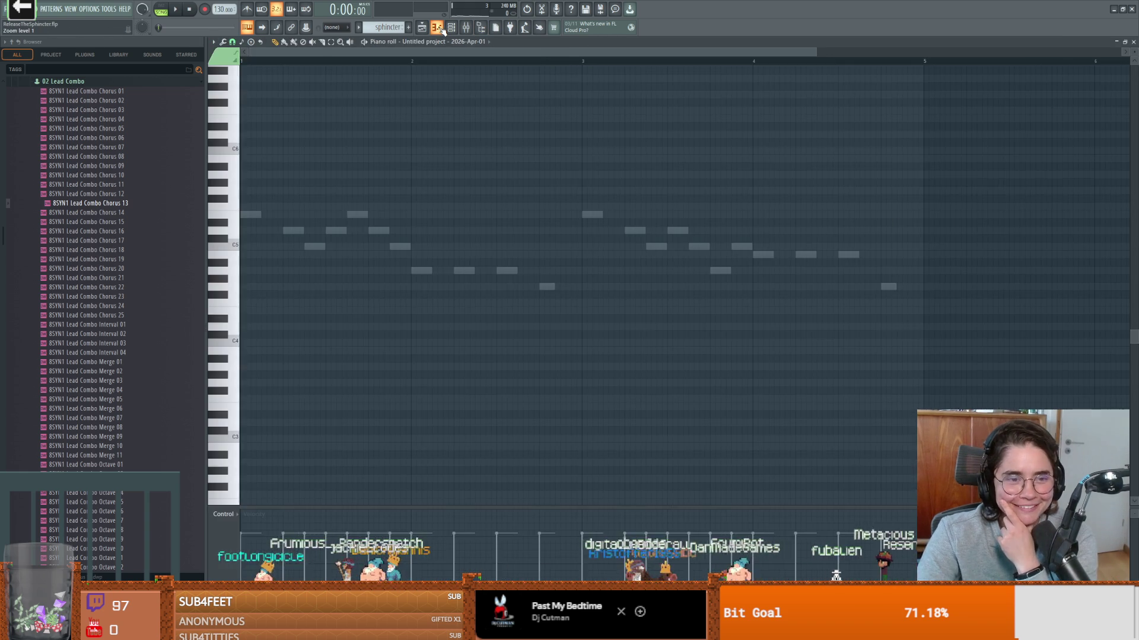
{"action": "left_click", "coordinate": [452, 28]}
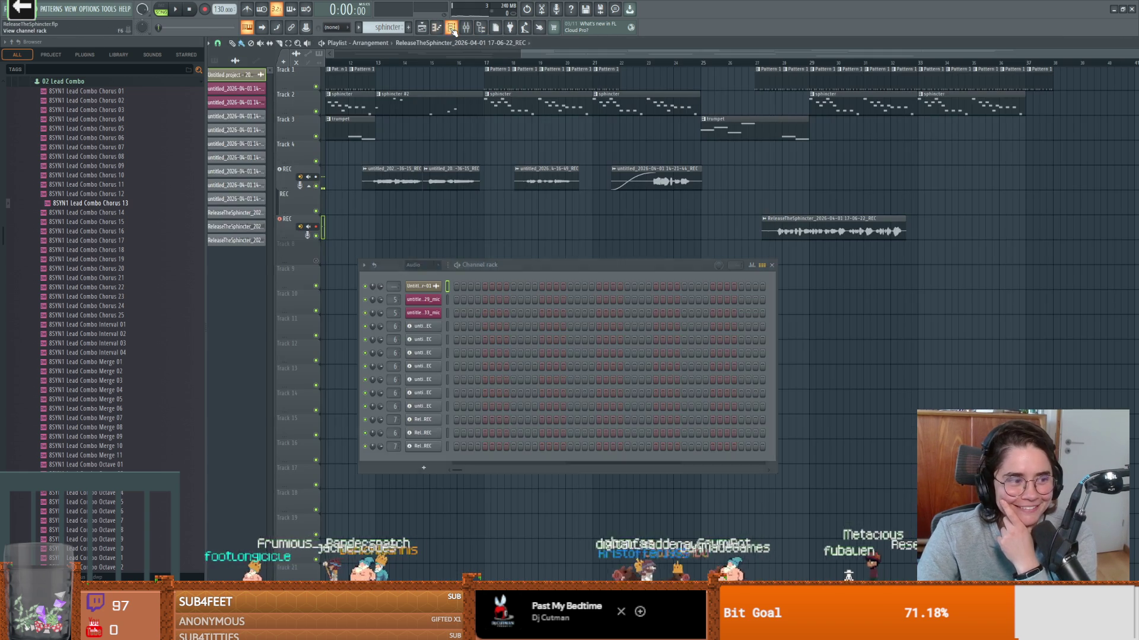
{"action": "left_click", "coordinate": [412, 275]}
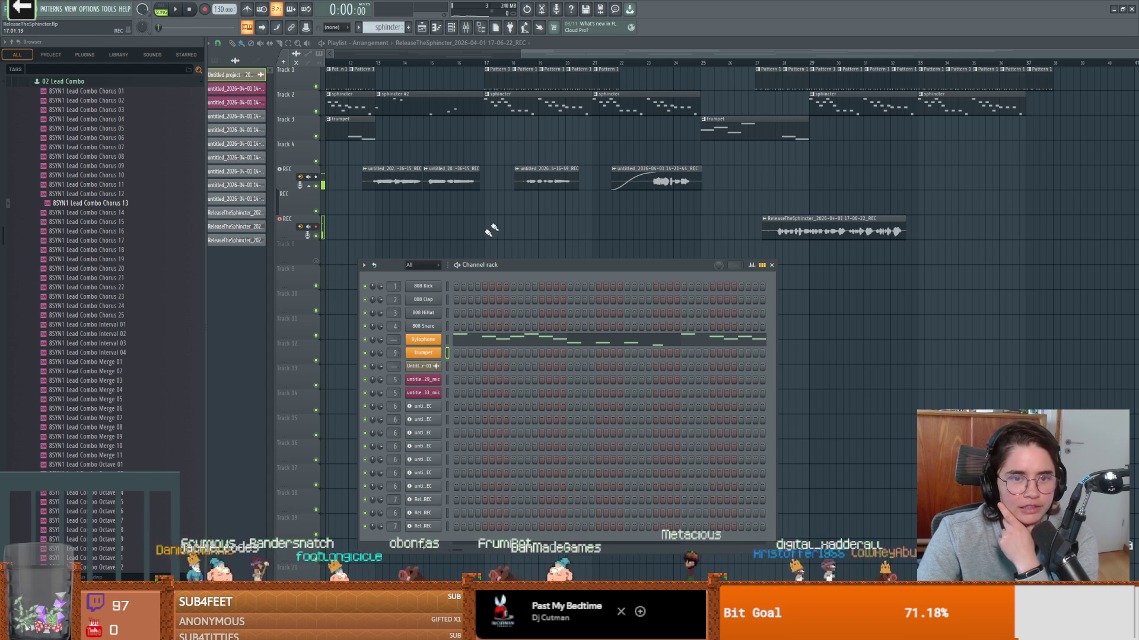
- Open the Mixer, then close both the Mixer and the Channel rack
{"action": "left_click", "coordinate": [466, 28]}
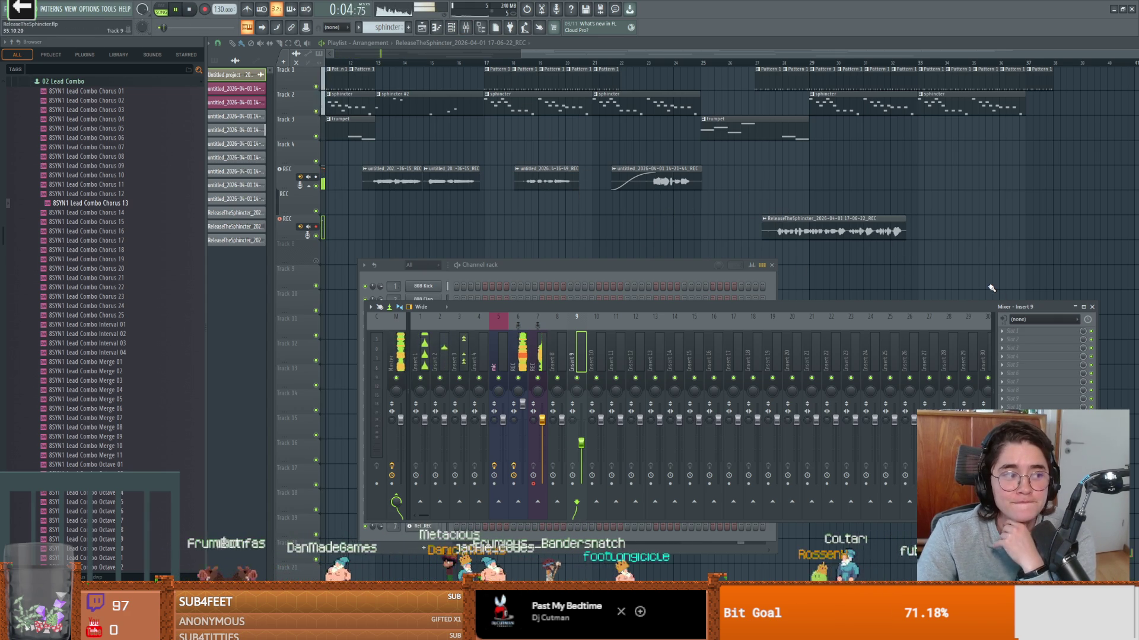
{"action": "left_click", "coordinate": [1091, 307]}
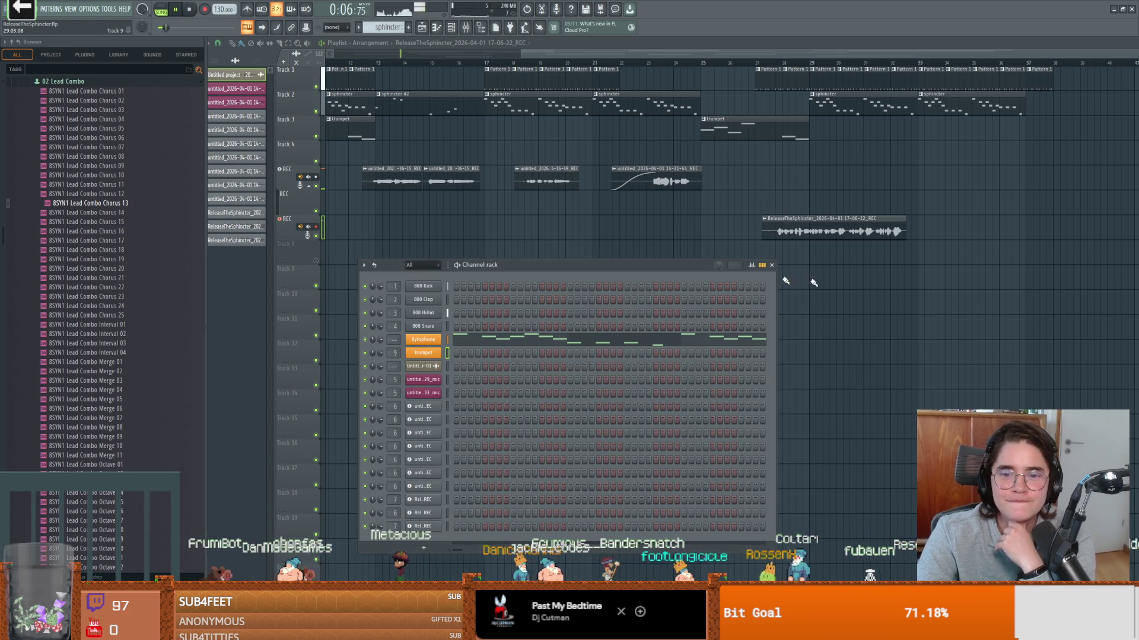
{"action": "left_click", "coordinate": [770, 265]}
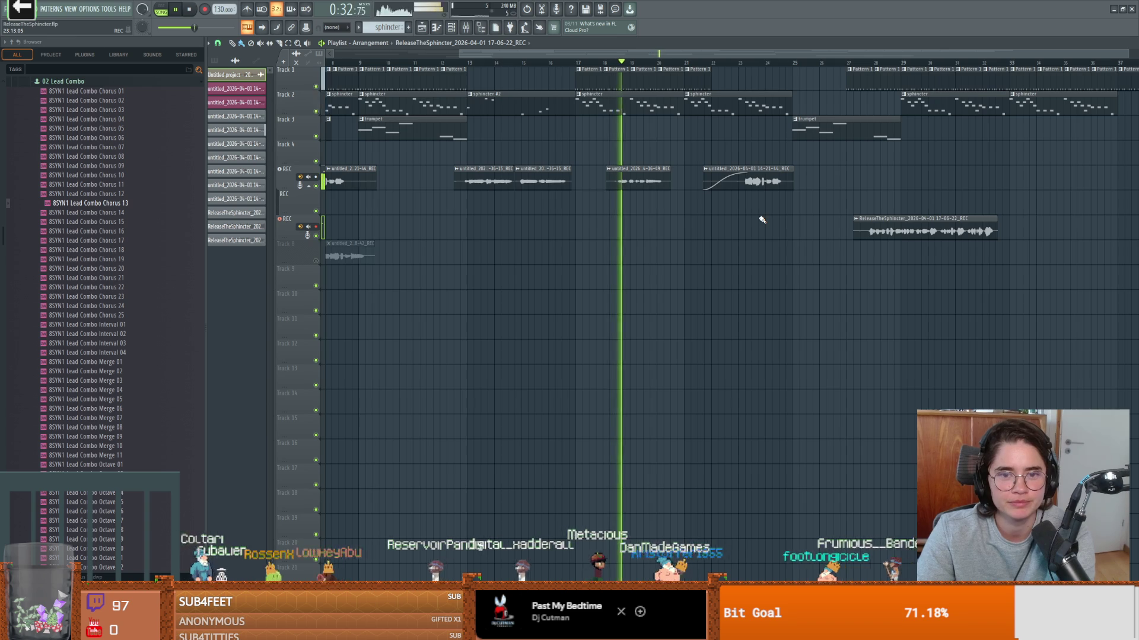
- Shorten the later trumpet clip on Track 3 and the end of the recorded vocal clip
{"action": "scroll", "coordinate": [757, 216], "scroll_direction": "right", "scroll_amount": 2}
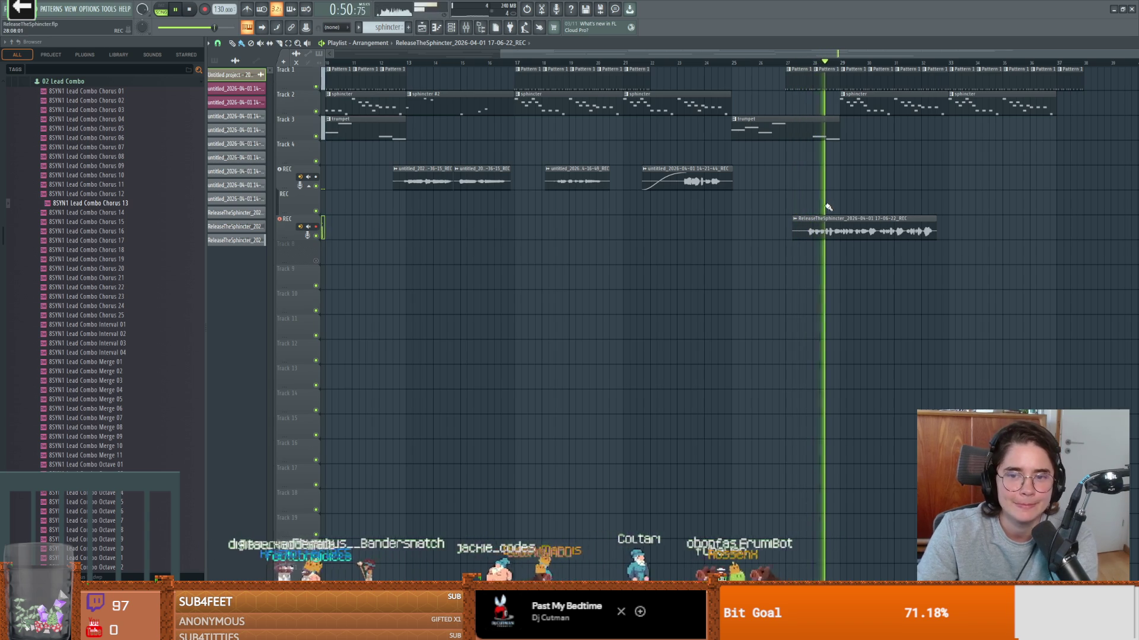
{"action": "left_click_drag", "start_coordinate": [836, 130], "coordinate": [815, 130]}
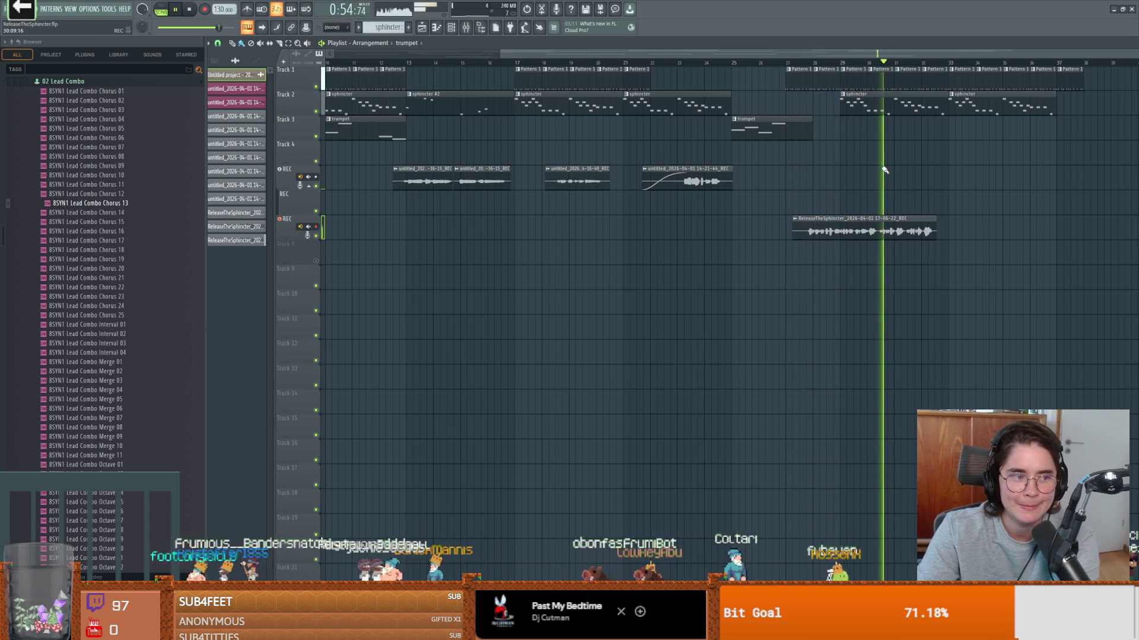
{"action": "left_click_drag", "start_coordinate": [939, 230], "coordinate": [934, 231]}
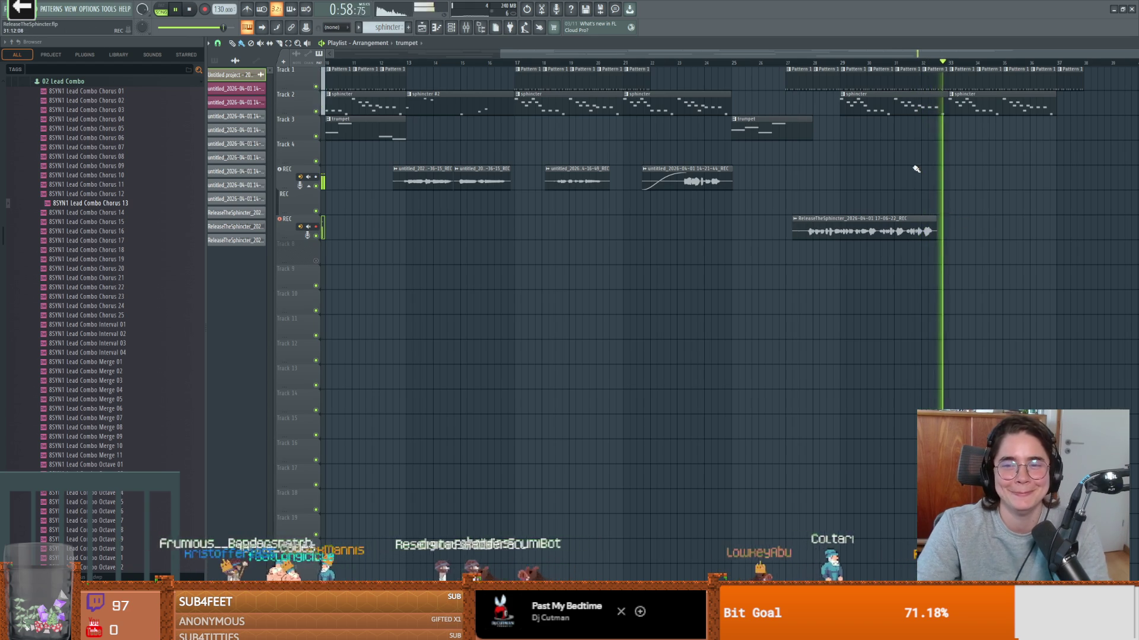
{"action": "key", "text": "space"}
{"action": "left_click", "coordinate": [876, 64]}
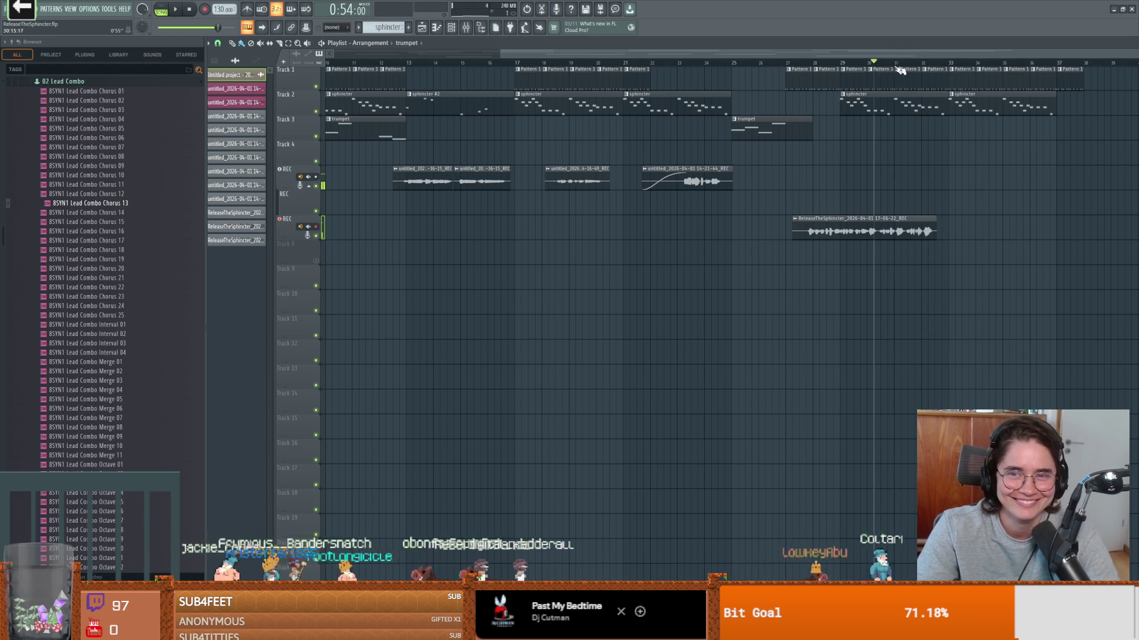
- Paint two sphincter clips at the end of Track 2
{"action": "scroll", "coordinate": [925, 148], "scroll_direction": "right", "scroll_amount": 5}
{"action": "left_click", "coordinate": [217, 61]}
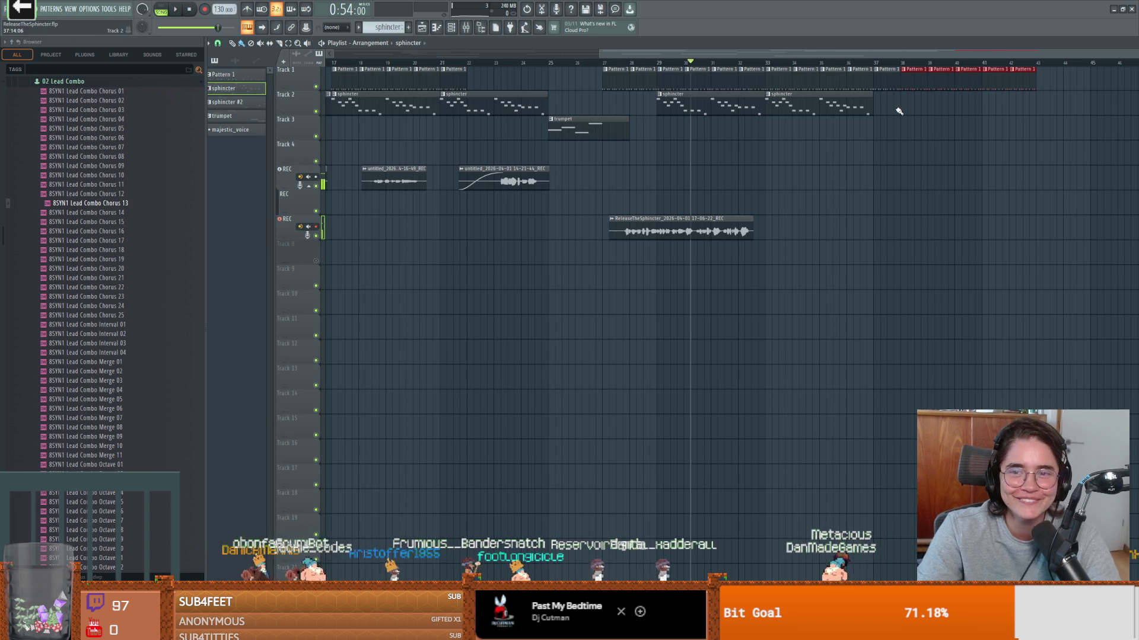
{"action": "left_click", "coordinate": [878, 107]}
{"action": "left_click", "coordinate": [988, 106]}
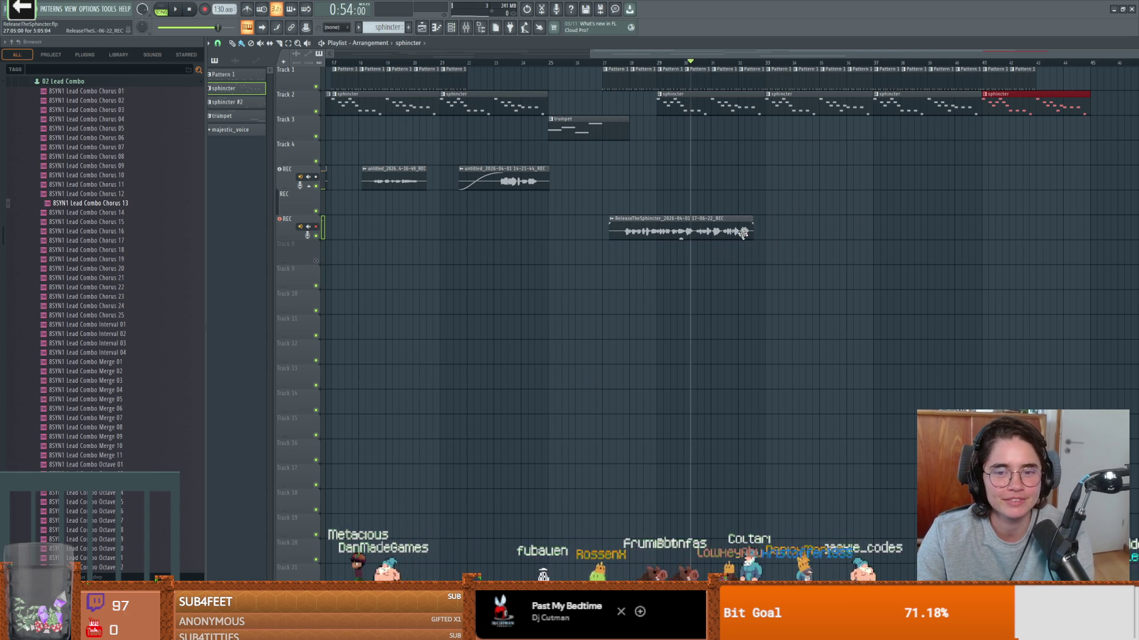
- Play back the arrangement, then start a new audio recording
{"action": "key", "text": "space"}
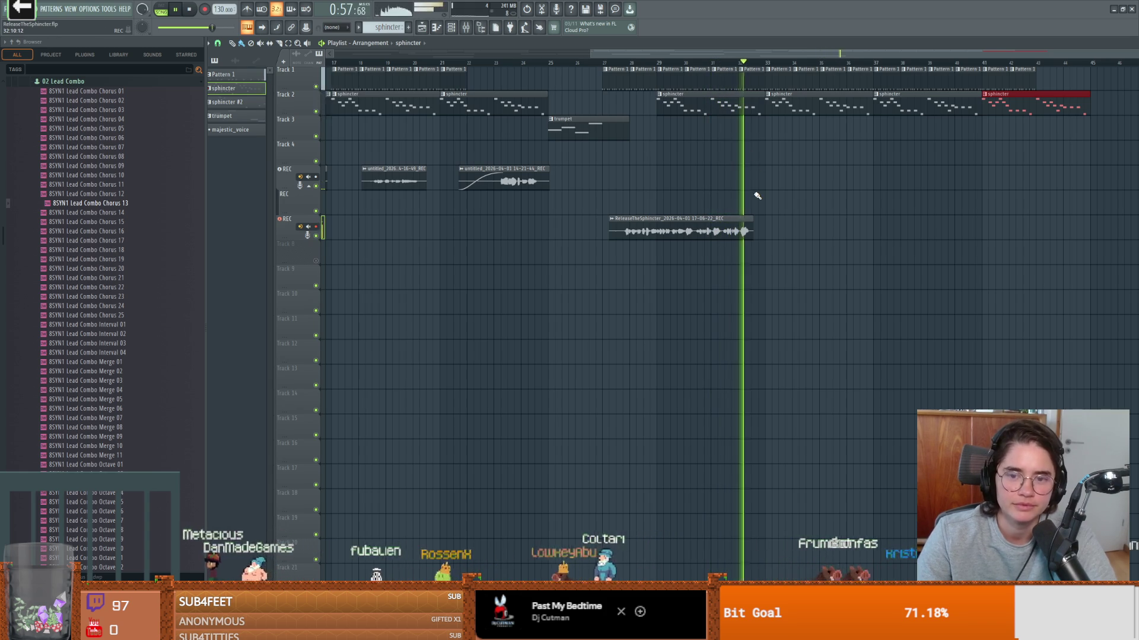
{"action": "key", "text": "space"}
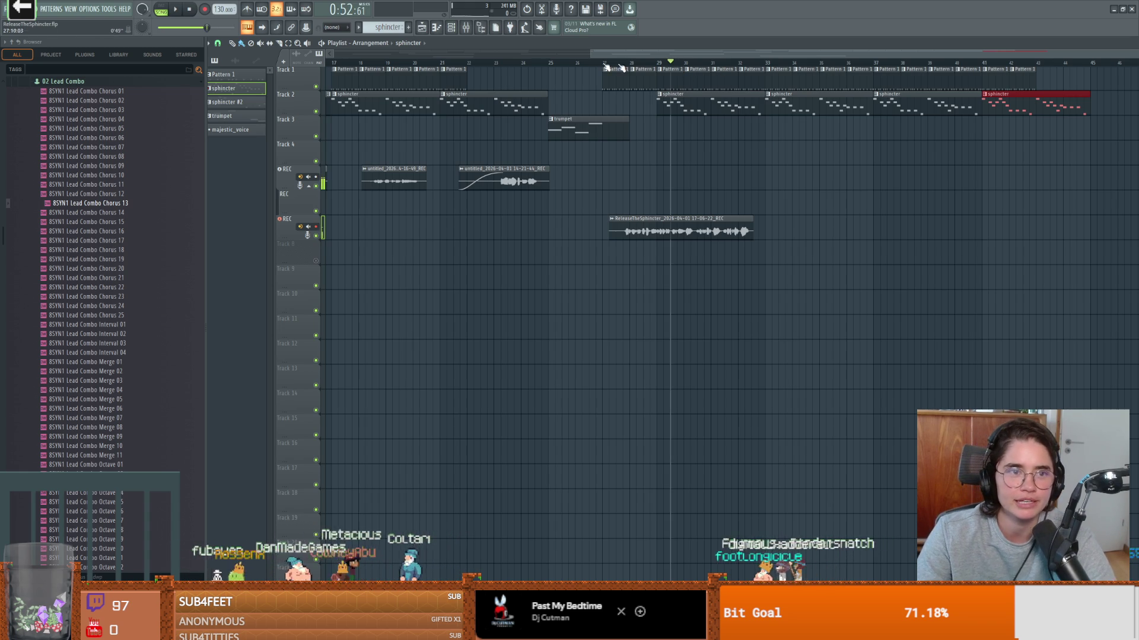
{"action": "left_click", "coordinate": [569, 10]}
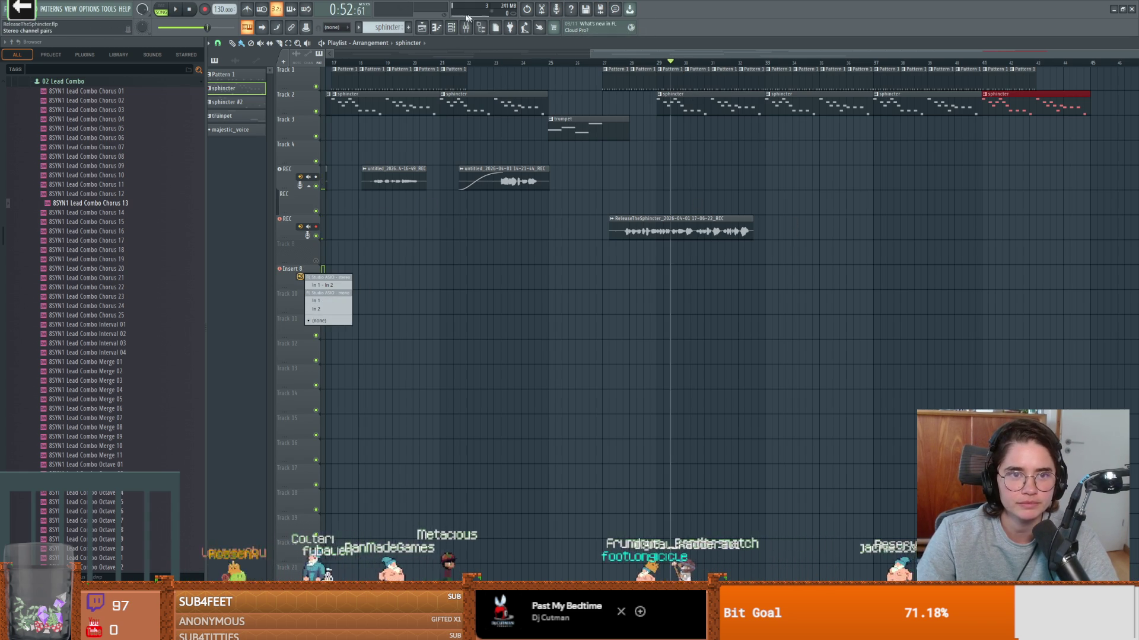
- Dismiss the aborted-recording notice and choose the new audio track's recording input
{"action": "left_click", "coordinate": [685, 7]}
{"action": "left_click", "coordinate": [665, 275]}
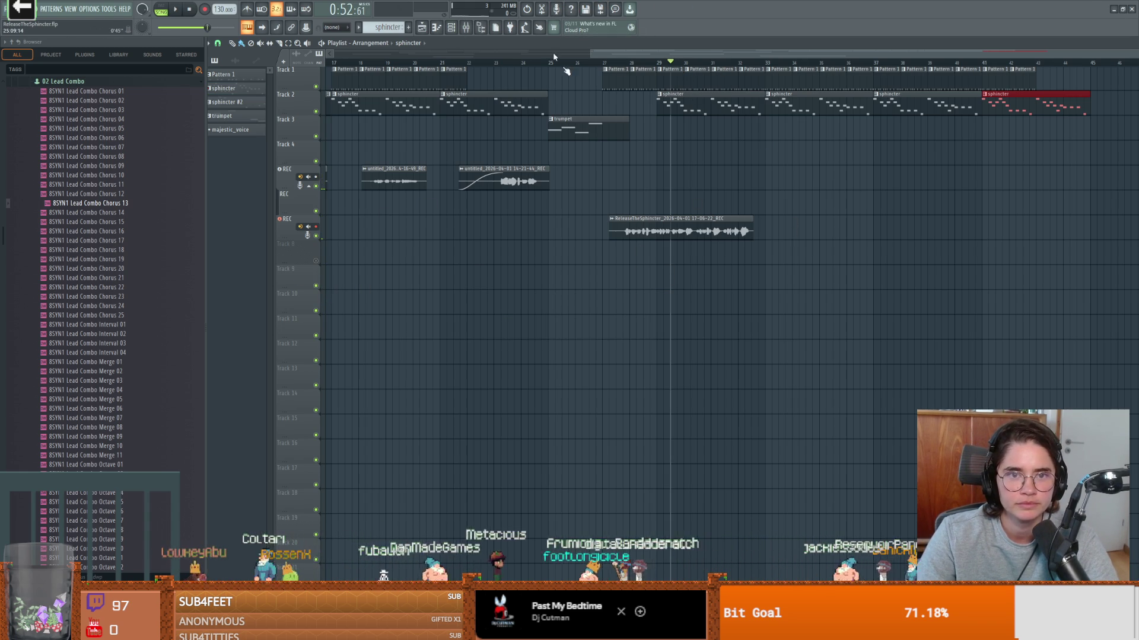
{"action": "left_click", "coordinate": [300, 276]}
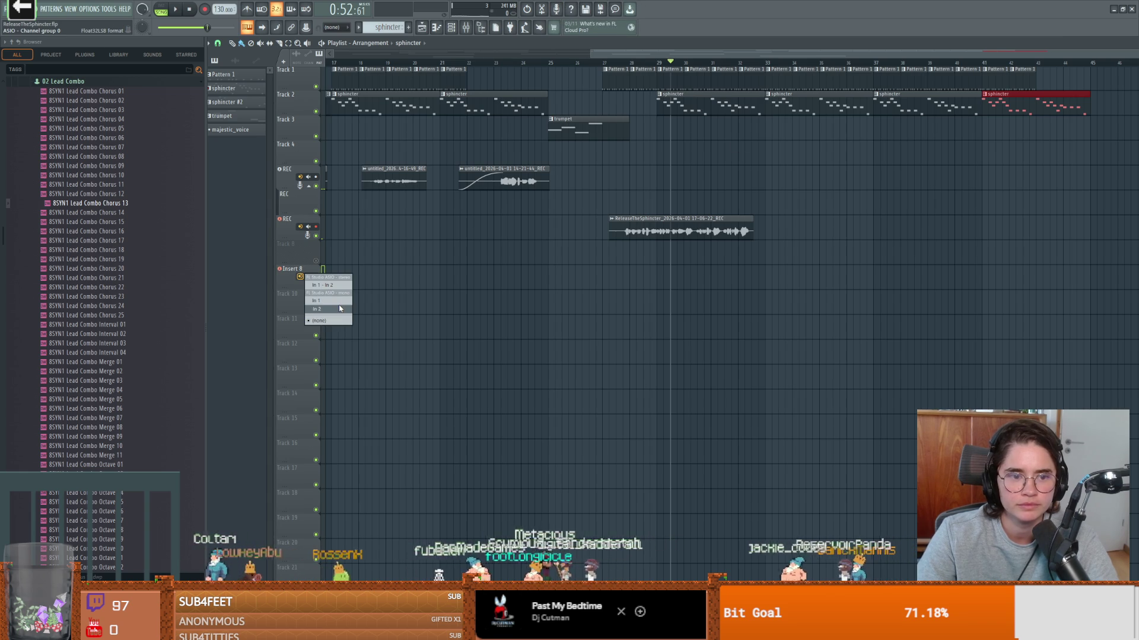
{"action": "left_click", "coordinate": [316, 301]}
- Record a short pass, then move the ReleaseTheSphincter clip to the upper REC track
{"action": "key", "text": "space"}
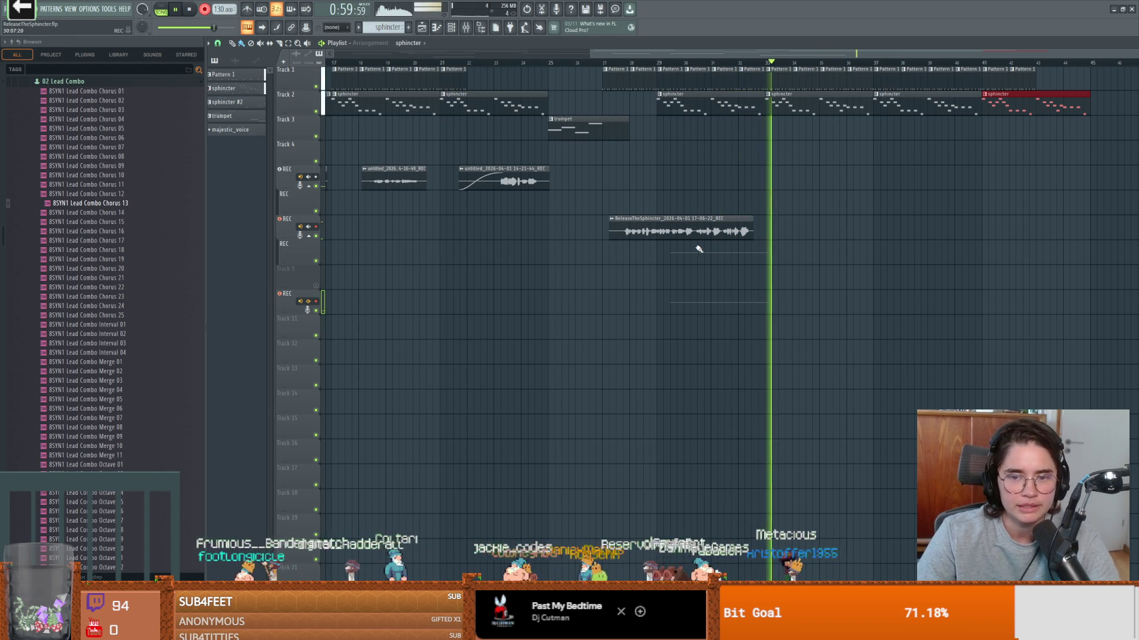
{"action": "key", "text": "space"}
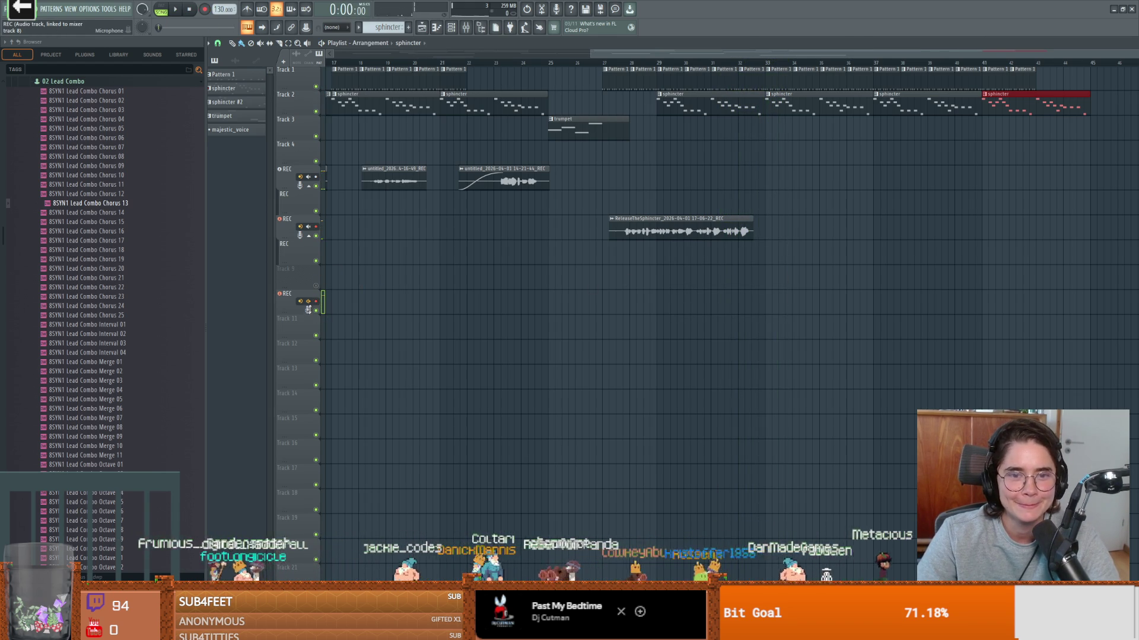
{"action": "left_click_drag", "start_coordinate": [689, 237], "coordinate": [691, 183]}
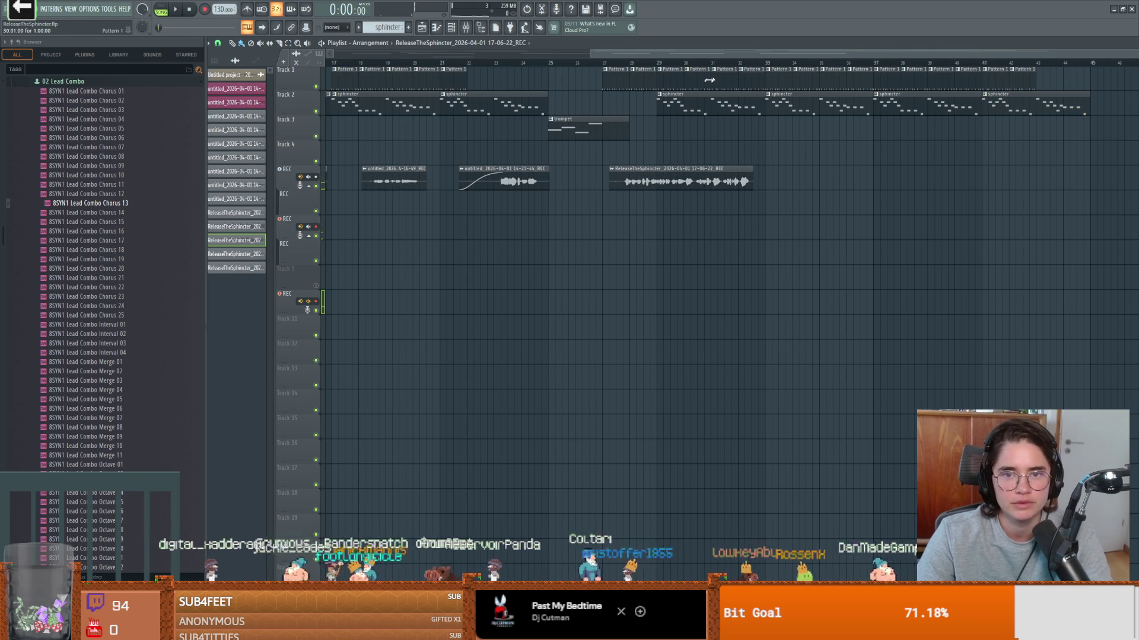
- Undo and redo the clip move, then play the song to check it
{"action": "key", "text": "ctrl+z"}
{"action": "key", "text": "ctrl+z"}
{"action": "key", "text": "ctrl+z"}
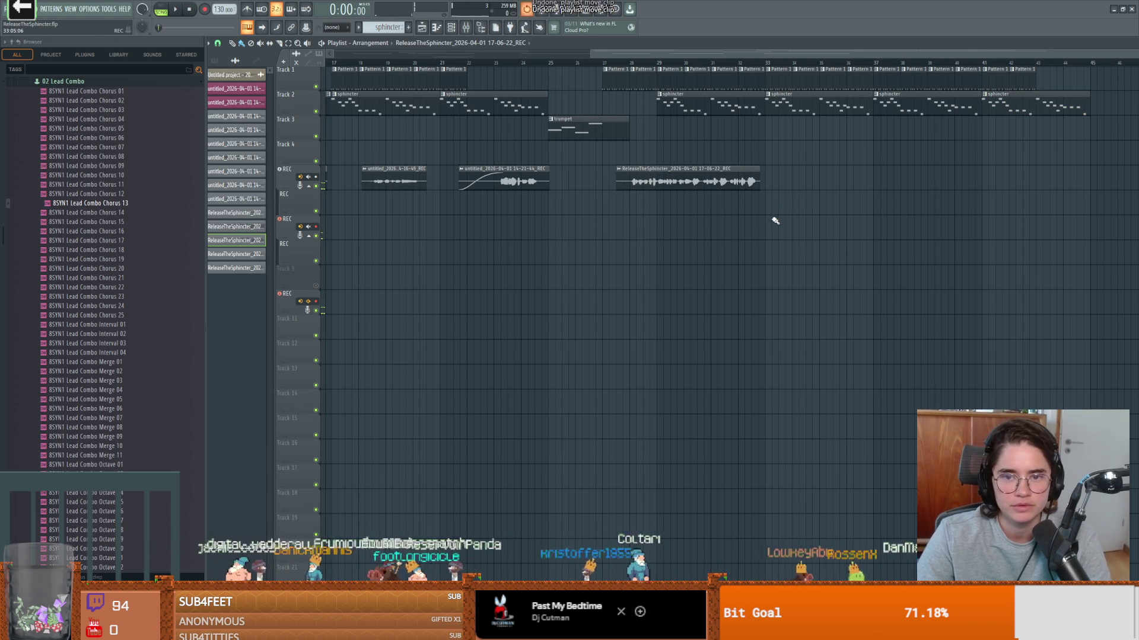
{"action": "key", "text": "ctrl+z"}
{"action": "key", "text": "space"}
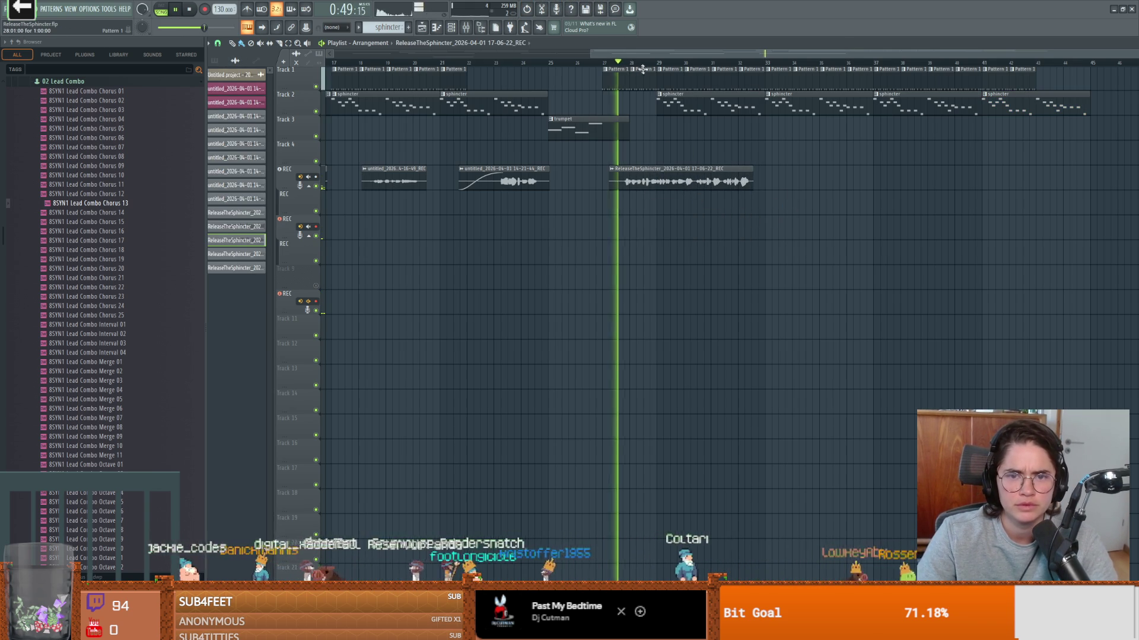
{"action": "key", "text": "space"}
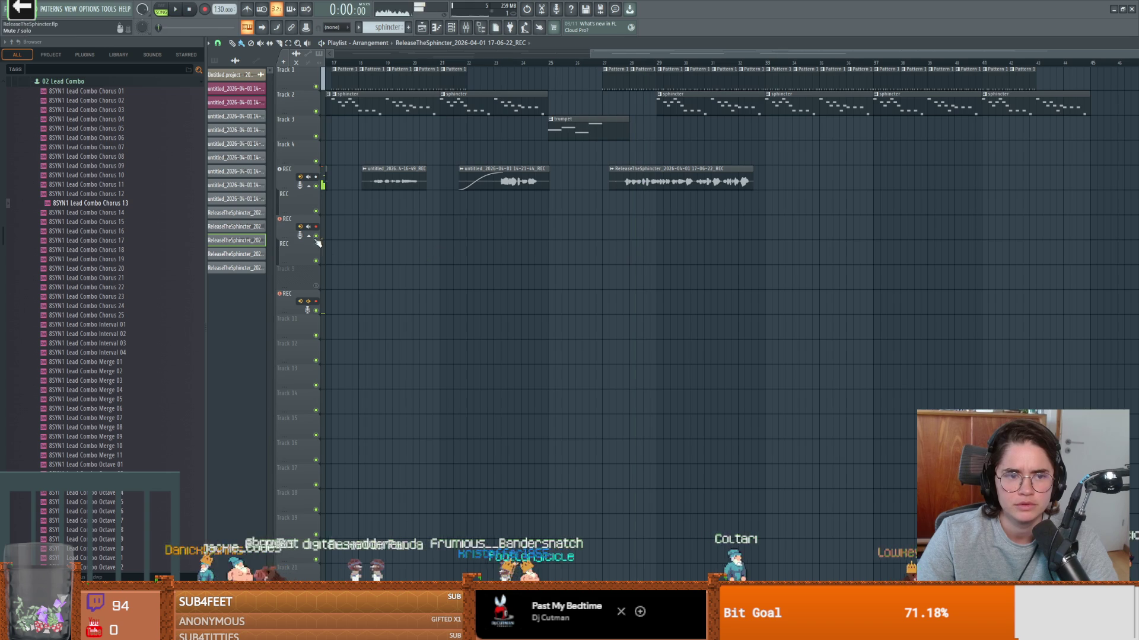
- Delete the first extra REC audio track from the playlist
{"action": "right_click", "coordinate": [283, 224]}
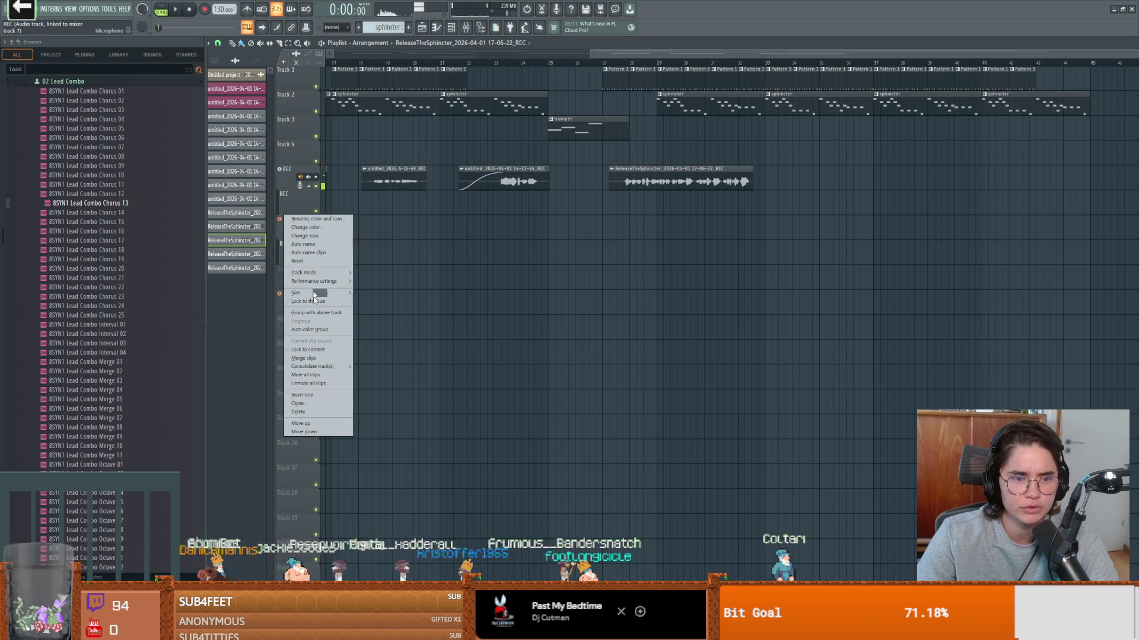
{"action": "left_click", "coordinate": [321, 414]}
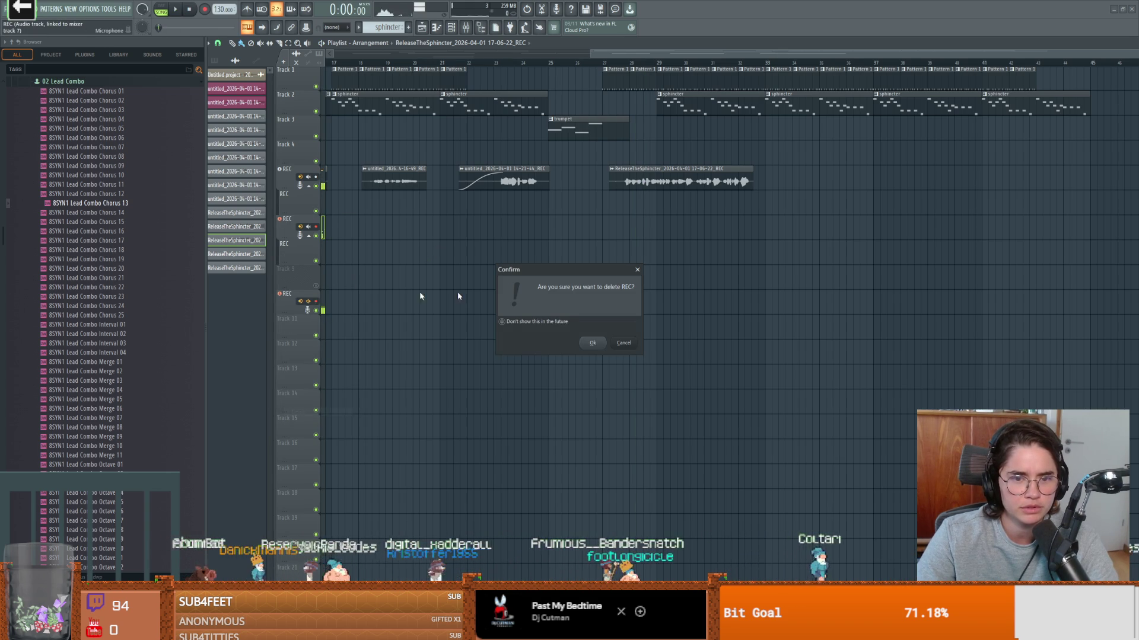
{"action": "left_click", "coordinate": [584, 344]}
{"action": "left_click", "coordinate": [642, 358]}
{"action": "scroll", "coordinate": [642, 356], "scroll_direction": "left", "scroll_amount": 10}
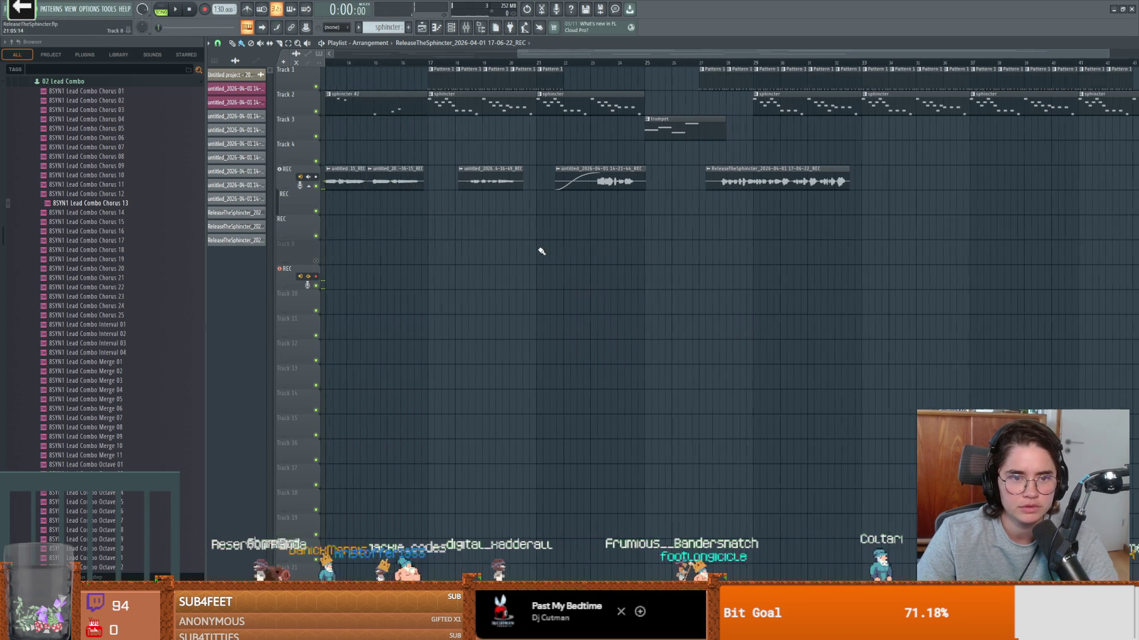
{"action": "scroll", "coordinate": [392, 273], "scroll_direction": "left", "scroll_amount": 2}
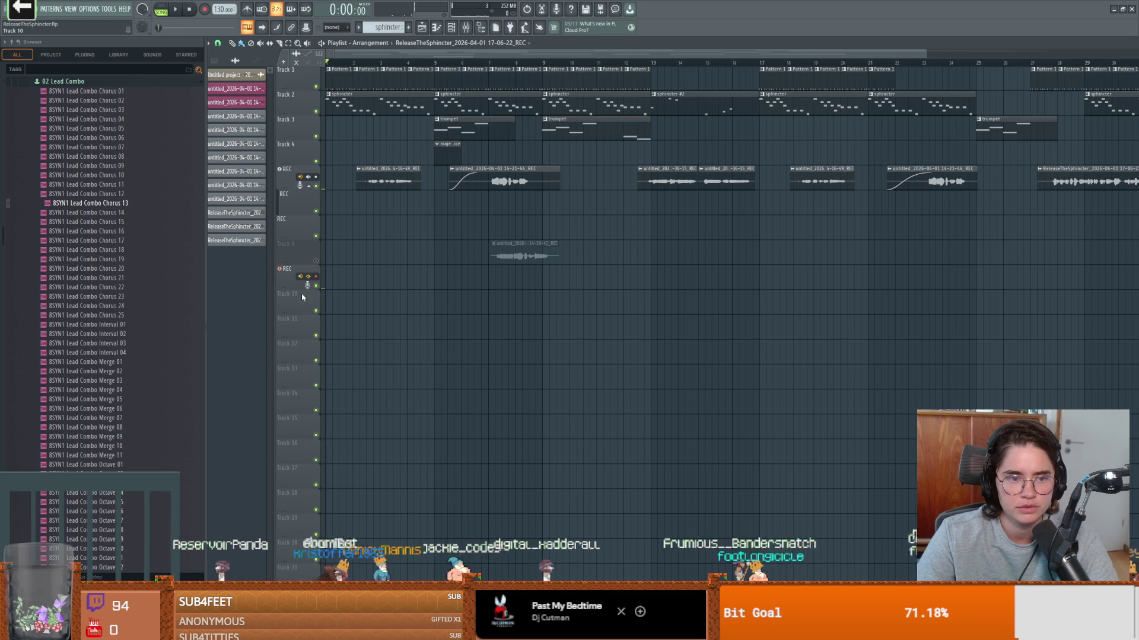
- Delete the second extra REC audio track and set the song position near bar 28
{"action": "right_click", "coordinate": [296, 266]}
{"action": "left_click", "coordinate": [310, 462]}
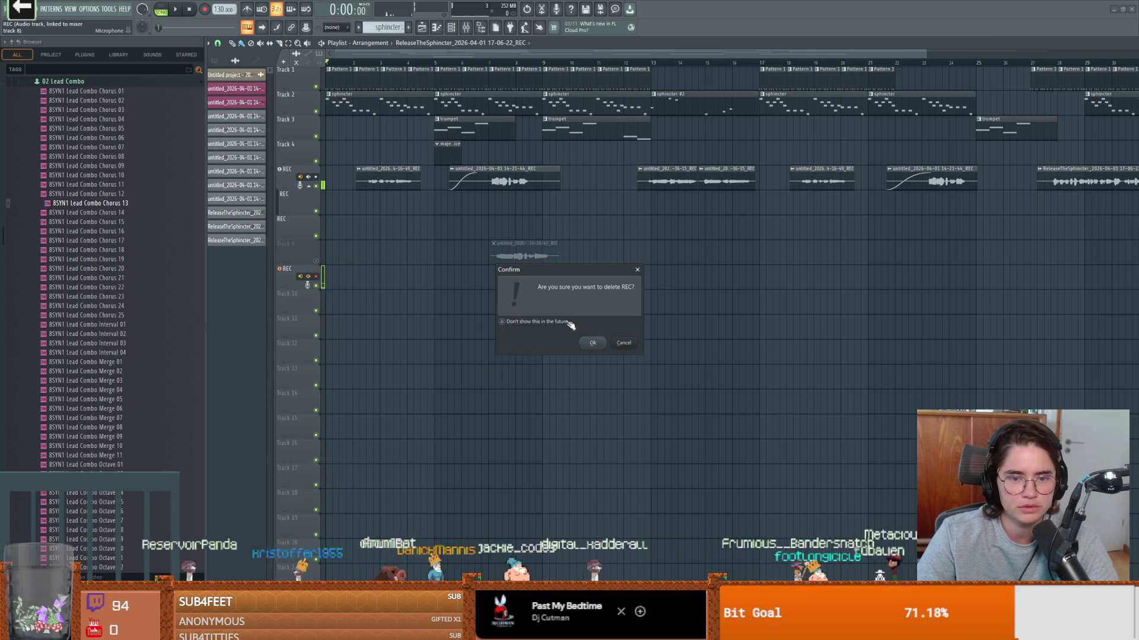
{"action": "left_click", "coordinate": [584, 342]}
{"action": "left_click", "coordinate": [637, 360]}
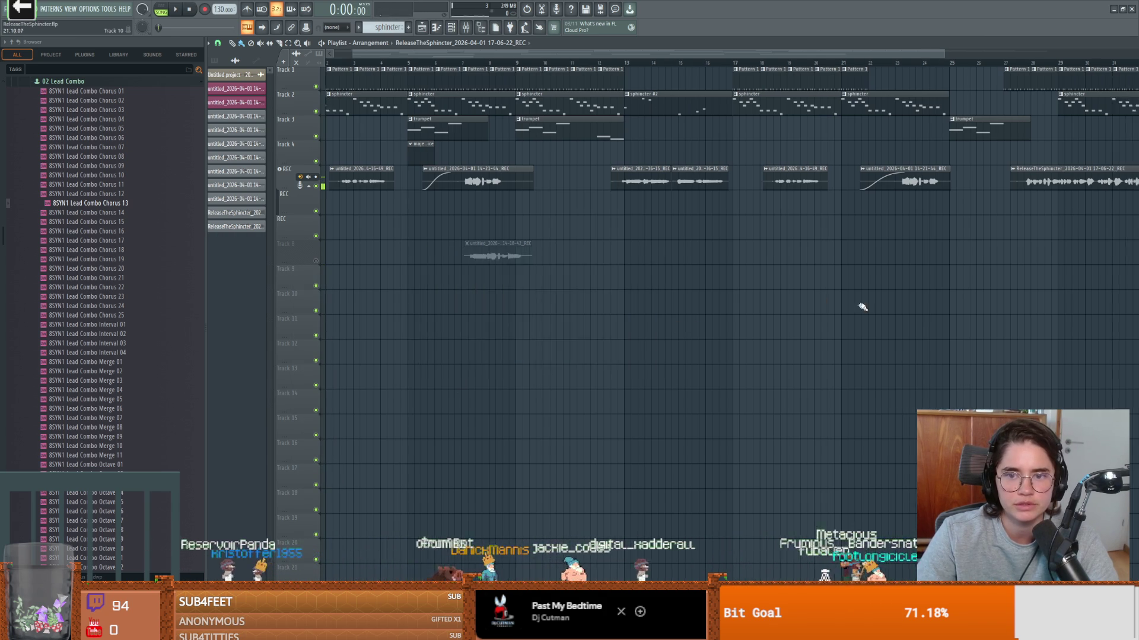
{"action": "scroll", "coordinate": [860, 305], "scroll_direction": "right", "scroll_amount": 8}
{"action": "left_click", "coordinate": [867, 61]}
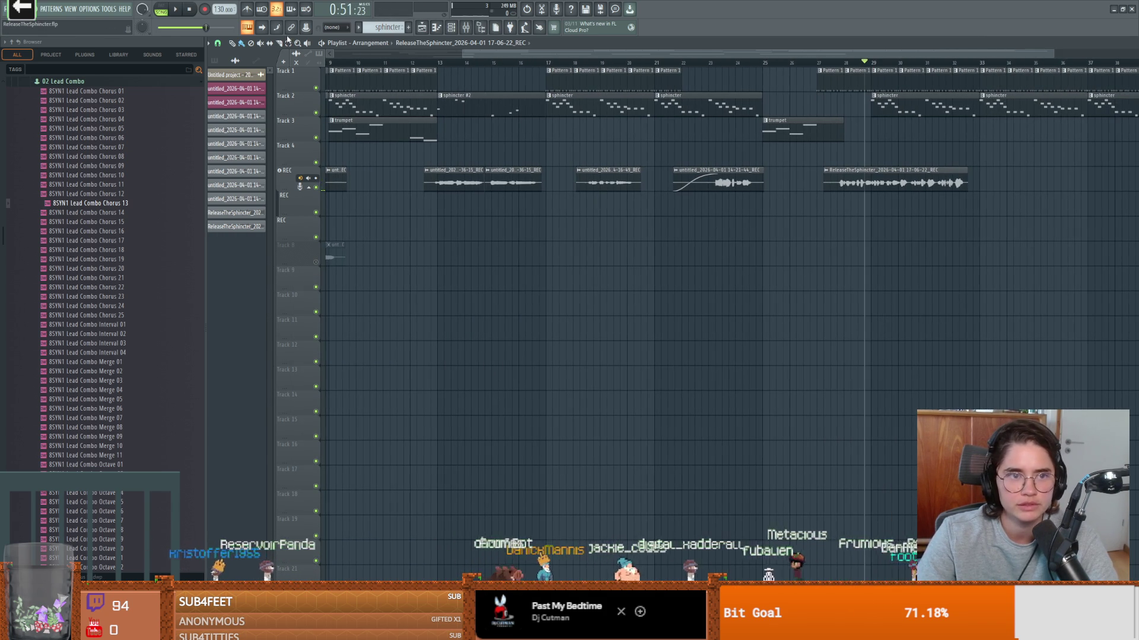
{"action": "key", "text": "space"}
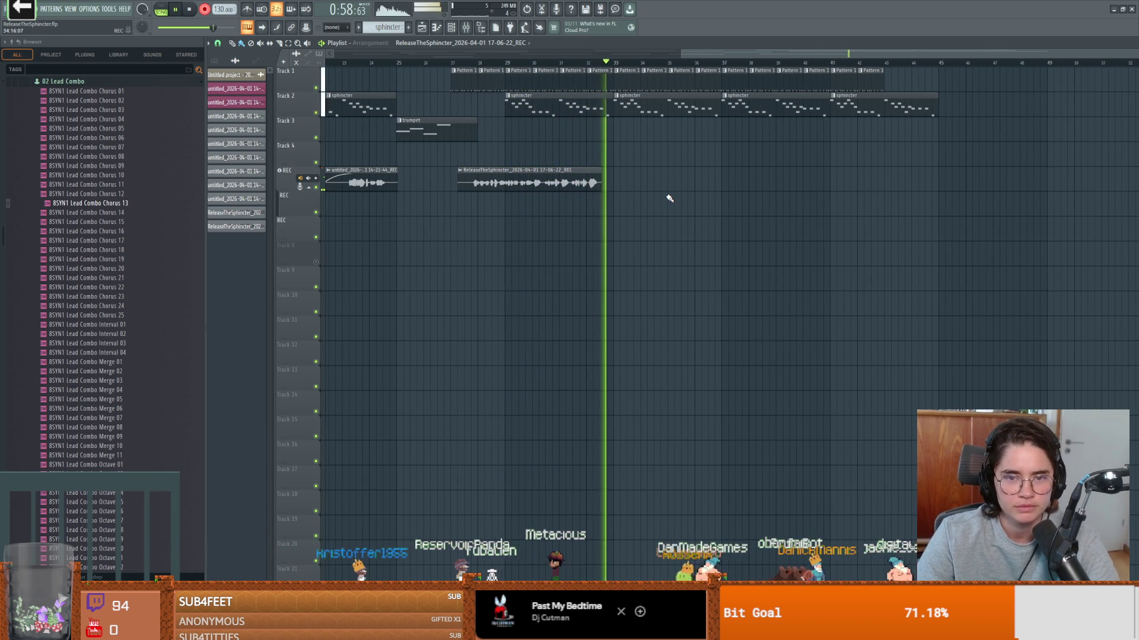
{"action": "key", "text": "space"}
{"action": "left_click", "coordinate": [602, 63]}
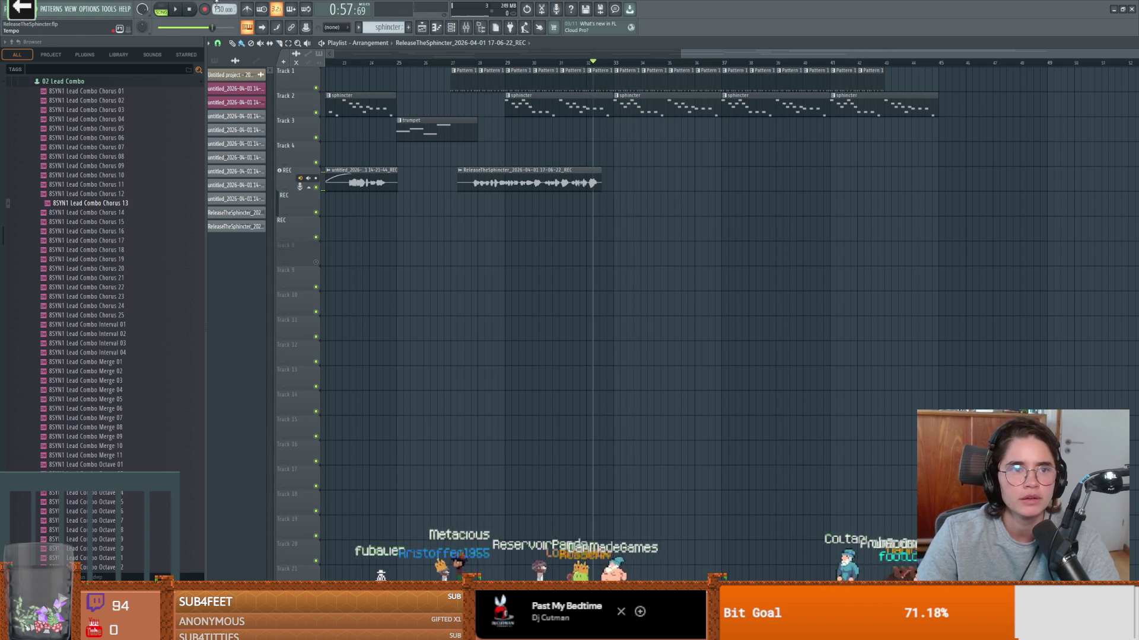
{"action": "left_click", "coordinate": [176, 10]}
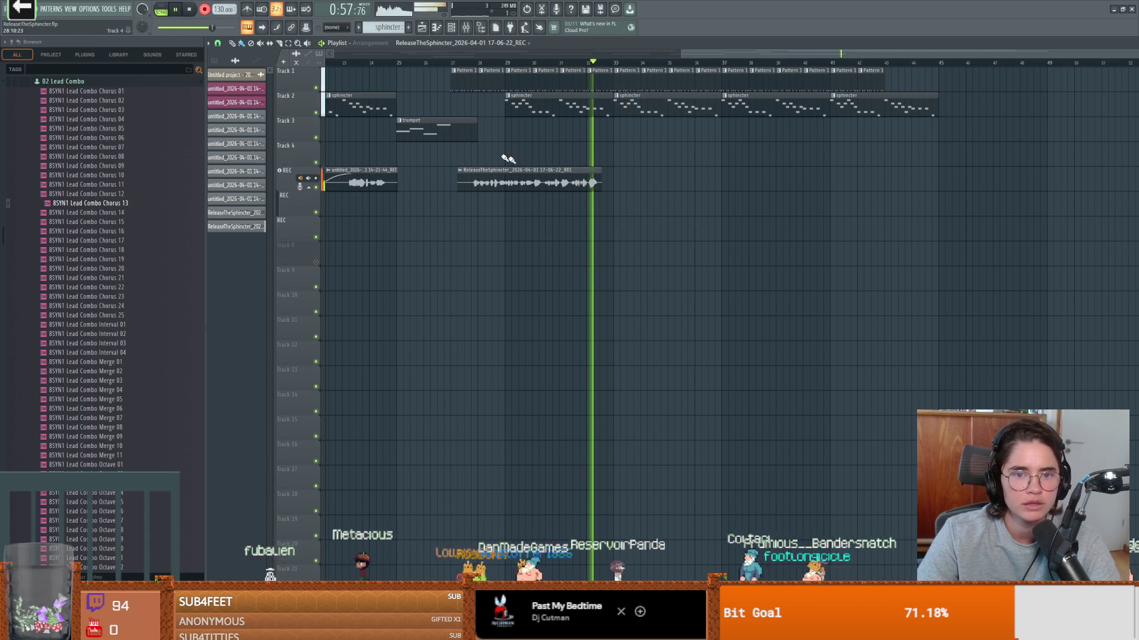
{"action": "key", "text": "space"}
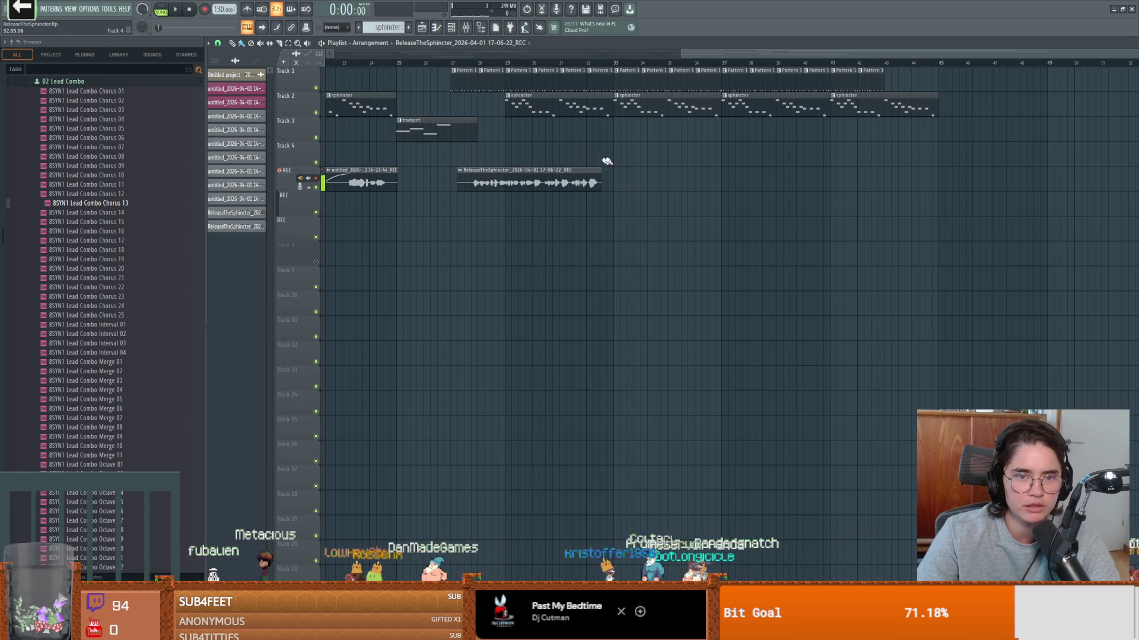
{"action": "left_click", "coordinate": [559, 62]}
- Record a vocal take, play it back from bar 33, and trim its empty start
{"action": "key", "text": "space"}
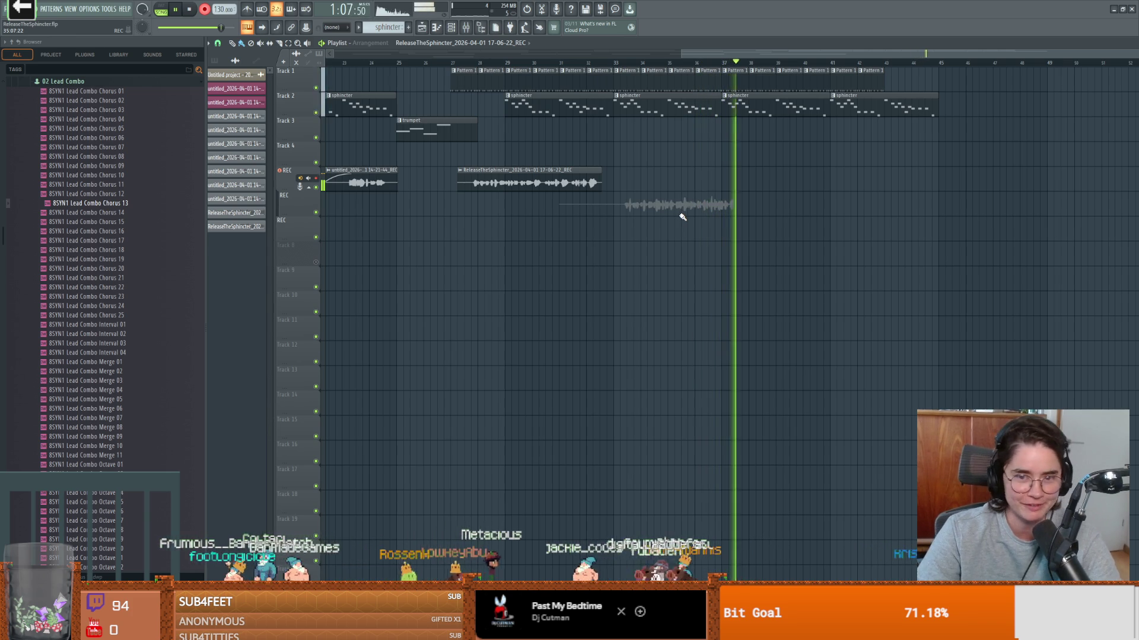
{"action": "key", "text": "space"}
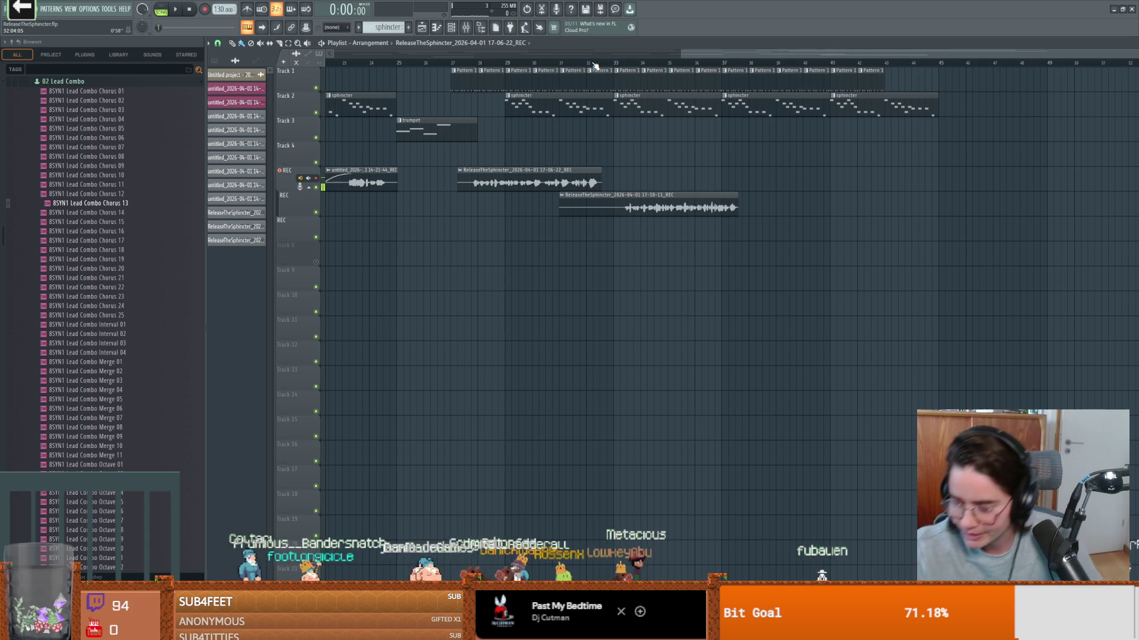
{"action": "left_click", "coordinate": [619, 63]}
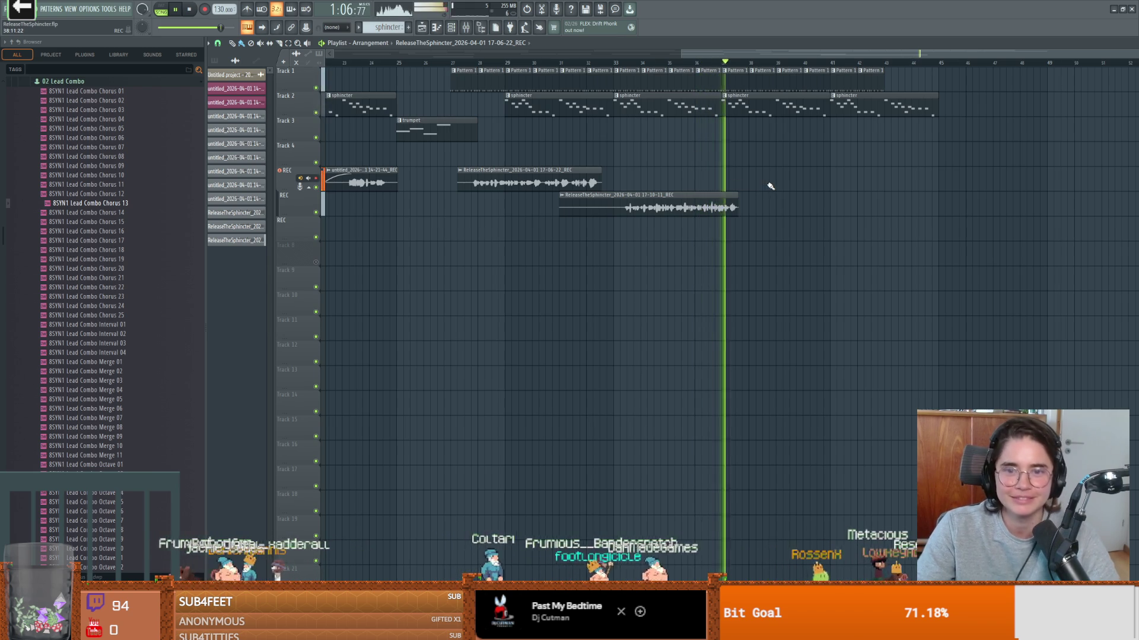
{"action": "key", "text": "space"}
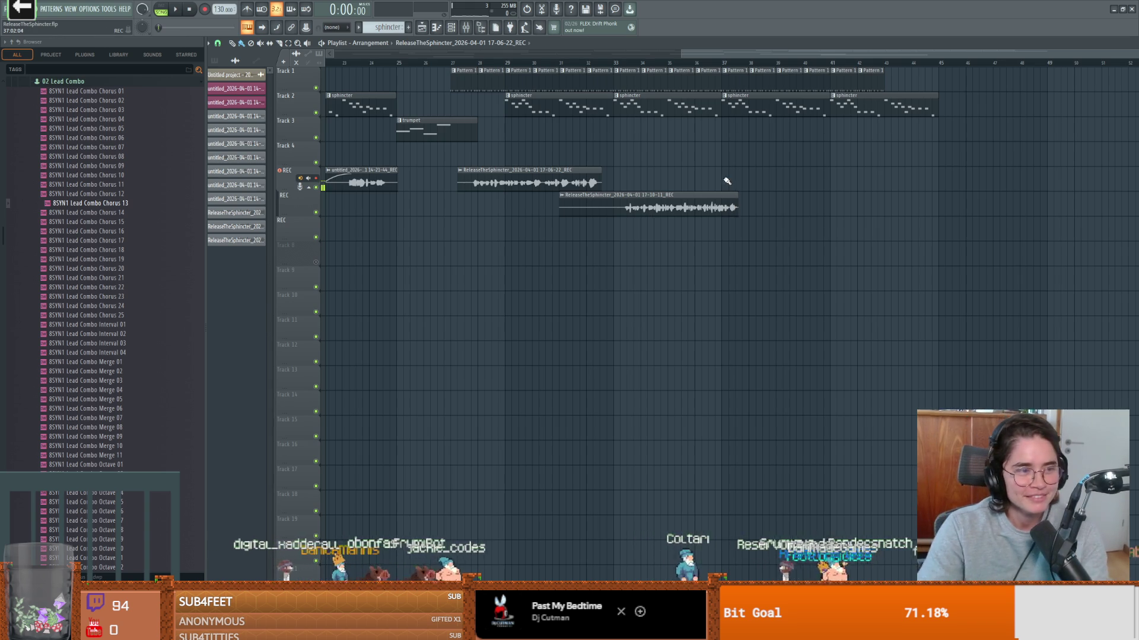
{"action": "left_click_drag", "start_coordinate": [560, 208], "coordinate": [620, 207]}
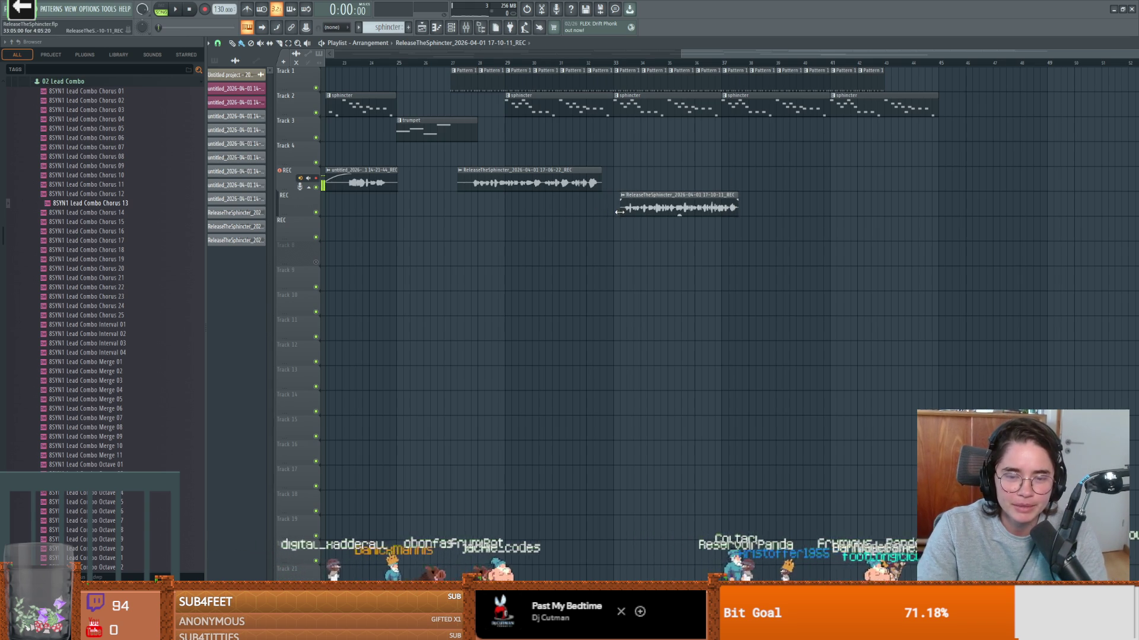
{"action": "left_click", "coordinate": [599, 62]}
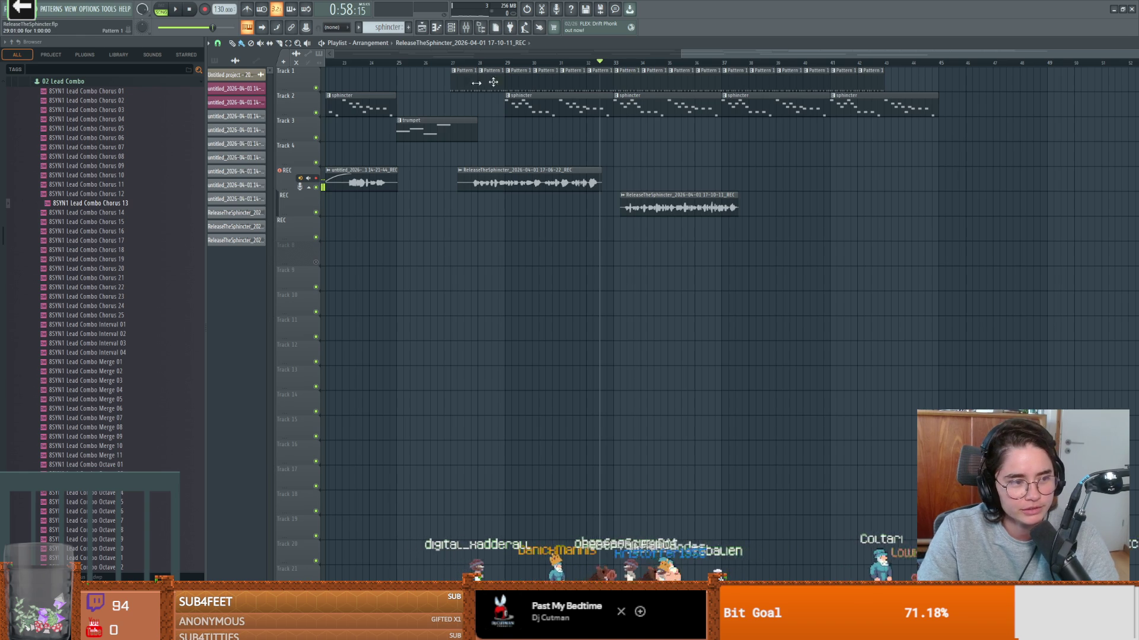
{"action": "left_click", "coordinate": [620, 63]}
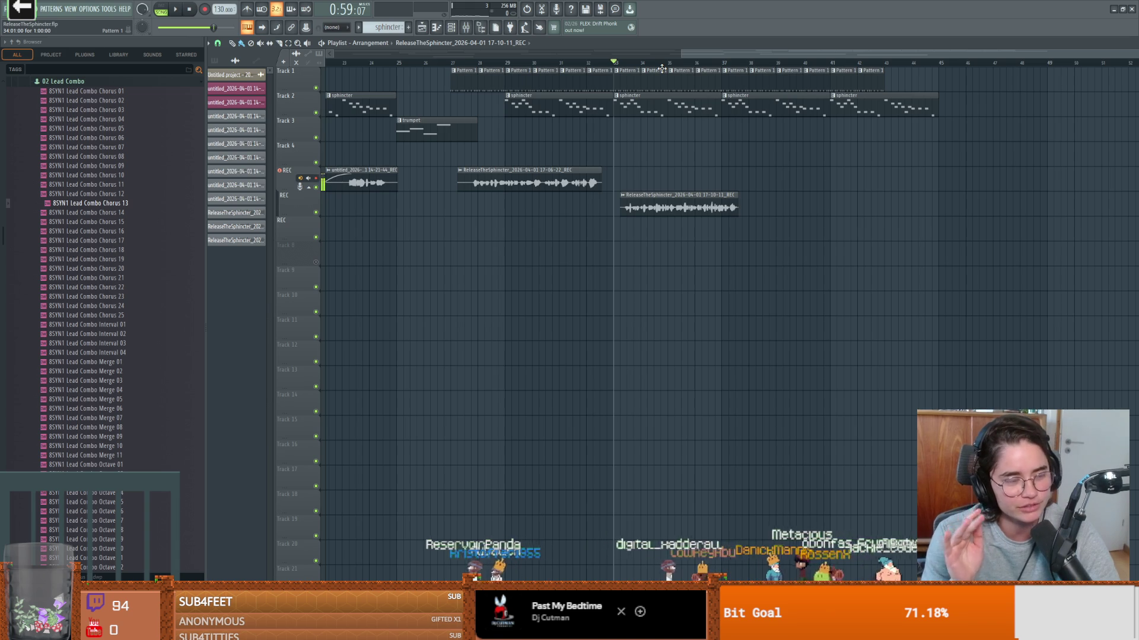
{"action": "key", "text": "space"}
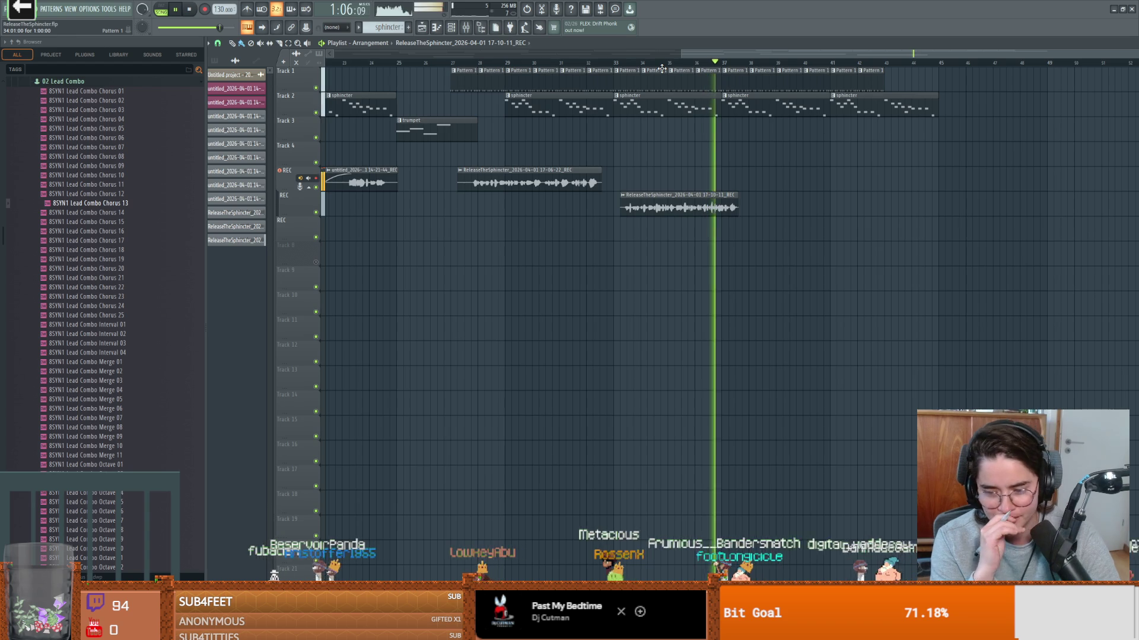
{"action": "key", "text": "space"}
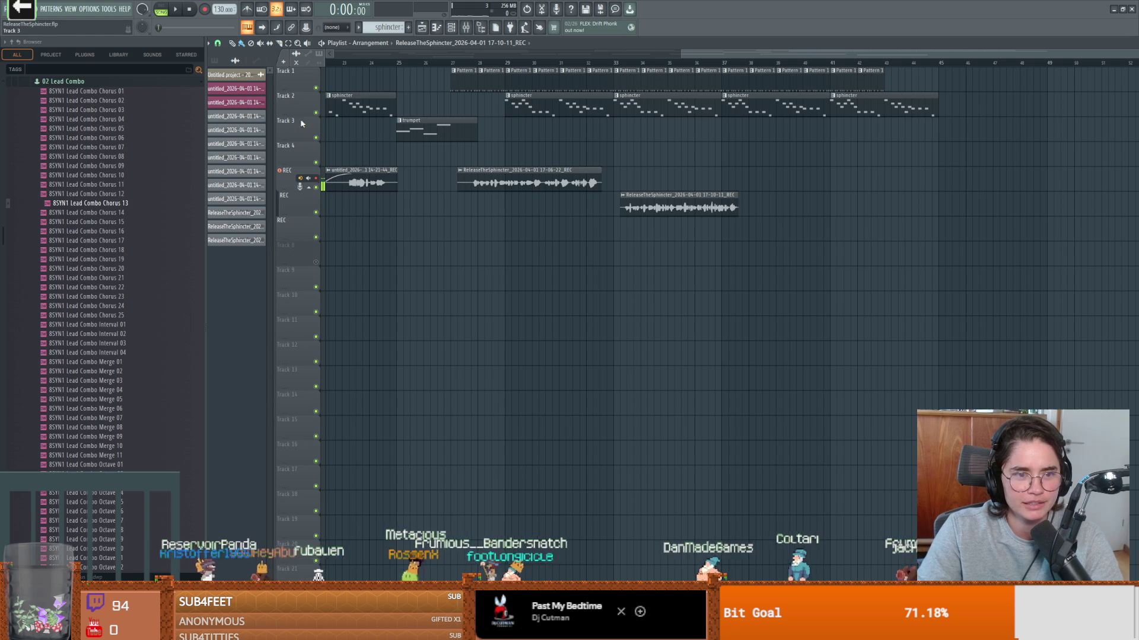
{"action": "left_click", "coordinate": [204, 9]}
{"action": "key", "text": "space"}
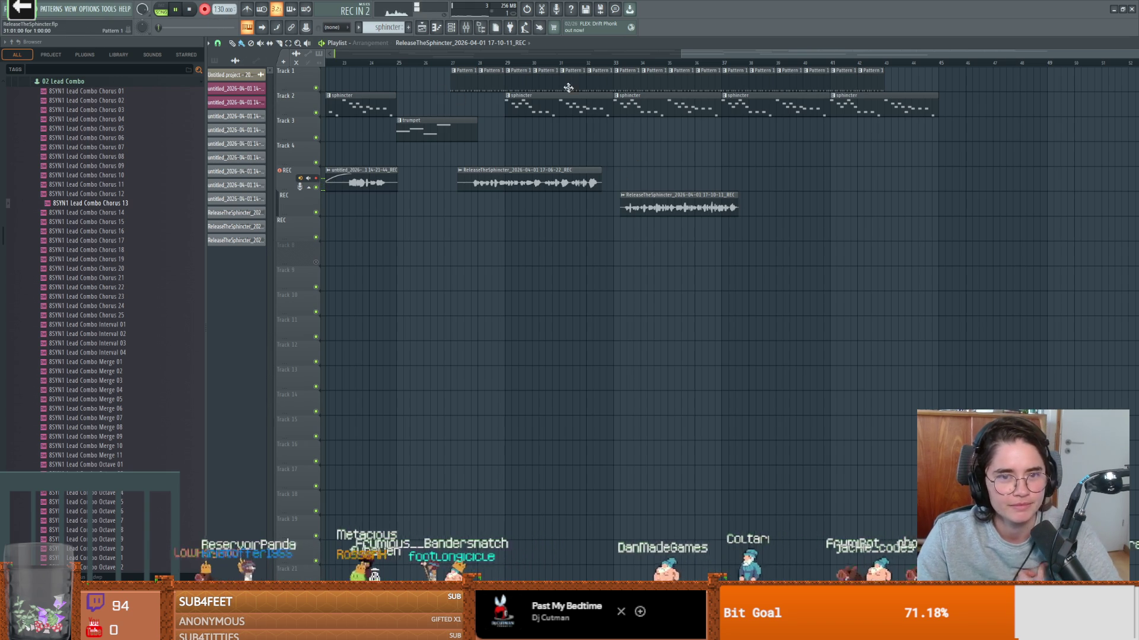
- Cancel the count-in and mute the 17-10-11 take on the second REC lane
{"action": "left_click", "coordinate": [535, 71]}
{"action": "key", "text": "space"}
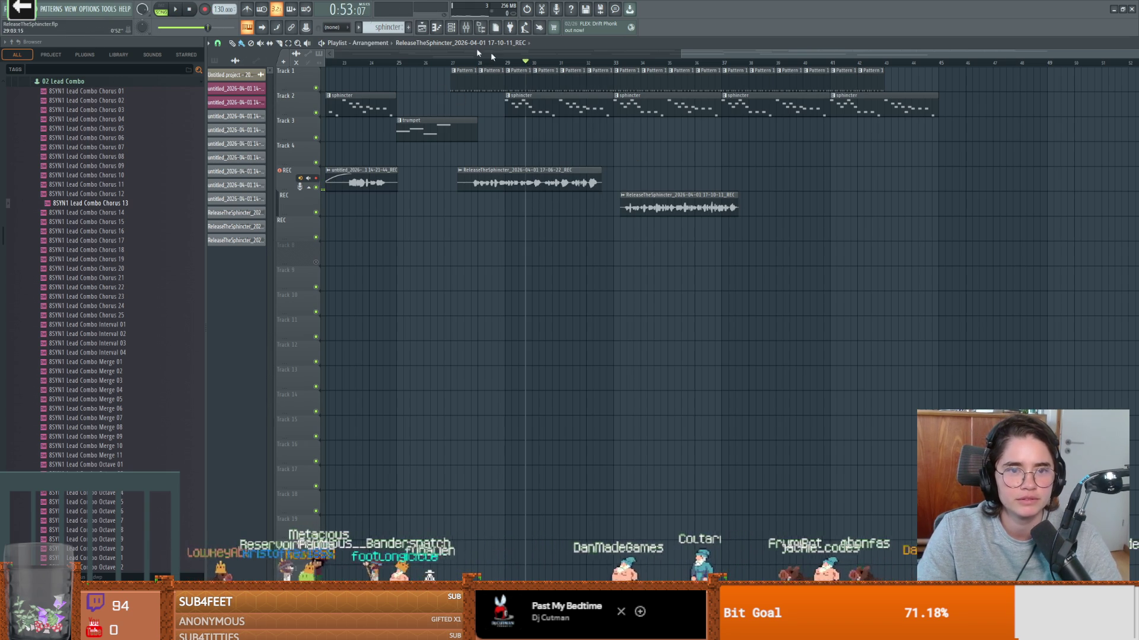
{"action": "left_click", "coordinate": [316, 212]}
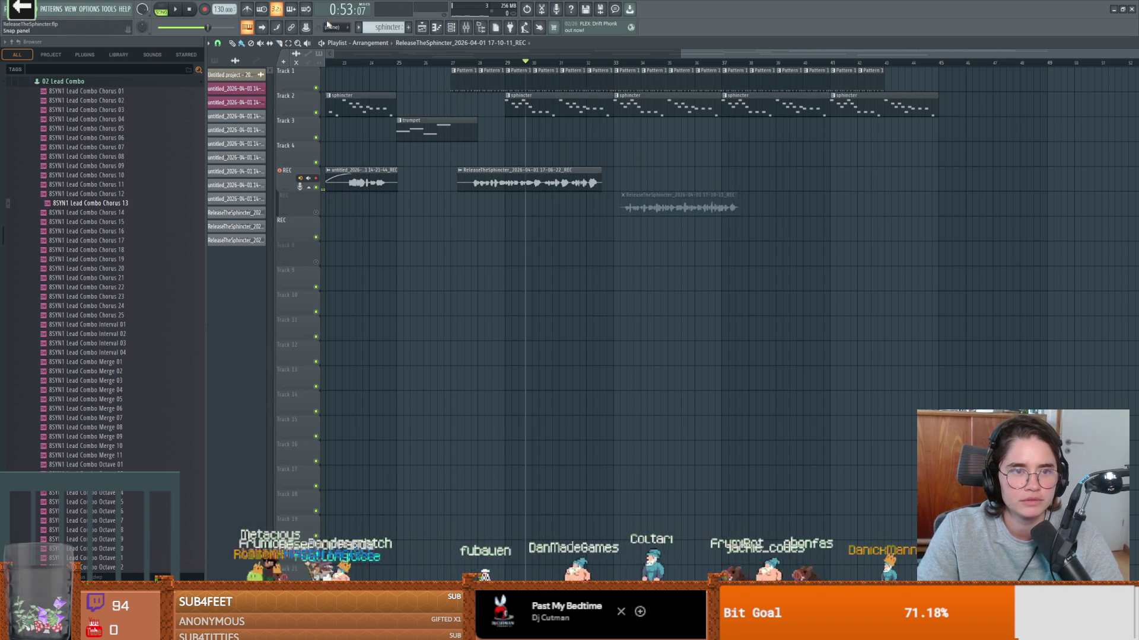
- Record a fresh take below it, then delete that new take
{"action": "left_click", "coordinate": [204, 9]}
{"action": "key", "text": "space"}
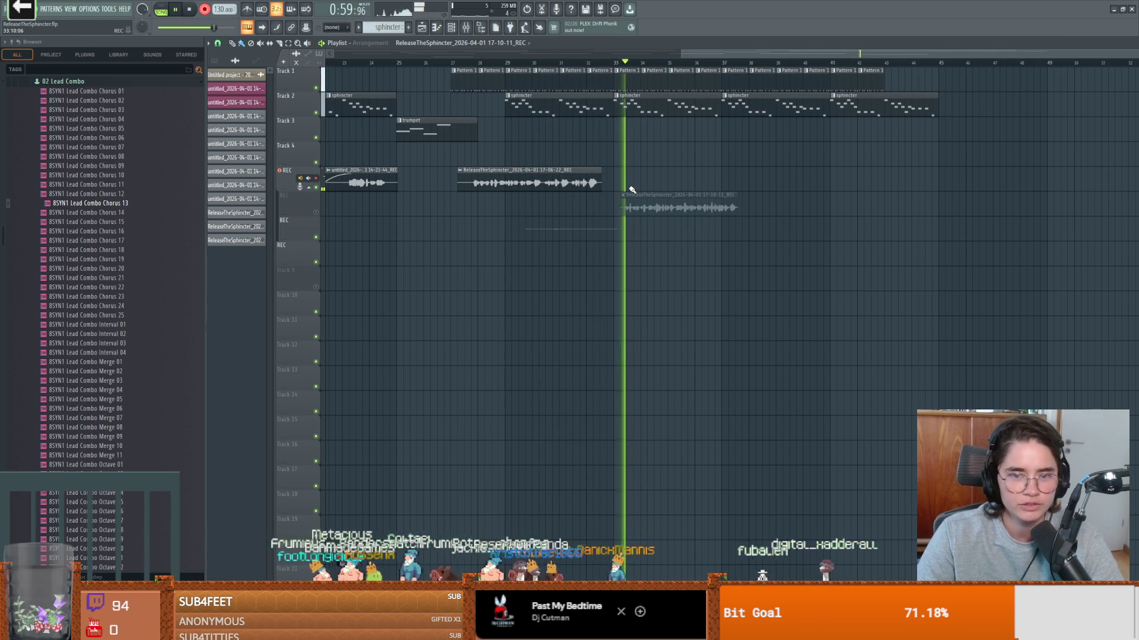
{"action": "key", "text": "space"}
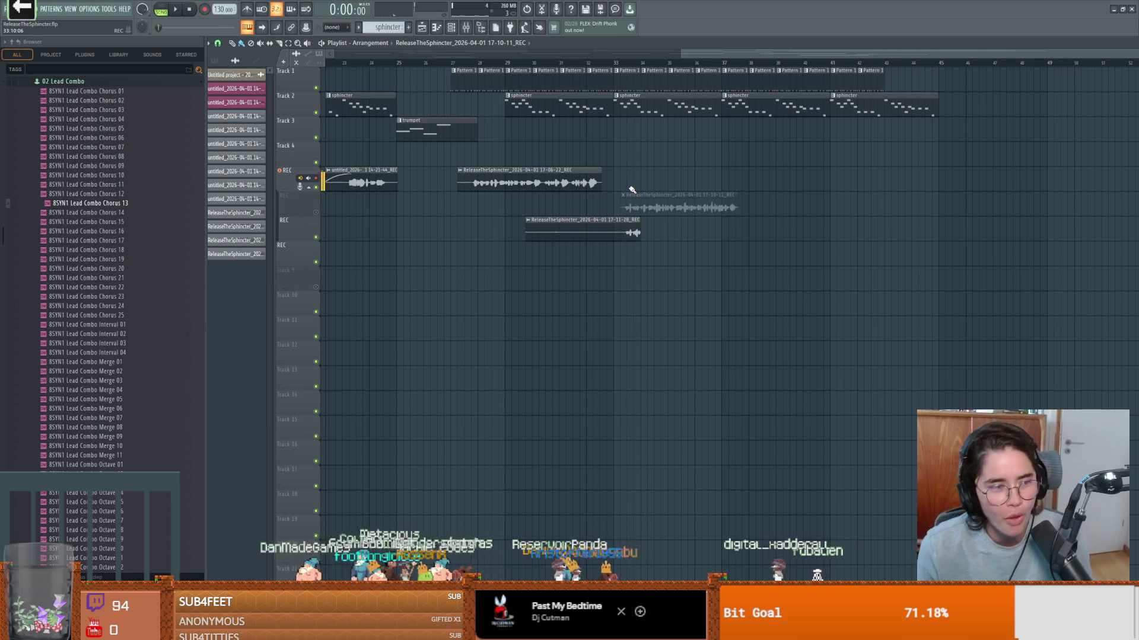
{"action": "right_click", "coordinate": [581, 231]}
- Set the song position near bar 32 and arm recording for another take
{"action": "left_click", "coordinate": [586, 63]}
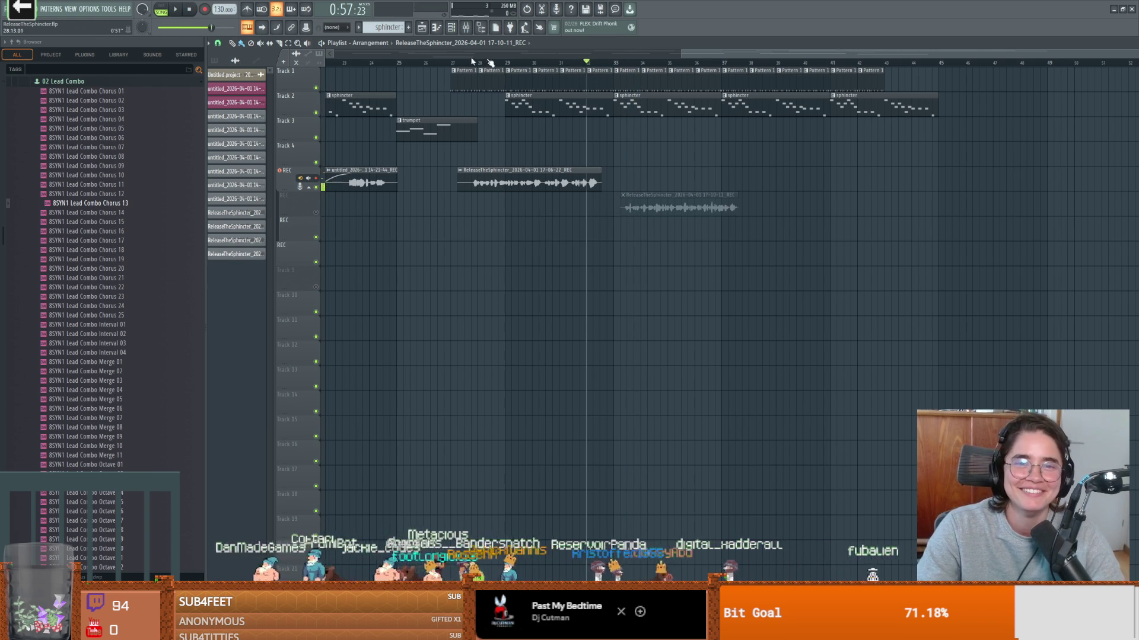
{"action": "left_click", "coordinate": [204, 10]}
{"action": "left_click", "coordinate": [173, 14]}
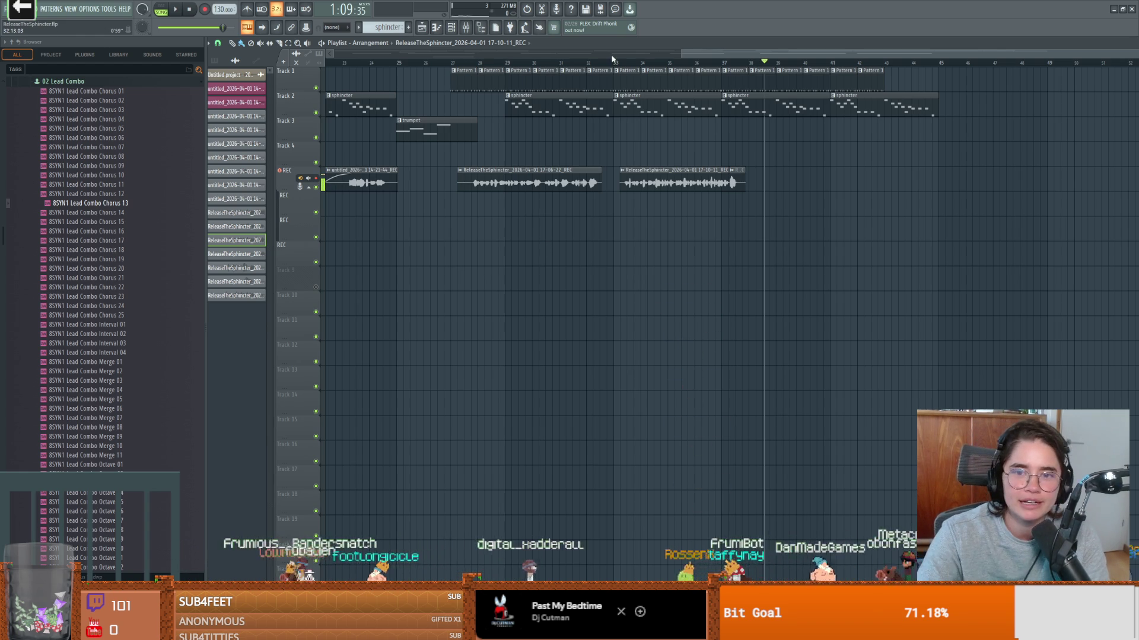
- Record the 17-13-39 vocal take from near bar 37 and move it into the top REC lane
{"action": "left_click", "coordinate": [737, 64]}
{"action": "left_click", "coordinate": [204, 10]}
{"action": "key", "text": "space"}
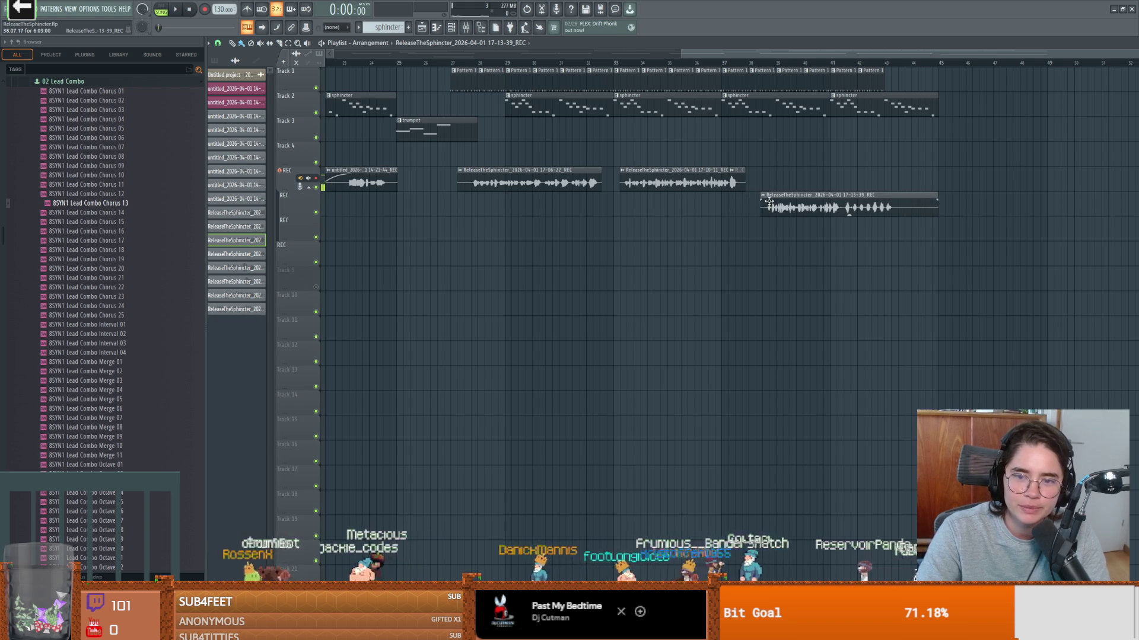
{"action": "left_click_drag", "start_coordinate": [770, 189], "coordinate": [768, 181]}
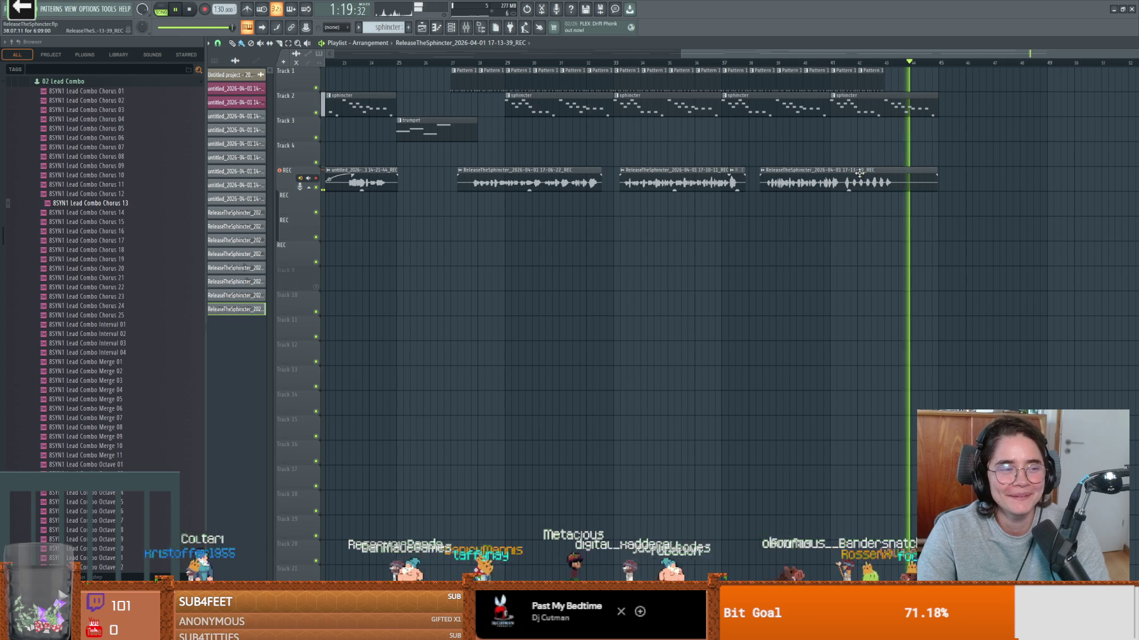
- Record another vocal pass in FL Studio starting from bar 38.5
{"action": "left_click", "coordinate": [763, 66]}
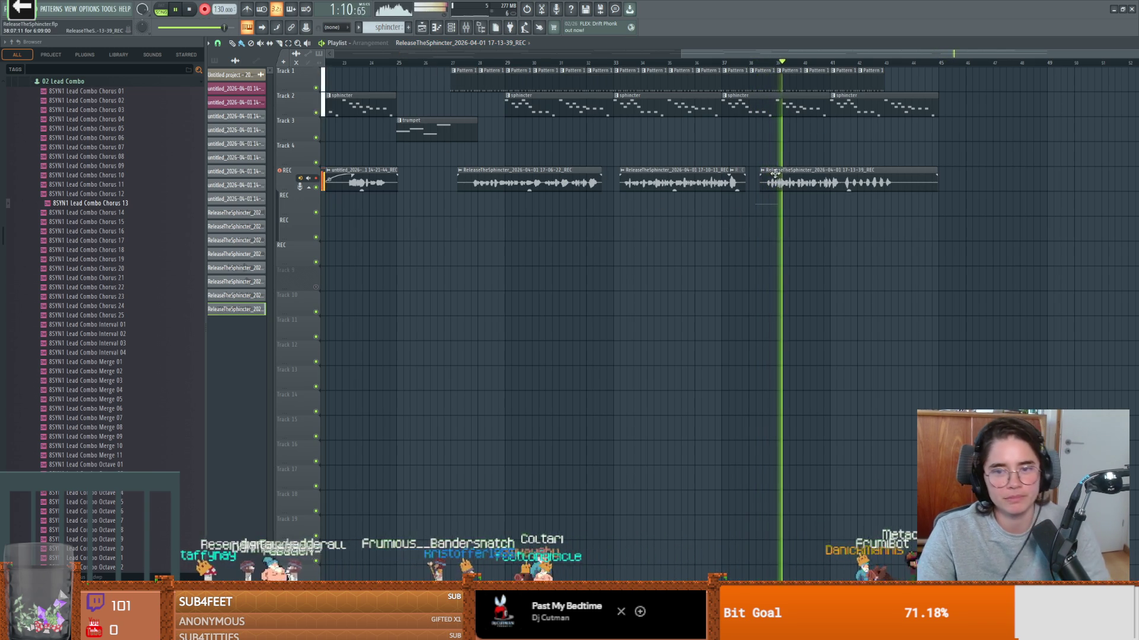
{"action": "key", "text": "space"}
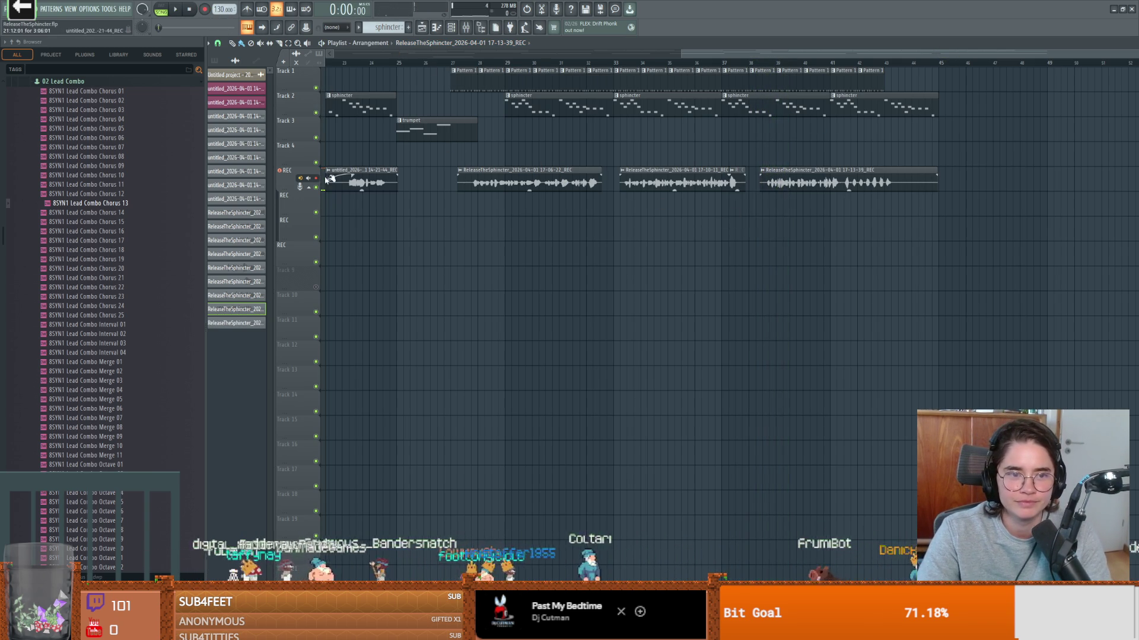
- Mute the REC track and start recording a new vocal take with a count-in
{"action": "left_click", "coordinate": [316, 189]}
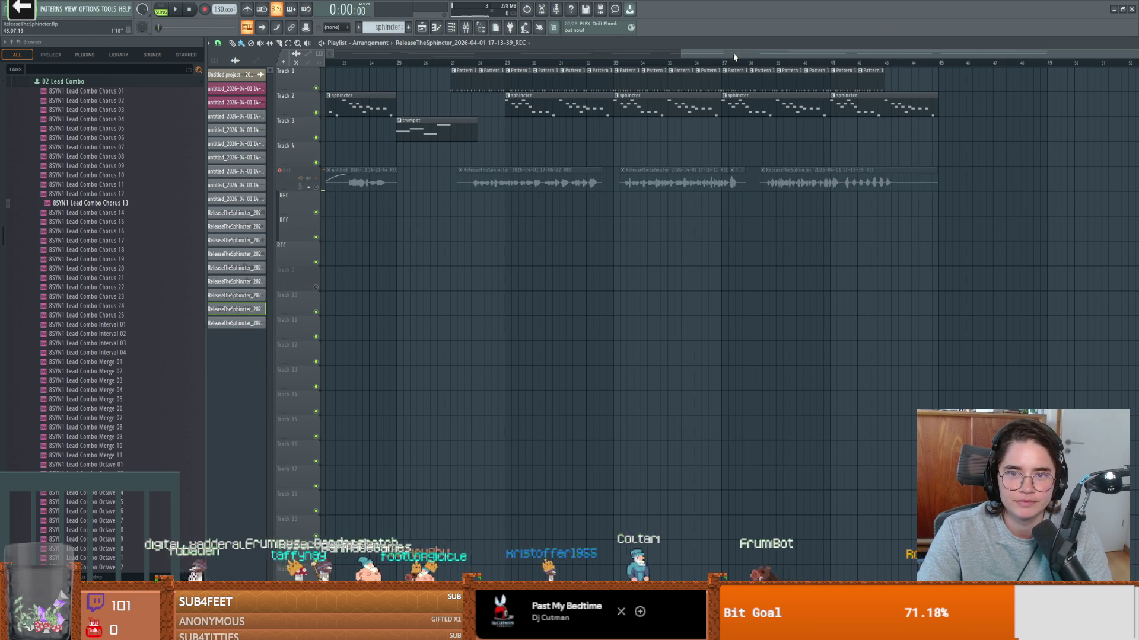
{"action": "key", "text": "space"}
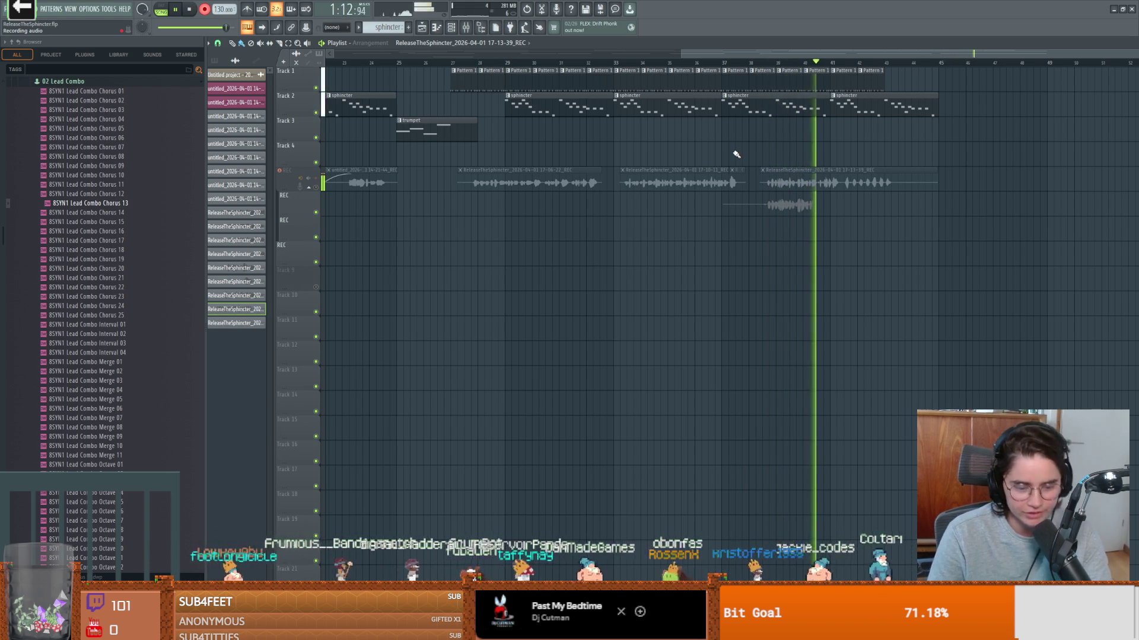
{"action": "key", "text": "space"}
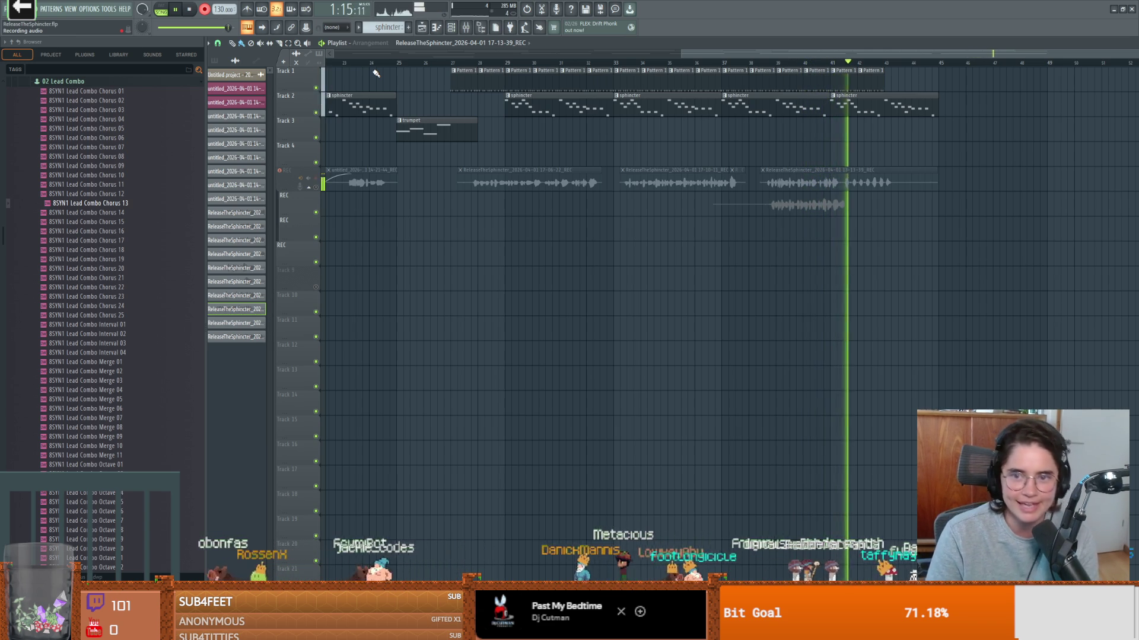
- Finish the 17-14-56 take, play it back, and unmute the REC track
{"action": "key", "text": "space"}
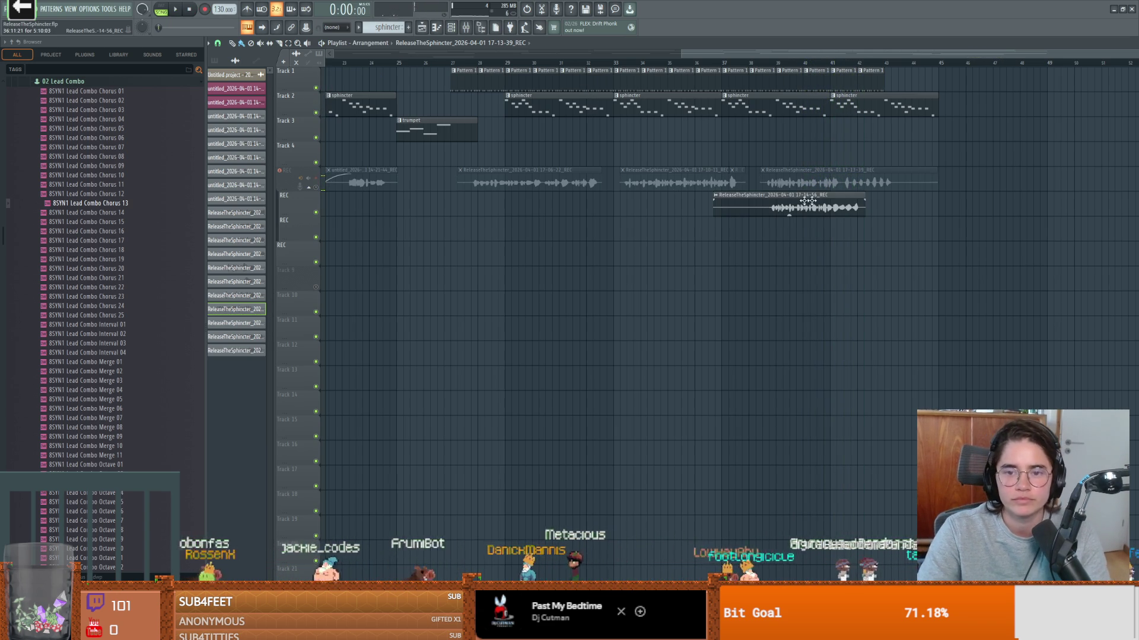
{"action": "key", "text": "space"}
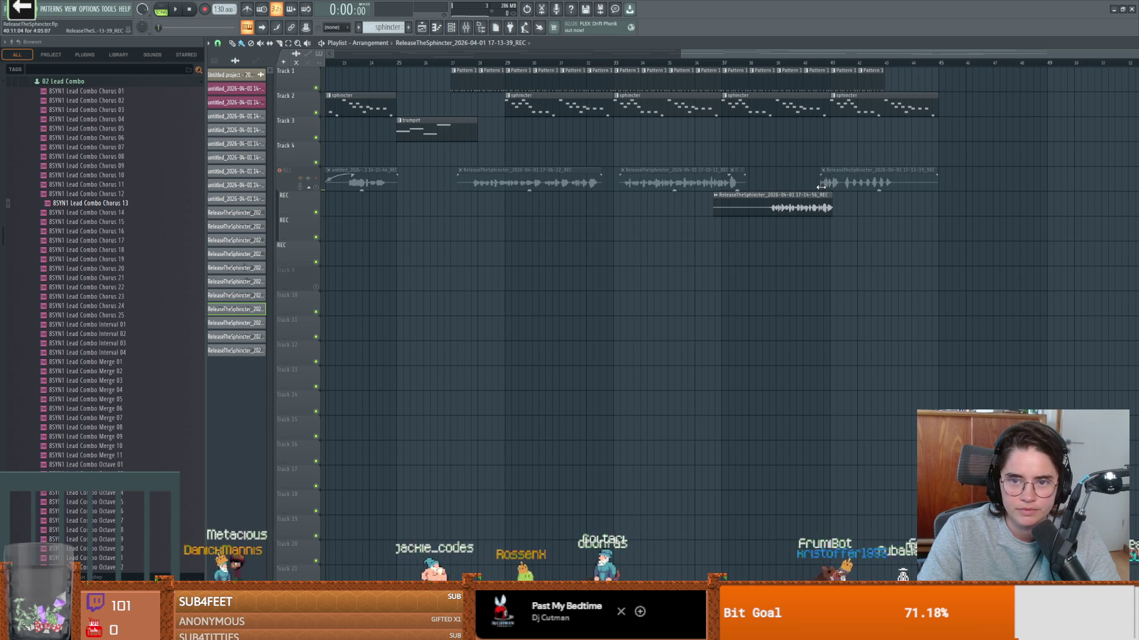
{"action": "left_click", "coordinate": [321, 188]}
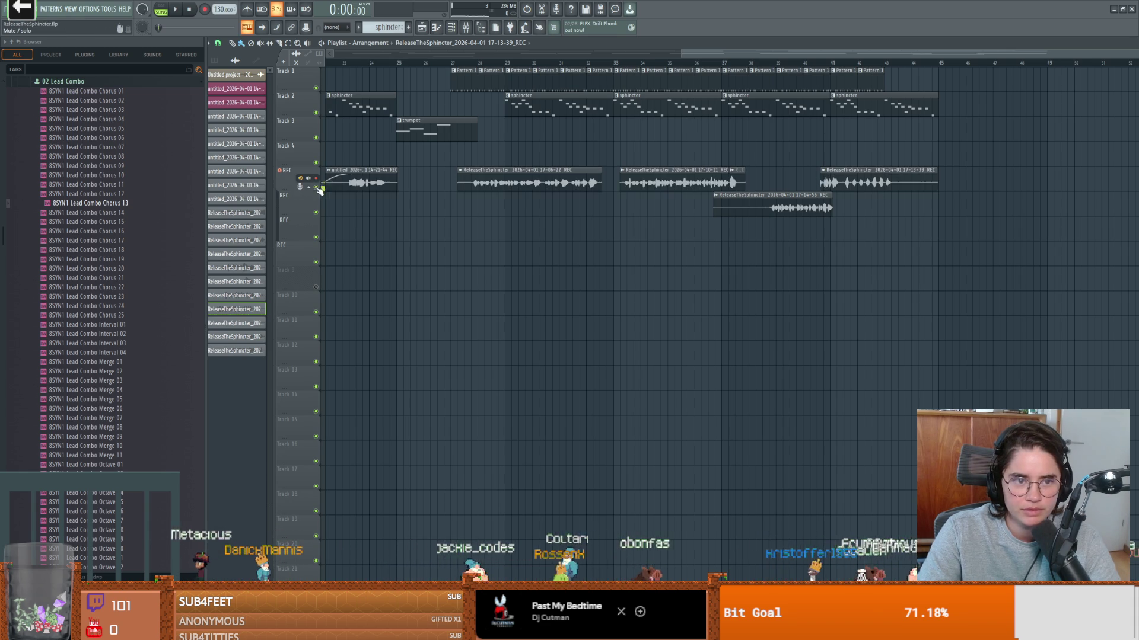
- Play back the edited section, then move the 17-14-56 clip into the top REC lane before 17-13-39
{"action": "left_click", "coordinate": [812, 61]}
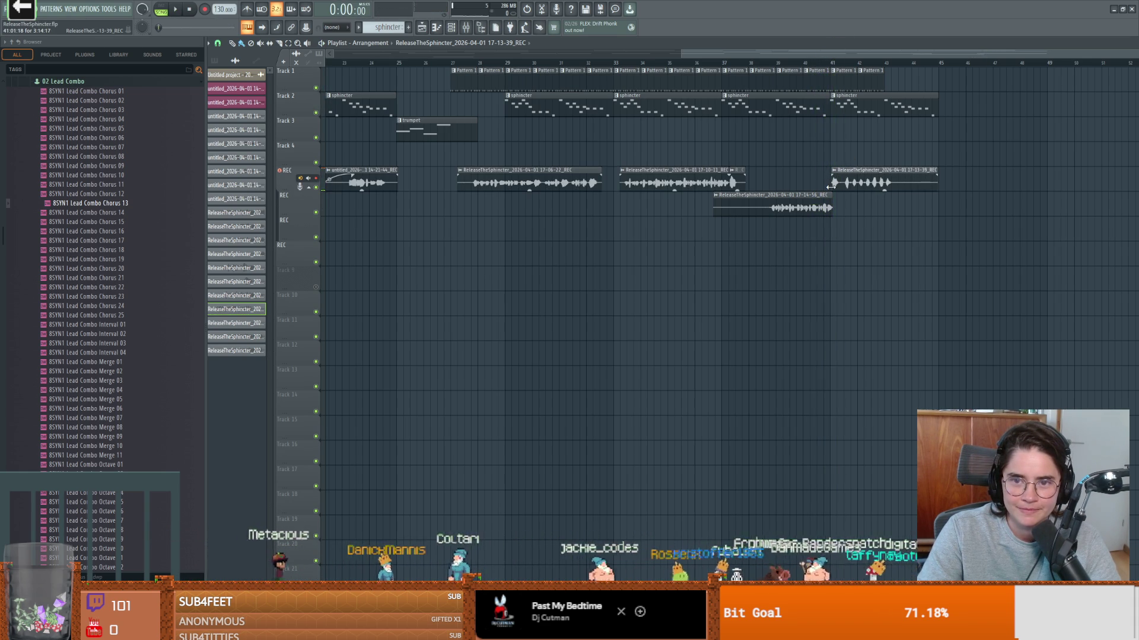
{"action": "key", "text": "space"}
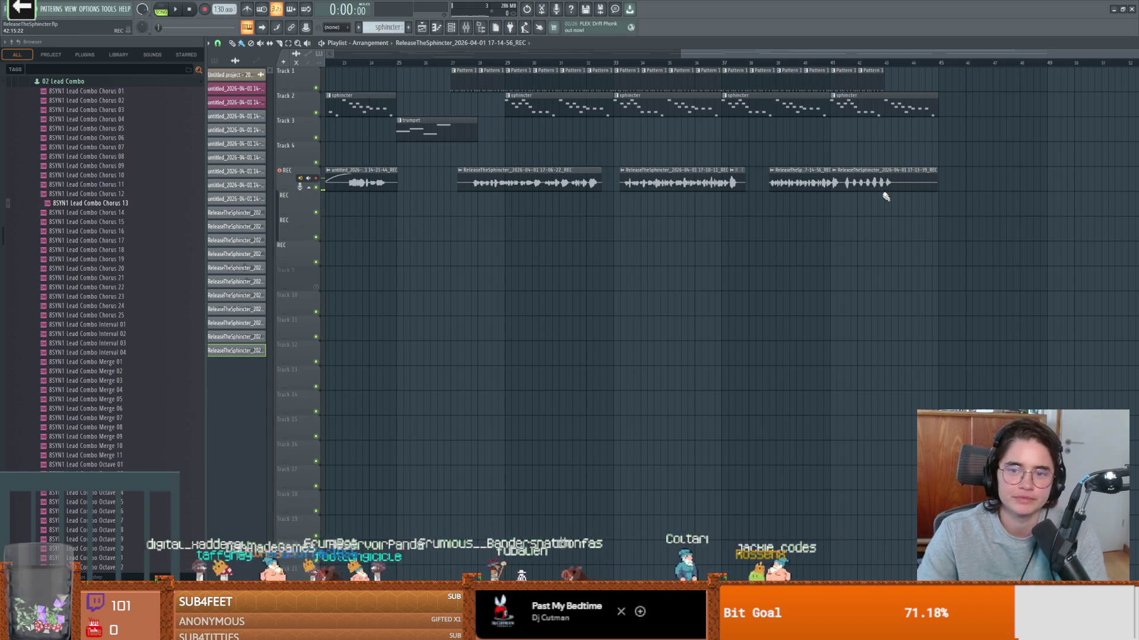
{"action": "left_click_drag", "start_coordinate": [795, 55], "coordinate": [127, 60]}
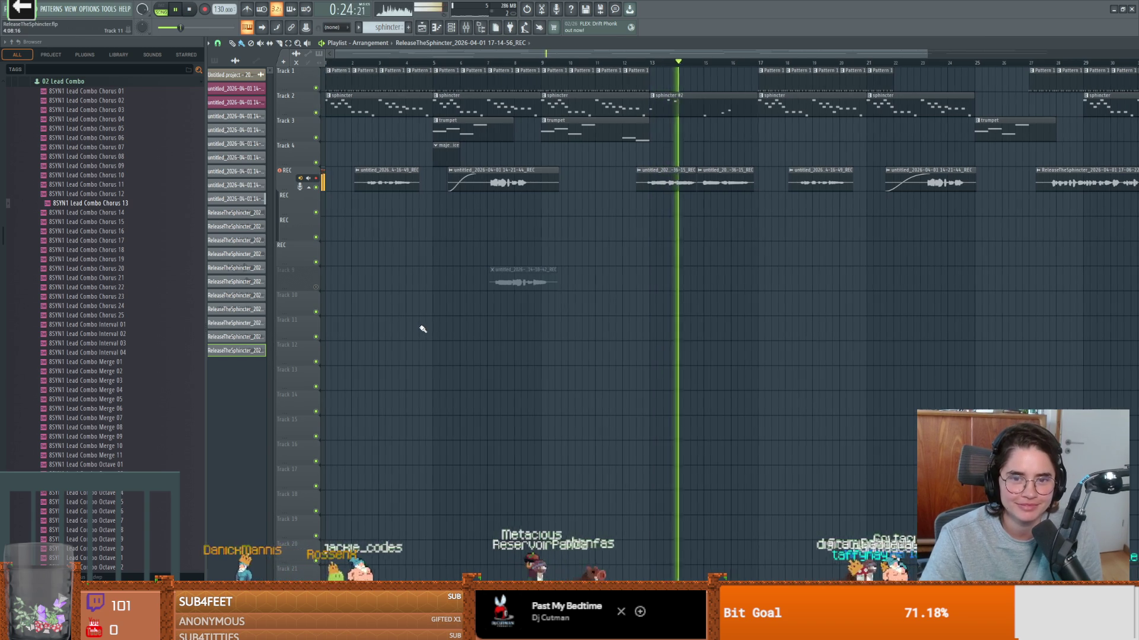
- Play the full arrangement through from the start and bring up the FILE menu
{"action": "left_click_drag", "start_coordinate": [547, 54], "coordinate": [696, 73]}
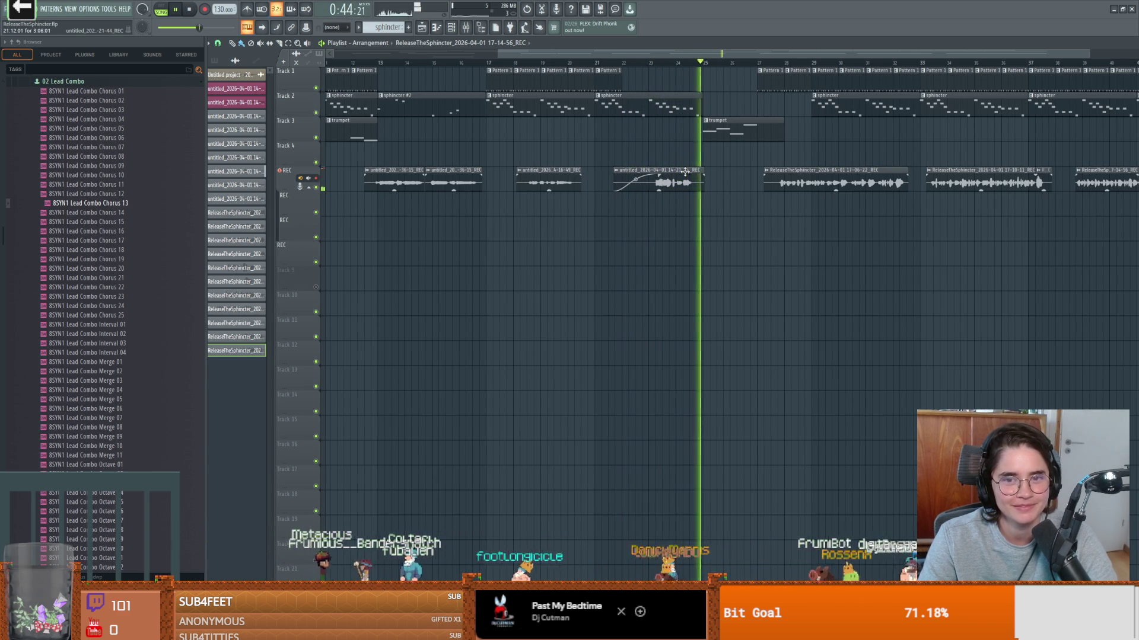
{"action": "left_click_drag", "start_coordinate": [547, 56], "coordinate": [701, 57]}
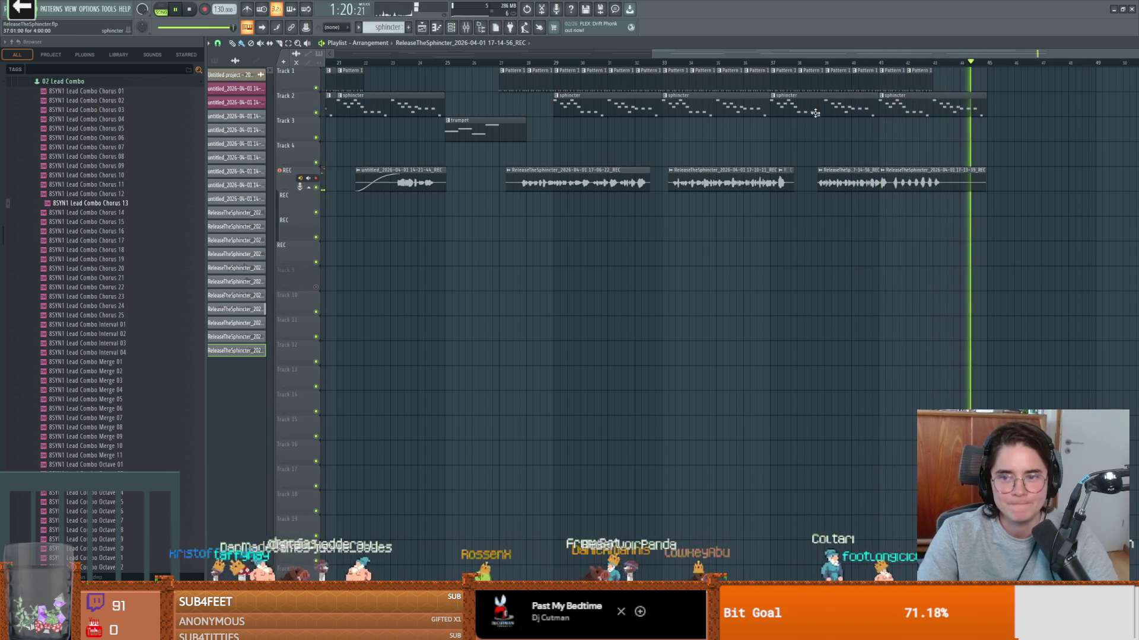
{"action": "key", "text": "space"}
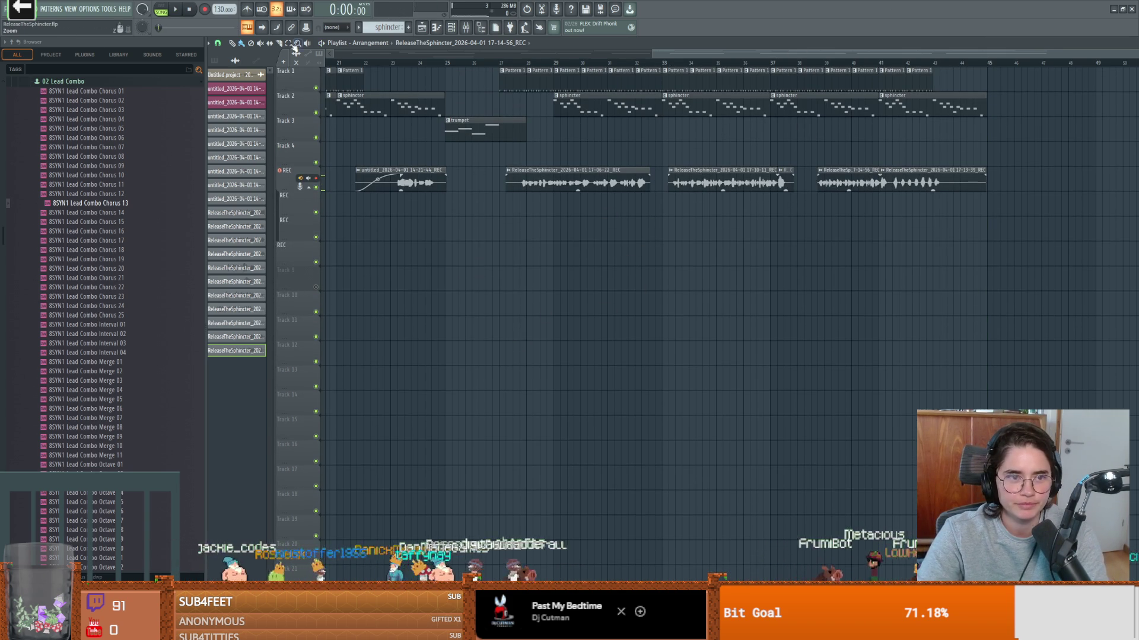
{"action": "left_click", "coordinate": [6, 8]}
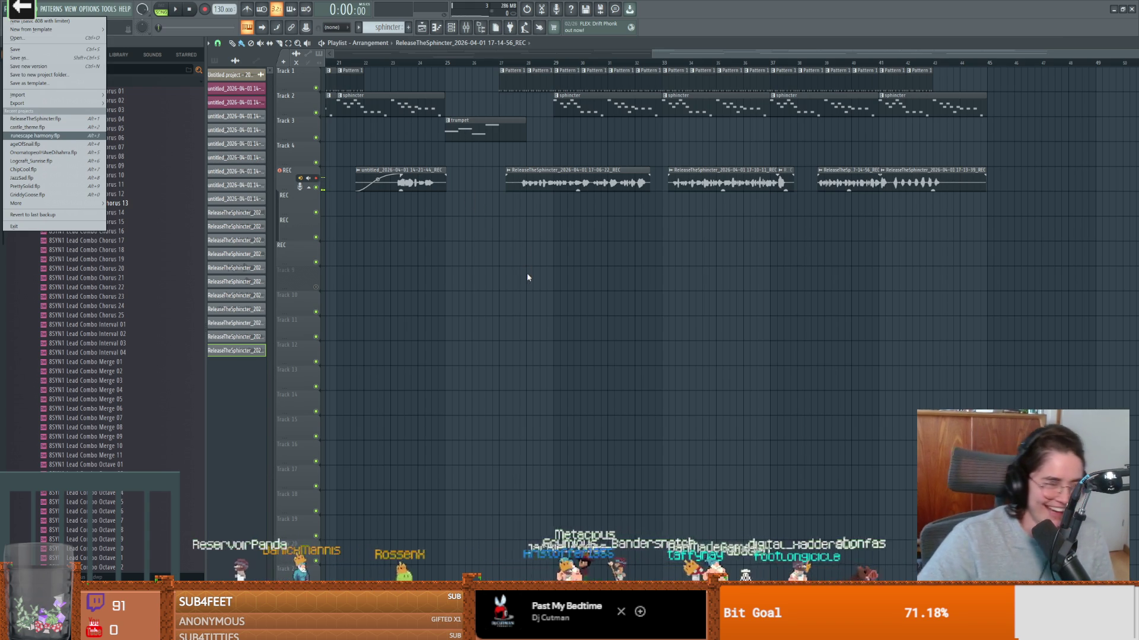
- Save the FL Studio project as a copy named ReleaseTheSphincter2.flp
{"action": "left_click", "coordinate": [70, 6]}
{"action": "left_click", "coordinate": [12, 9]}
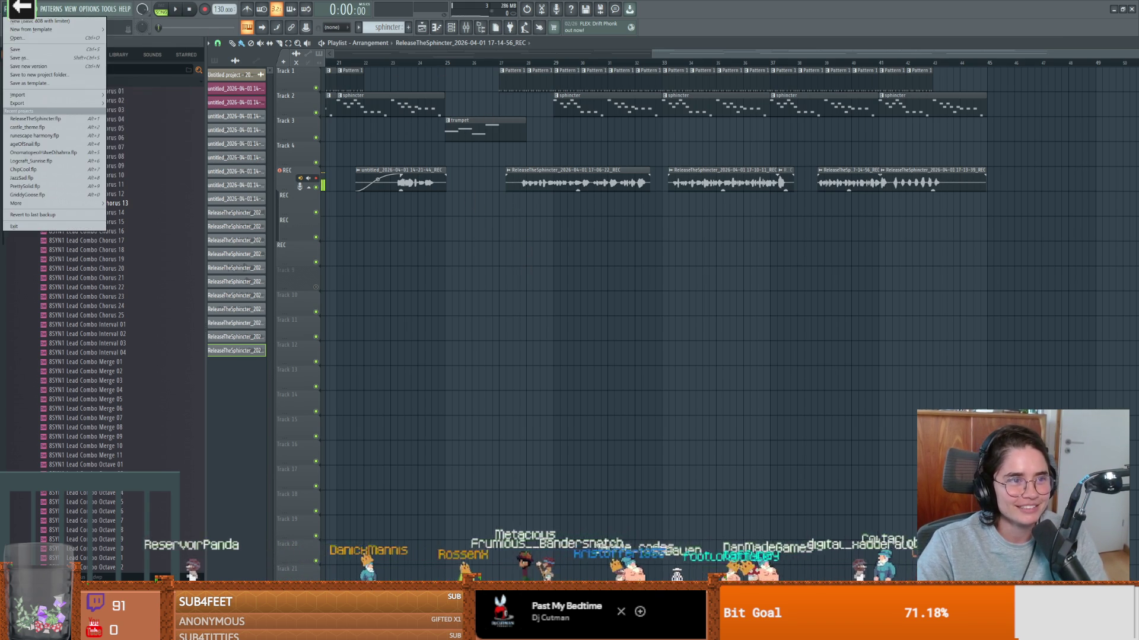
{"action": "left_click", "coordinate": [54, 60]}
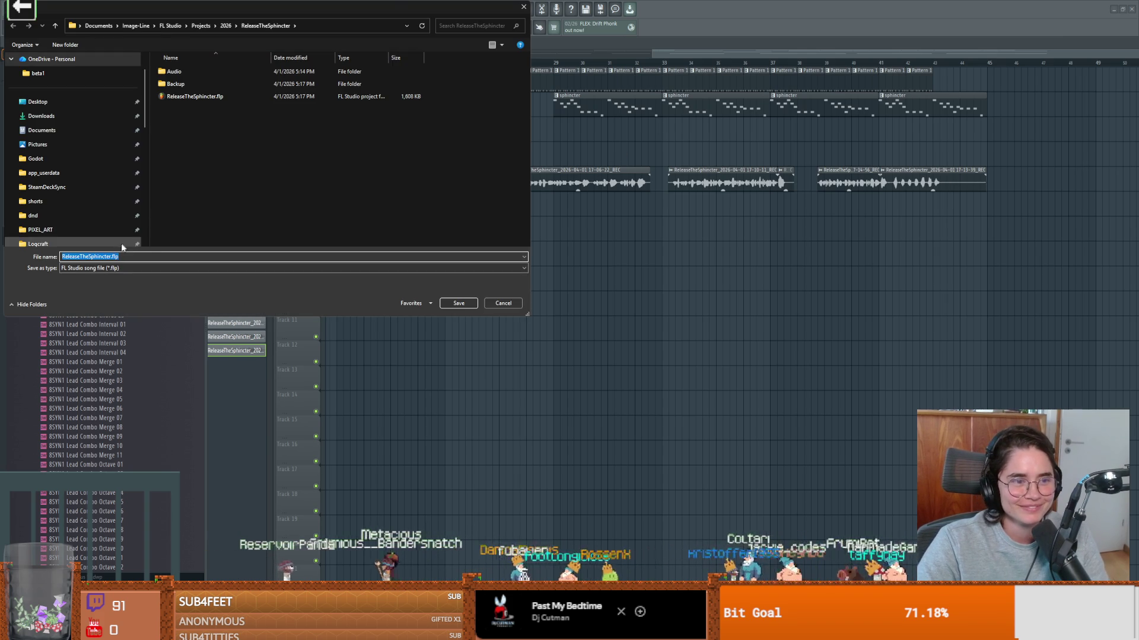
{"action": "left_click", "coordinate": [112, 256]}
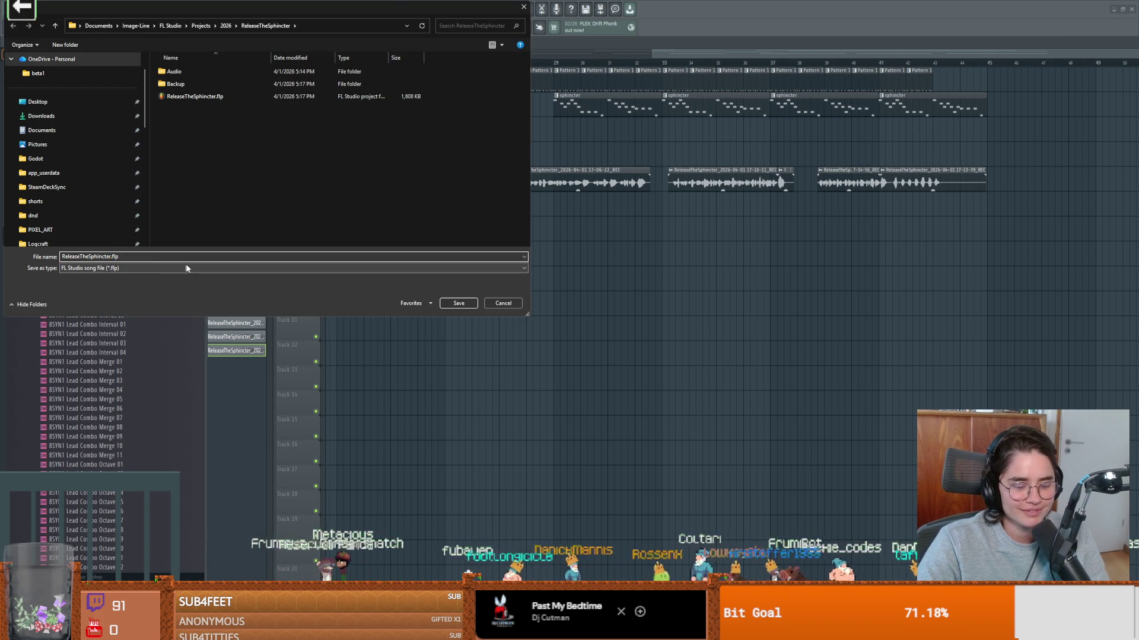
{"action": "left_click", "coordinate": [454, 303]}
{"action": "left_click", "coordinate": [12, 9]}
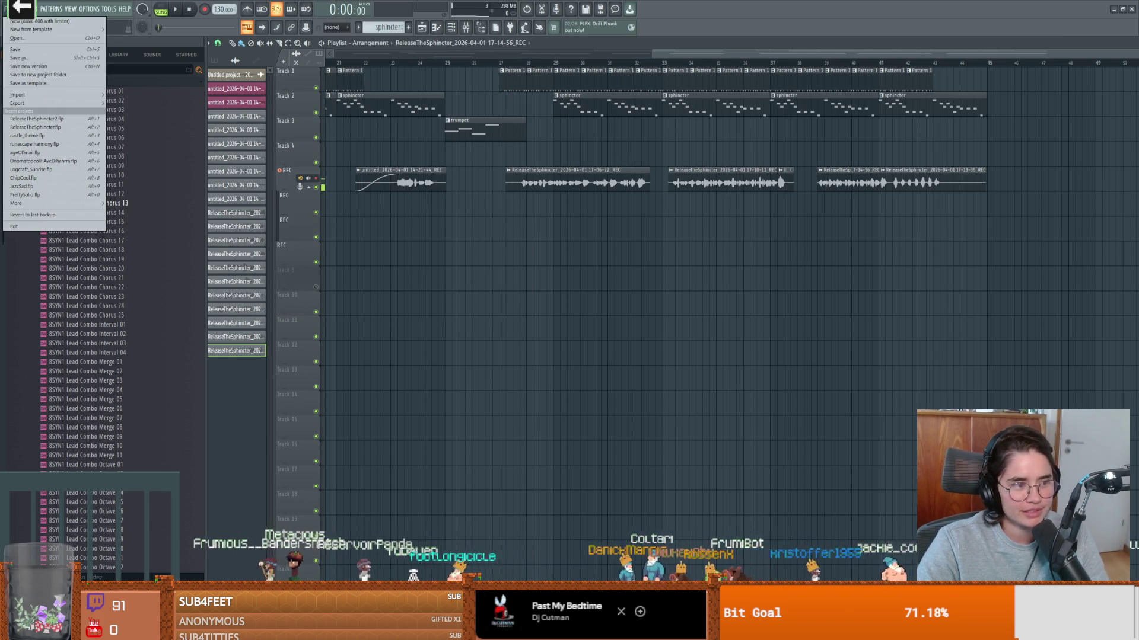
- Export the song as ReleaseTheSphincter2.mp3 into the Music > music > JackieCodes folder
{"action": "mouse_move", "coordinate": [42, 103]}
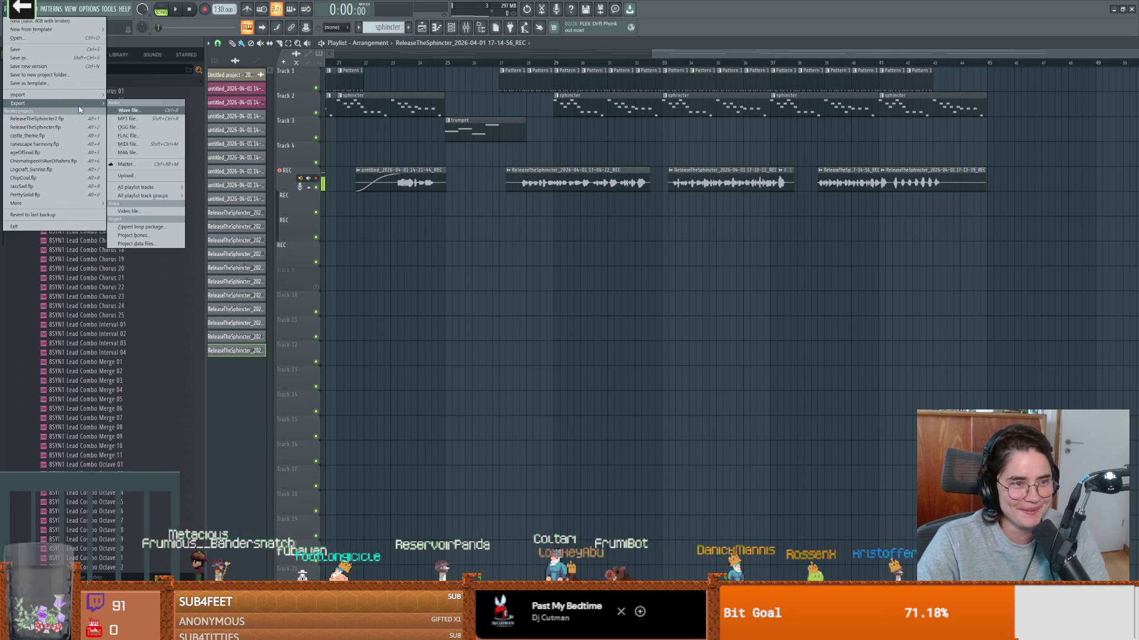
{"action": "left_click", "coordinate": [127, 119]}
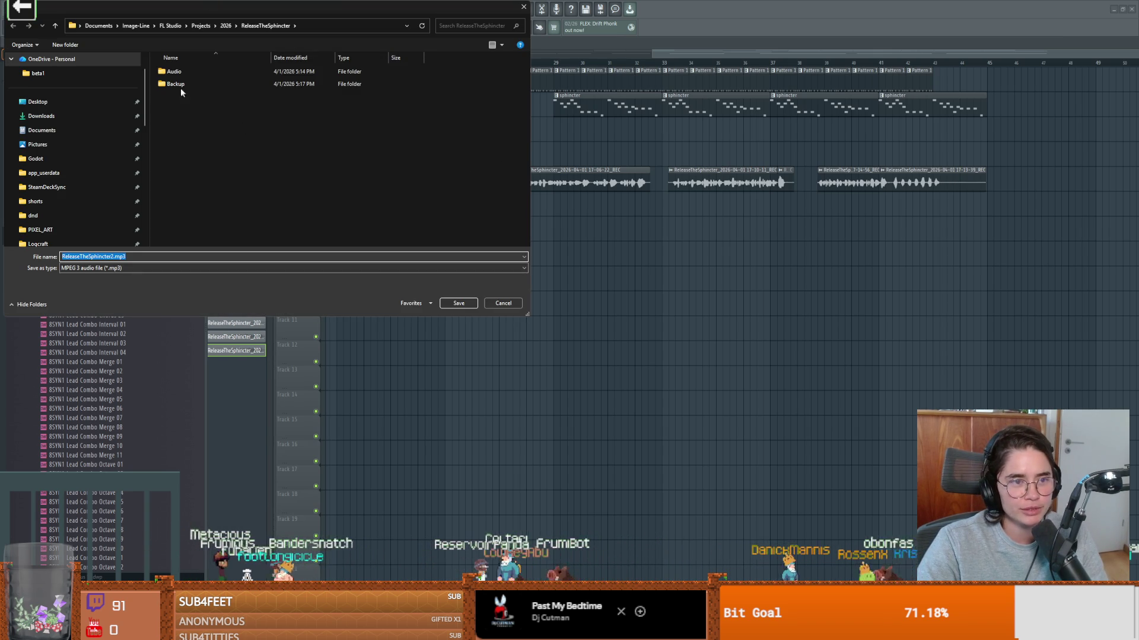
{"action": "scroll", "coordinate": [63, 154], "scroll_direction": "down", "scroll_amount": 4}
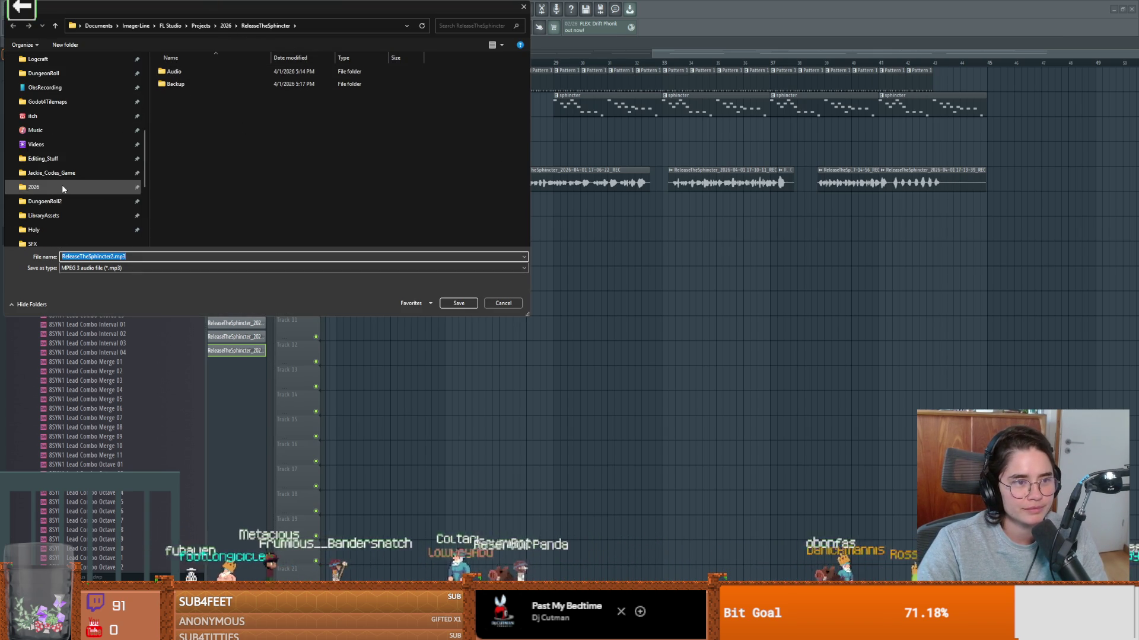
{"action": "left_click", "coordinate": [57, 130]}
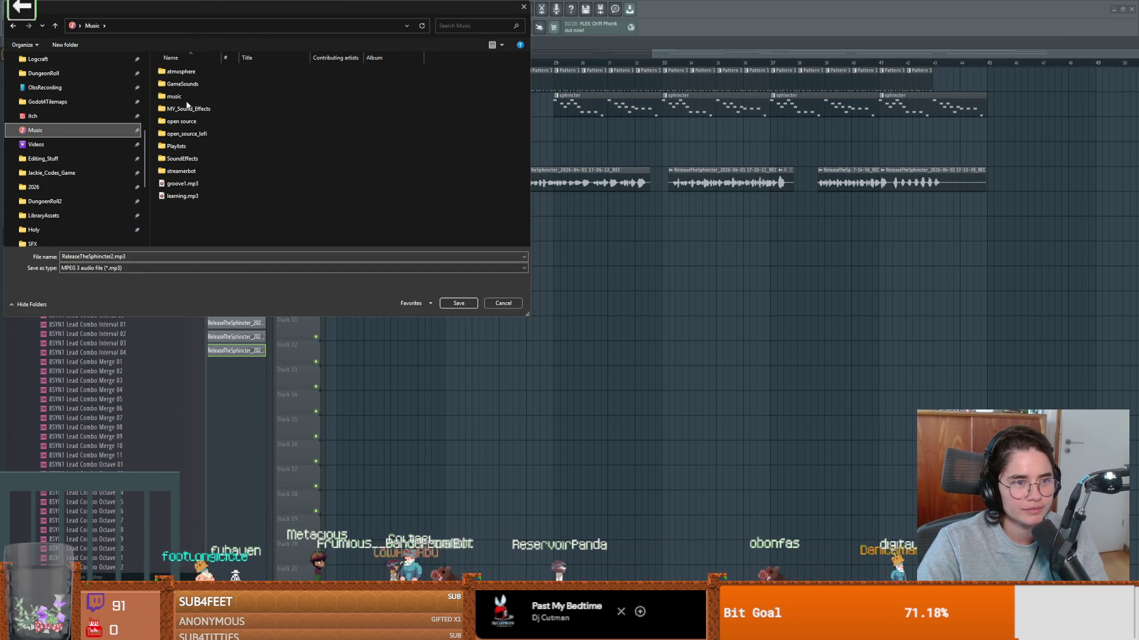
{"action": "double_click", "coordinate": [175, 96]}
{"action": "double_click", "coordinate": [194, 147]}
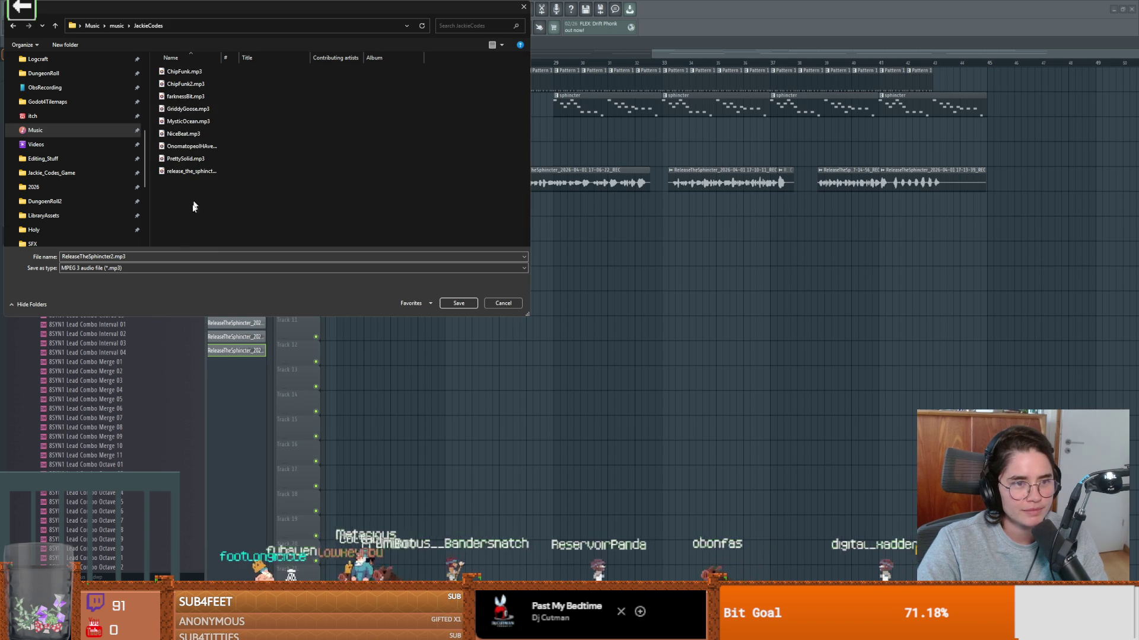
{"action": "double_click", "coordinate": [113, 256]}
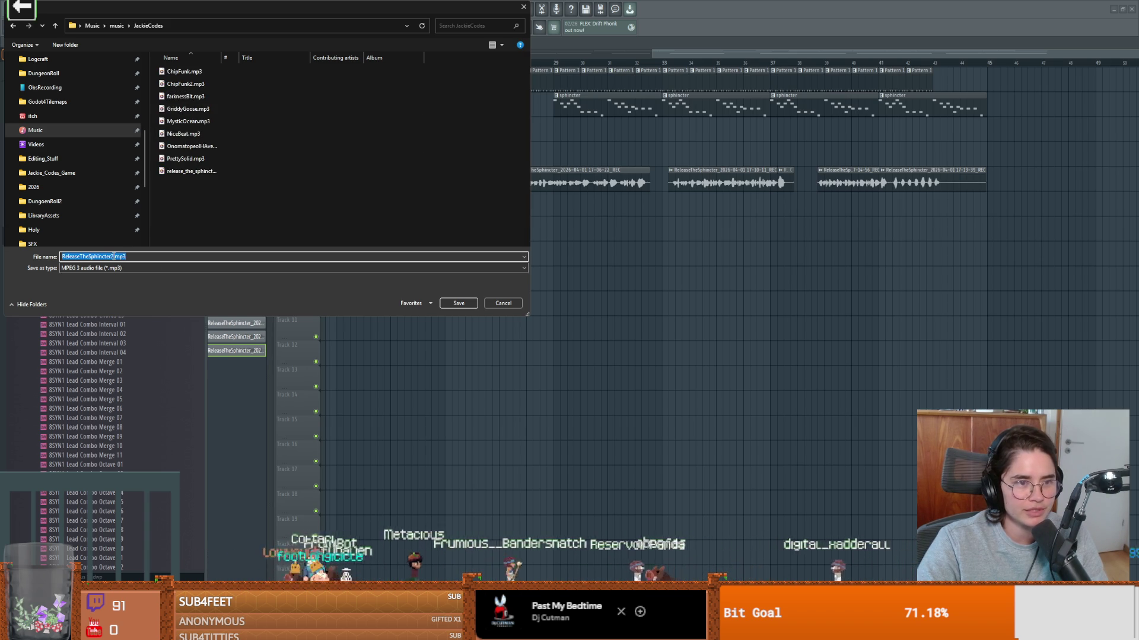
{"action": "left_click", "coordinate": [465, 305]}
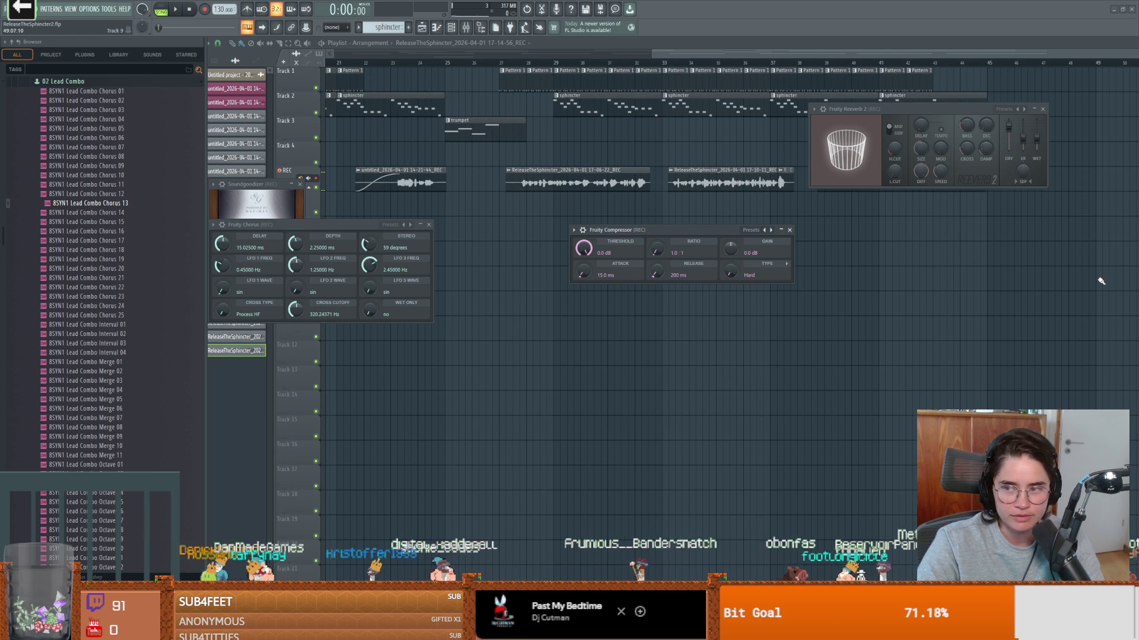
- In Streamer.bot, check the ReleaseTheSphincter action and cheer trigger settings without changing them
{"action": "key", "text": "alt+Tab"}
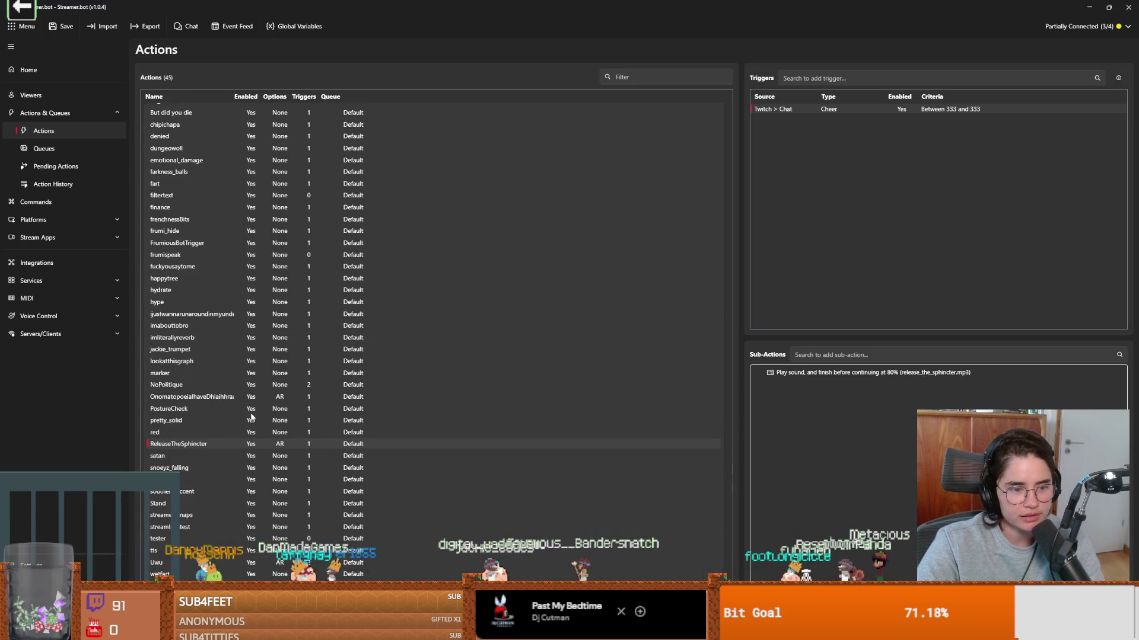
{"action": "double_click", "coordinate": [195, 445]}
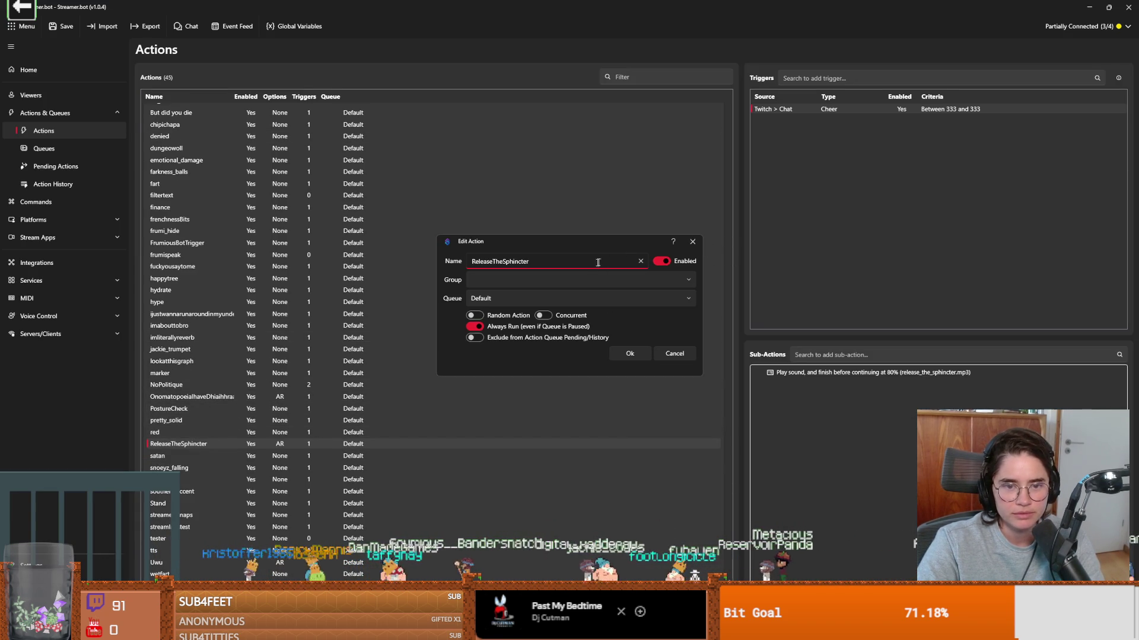
{"action": "key", "text": "Escape"}
{"action": "double_click", "coordinate": [820, 110]}
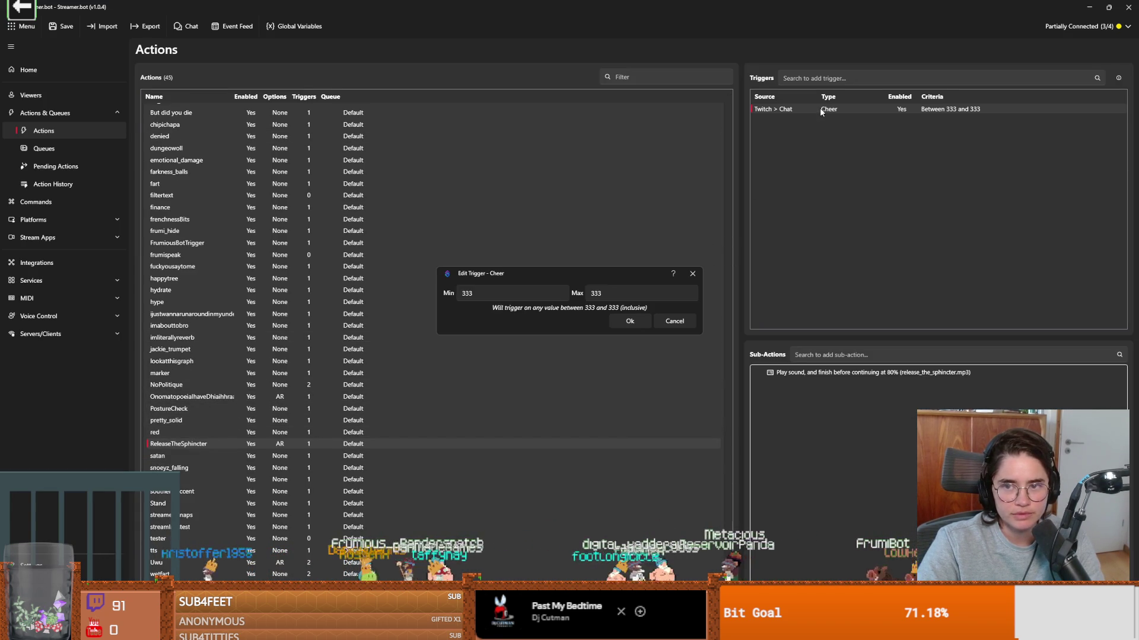
{"action": "left_click", "coordinate": [692, 273]}
- Change the play-sound sub-action's file to ReleaseTheSphincter2.mp3 and save it
{"action": "double_click", "coordinate": [860, 373]}
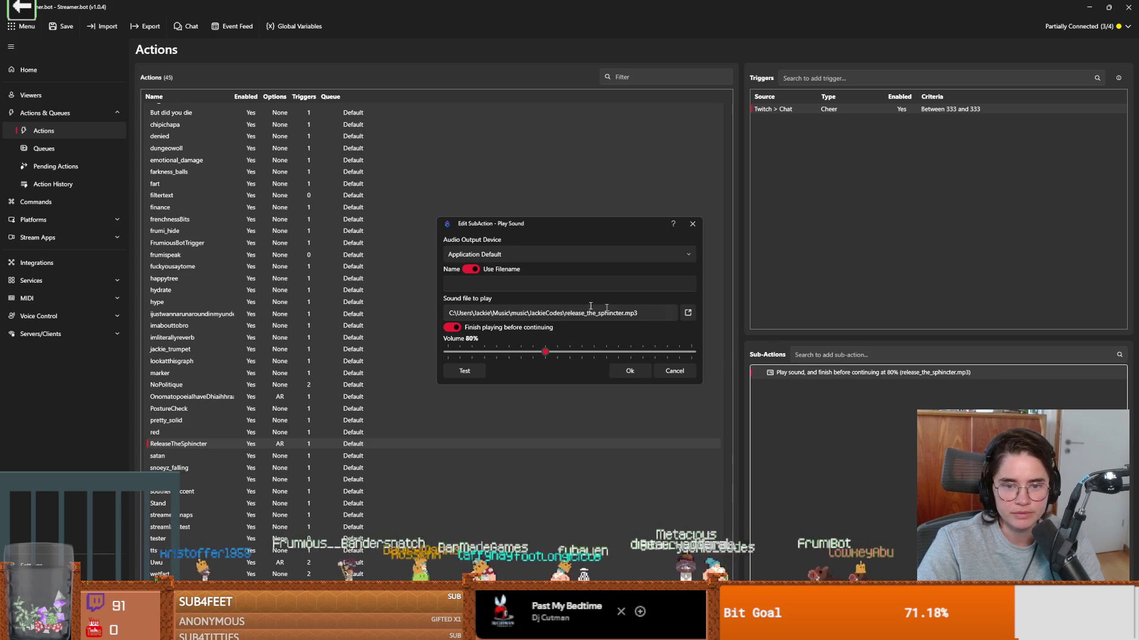
{"action": "left_click", "coordinate": [689, 313]}
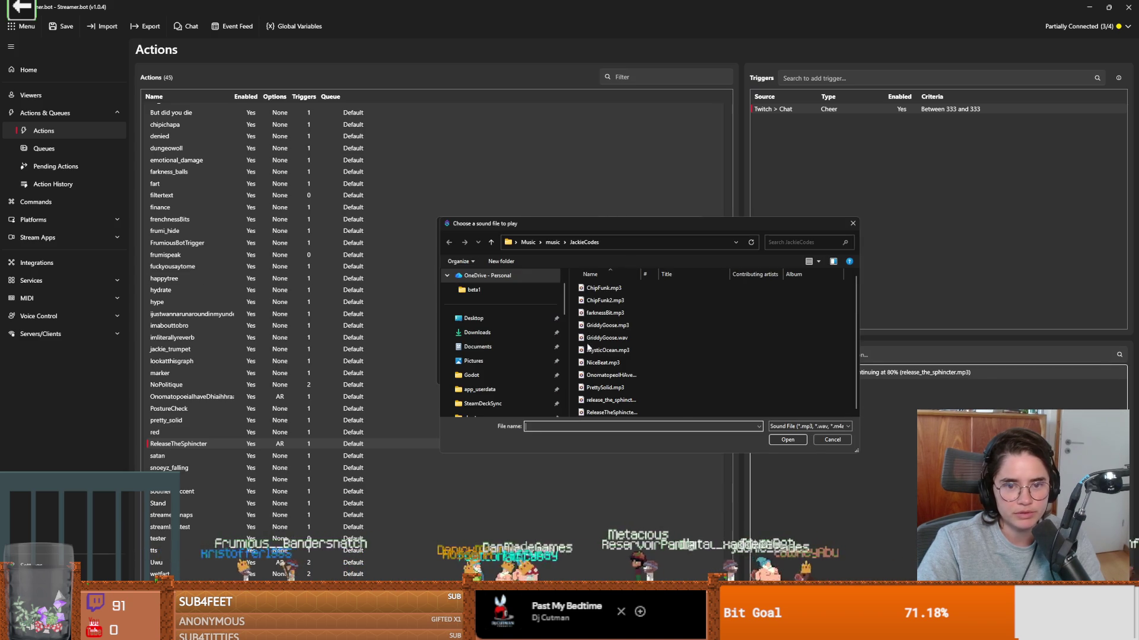
{"action": "left_click", "coordinate": [639, 409]}
{"action": "left_click", "coordinate": [787, 440]}
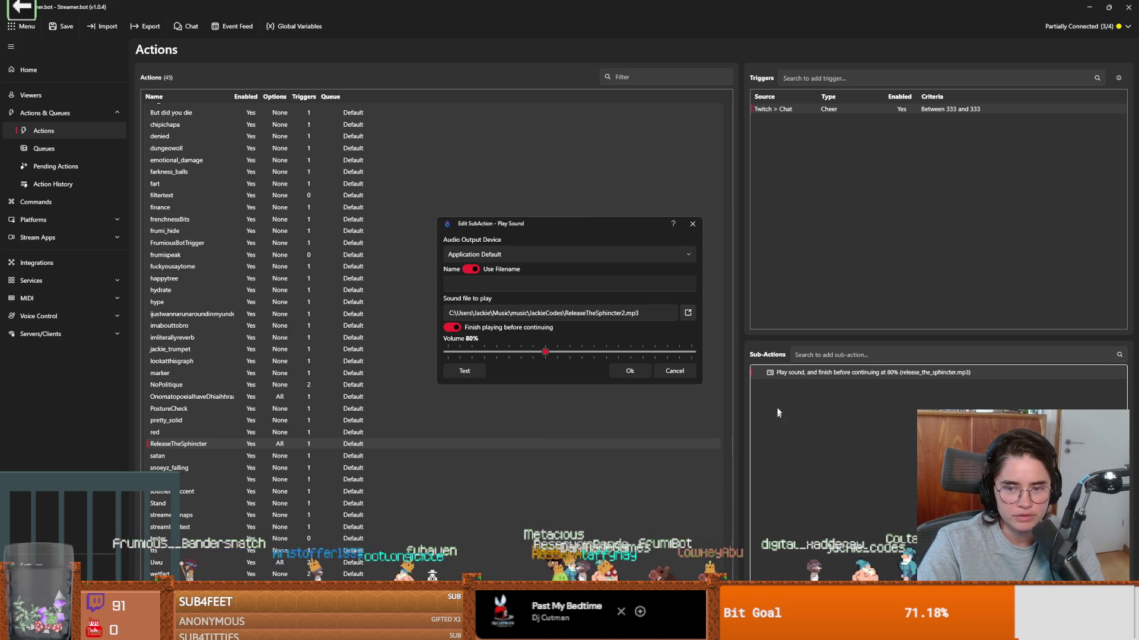
{"action": "left_click", "coordinate": [639, 375]}
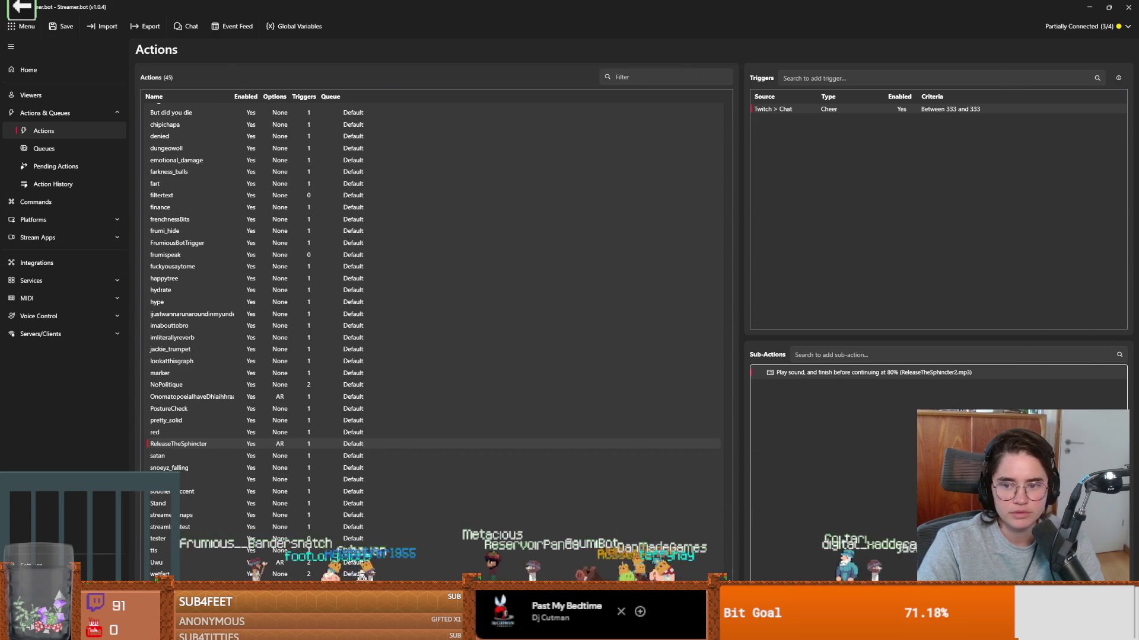
{"action": "key", "text": "alt+Tab"}
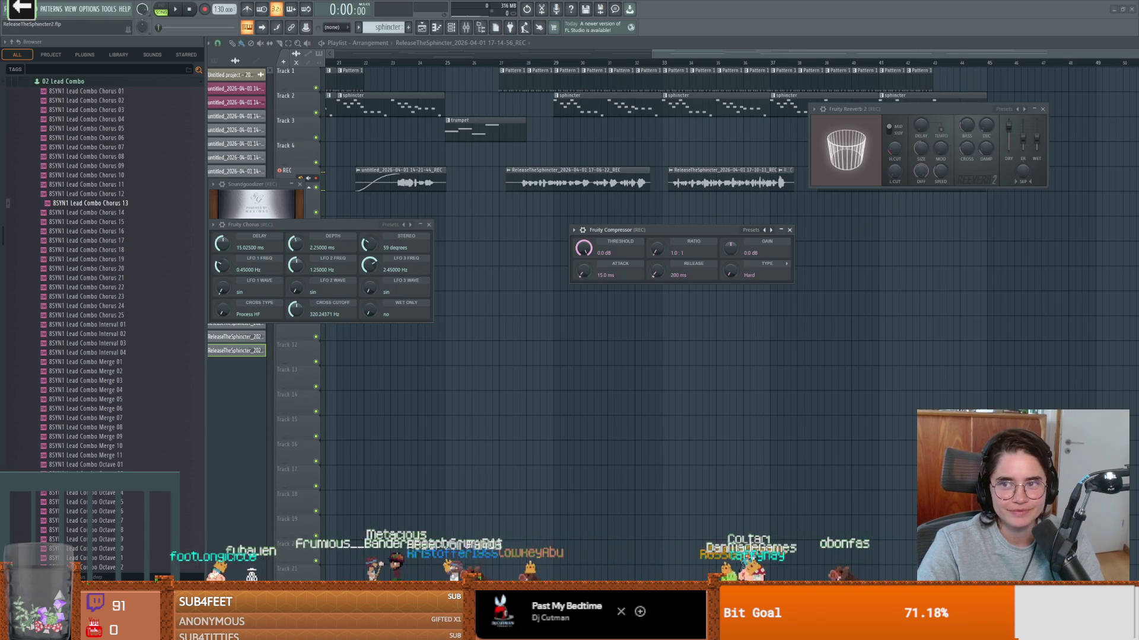
- Exit FL Studio to return to the Godot editor
{"action": "left_click", "coordinate": [1123, 17]}
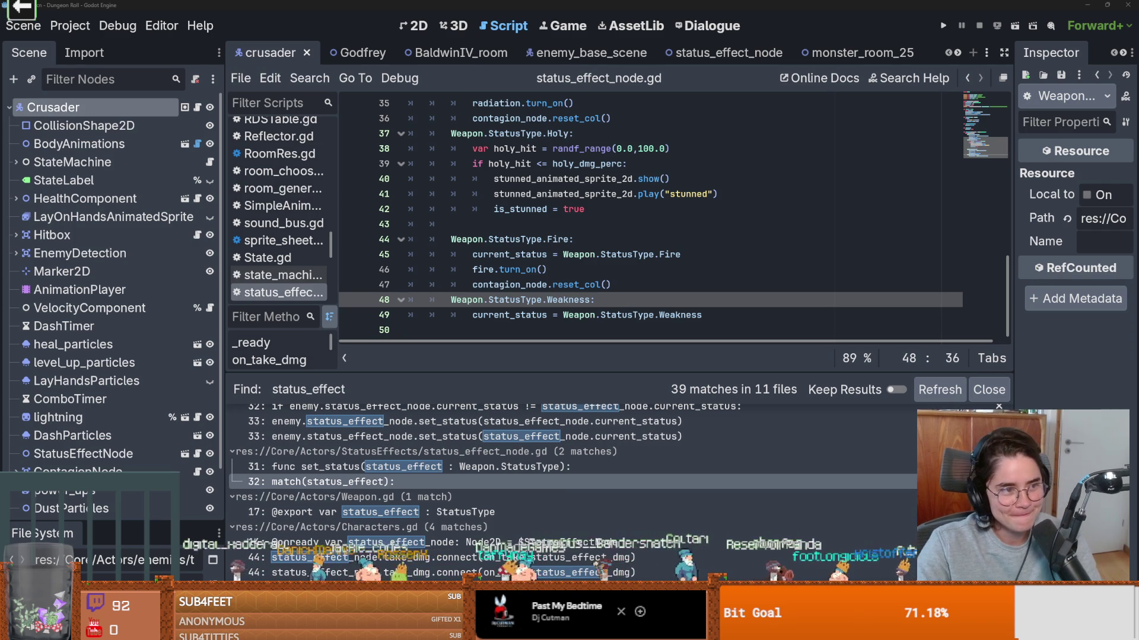
- Save status_effect_node.gd and enlarge the code view by shrinking the Find results panel
{"action": "left_click", "coordinate": [597, 207]}
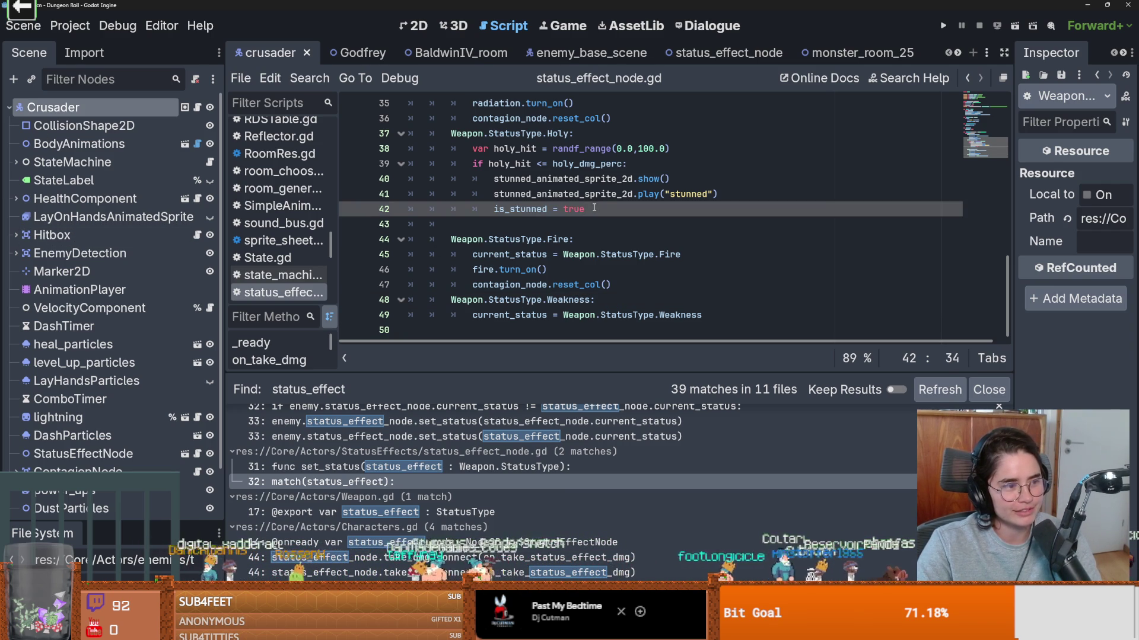
{"action": "key", "text": "ctrl+s"}
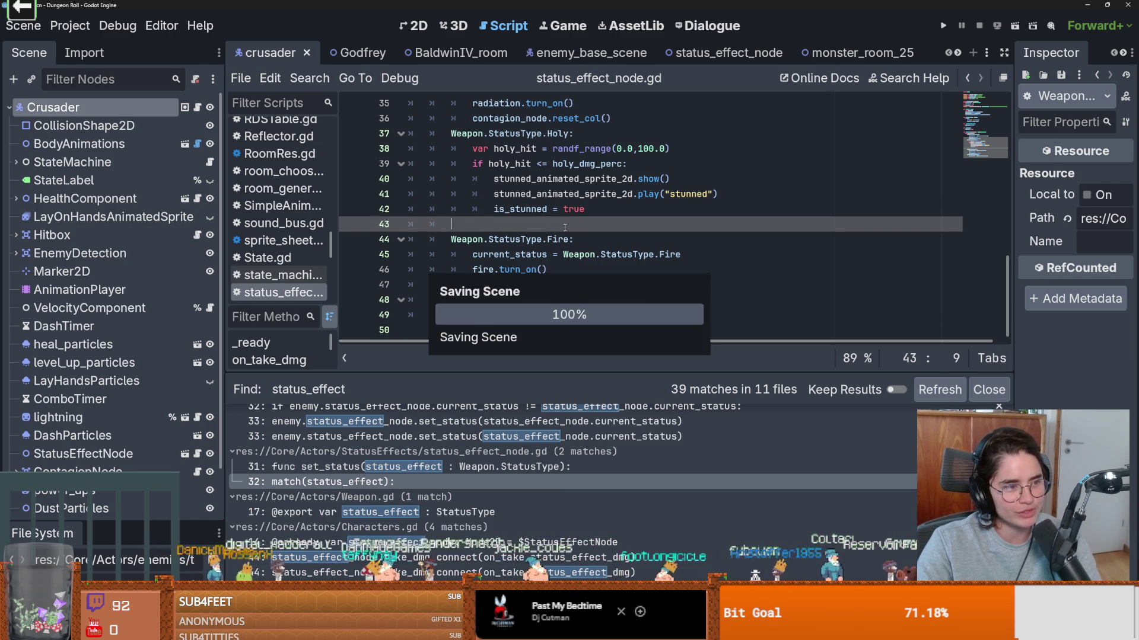
{"action": "left_click", "coordinate": [563, 254]}
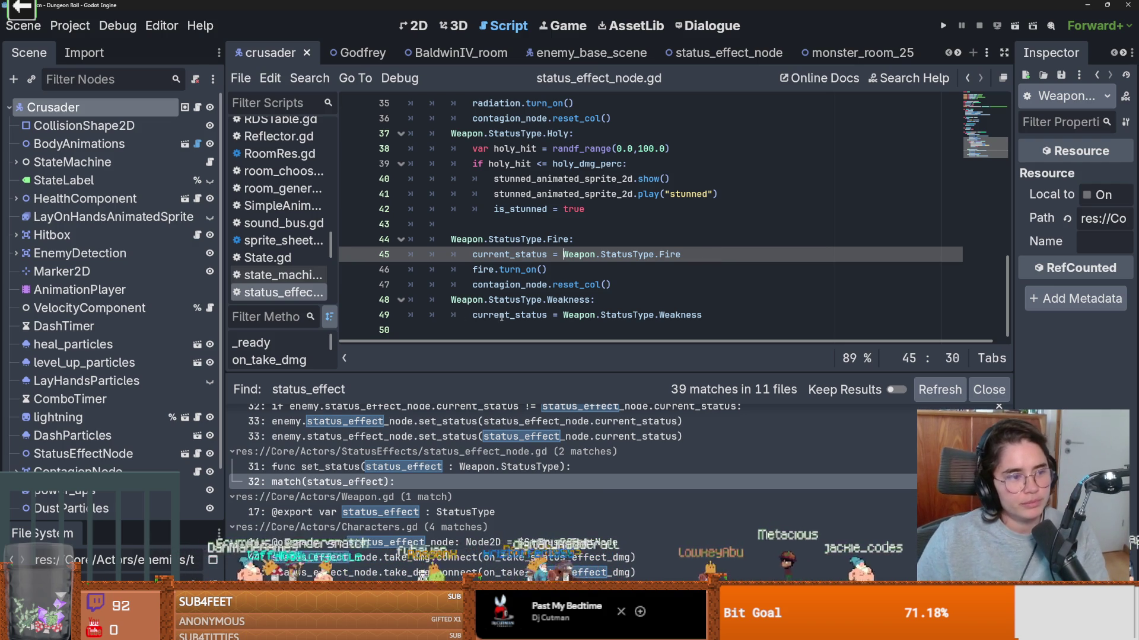
{"action": "left_click_drag", "start_coordinate": [523, 371], "coordinate": [523, 469]}
{"action": "key", "text": "Up"}
{"action": "key", "text": "ctrl+s"}
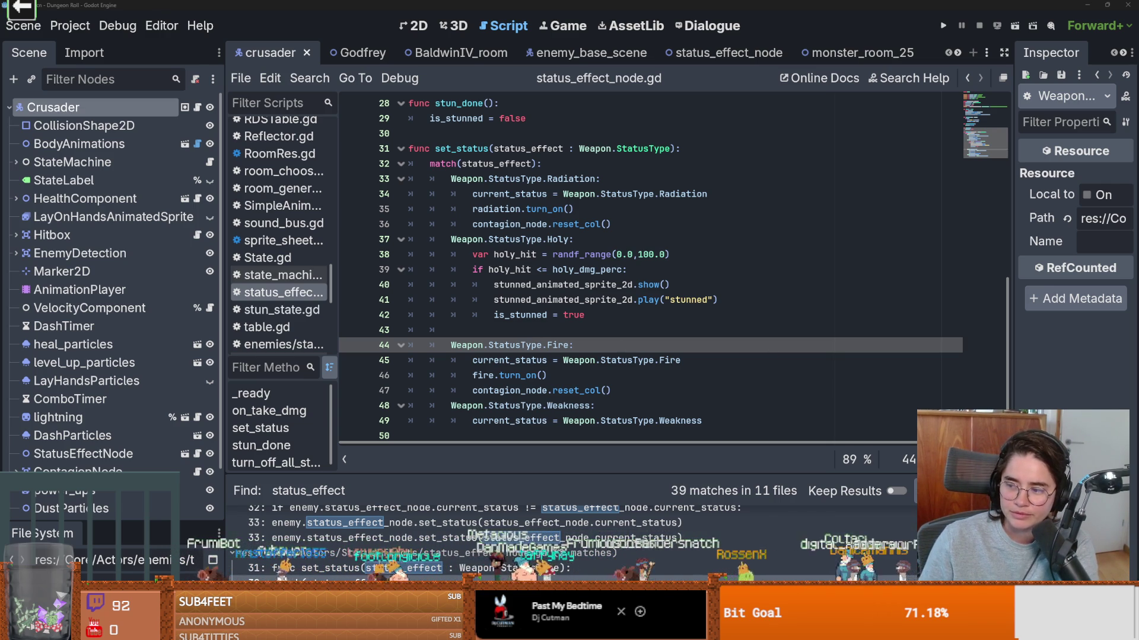
{"action": "scroll", "coordinate": [699, 358], "scroll_direction": "up", "scroll_amount": 2}
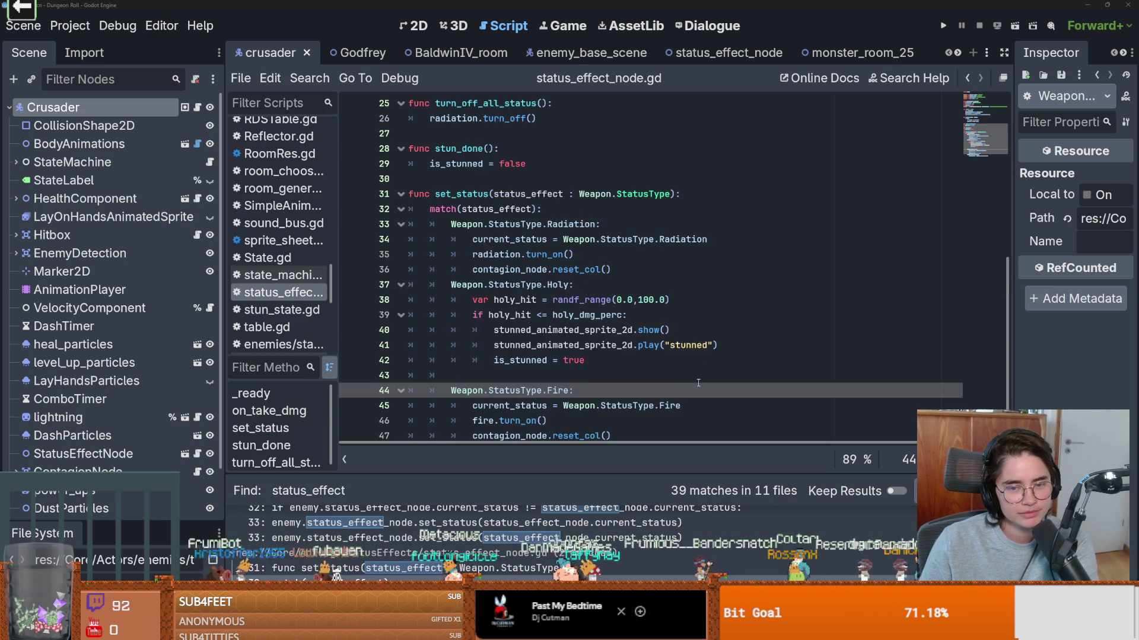
{"action": "left_click", "coordinate": [615, 317]}
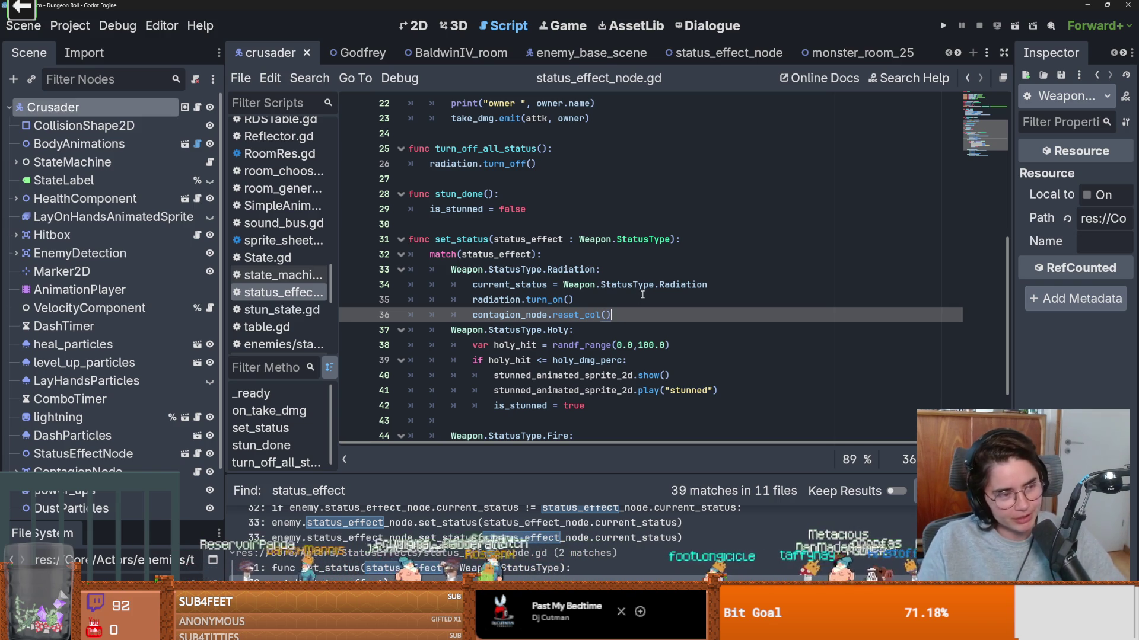
- Review lines 35–43 of status_effect_node.gd and save it again
{"action": "left_click", "coordinate": [610, 301]}
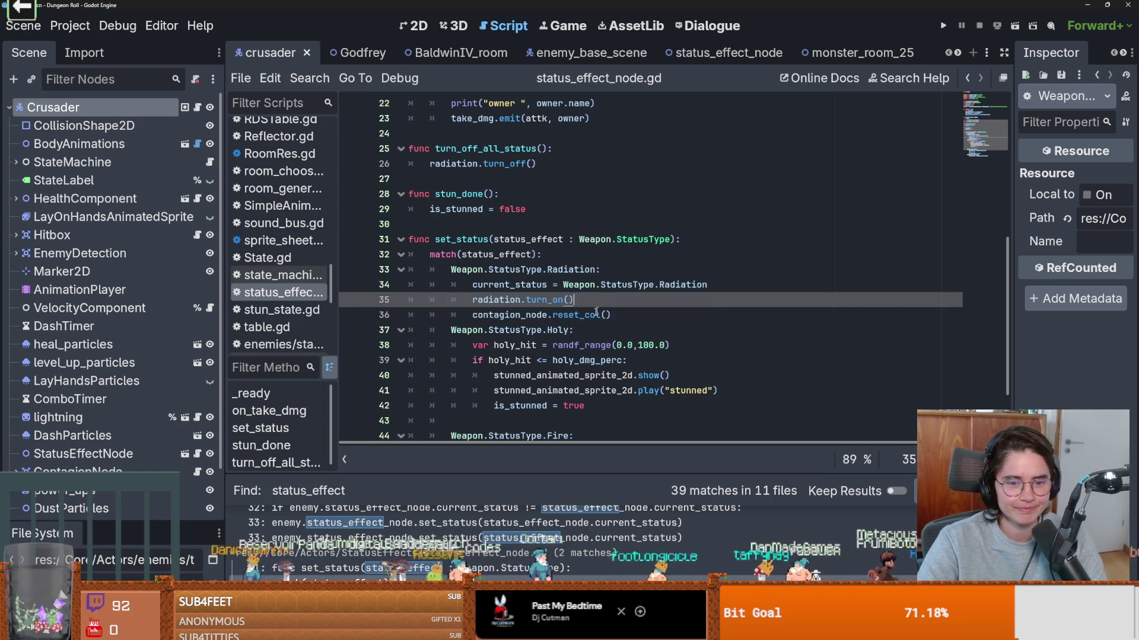
{"action": "key", "text": "ctrl+s"}
{"action": "scroll", "coordinate": [635, 383], "scroll_direction": "down", "scroll_amount": 1}
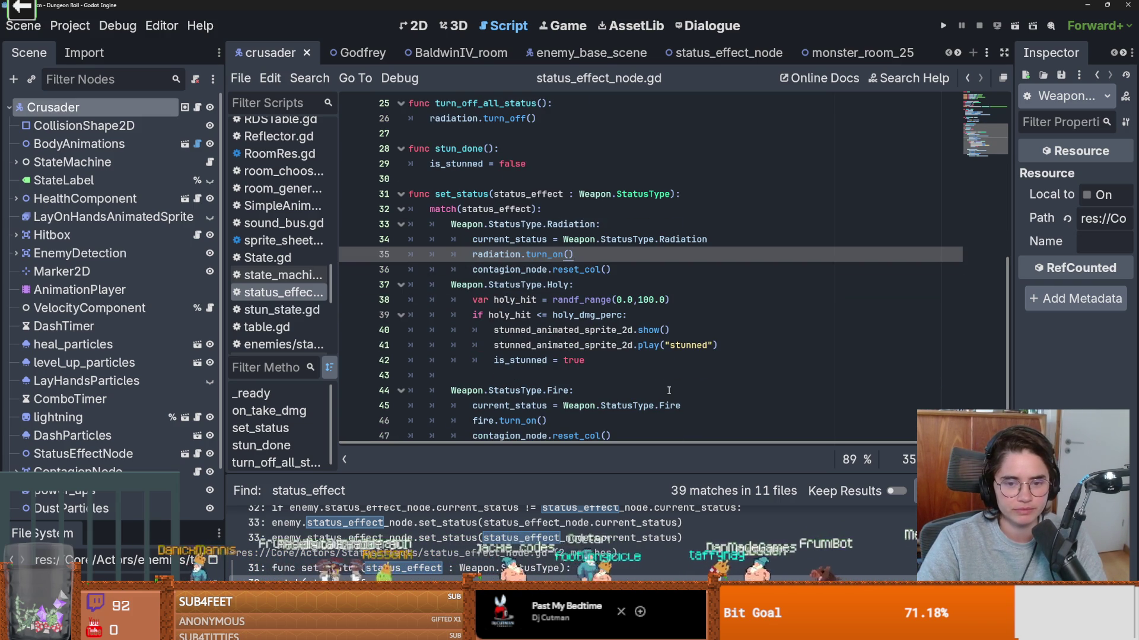
{"action": "left_click", "coordinate": [587, 370]}
{"action": "scroll", "coordinate": [156, 309], "scroll_direction": "down", "scroll_amount": 2}
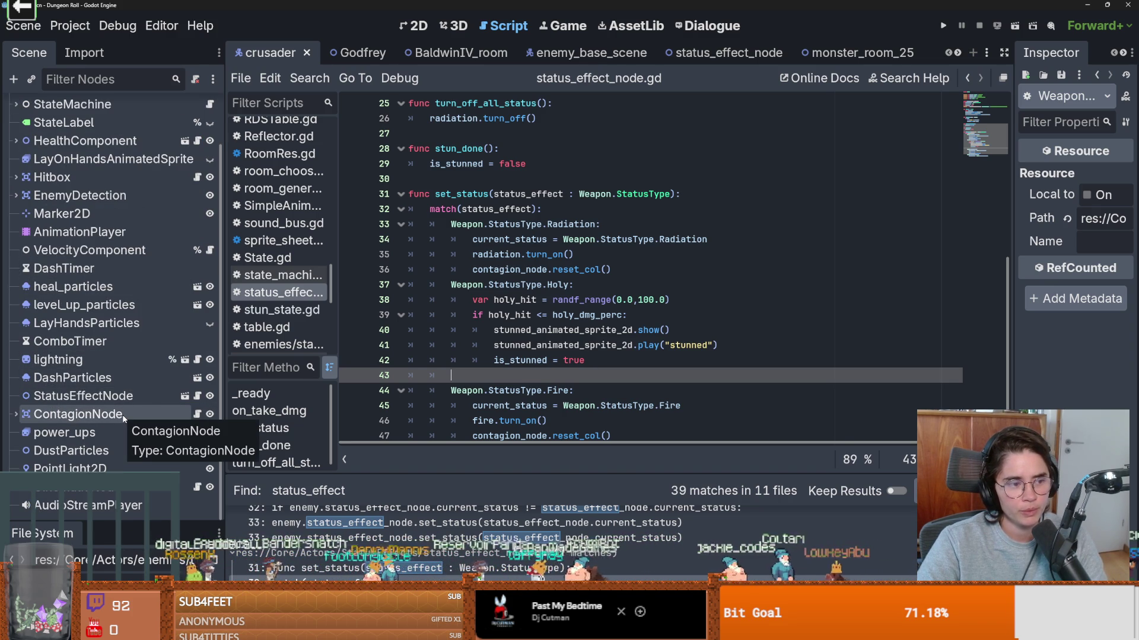
{"action": "key", "text": "ctrl+s"}
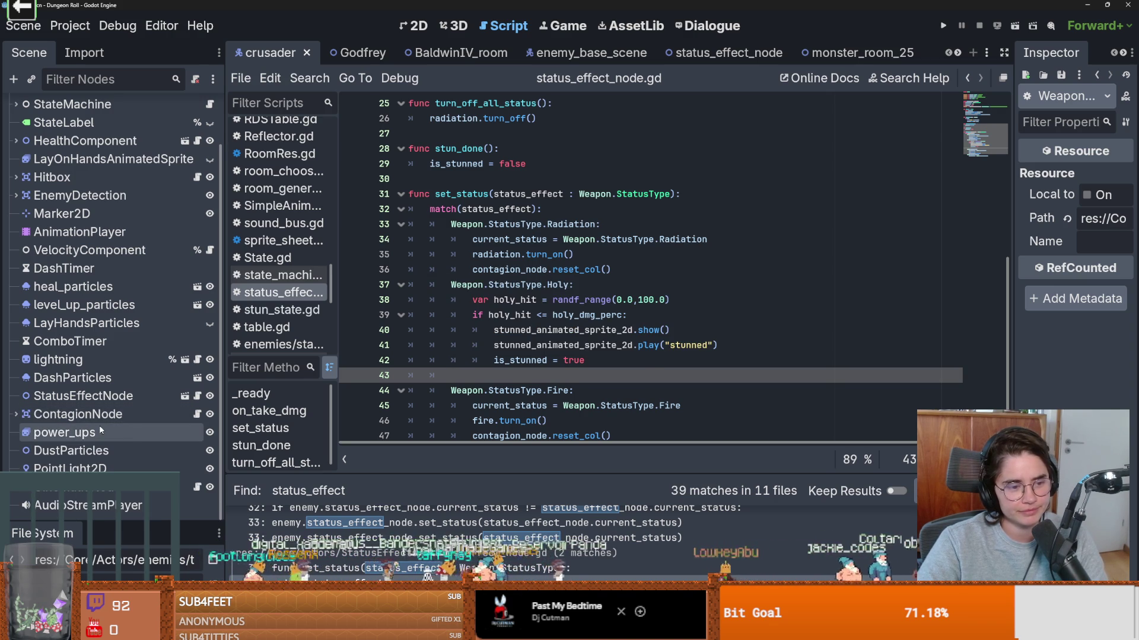
{"action": "scroll", "coordinate": [200, 414], "scroll_direction": "up", "scroll_amount": 1}
{"action": "scroll", "coordinate": [199, 414], "scroll_direction": "down", "scroll_amount": 1}
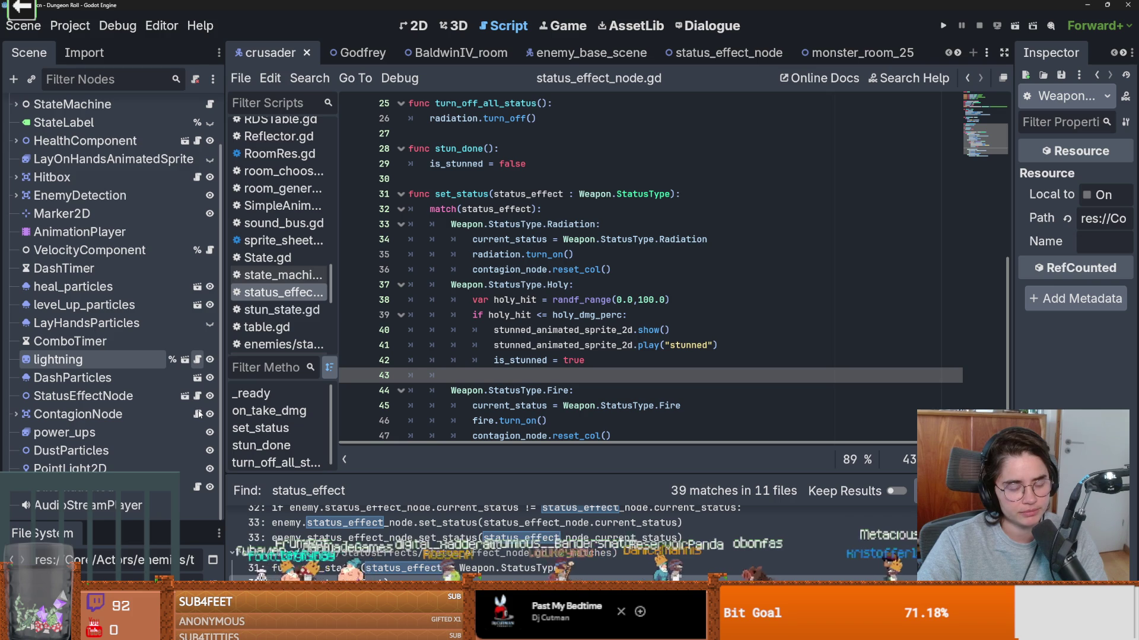
{"action": "scroll", "coordinate": [199, 414], "scroll_direction": "up", "scroll_amount": 1}
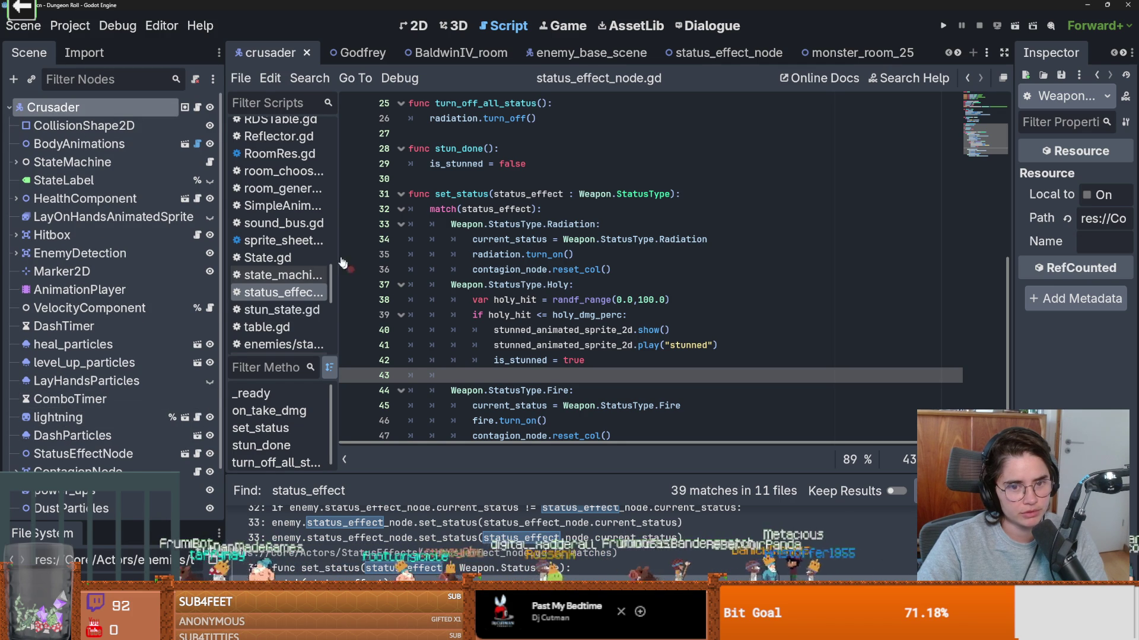
- Open crusader.gd from the Crusader node, then jump to its parent script PlayerCharacter.gd
{"action": "left_click", "coordinate": [198, 108]}
{"action": "scroll", "coordinate": [580, 173], "scroll_direction": "down", "scroll_amount": 10}
{"action": "scroll", "coordinate": [580, 173], "scroll_direction": "up", "scroll_amount": 5}
{"action": "scroll", "coordinate": [580, 172], "scroll_direction": "up", "scroll_amount": 7}
{"action": "left_click", "coordinate": [511, 102]}
{"action": "left_click", "coordinate": [511, 102], "text": "ctrl"}
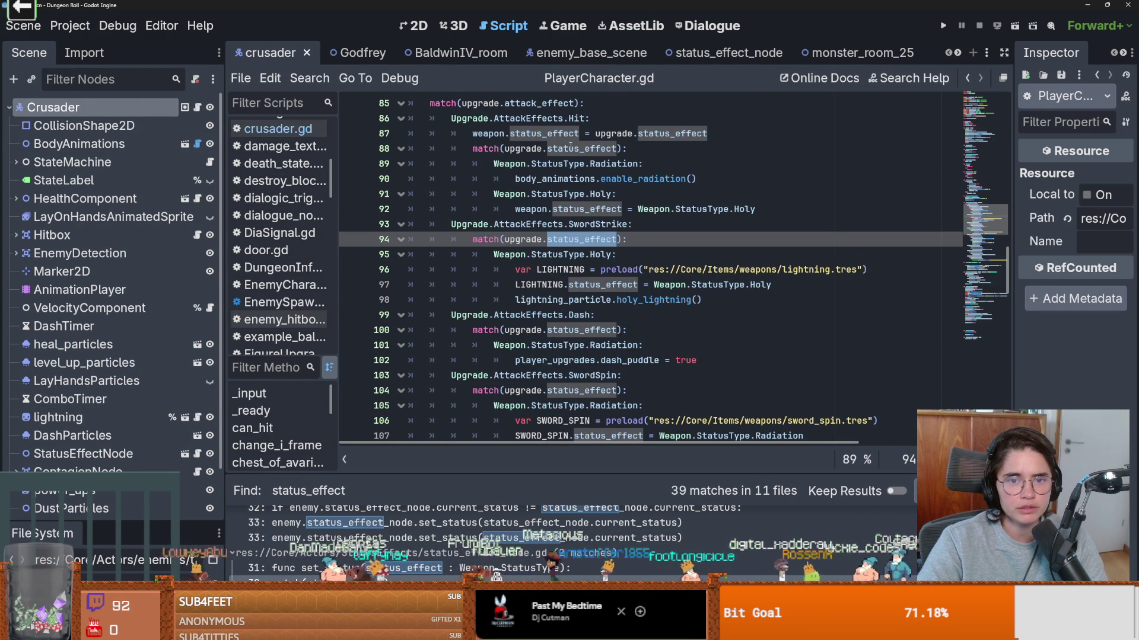
- In Weapon.gd, add StatusType exports hit_status_type and lightning_status_stype below line 17, and save
{"action": "double_click", "coordinate": [576, 119]}
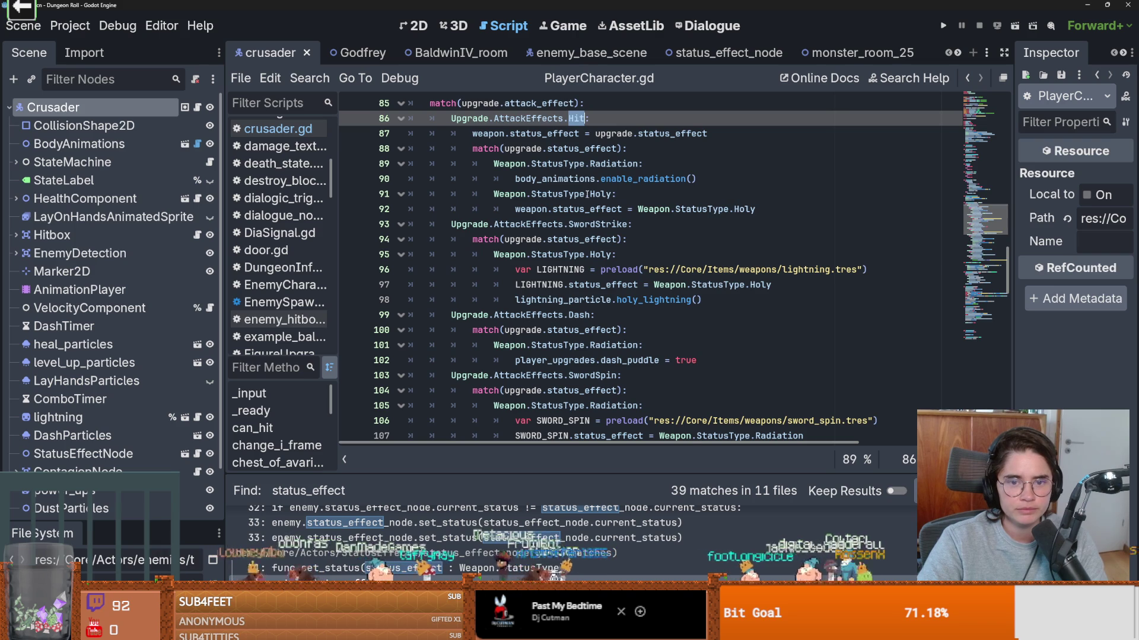
{"action": "double_click", "coordinate": [657, 209]}
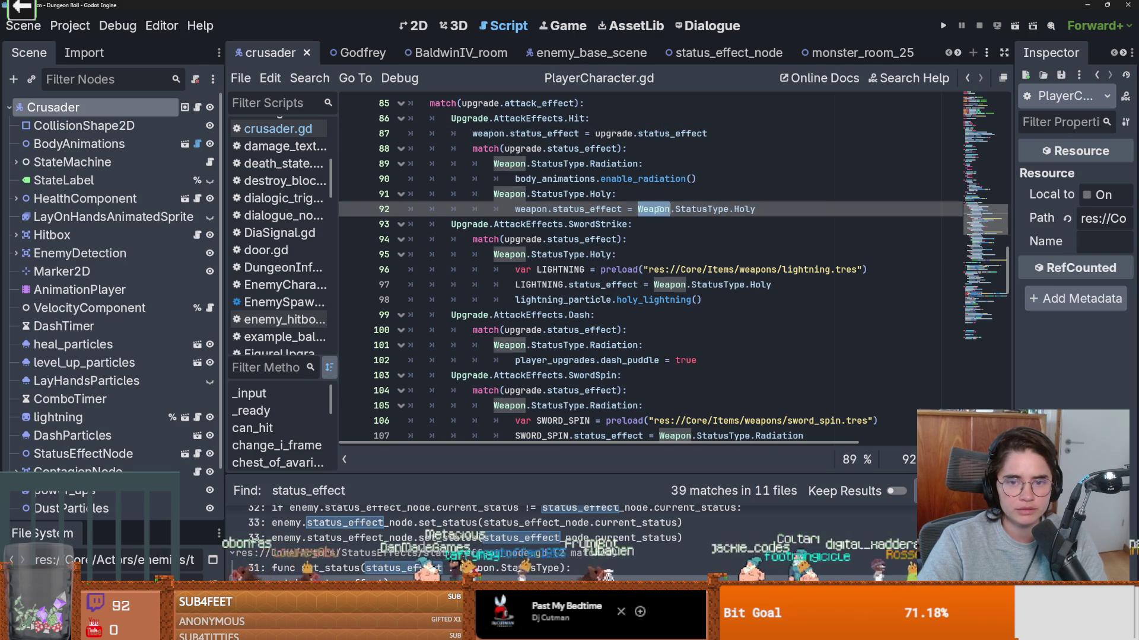
{"action": "left_click", "coordinate": [657, 209], "text": "ctrl"}
{"action": "left_click", "coordinate": [637, 328]}
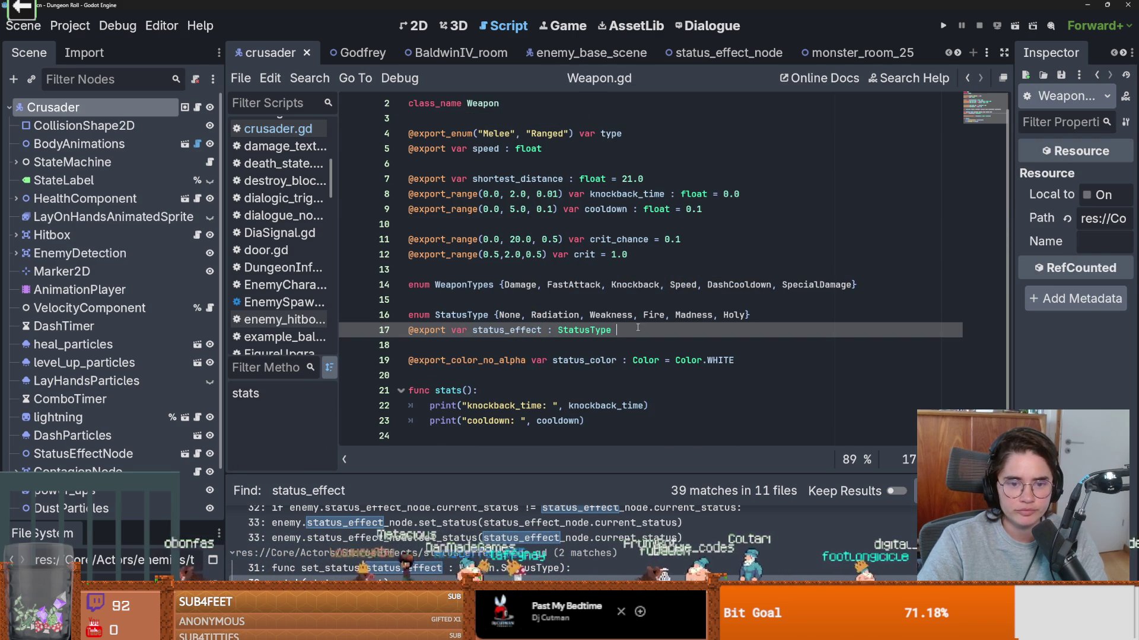
{"action": "key", "text": "Return"}
{"action": "key", "text": "Return"}
{"action": "type", "text": "@export var "}
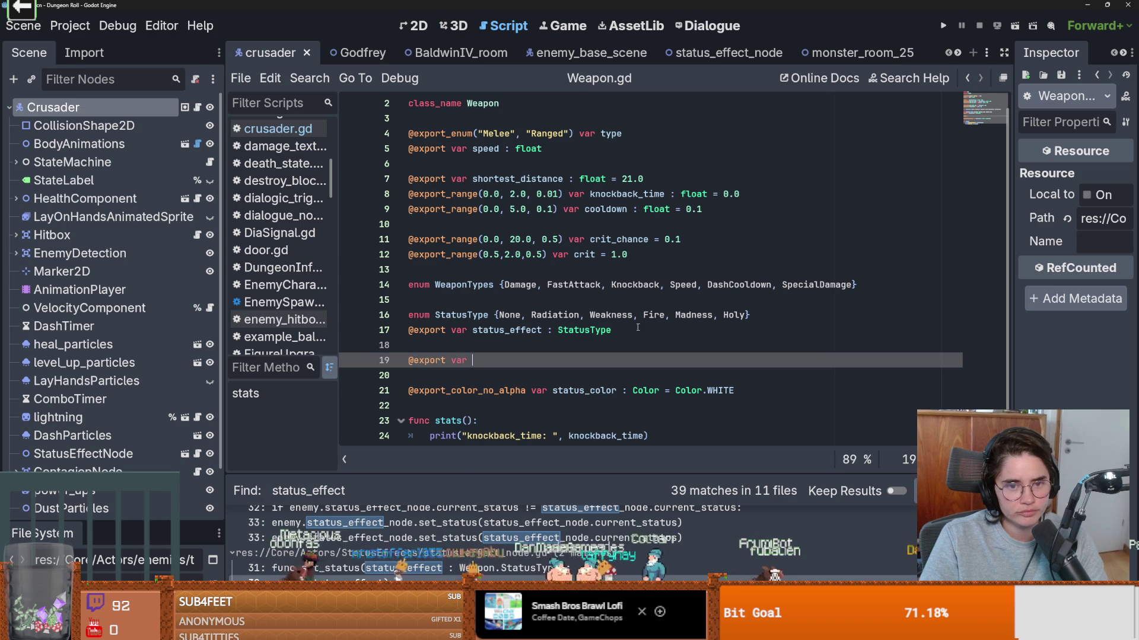
{"action": "type", "text": "hit_status"}
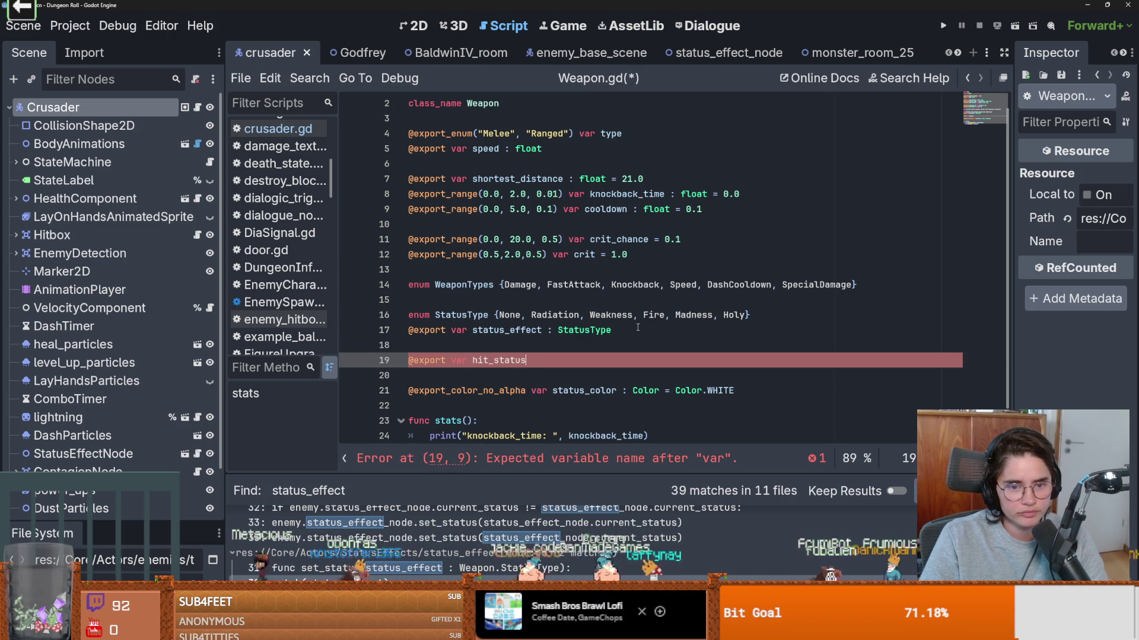
{"action": "type", "text": "_type : StatusType"}
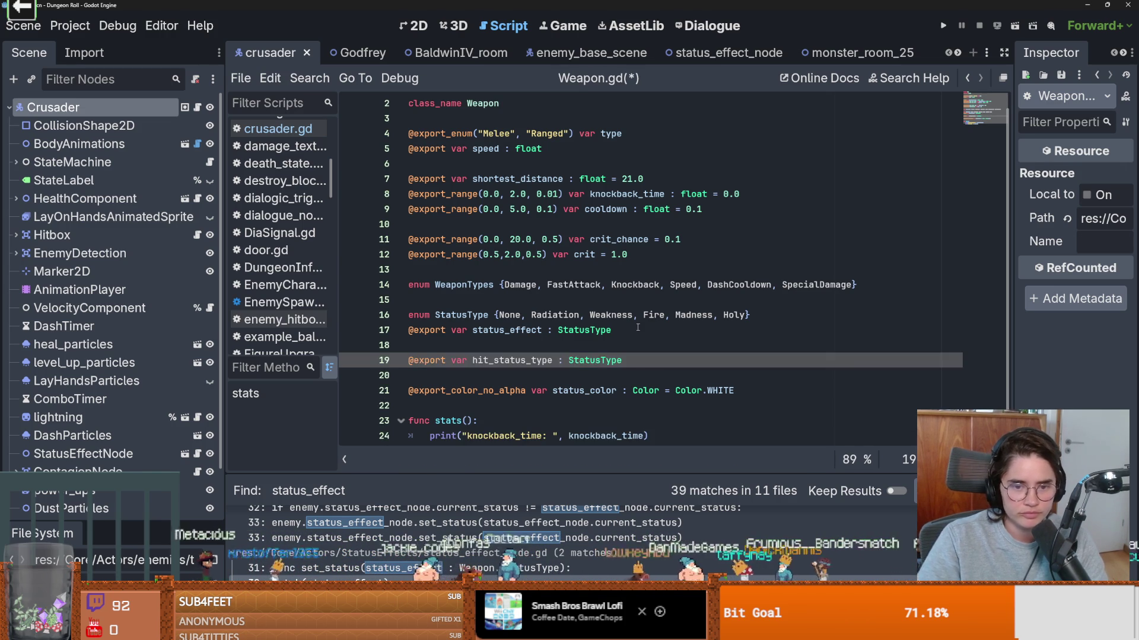
{"action": "key", "text": "Return"}
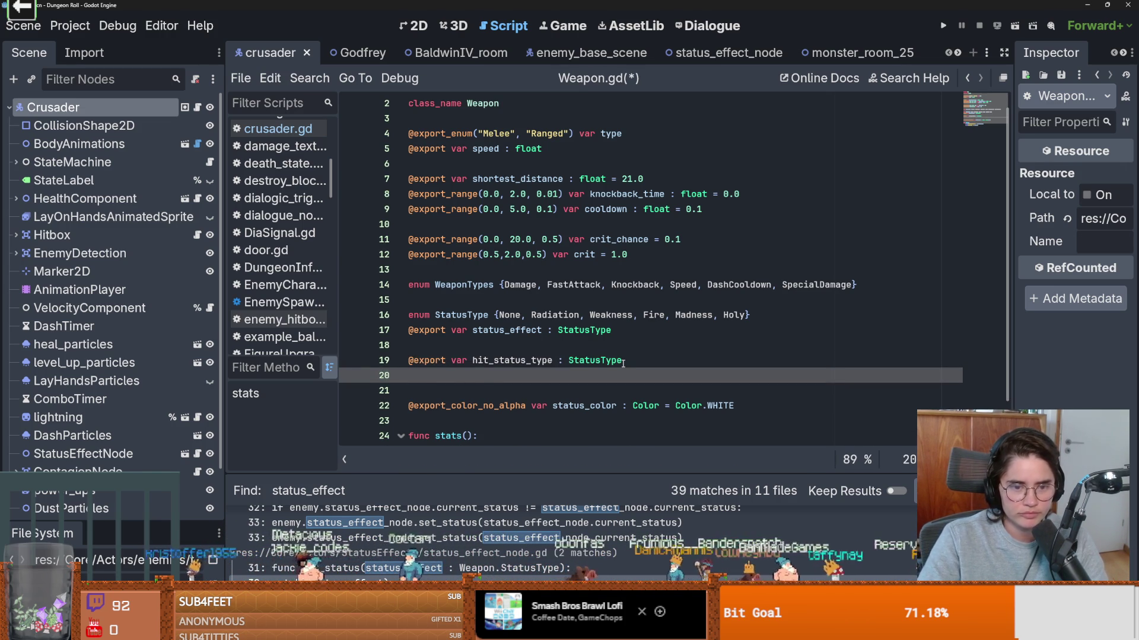
{"action": "type", "text": "@export var da"}
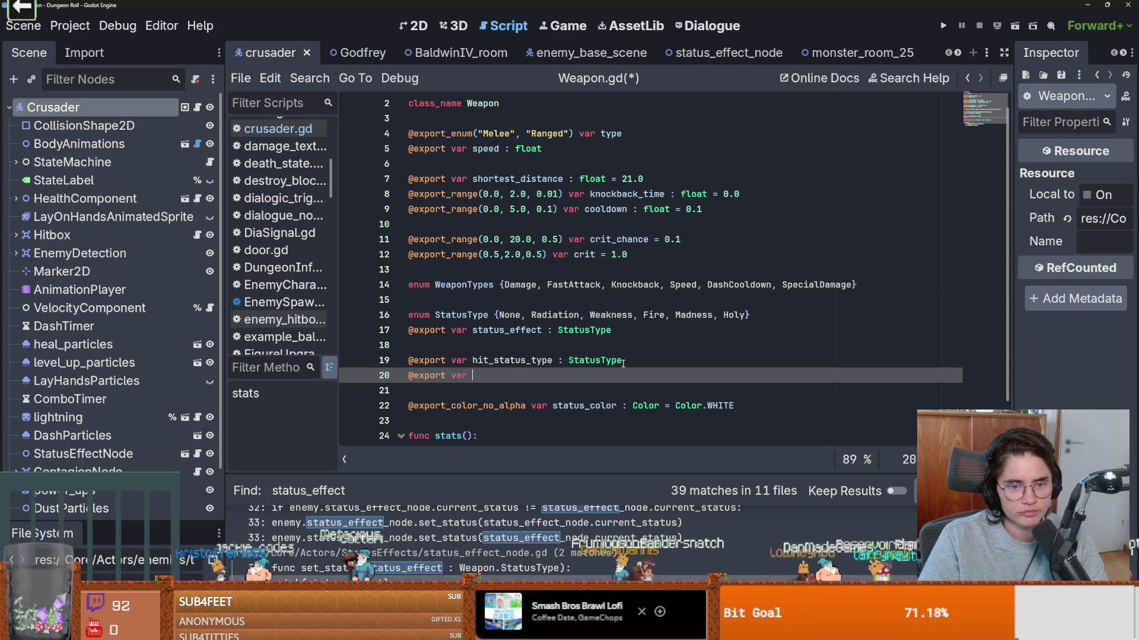
{"action": "type", "text": "sh"}
{"action": "key", "text": "BackSpace"}
{"action": "key", "text": "BackSpace"}
{"action": "type", "text": "lightning_status_stype :"}
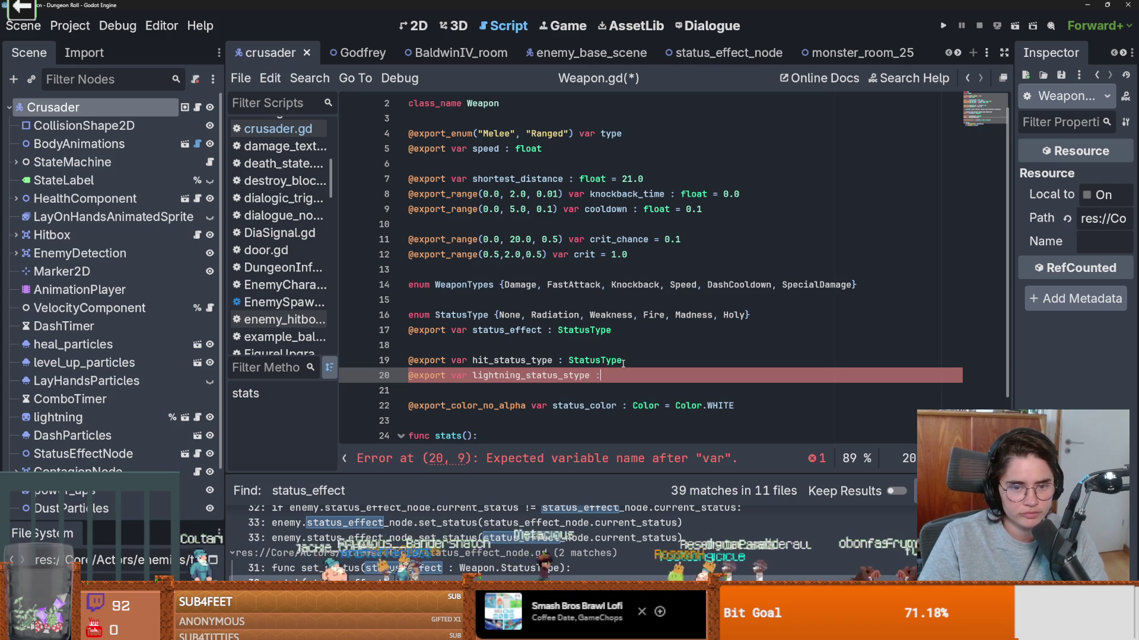
{"action": "type", "text": "St"}
{"action": "key", "text": "Return"}
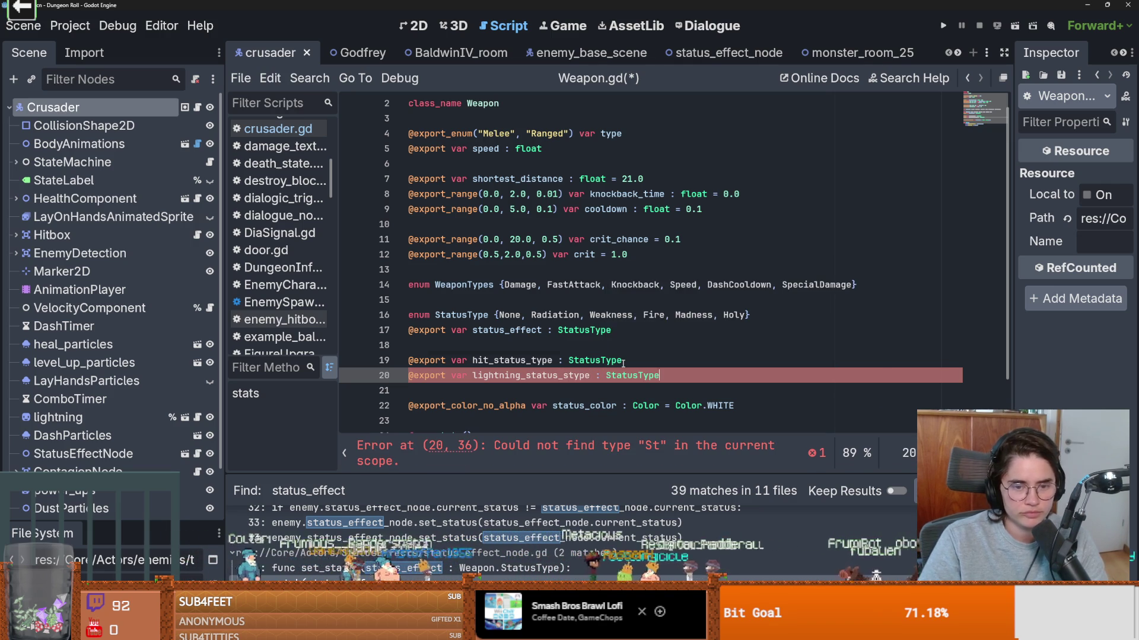
{"action": "key", "text": "ctrl+s"}
- Begin rewriting line 92 of PlayerCharacter.gd to use Weapon's hit_status_type, checking its definition
{"action": "left_click", "coordinate": [522, 375]}
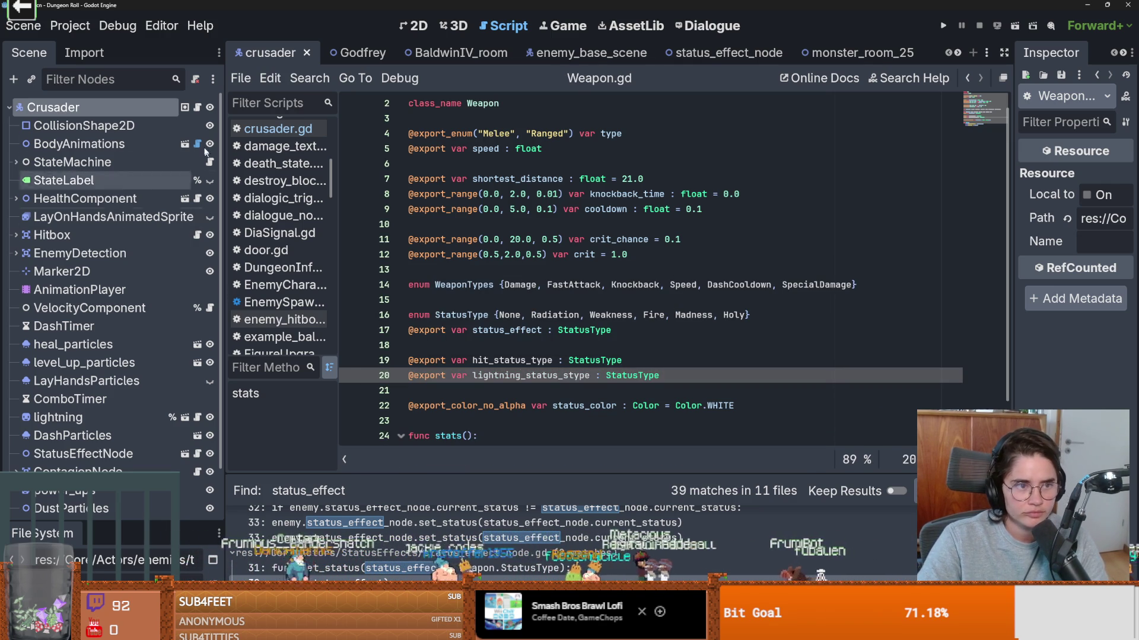
{"action": "left_click", "coordinate": [196, 108]}
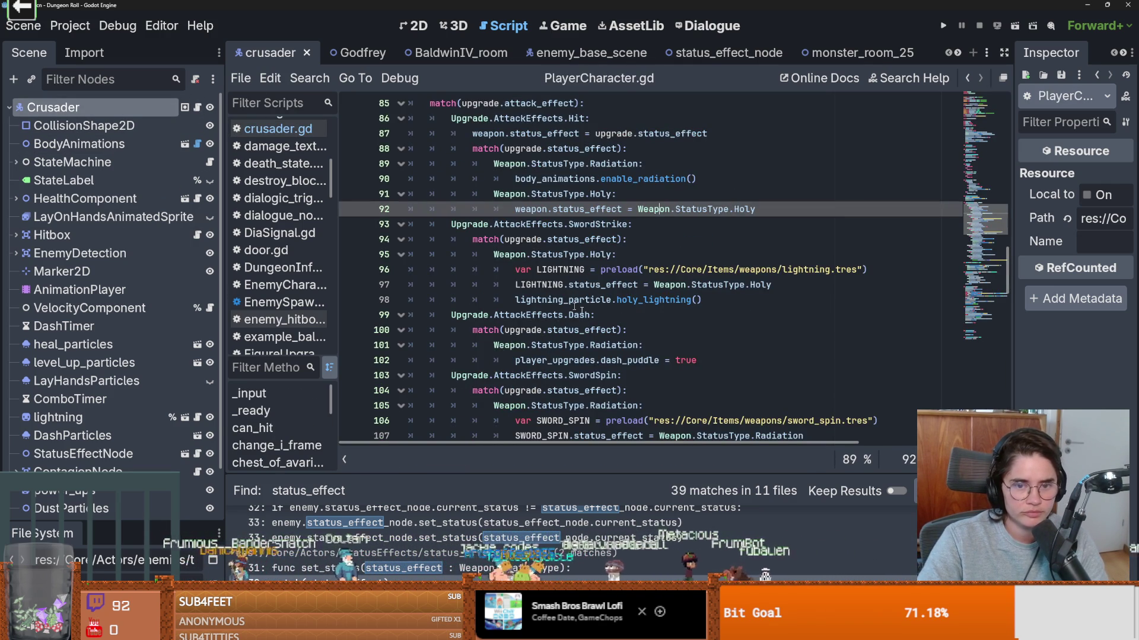
{"action": "scroll", "coordinate": [616, 256], "scroll_direction": "up", "scroll_amount": 1}
{"action": "double_click", "coordinate": [691, 253]}
{"action": "type", "text": "hi"}
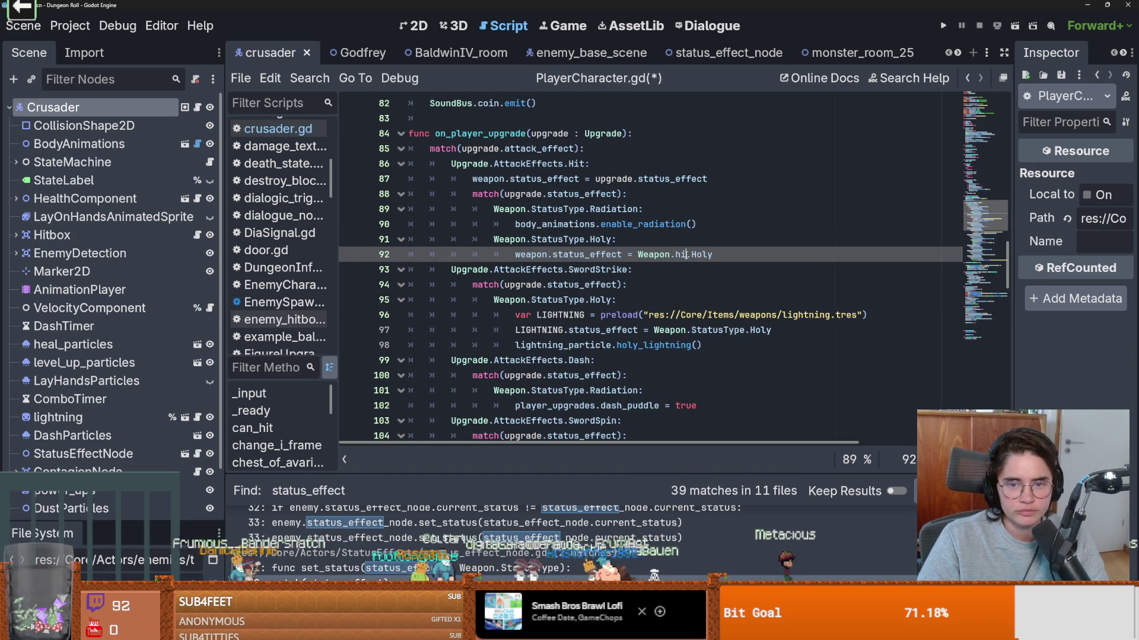
{"action": "left_click_drag", "start_coordinate": [713, 254], "coordinate": [670, 253]}
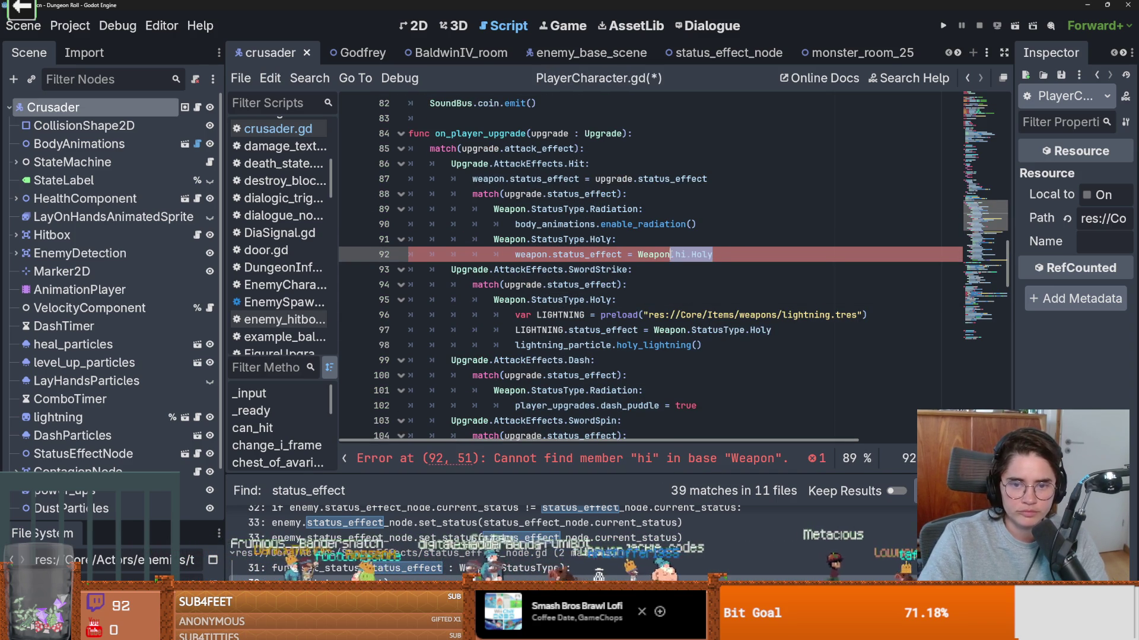
{"action": "key", "text": "BackSpace"}
{"action": "type", "text": ".hit"}
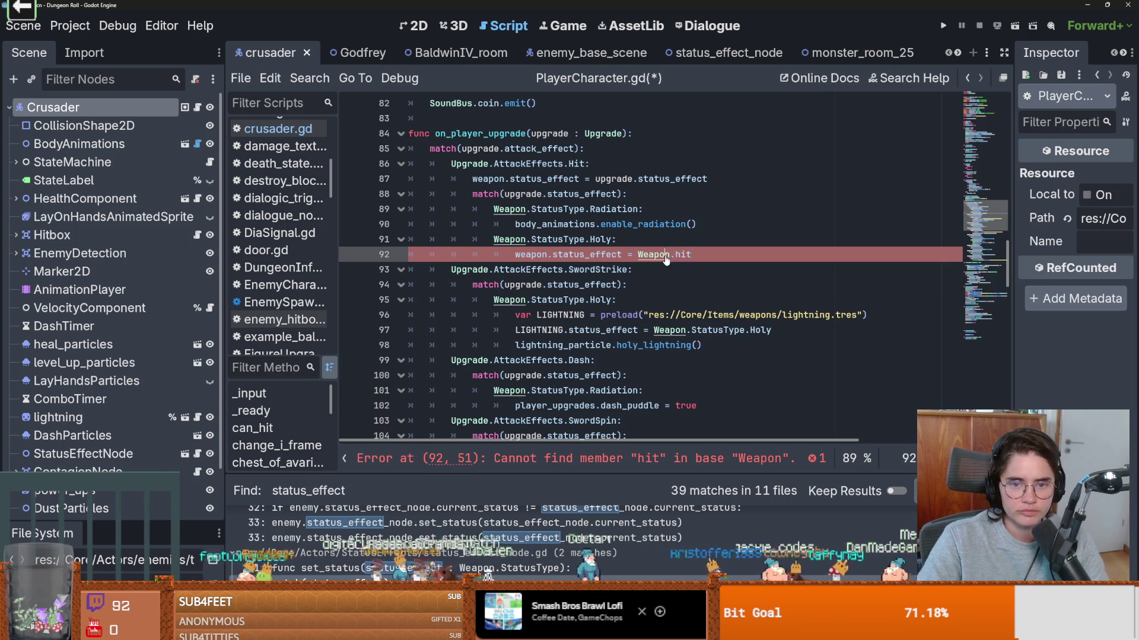
{"action": "left_click", "coordinate": [669, 254], "text": "ctrl"}
{"action": "double_click", "coordinate": [503, 361]}
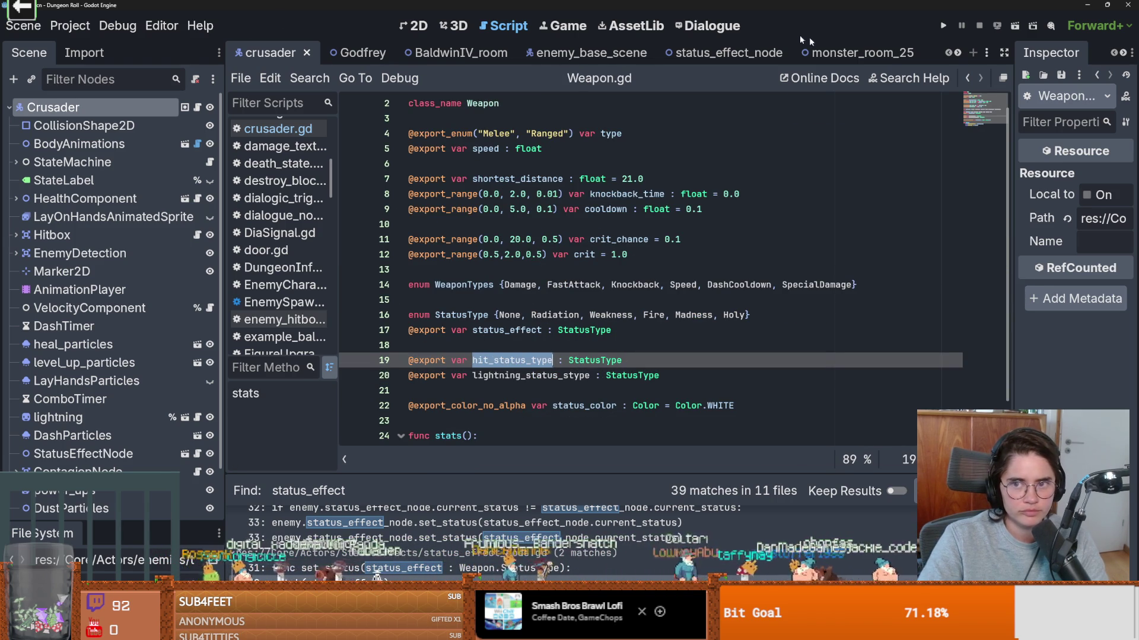
- Make line 92 set hit_status_type to Weapon.StatusType.Holy and save PlayerCharacter.gd
{"action": "left_click", "coordinate": [967, 78]}
{"action": "double_click", "coordinate": [683, 255]}
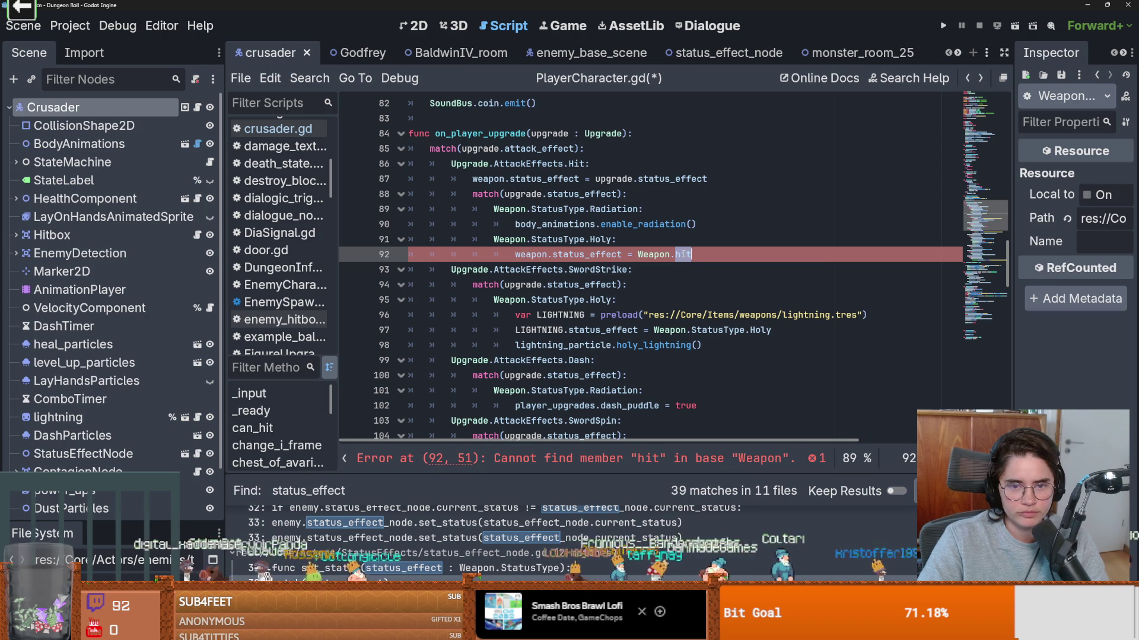
{"action": "left_click", "coordinate": [606, 255]}
{"action": "double_click", "coordinate": [606, 254]}
{"action": "type", "text": "hit"}
{"action": "key", "text": "Return"}
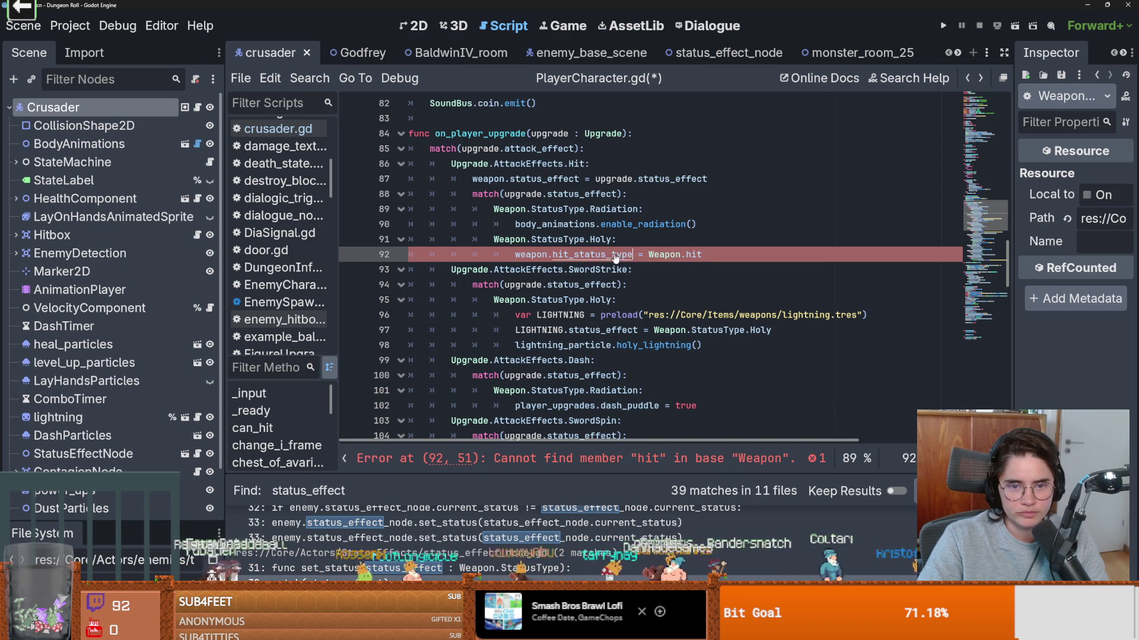
{"action": "double_click", "coordinate": [708, 256]}
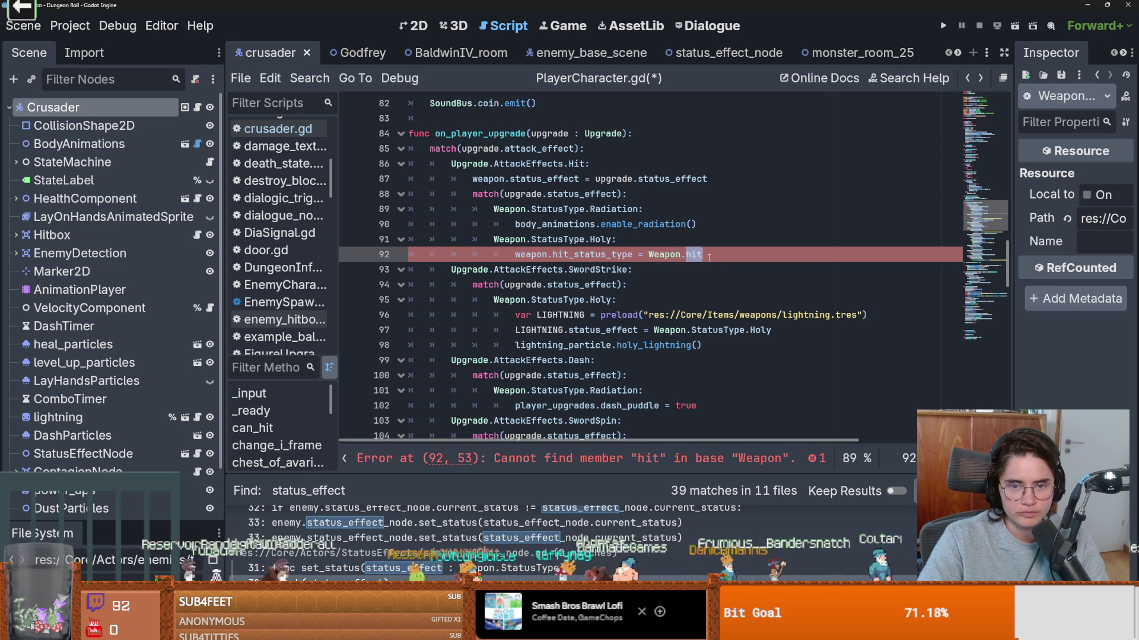
{"action": "key", "text": "BackSpace"}
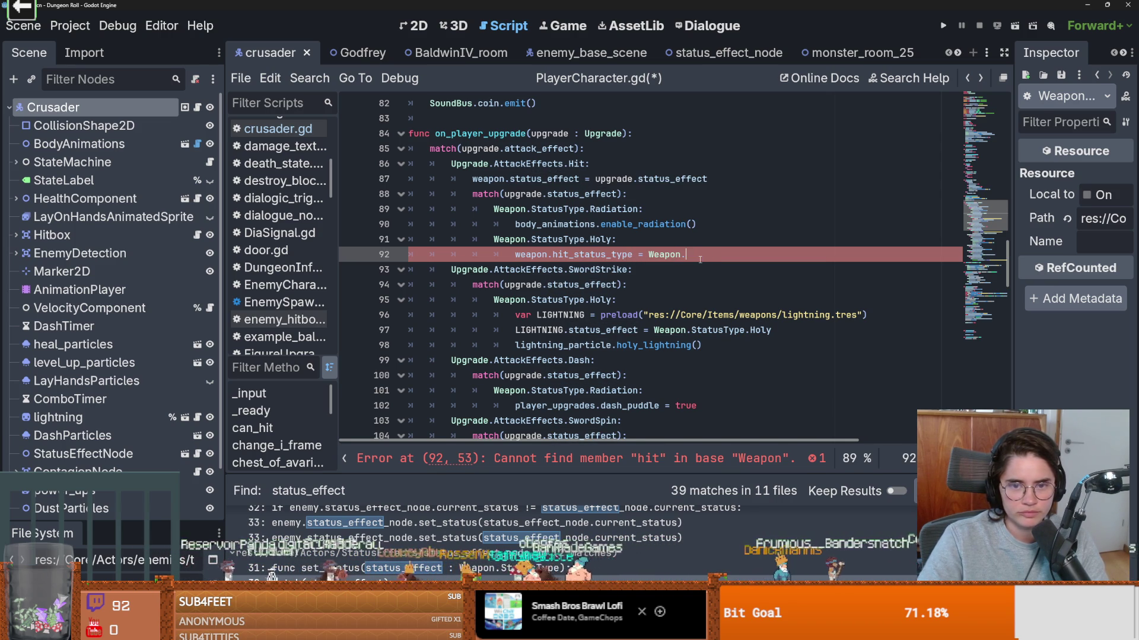
{"action": "key", "text": "Return"}
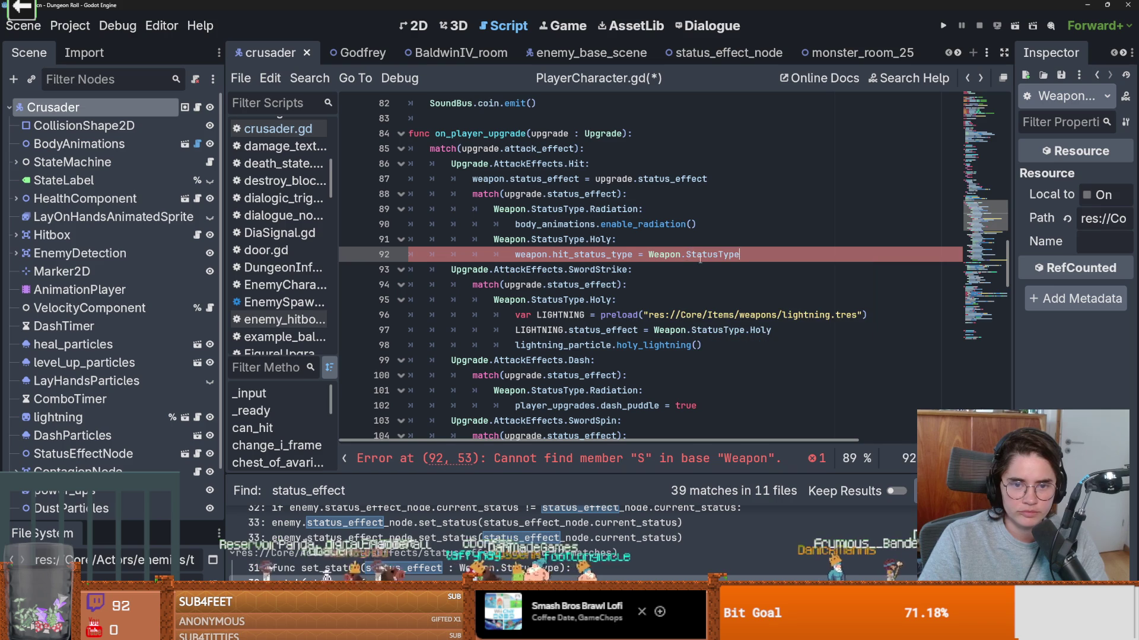
{"action": "type", "text": "."}
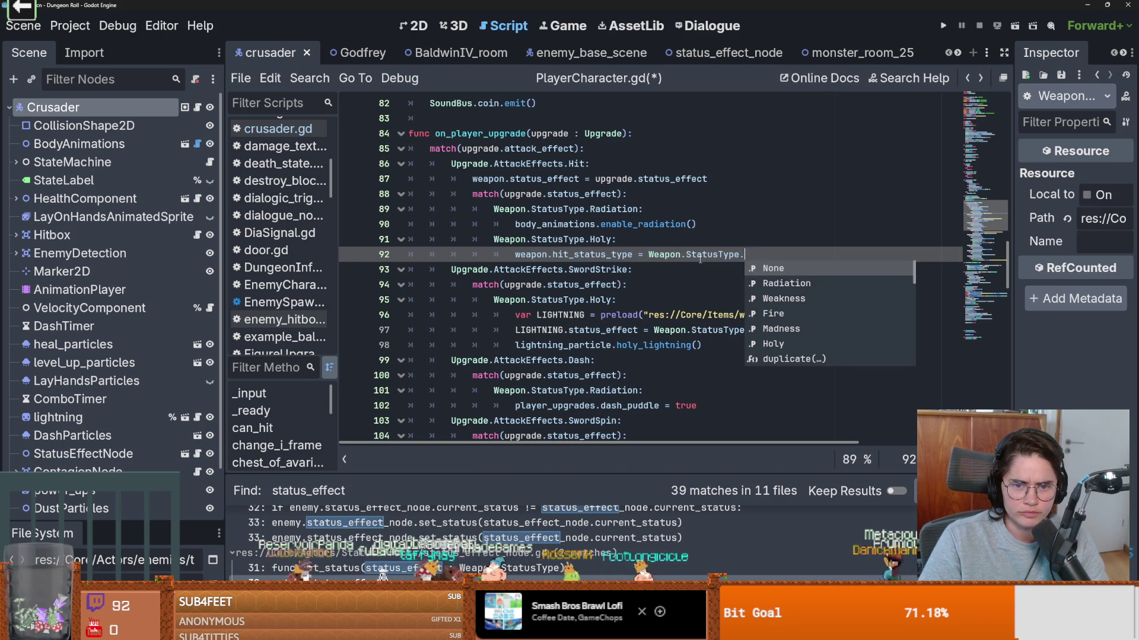
{"action": "type", "text": "H"}
{"action": "key", "text": "Return"}
{"action": "key", "text": "ctrl+s"}
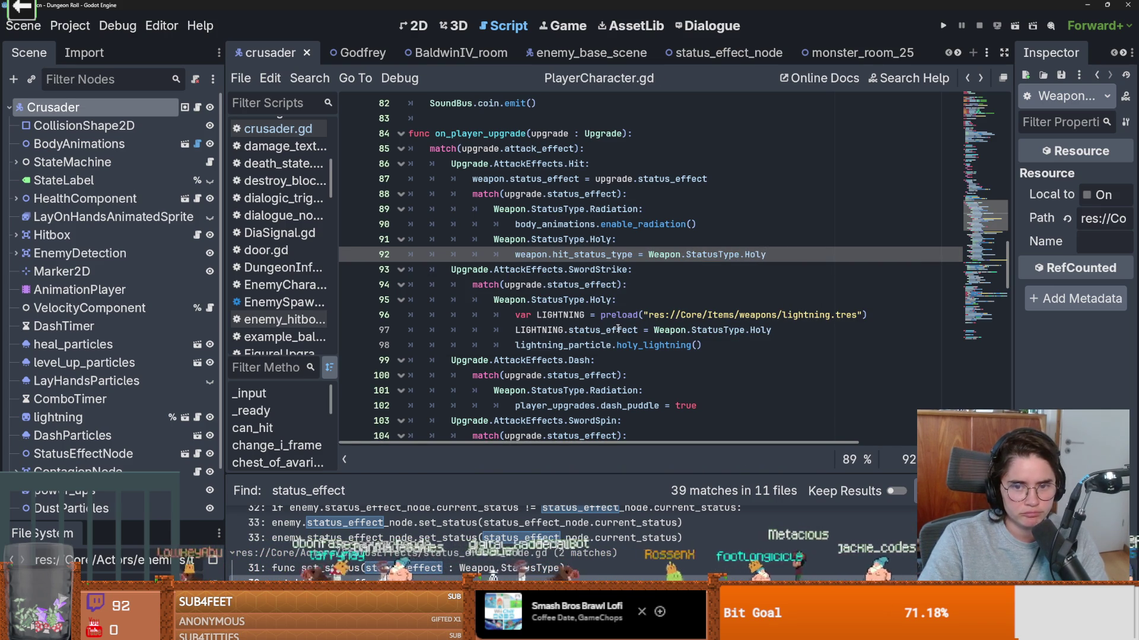
- Change line 97 to set lightning_status_stype instead of status_effect, and save PlayerCharacter.gd
{"action": "double_click", "coordinate": [618, 329]}
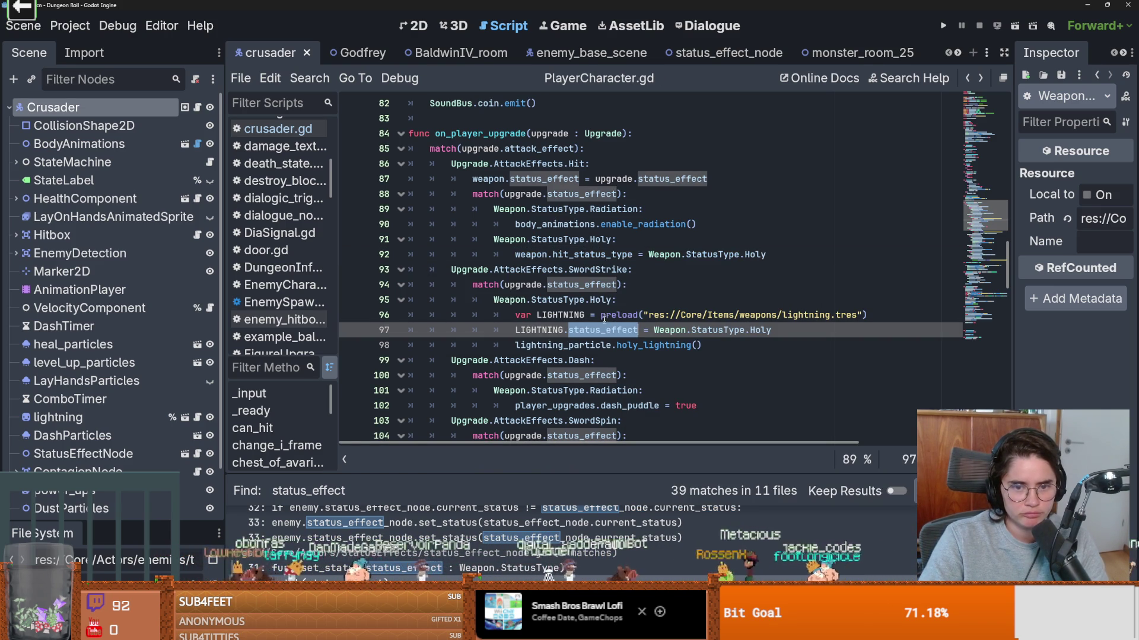
{"action": "type", "text": "lightning_status_stype"}
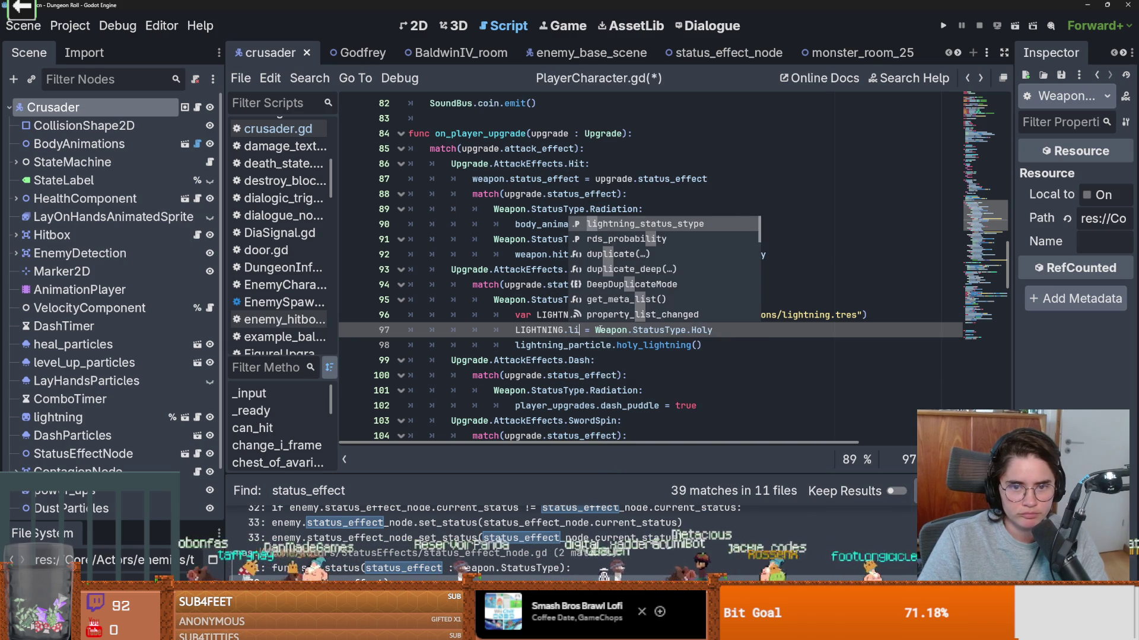
{"action": "key", "text": "ctrl+s"}
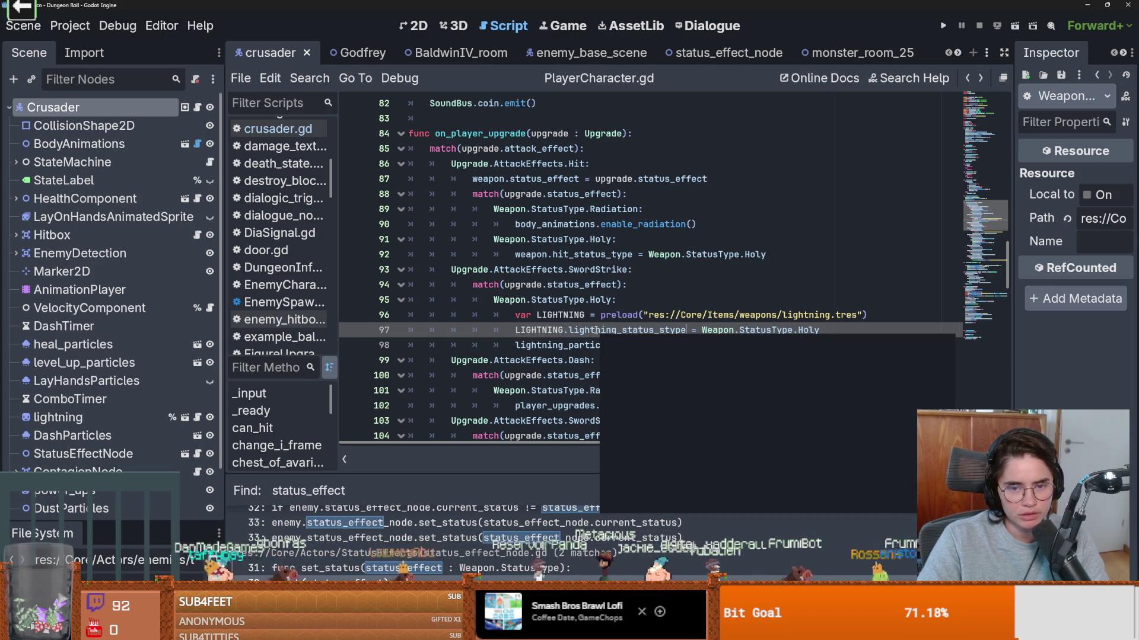
{"action": "mouse_move", "coordinate": [562, 332]}
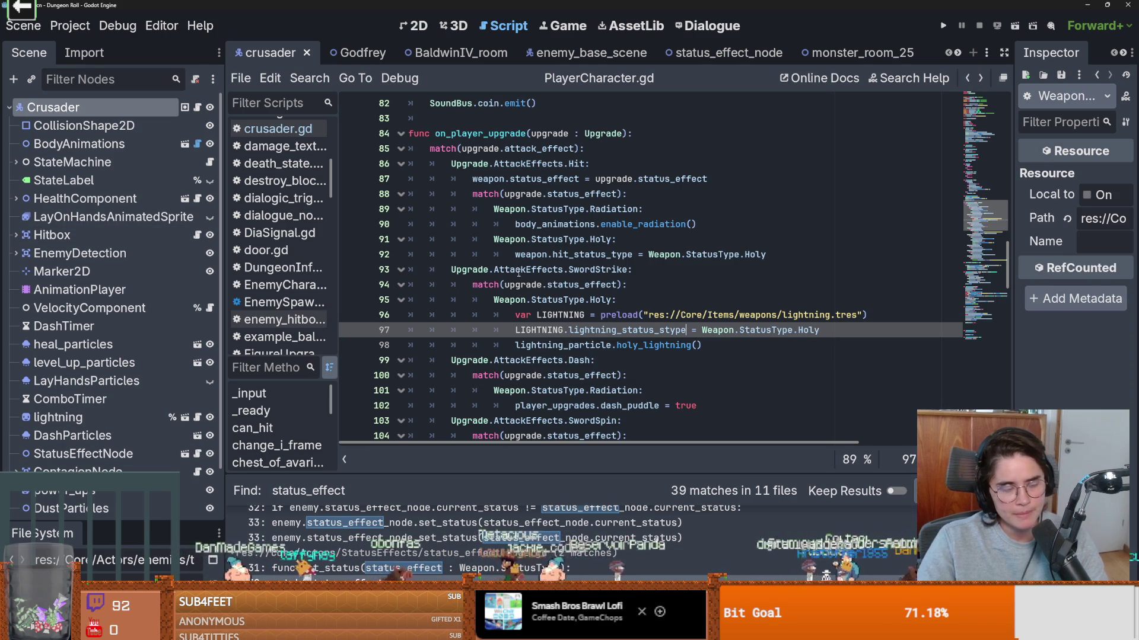
{"action": "mouse_move", "coordinate": [518, 273]}
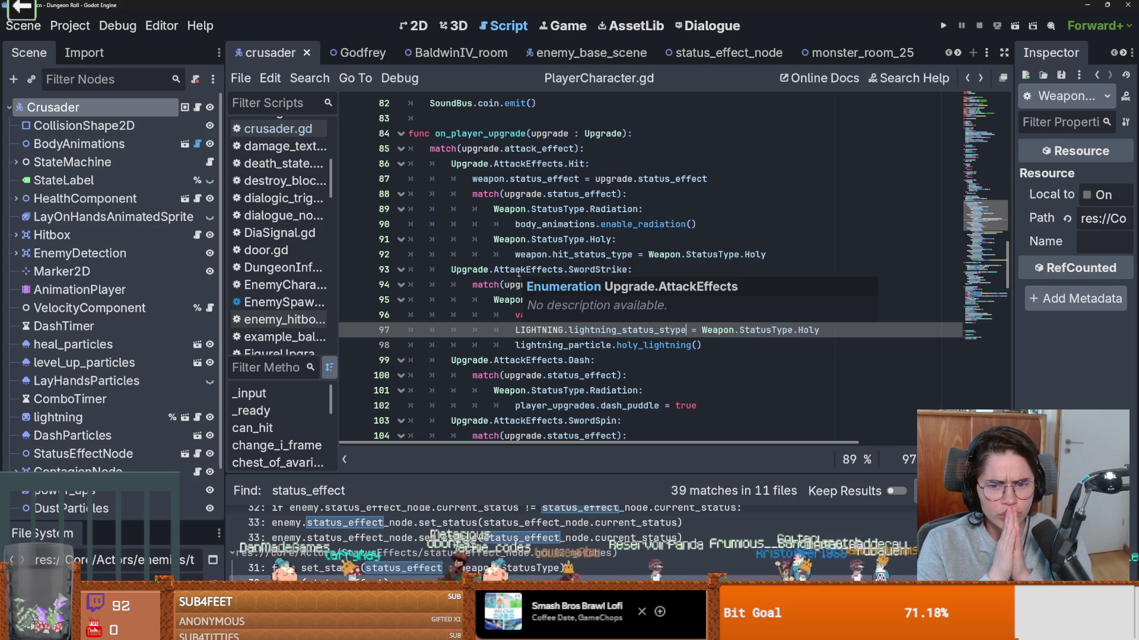
{"action": "left_click", "coordinate": [655, 254], "text": "ctrl"}
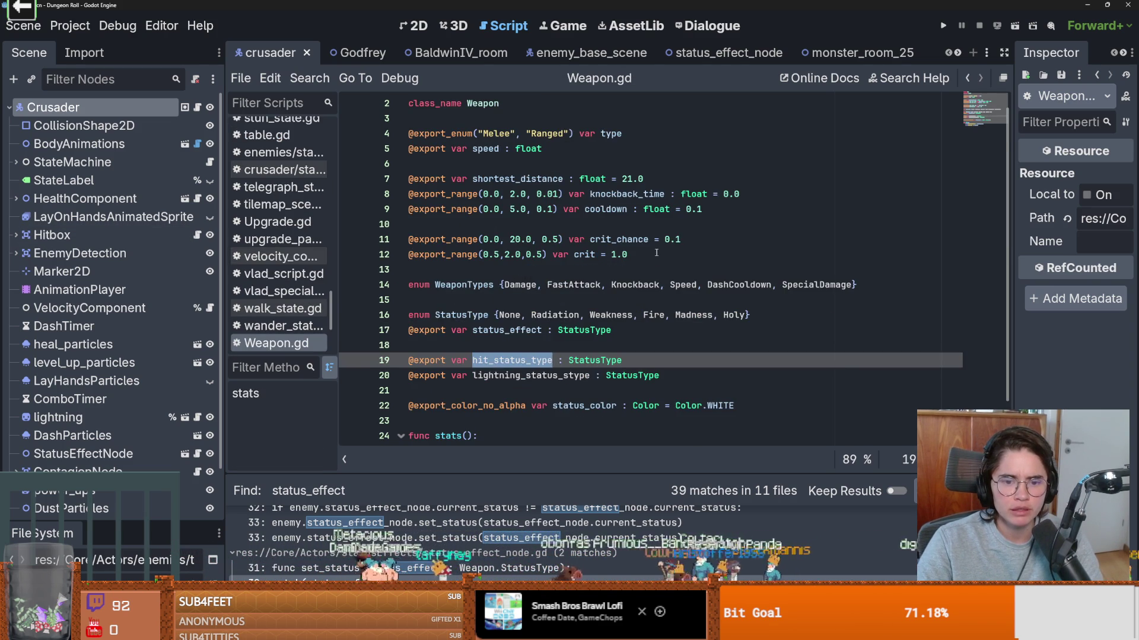
- Review the new exports in Weapon.gd and save the open scripts
{"action": "scroll", "coordinate": [656, 254], "scroll_direction": "down", "scroll_amount": 1}
{"action": "scroll", "coordinate": [656, 254], "scroll_direction": "up", "scroll_amount": 2}
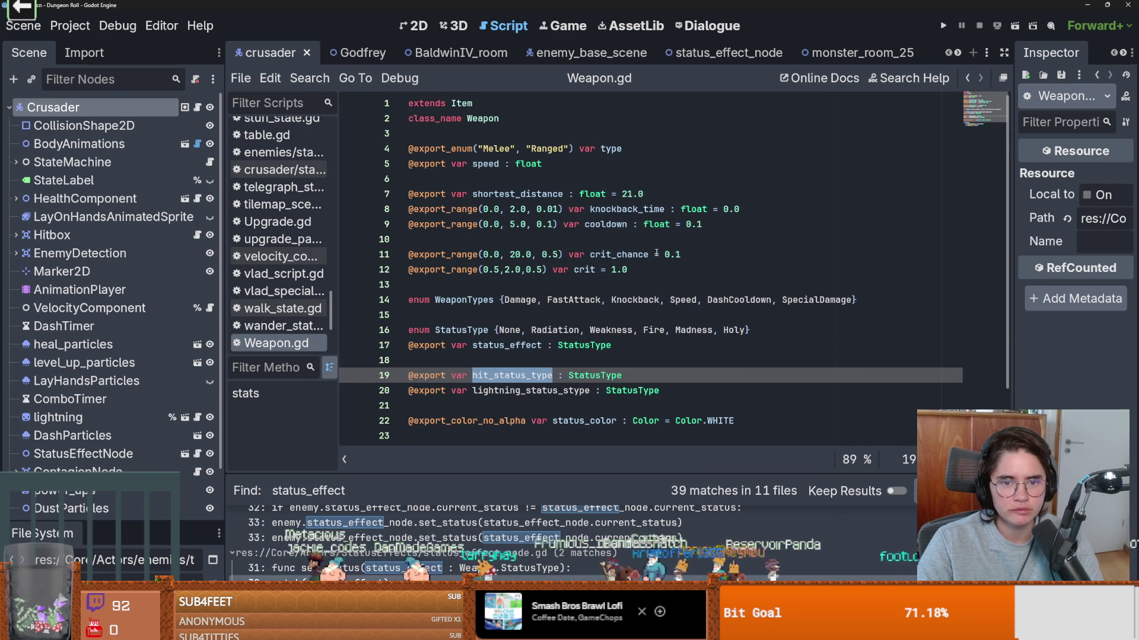
{"action": "scroll", "coordinate": [656, 253], "scroll_direction": "down", "scroll_amount": 1}
{"action": "key", "text": "ctrl+s"}
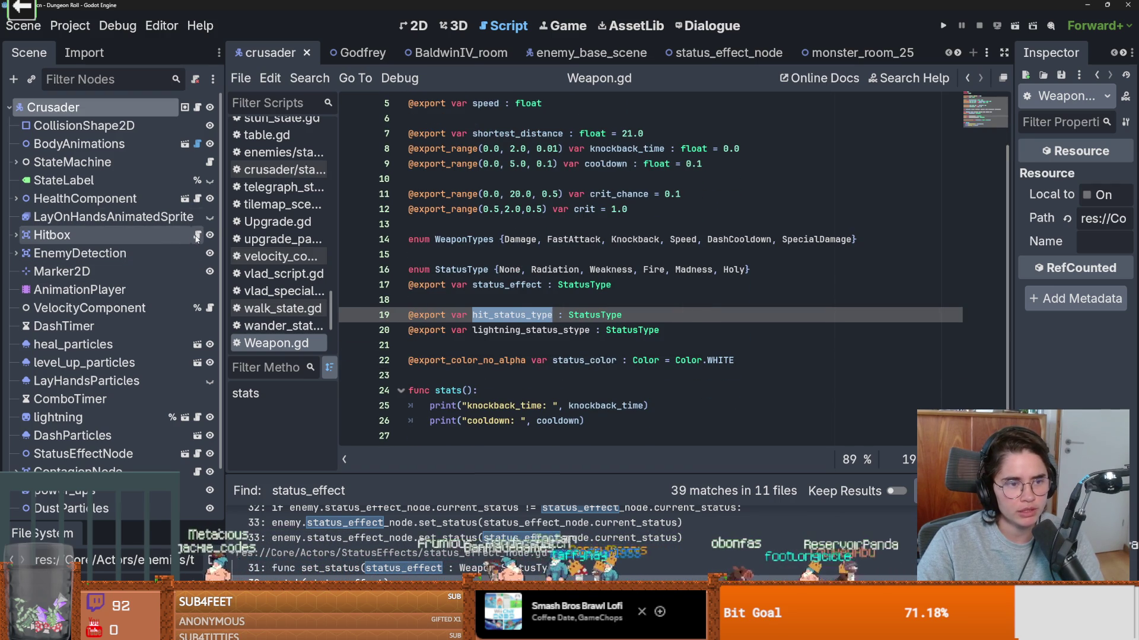
- Open health_component.gd, trace the attack usage in hurt() into Attack.gd, then return to the 2D view
{"action": "left_click", "coordinate": [197, 199]}
{"action": "scroll", "coordinate": [539, 268], "scroll_direction": "up", "scroll_amount": 3}
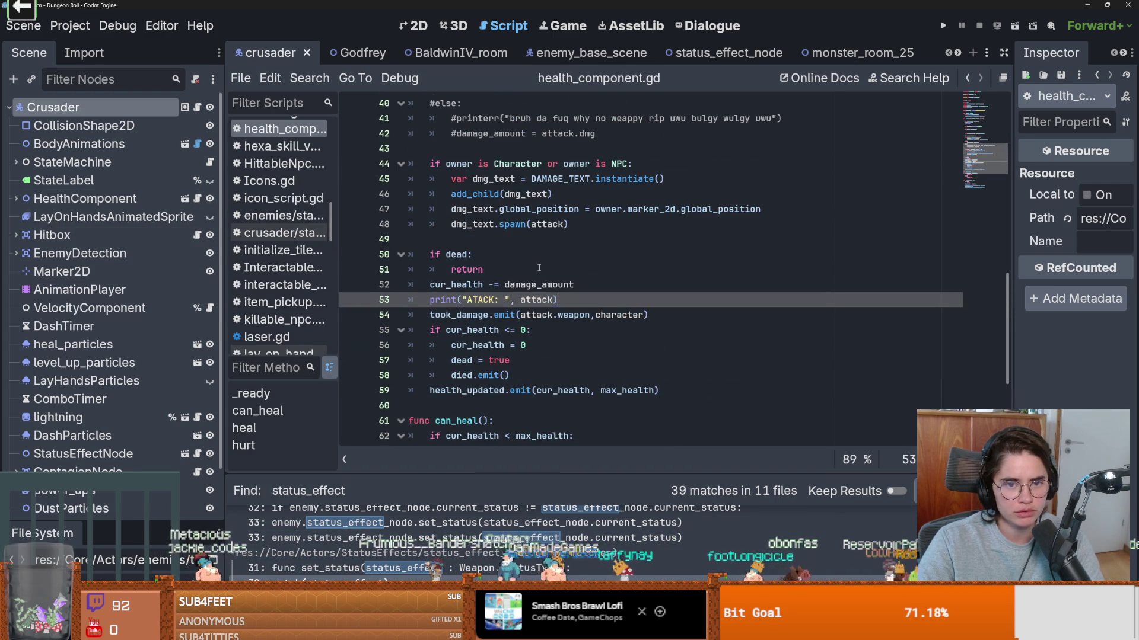
{"action": "scroll", "coordinate": [538, 268], "scroll_direction": "up", "scroll_amount": 2}
{"action": "double_click", "coordinate": [538, 391]}
{"action": "scroll", "coordinate": [546, 356], "scroll_direction": "up", "scroll_amount": 5}
{"action": "scroll", "coordinate": [511, 224], "scroll_direction": "up", "scroll_amount": 1}
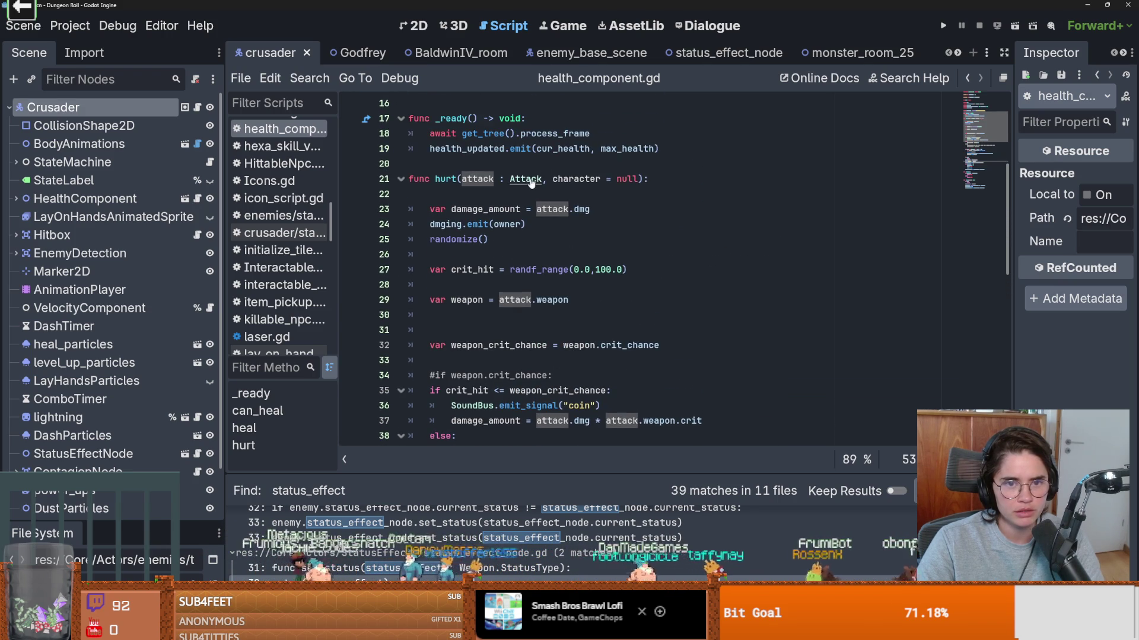
{"action": "left_click", "coordinate": [530, 179], "text": "ctrl"}
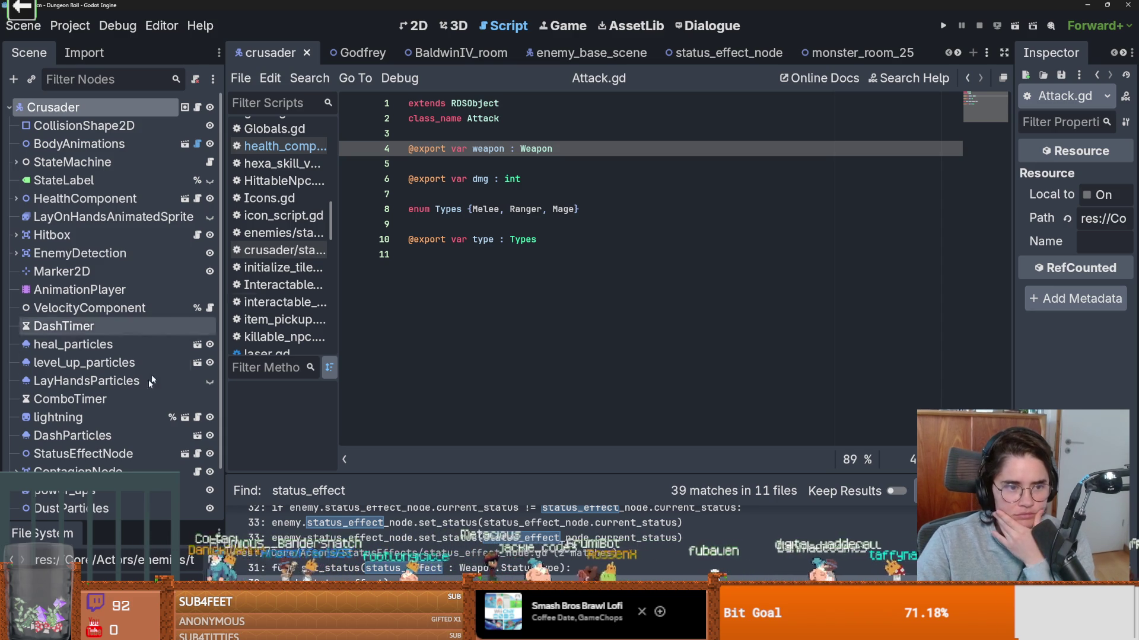
{"action": "left_click", "coordinate": [125, 517]}
- Enlarge the Scene tree, select the Crusader root node, and widen the Inspector to show its crusader_sword weapon
{"action": "left_click_drag", "start_coordinate": [127, 520], "coordinate": [127, 135]}
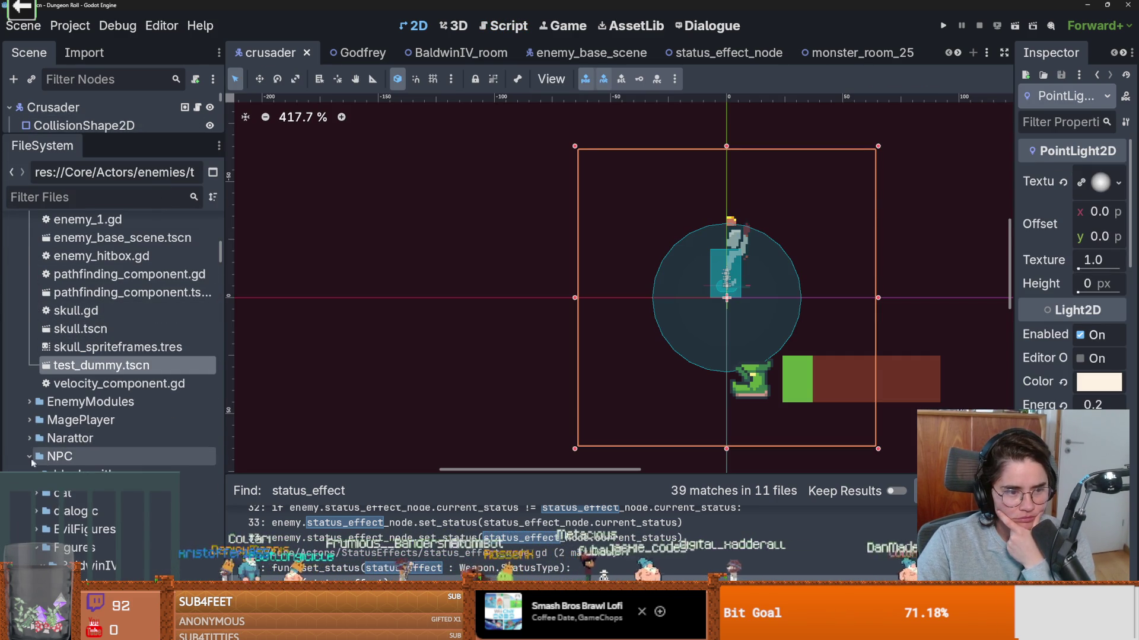
{"action": "scroll", "coordinate": [66, 455], "scroll_direction": "down", "scroll_amount": 5}
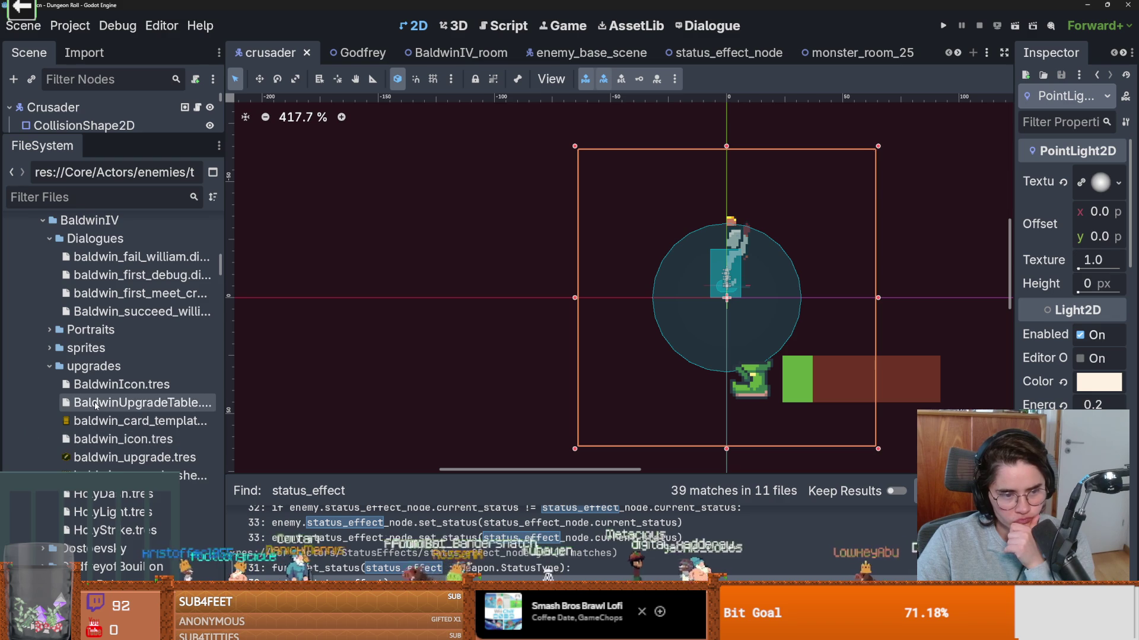
{"action": "scroll", "coordinate": [92, 356], "scroll_direction": "down", "scroll_amount": 3}
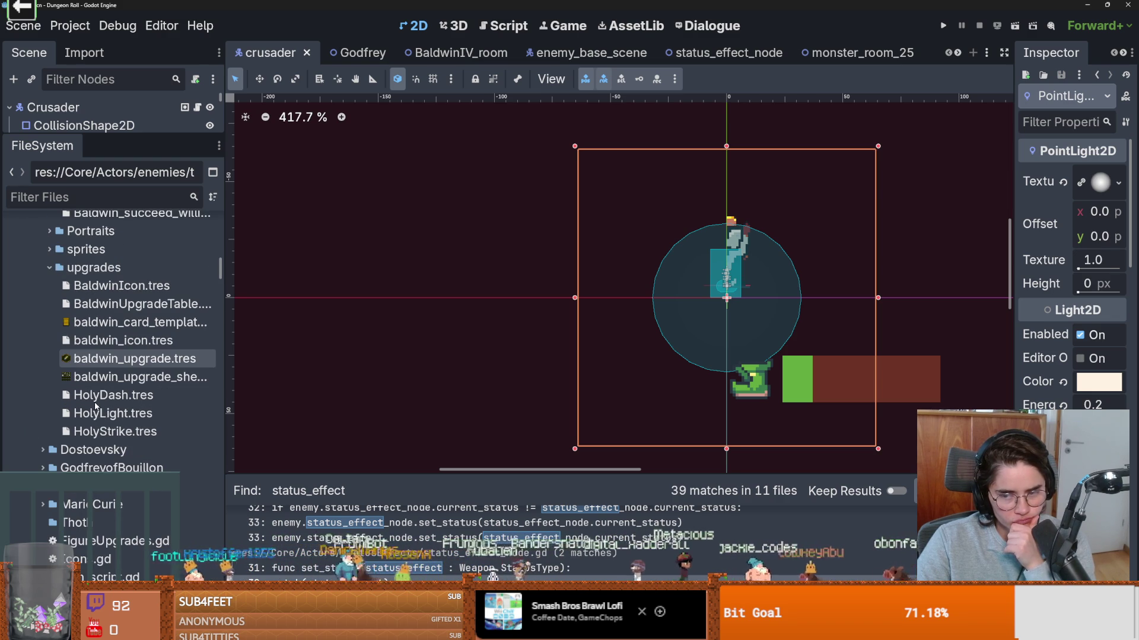
{"action": "scroll", "coordinate": [70, 462], "scroll_direction": "up", "scroll_amount": 4}
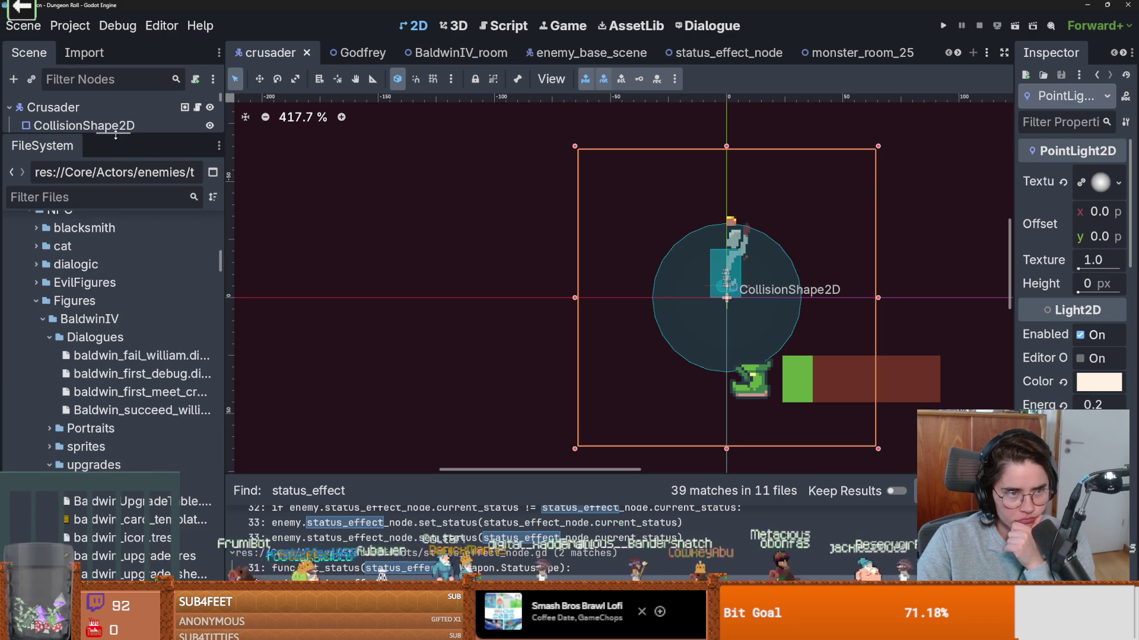
{"action": "left_click_drag", "start_coordinate": [110, 137], "coordinate": [111, 395]}
{"action": "left_click", "coordinate": [52, 107]}
{"action": "left_click_drag", "start_coordinate": [1016, 239], "coordinate": [651, 255]}
{"action": "scroll", "coordinate": [826, 383], "scroll_direction": "down", "scroll_amount": 5}
- Browse the Crusader's crusader_sword weapon resource properties in the Inspector
{"action": "scroll", "coordinate": [827, 385], "scroll_direction": "down", "scroll_amount": 3}
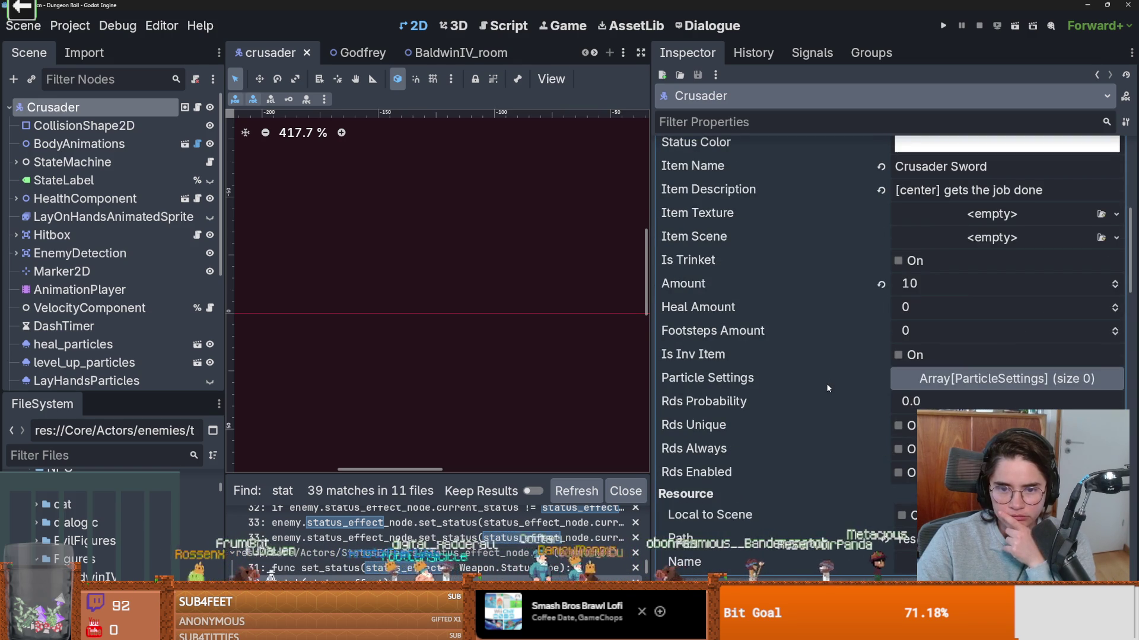
{"action": "scroll", "coordinate": [827, 385], "scroll_direction": "up", "scroll_amount": 2}
{"action": "scroll", "coordinate": [827, 383], "scroll_direction": "up", "scroll_amount": 5}
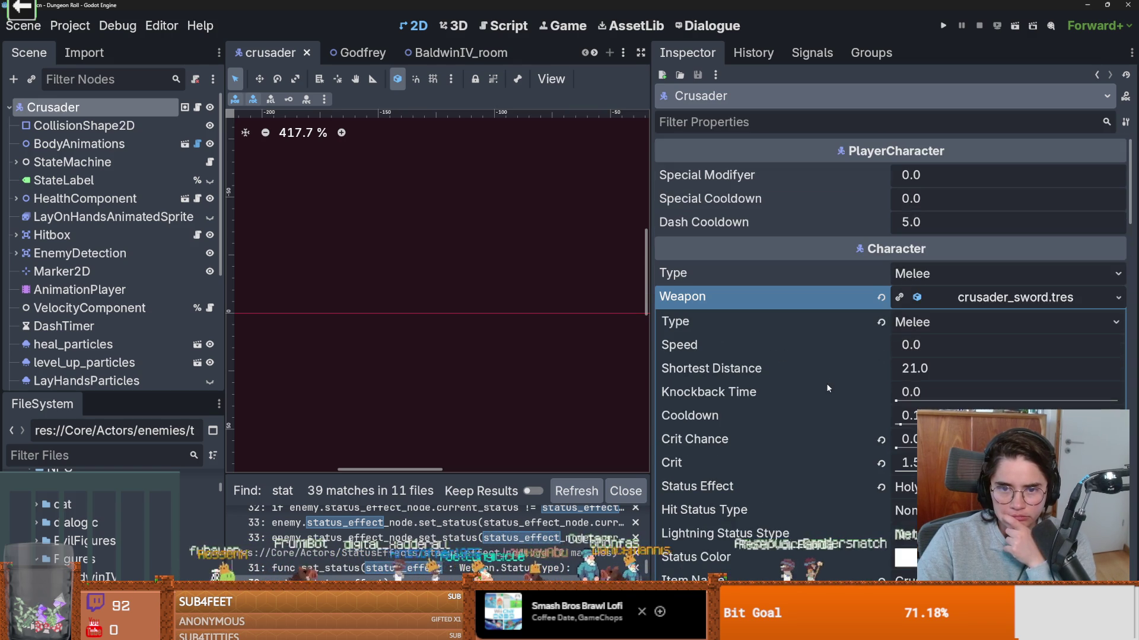
{"action": "left_click", "coordinate": [987, 297]}
{"action": "left_click", "coordinate": [988, 297]}
{"action": "scroll", "coordinate": [792, 347], "scroll_direction": "down", "scroll_amount": 3}
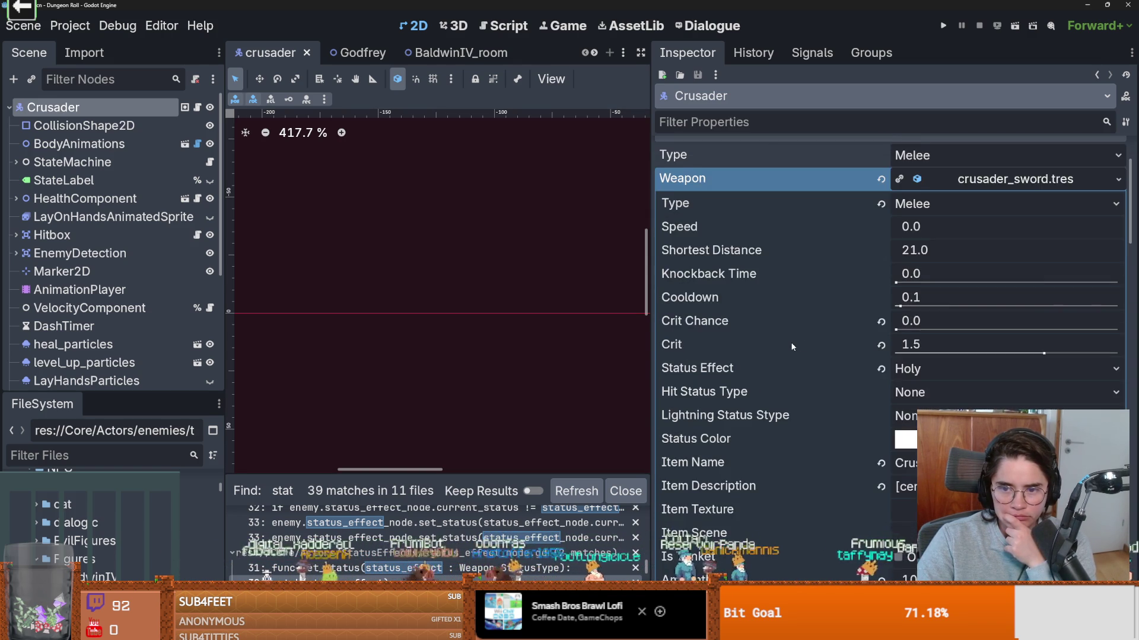
{"action": "scroll", "coordinate": [792, 347], "scroll_direction": "down", "scroll_amount": 1}
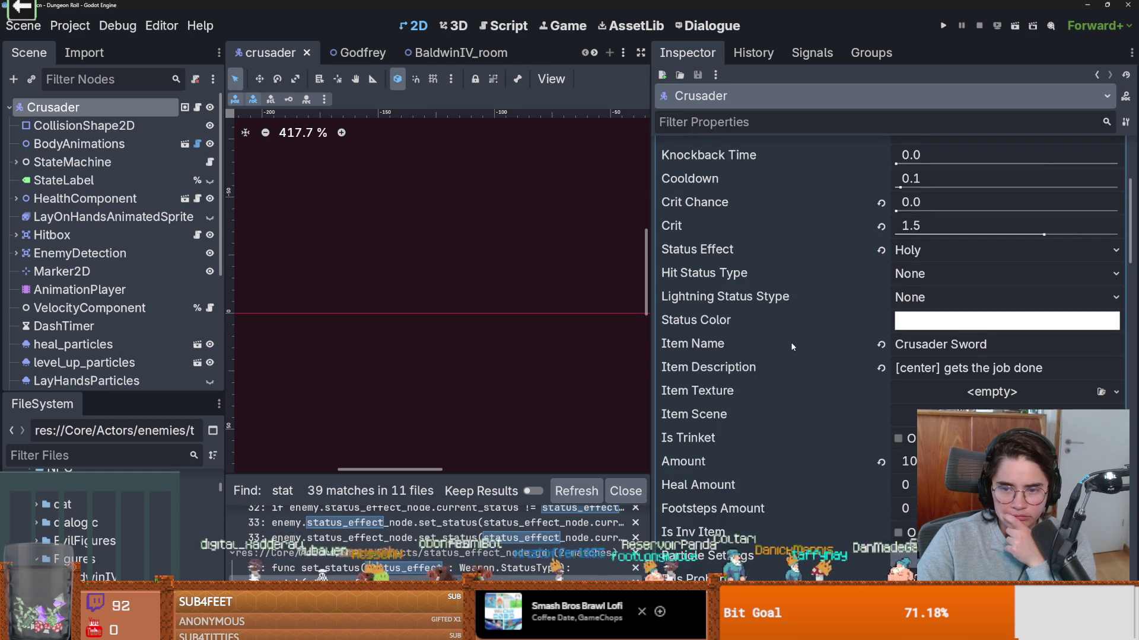
{"action": "scroll", "coordinate": [791, 347], "scroll_direction": "down", "scroll_amount": 1}
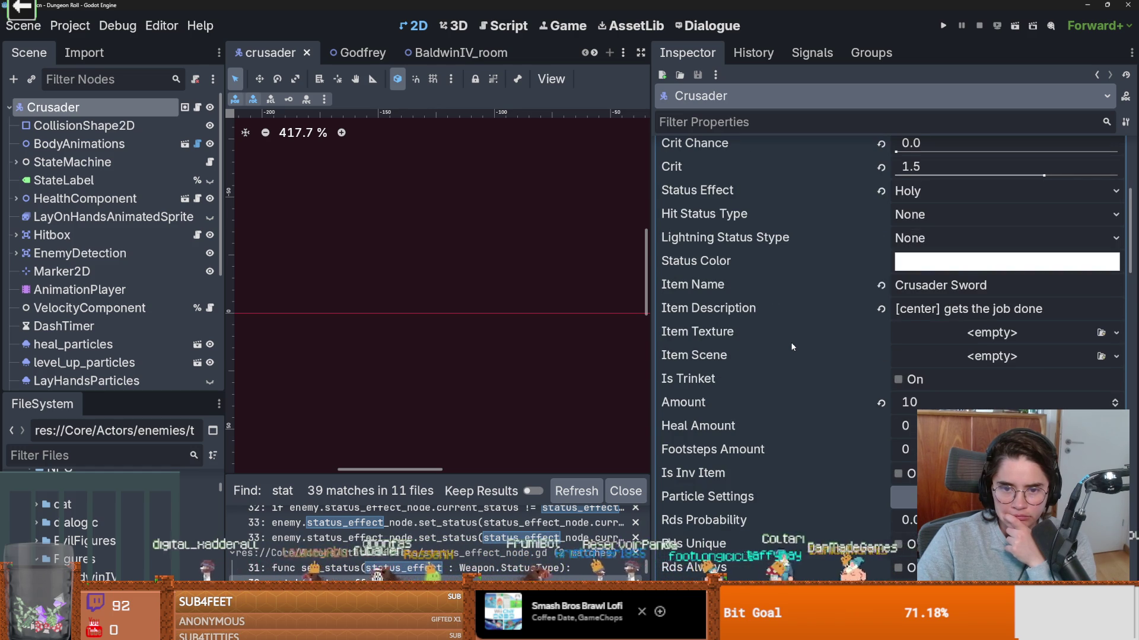
{"action": "scroll", "coordinate": [791, 347], "scroll_direction": "down", "scroll_amount": 1}
{"action": "scroll", "coordinate": [792, 347], "scroll_direction": "down", "scroll_amount": 1}
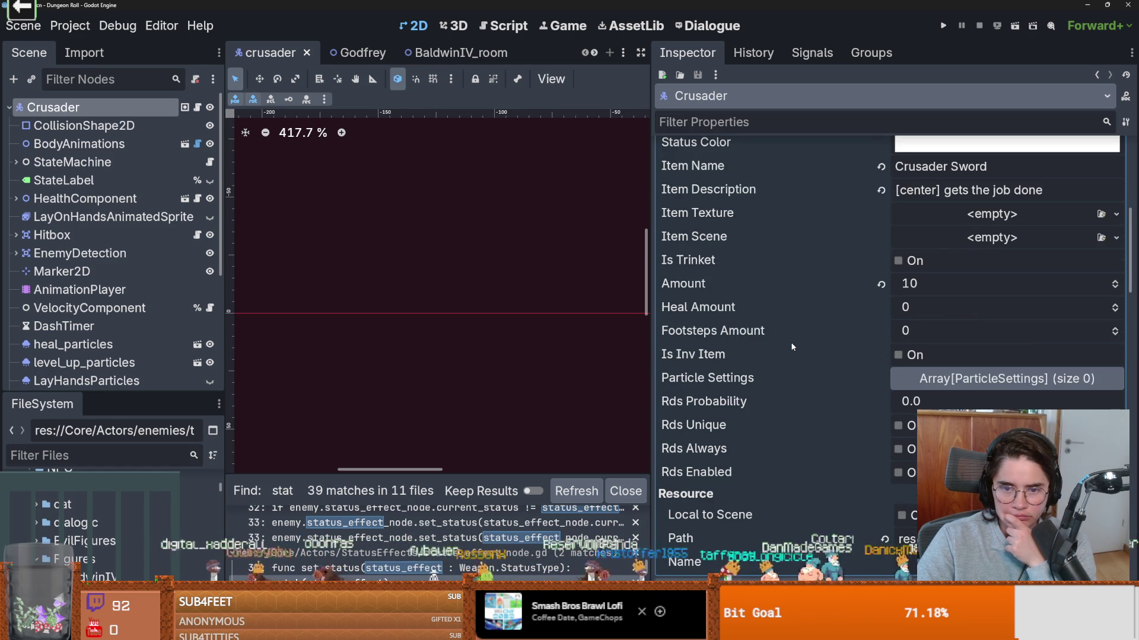
{"action": "scroll", "coordinate": [792, 347], "scroll_direction": "up", "scroll_amount": 7}
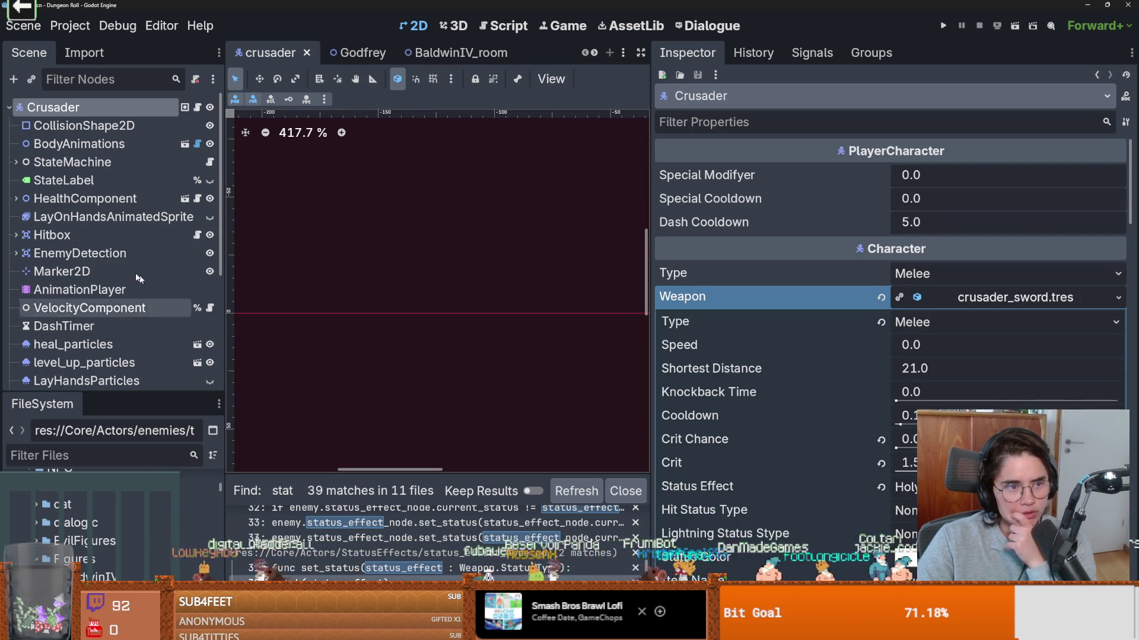
- Expand StateMachine and combo_state in the Scene tree and inspect the combo_1 node
{"action": "left_click", "coordinate": [16, 162]}
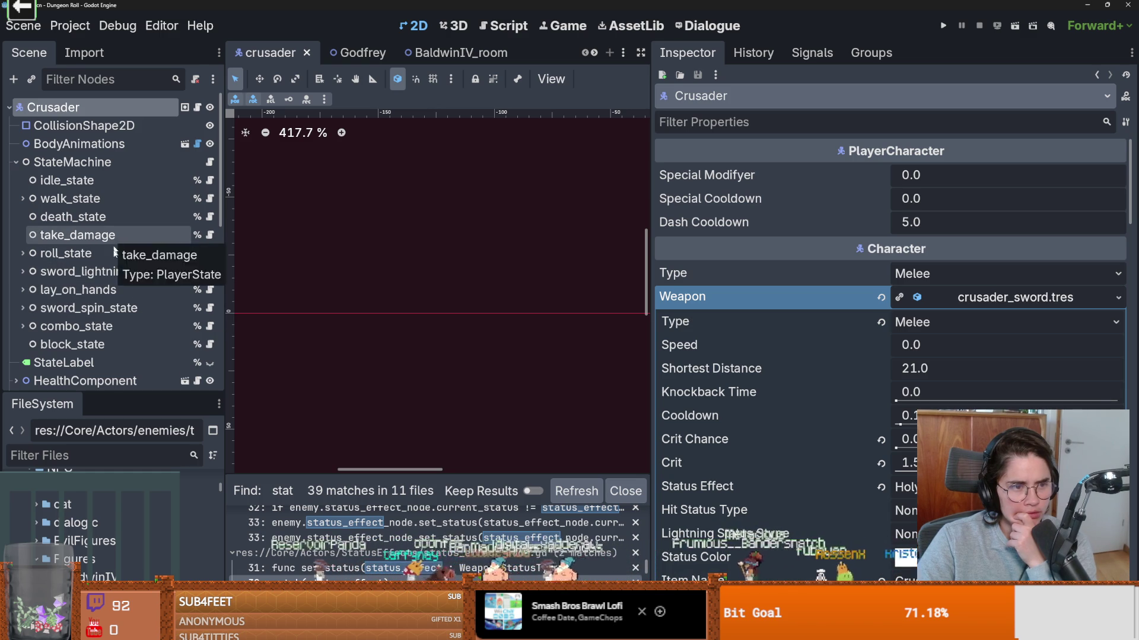
{"action": "left_click", "coordinate": [21, 326]}
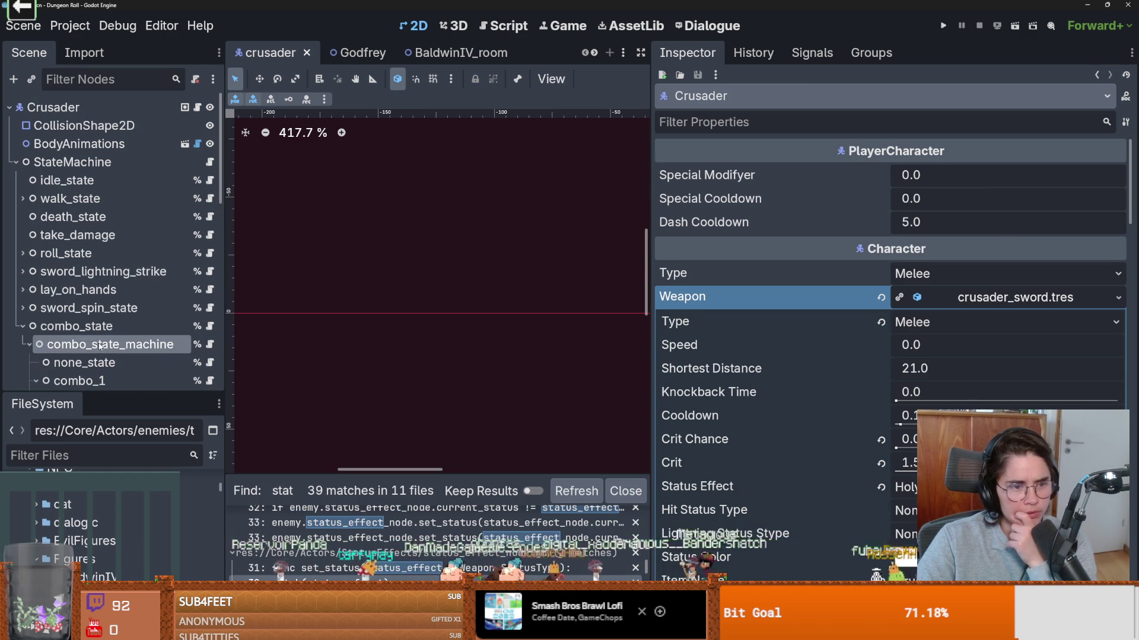
{"action": "left_click", "coordinate": [109, 350]}
{"action": "scroll", "coordinate": [127, 317], "scroll_direction": "down", "scroll_amount": 2}
{"action": "left_click", "coordinate": [83, 309]}
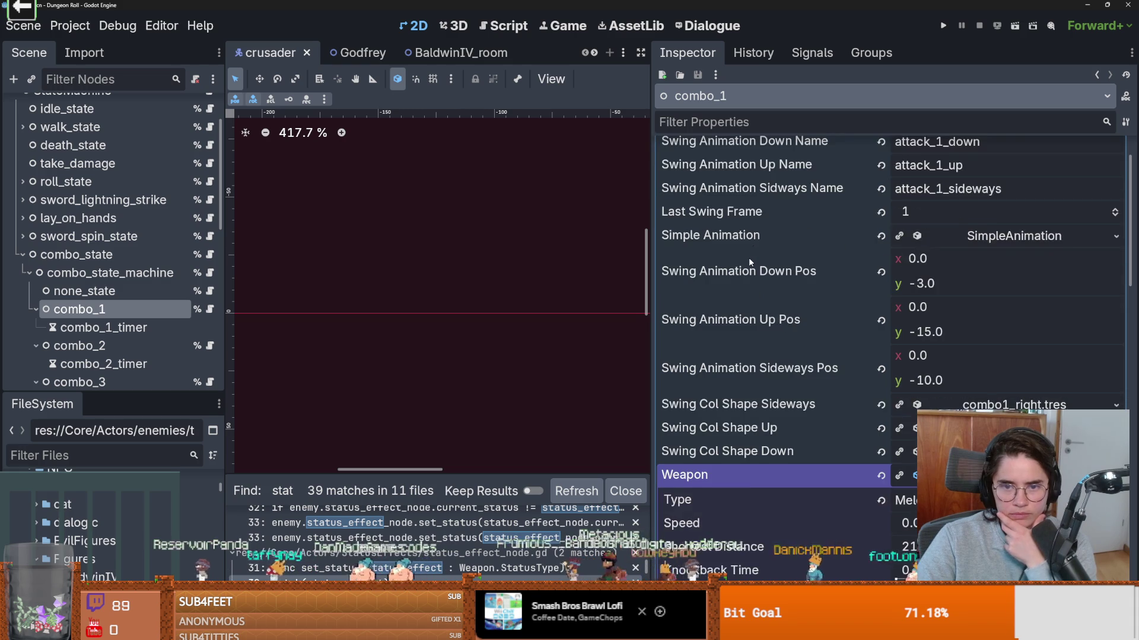
- Scroll through combo_1's Inspector exports showing combo_1_atk.tres and crusader_sword.tres
{"action": "scroll", "coordinate": [758, 235], "scroll_direction": "down", "scroll_amount": 5}
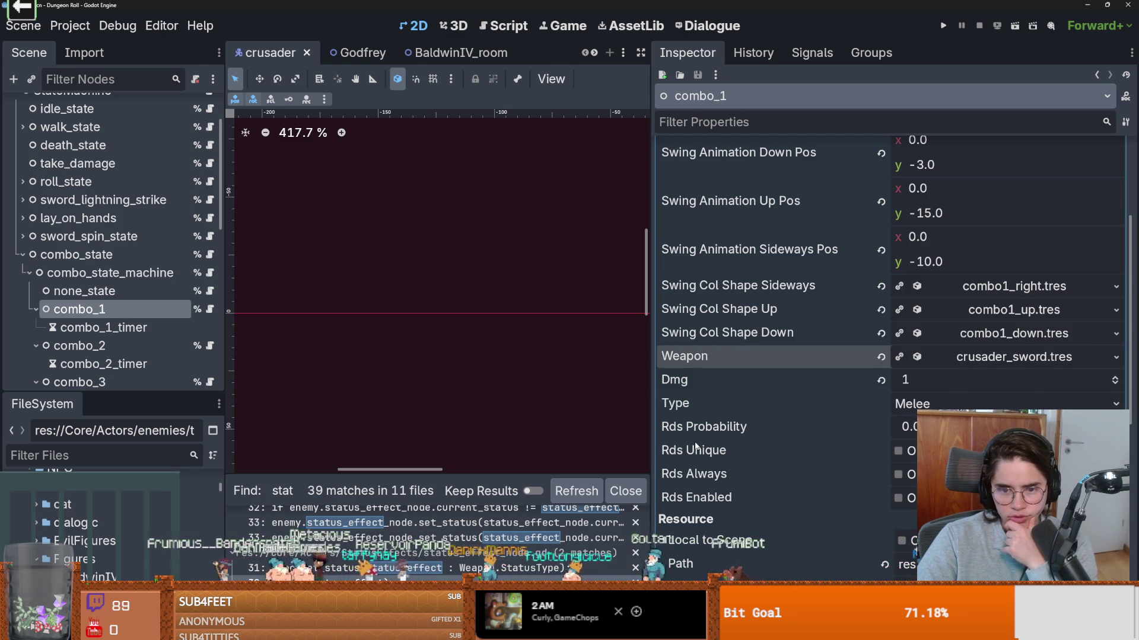
{"action": "scroll", "coordinate": [688, 473], "scroll_direction": "up", "scroll_amount": 2}
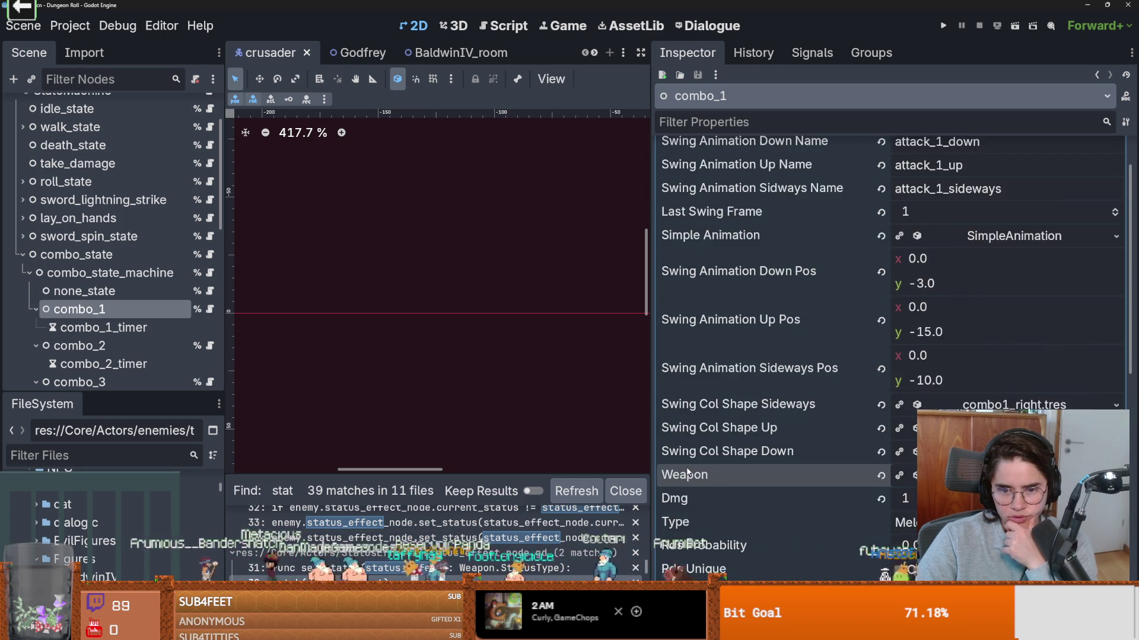
{"action": "scroll", "coordinate": [686, 471], "scroll_direction": "up", "scroll_amount": 1}
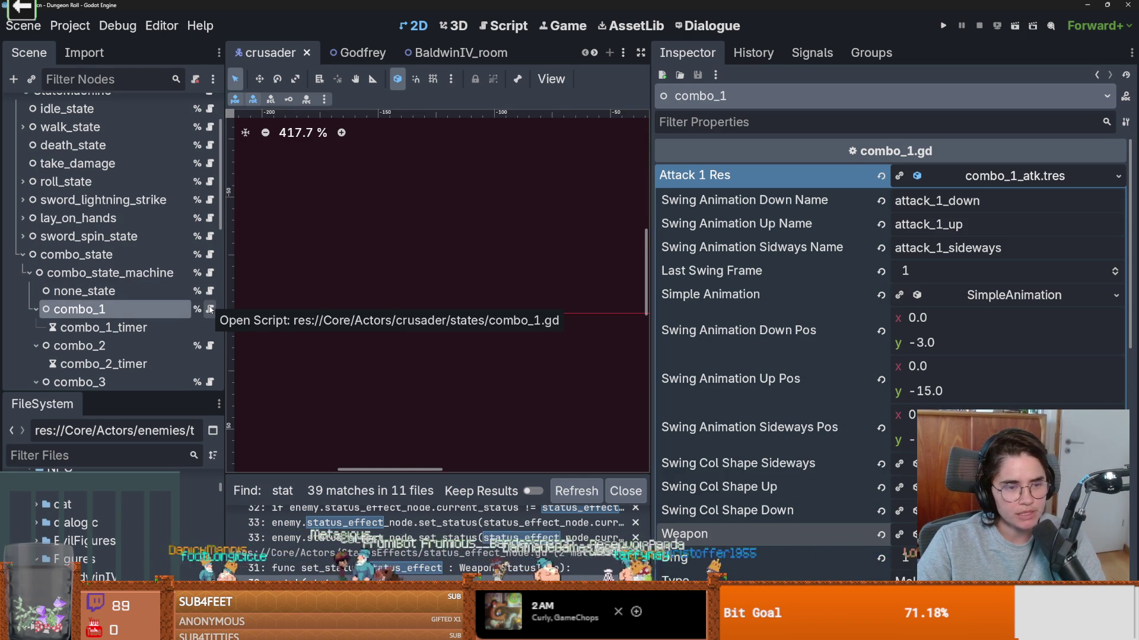
{"action": "left_click", "coordinate": [114, 449]}
- Filter the FileSystem for 'attack', open Attack.gd, add a line after the type export, and save
{"action": "type", "text": "a"}
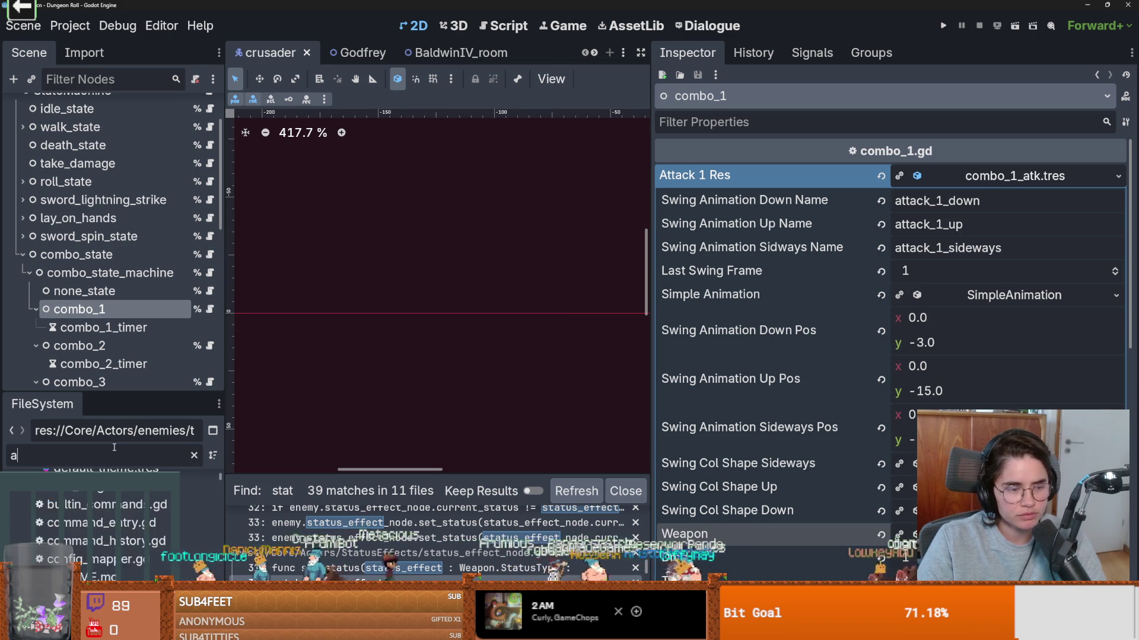
{"action": "type", "text": "ttack"}
{"action": "left_click_drag", "start_coordinate": [154, 397], "coordinate": [154, 191]}
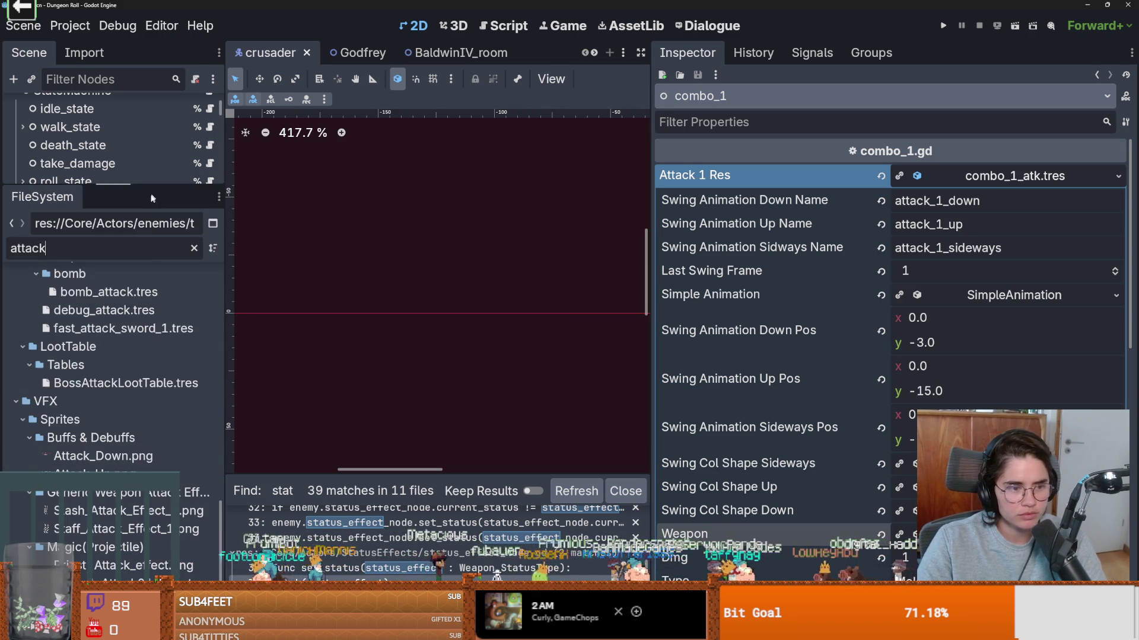
{"action": "scroll", "coordinate": [128, 368], "scroll_direction": "up", "scroll_amount": 10}
{"action": "scroll", "coordinate": [127, 367], "scroll_direction": "down", "scroll_amount": 5}
{"action": "double_click", "coordinate": [116, 403]}
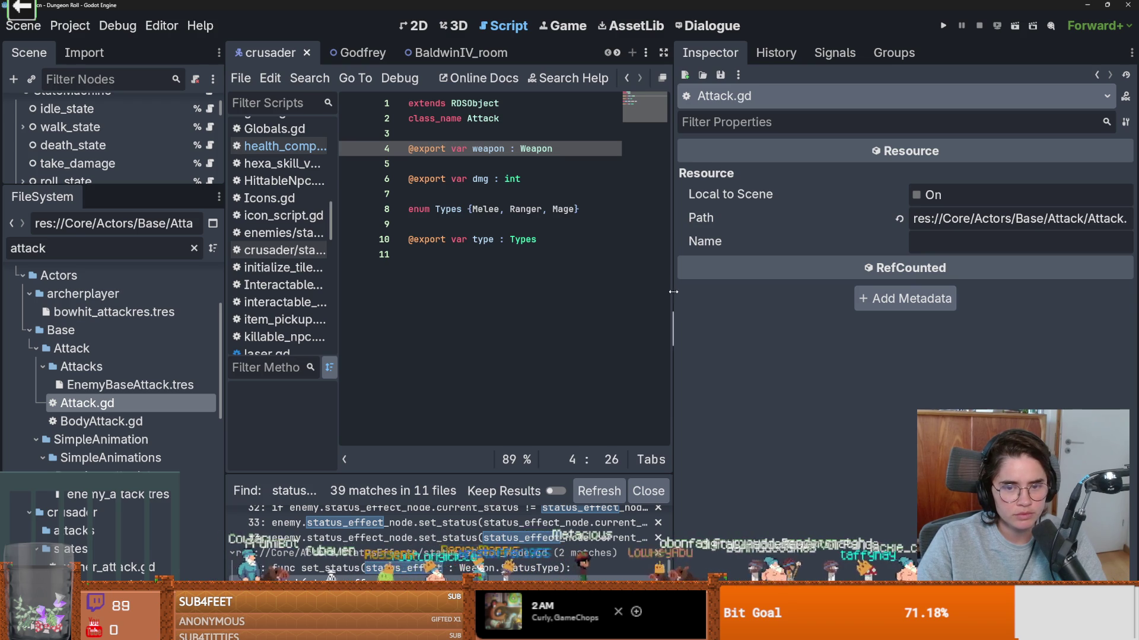
{"action": "left_click_drag", "start_coordinate": [674, 291], "coordinate": [903, 291]}
{"action": "left_click", "coordinate": [589, 244]}
{"action": "key", "text": "Return"}
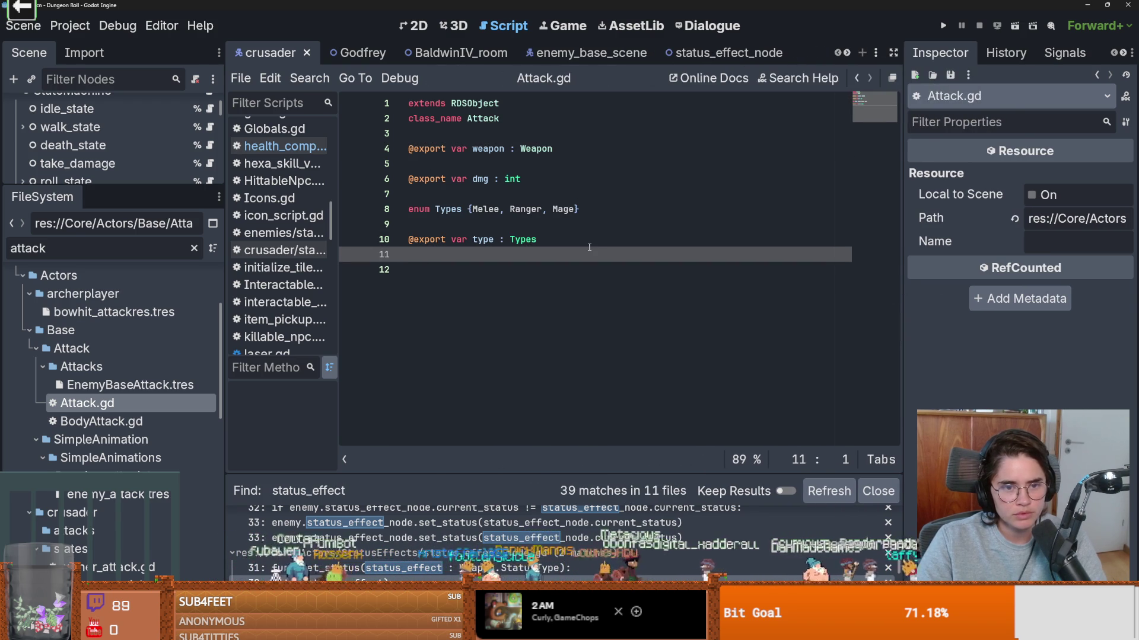
{"action": "key", "text": "ctrl+s"}
- Filter the FileSystem for 'Upgrade', open Upgrade.gd, and select the AttackEffects enum name
{"action": "left_click", "coordinate": [125, 233]}
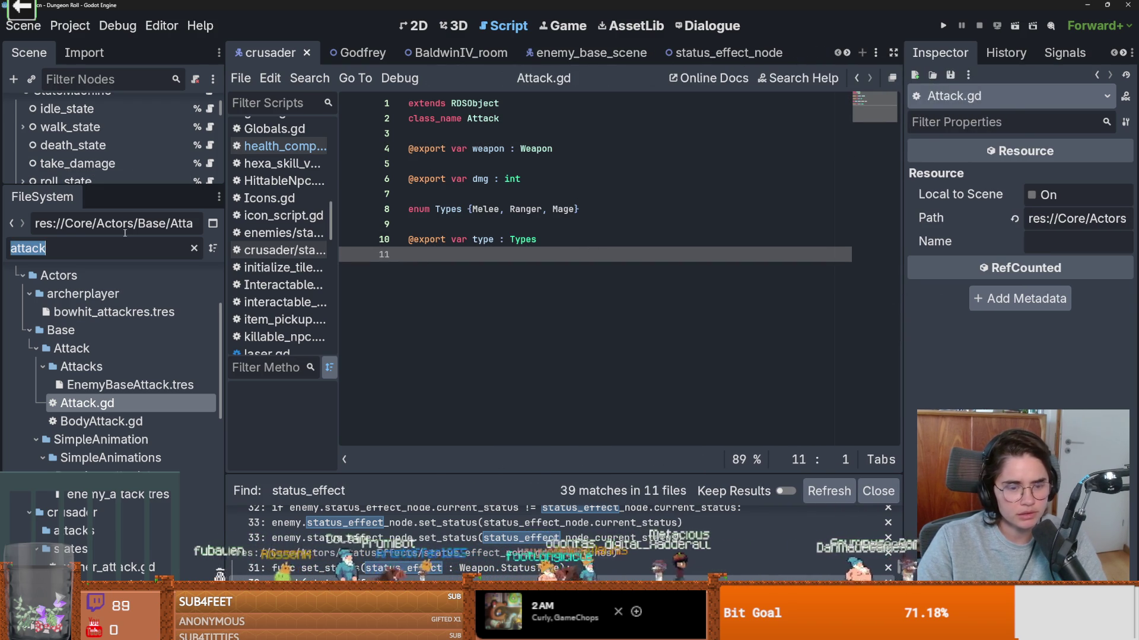
{"action": "type", "text": "Upgrades"}
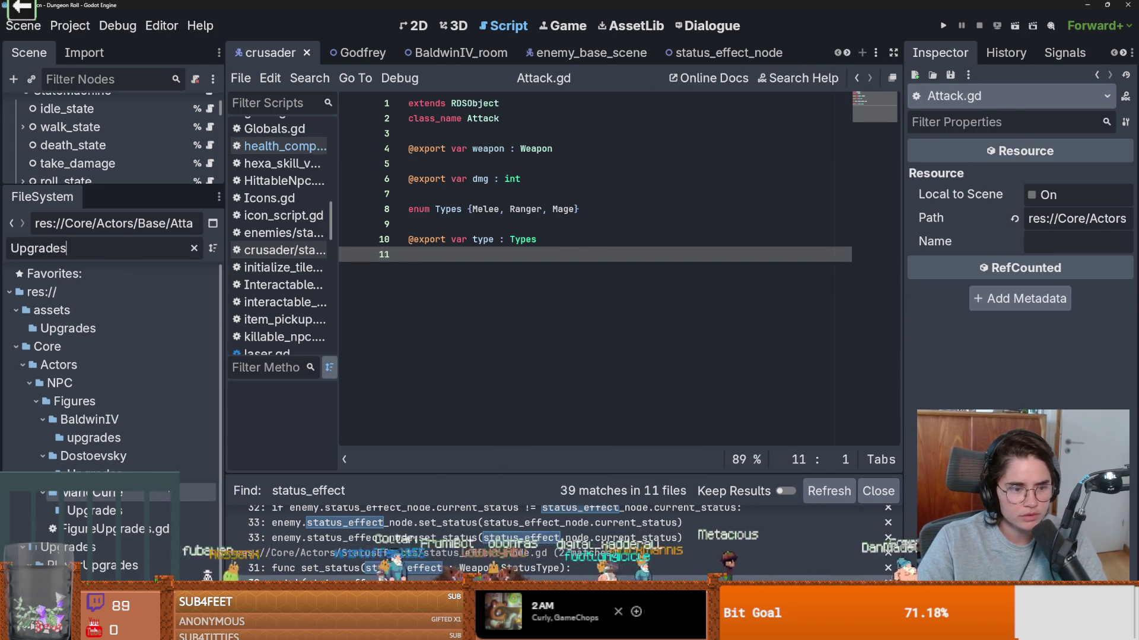
{"action": "key", "text": "BackSpace"}
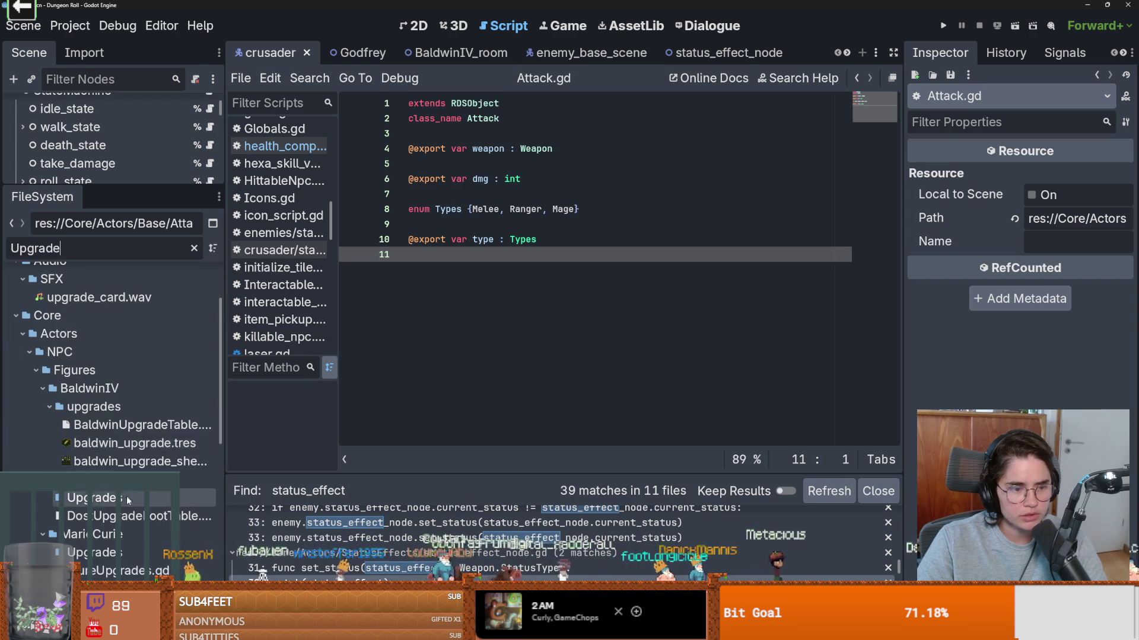
{"action": "scroll", "coordinate": [129, 494], "scroll_direction": "down", "scroll_amount": 3}
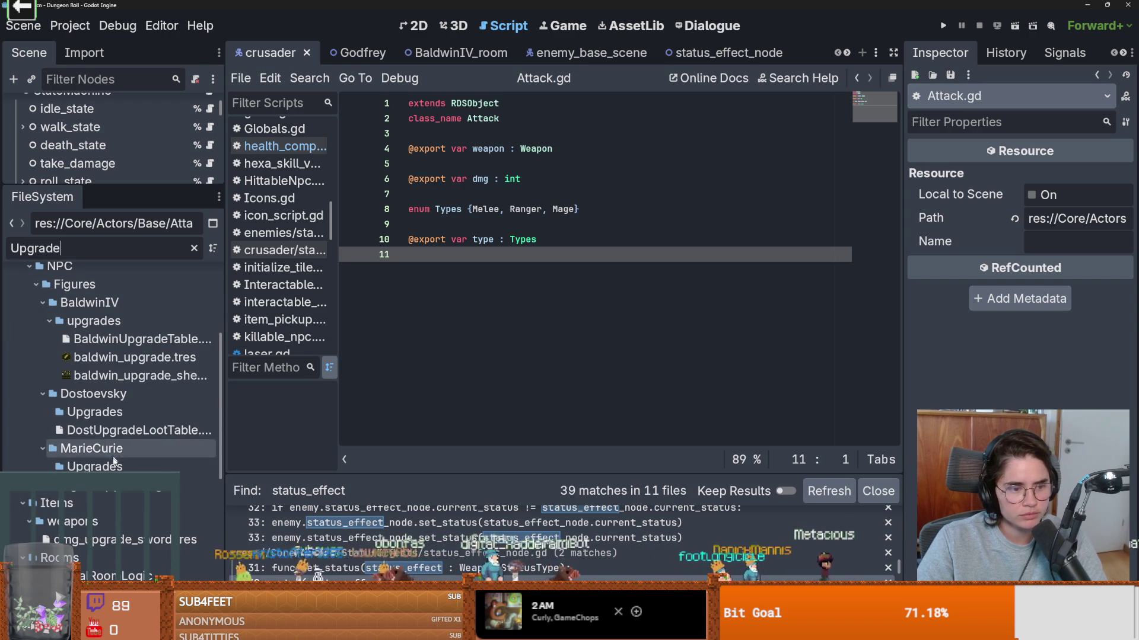
{"action": "scroll", "coordinate": [113, 444], "scroll_direction": "down", "scroll_amount": 10}
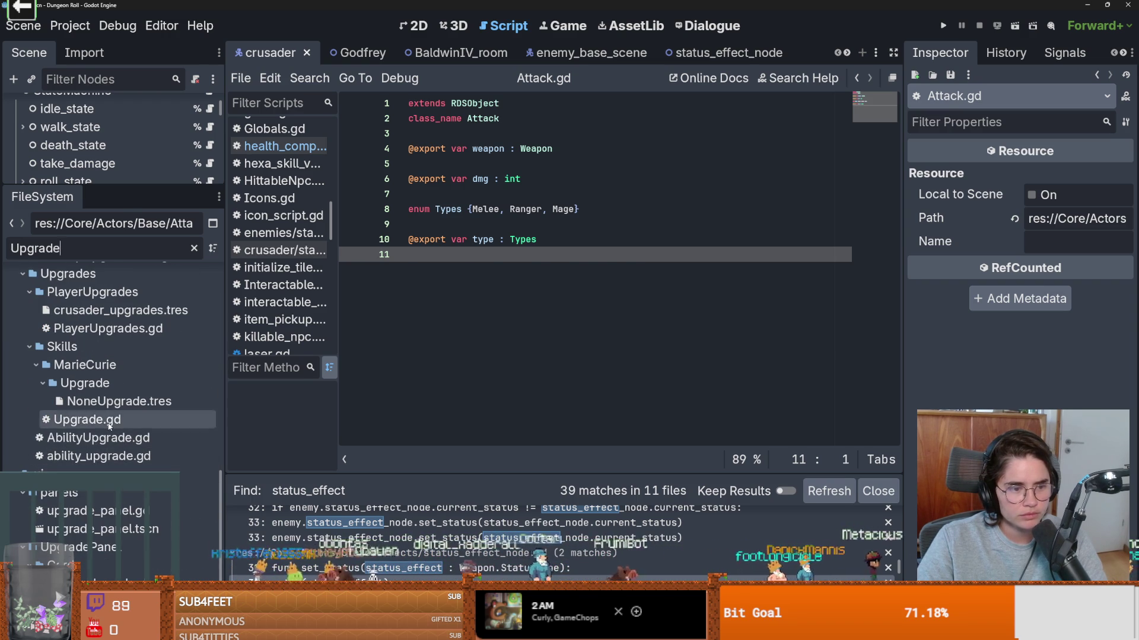
{"action": "double_click", "coordinate": [109, 421]}
{"action": "left_click", "coordinate": [519, 348]}
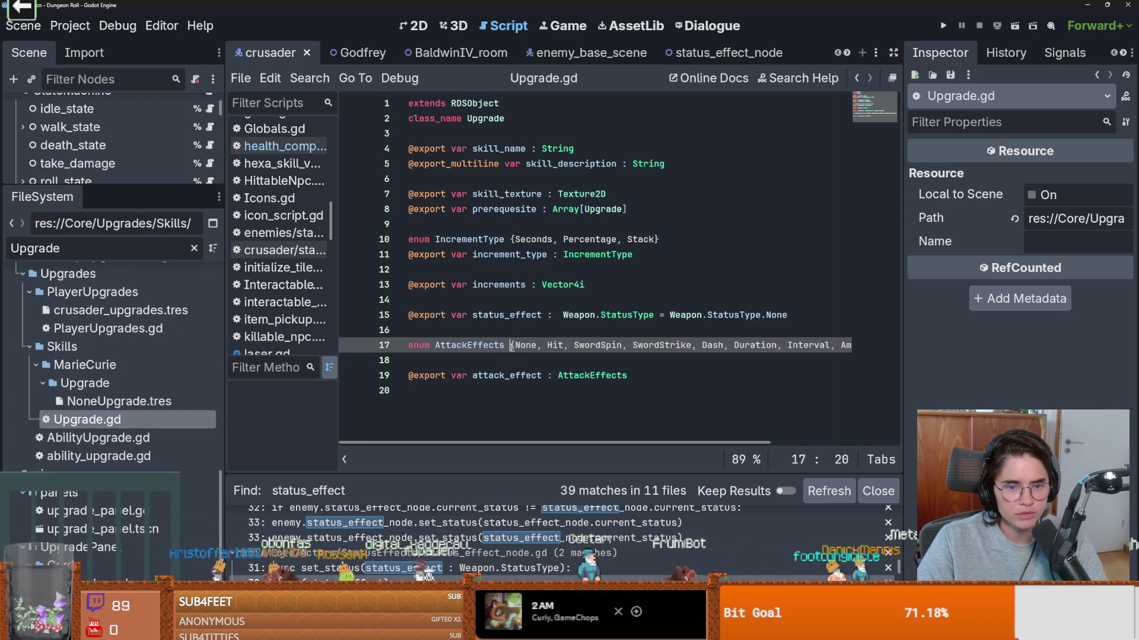
{"action": "double_click", "coordinate": [498, 345]}
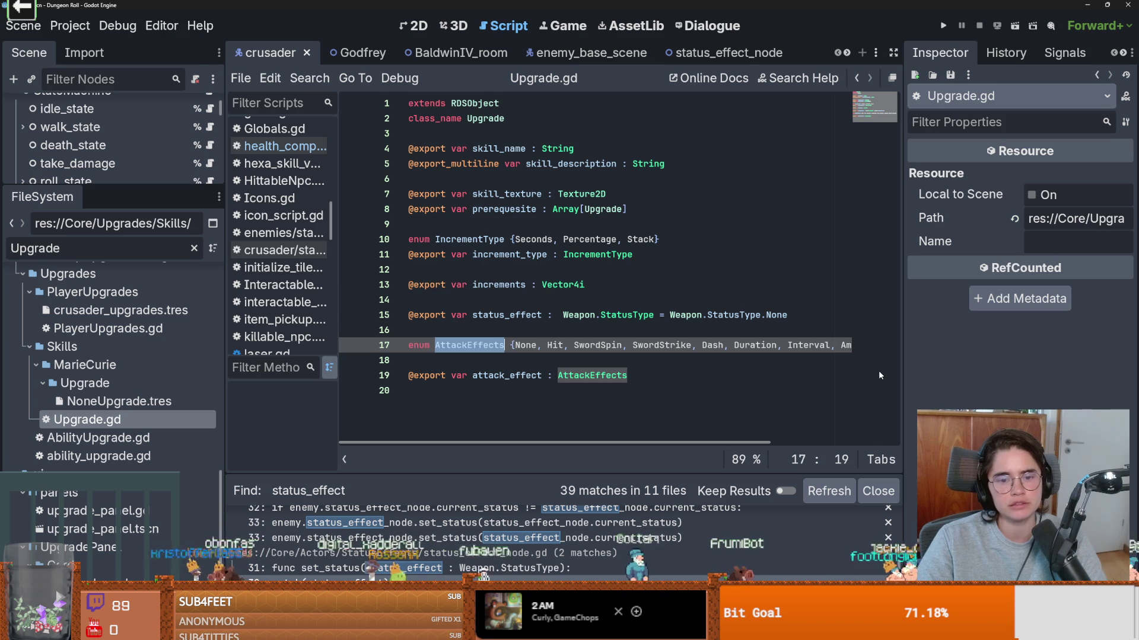
- Save Upgrade.gd and run a Find in Files search for attack_effect across the project
{"action": "left_click_drag", "start_coordinate": [902, 372], "coordinate": [1013, 369]}
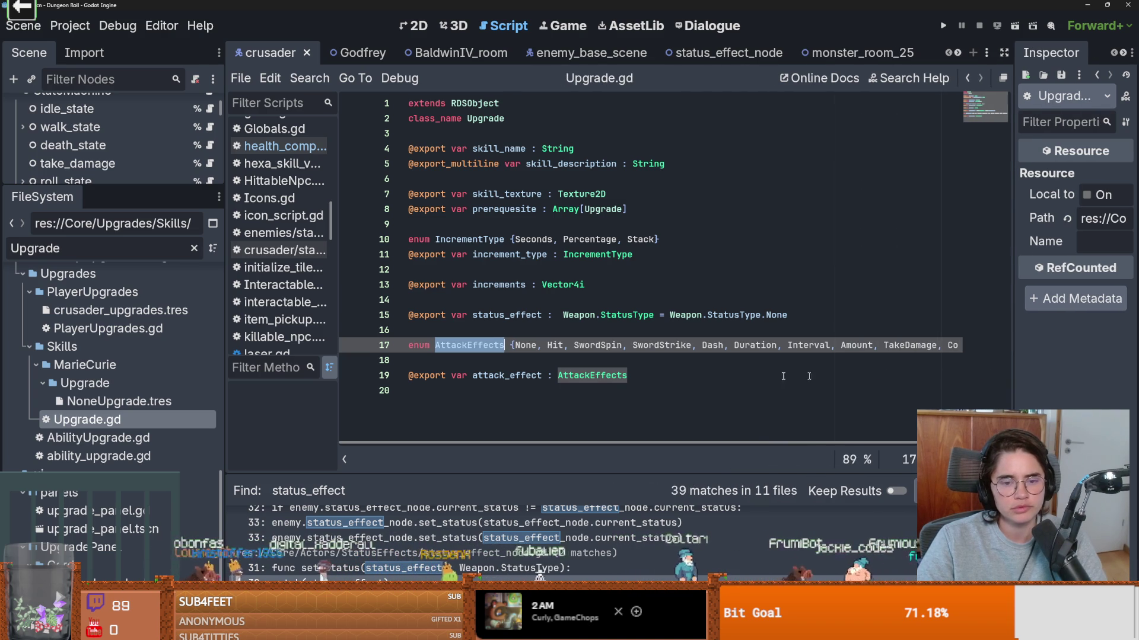
{"action": "double_click", "coordinate": [586, 376]}
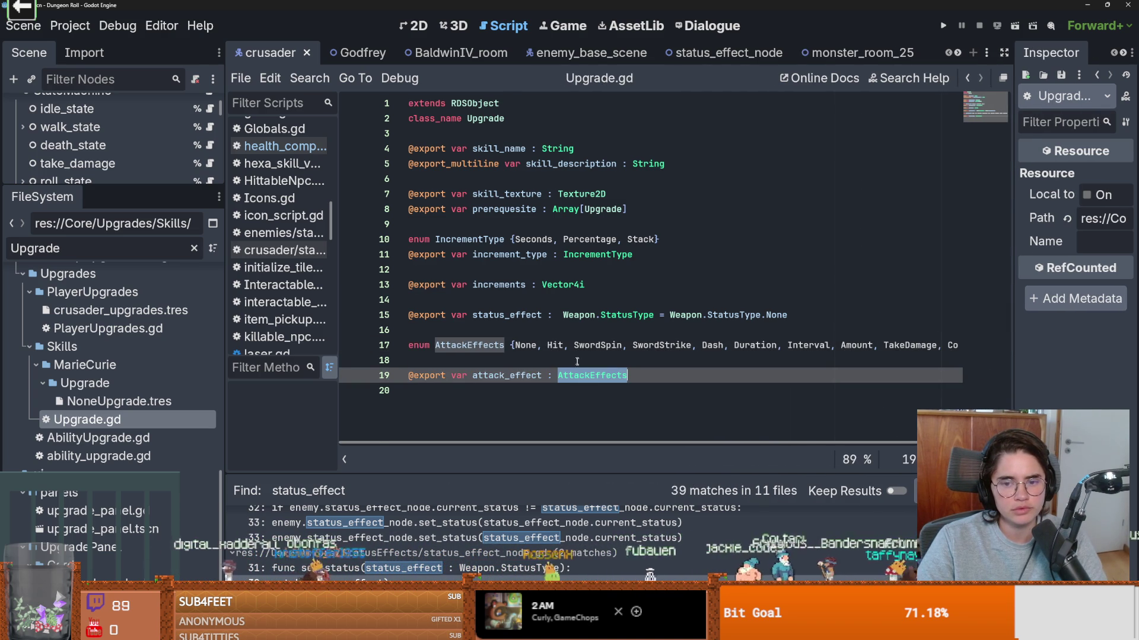
{"action": "left_click", "coordinate": [559, 346]}
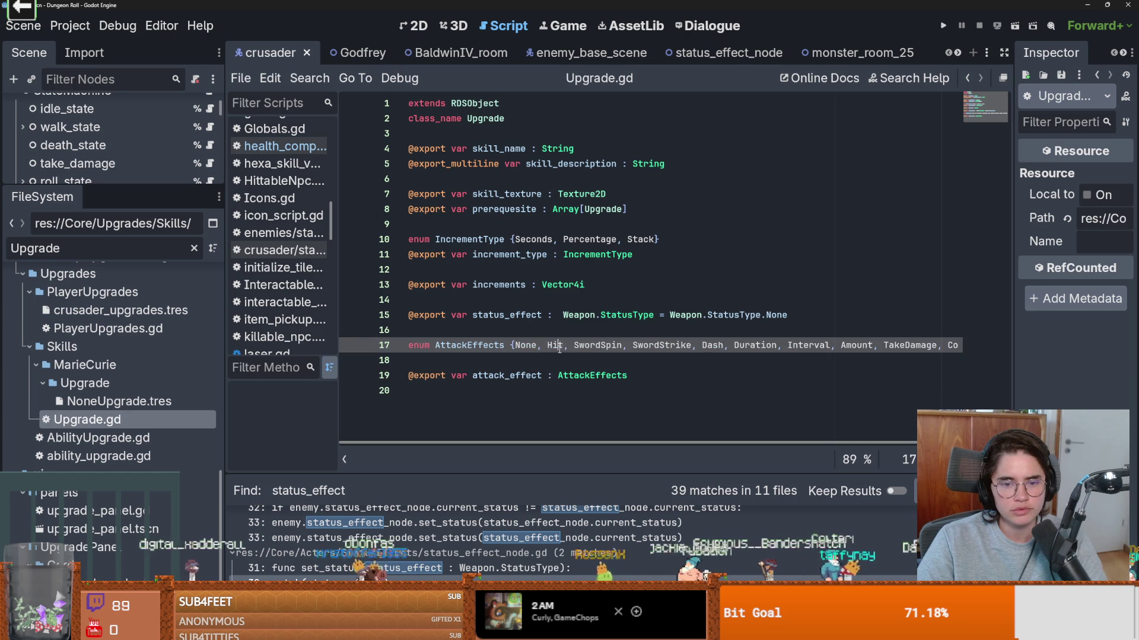
{"action": "key", "text": "ctrl+s"}
{"action": "double_click", "coordinate": [469, 345]}
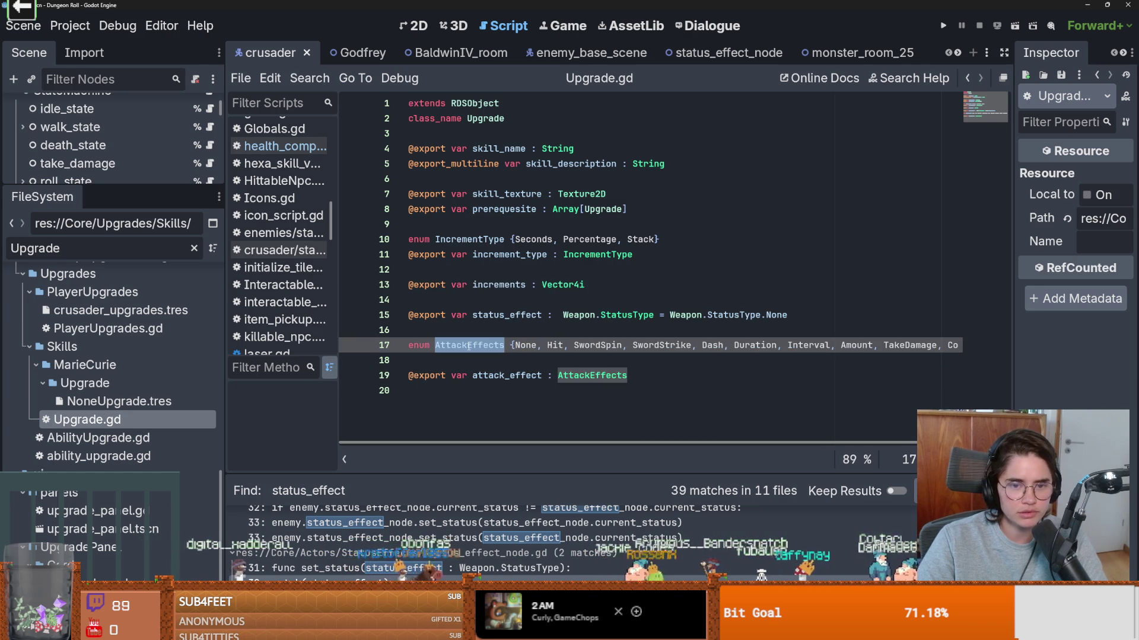
{"action": "double_click", "coordinate": [507, 375]}
{"action": "left_click", "coordinate": [309, 77]}
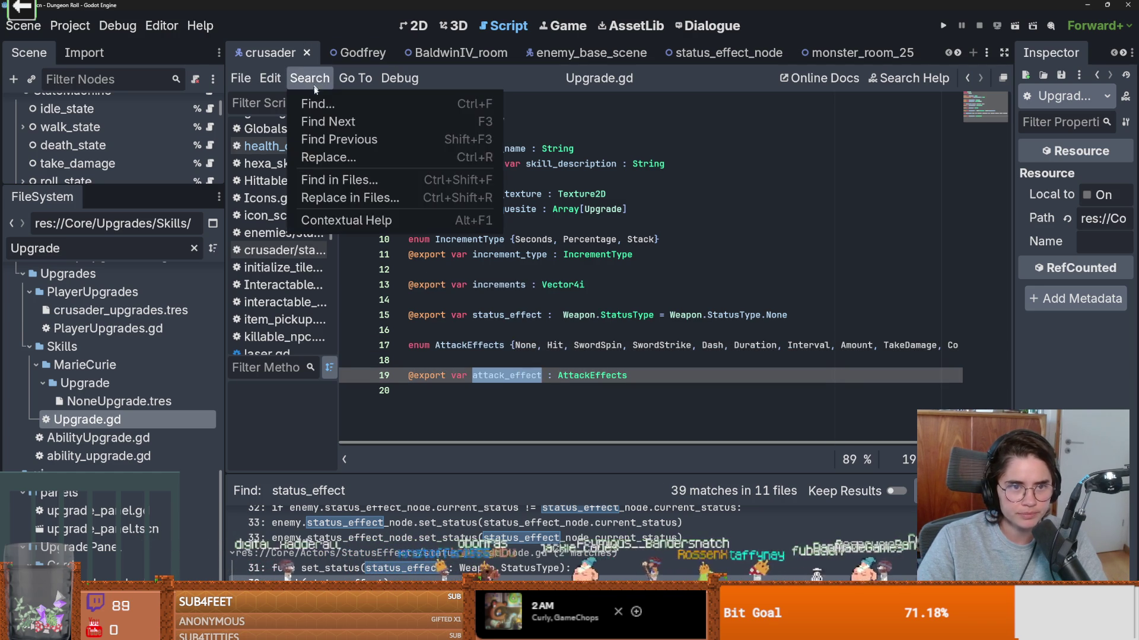
{"action": "left_click", "coordinate": [364, 180]}
{"action": "left_click", "coordinate": [571, 393]}
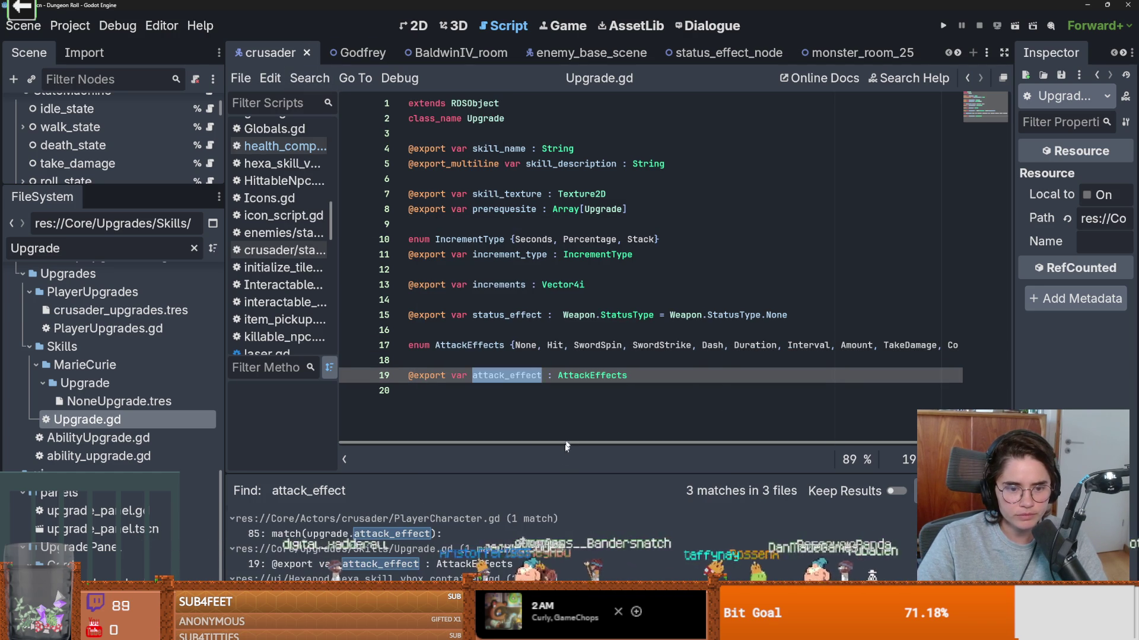
{"action": "mouse_move", "coordinate": [550, 473]}
{"action": "left_mouse_down"}
{"action": "mouse_move", "coordinate": [540, 208]}
{"action": "mouse_move", "coordinate": [492, 472]}
{"action": "left_mouse_up"}
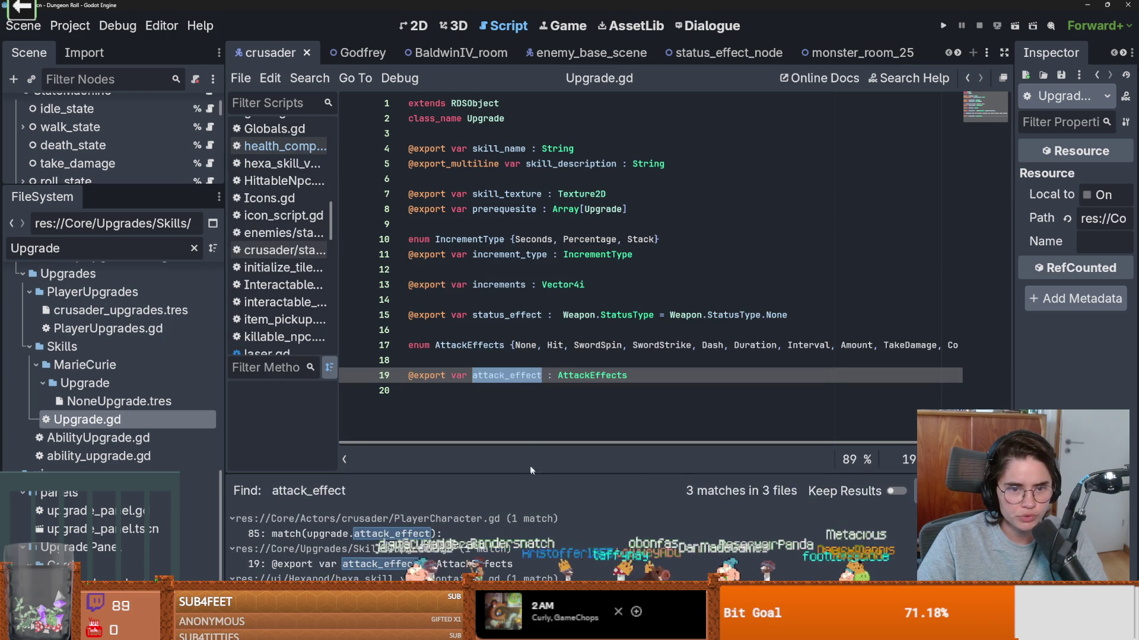
- Search all project files for AttackEffects and enlarge the results panel
{"action": "double_click", "coordinate": [497, 349]}
{"action": "left_click", "coordinate": [309, 77]}
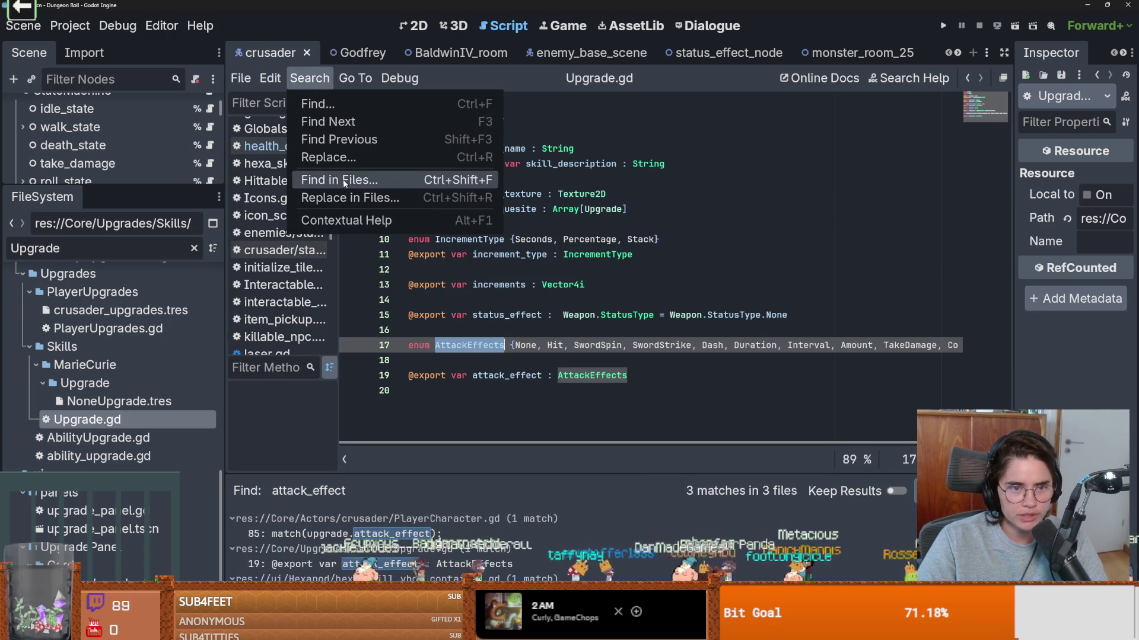
{"action": "left_click", "coordinate": [332, 179]}
{"action": "left_click", "coordinate": [571, 395]}
{"action": "mouse_move", "coordinate": [563, 472]}
{"action": "left_mouse_down"}
{"action": "mouse_move", "coordinate": [593, 383]}
{"action": "mouse_move", "coordinate": [601, 229]}
{"action": "left_mouse_up"}
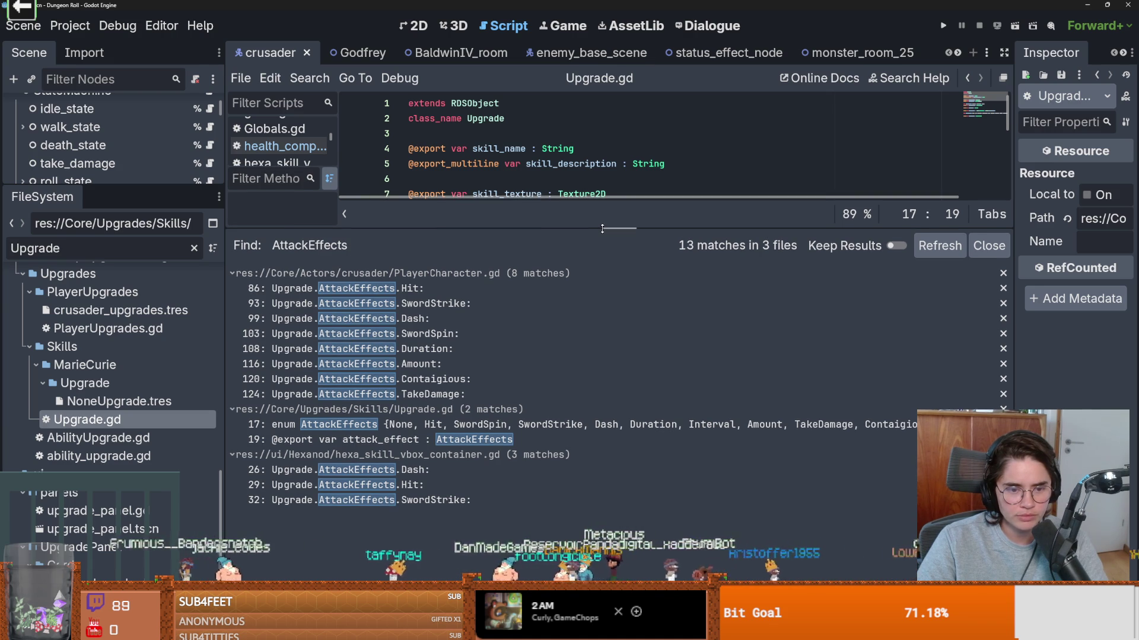
- Shrink the AttackEffects results so Upgrade.gd's code shows, and select the AttackEffects enum line
{"action": "mouse_move", "coordinate": [602, 229]}
{"action": "left_mouse_down"}
{"action": "mouse_move", "coordinate": [593, 294]}
{"action": "mouse_move", "coordinate": [599, 265]}
{"action": "left_mouse_up"}
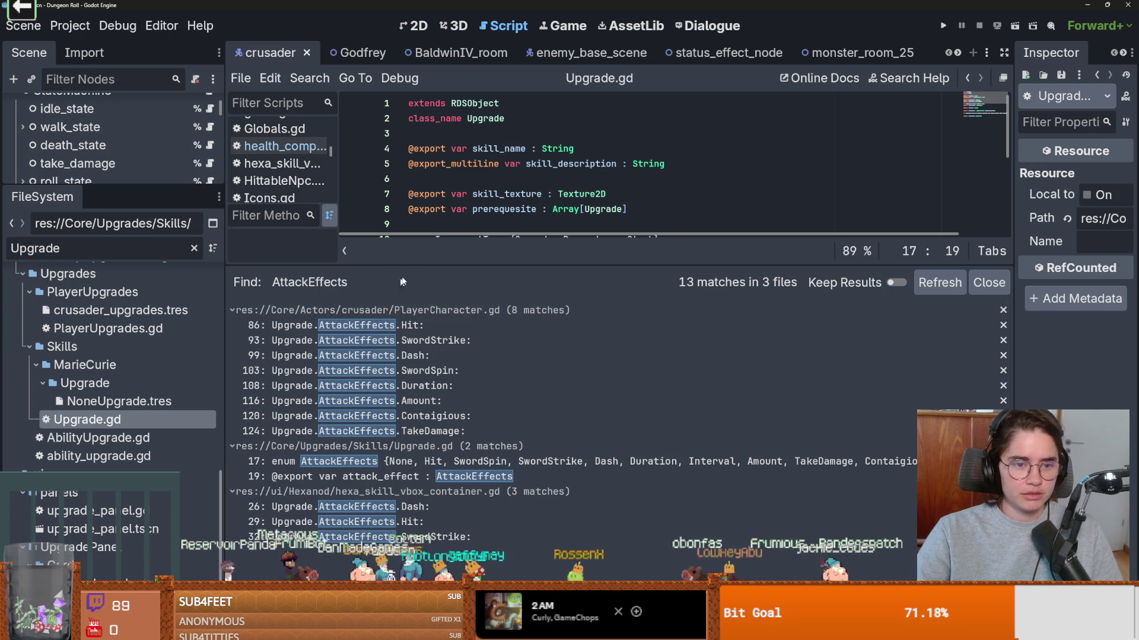
{"action": "left_click_drag", "start_coordinate": [422, 266], "coordinate": [344, 472]}
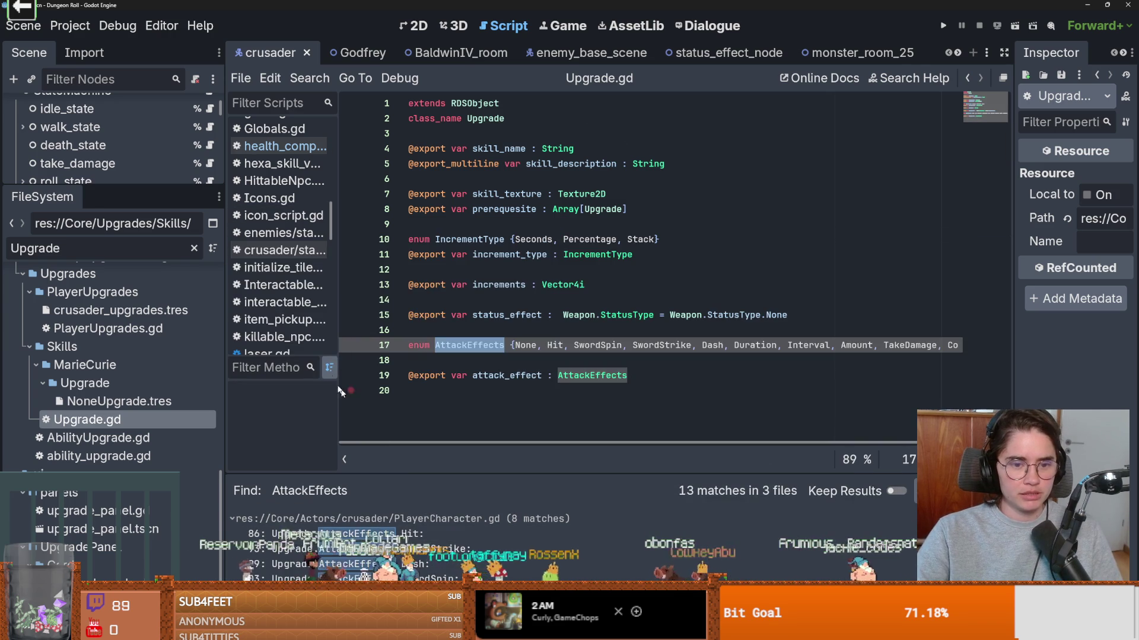
{"action": "left_click", "coordinate": [626, 375]}
{"action": "triple_click", "coordinate": [510, 345]}
{"action": "key", "text": "ctrl+c"}
{"action": "left_click", "coordinate": [106, 240]}
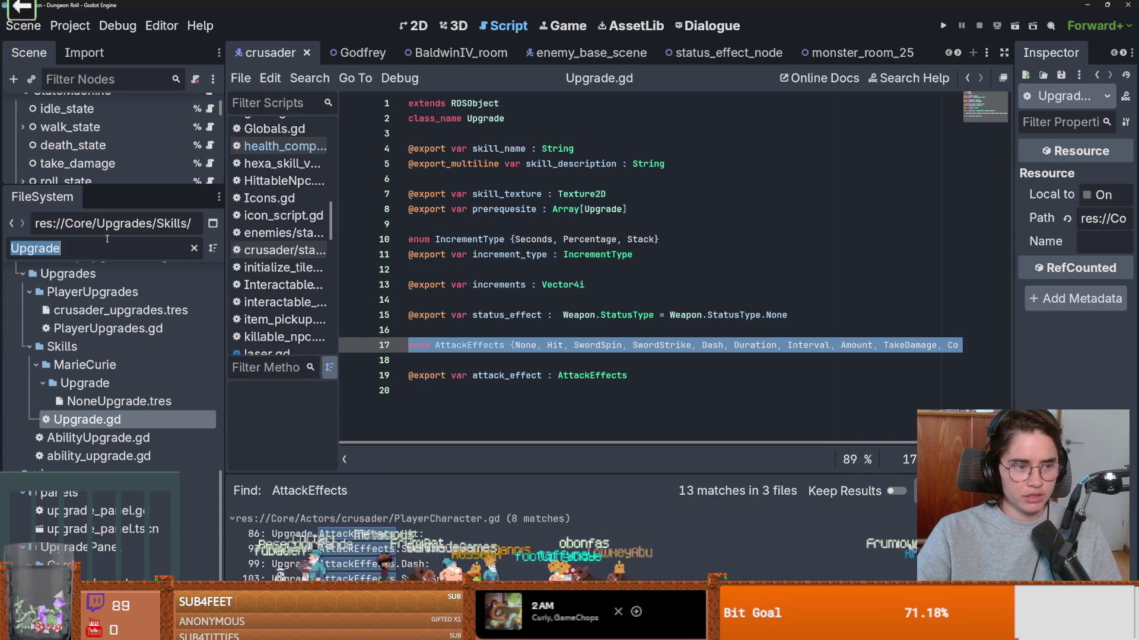
- Type 'attack' in the FileSystem filter to list files like attack_state.gd and vlad_attack_table.tres
{"action": "type", "text": "attack"}
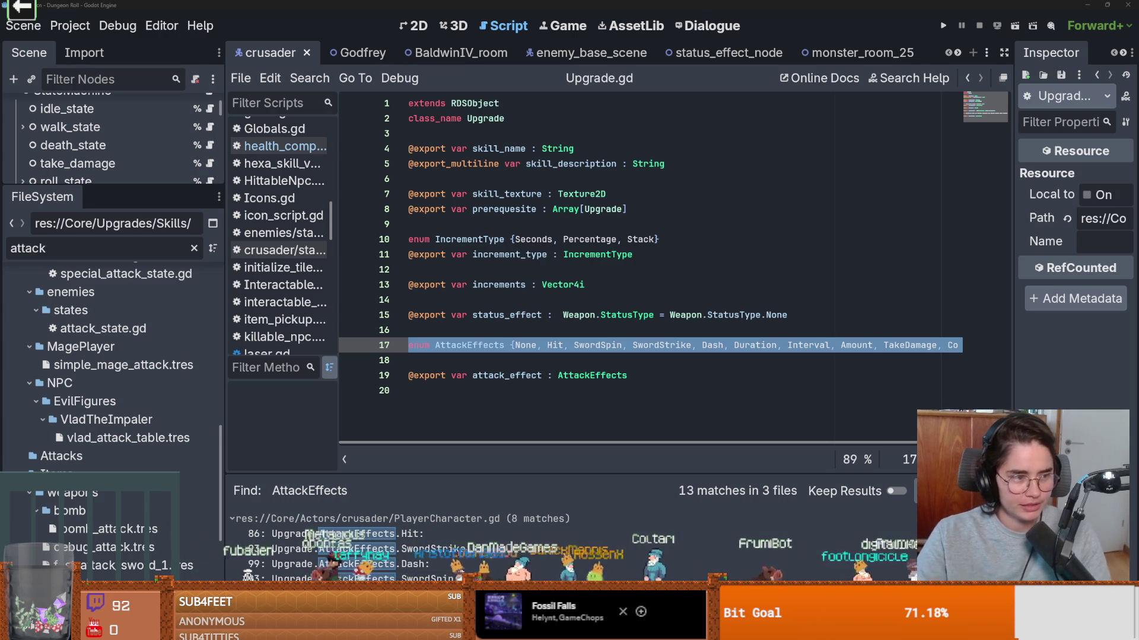
- Copy the enum and export lines 17–19 from Upgrade.gd and paste them into Attack.gd
{"action": "left_click", "coordinate": [536, 361]}
{"action": "key", "text": "ctrl+s"}
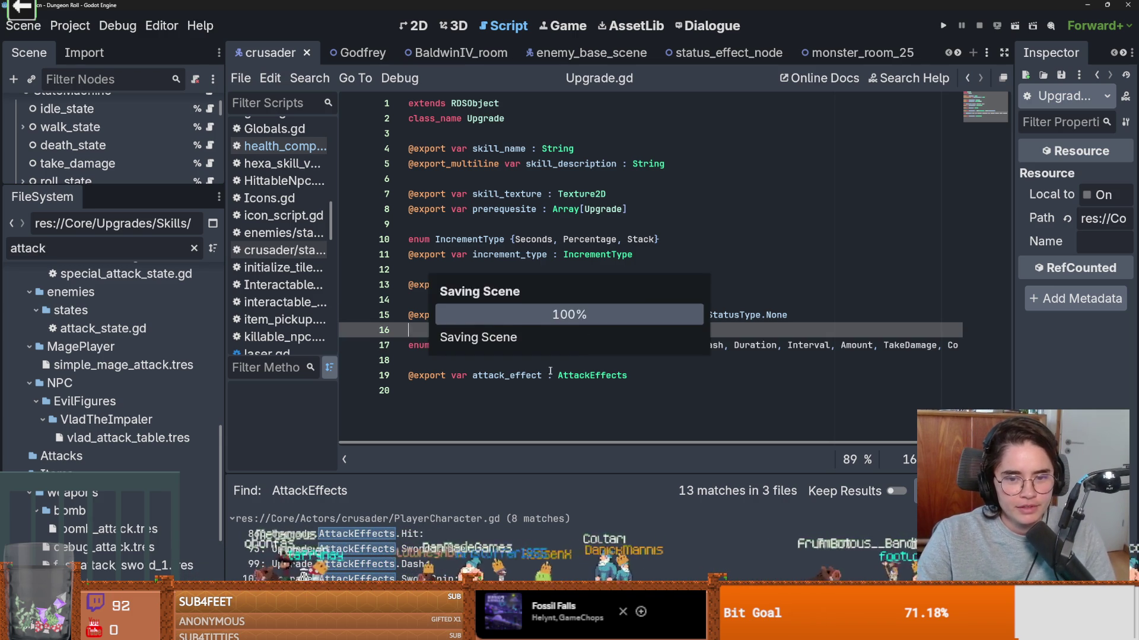
{"action": "left_click_drag", "start_coordinate": [659, 383], "coordinate": [410, 345]}
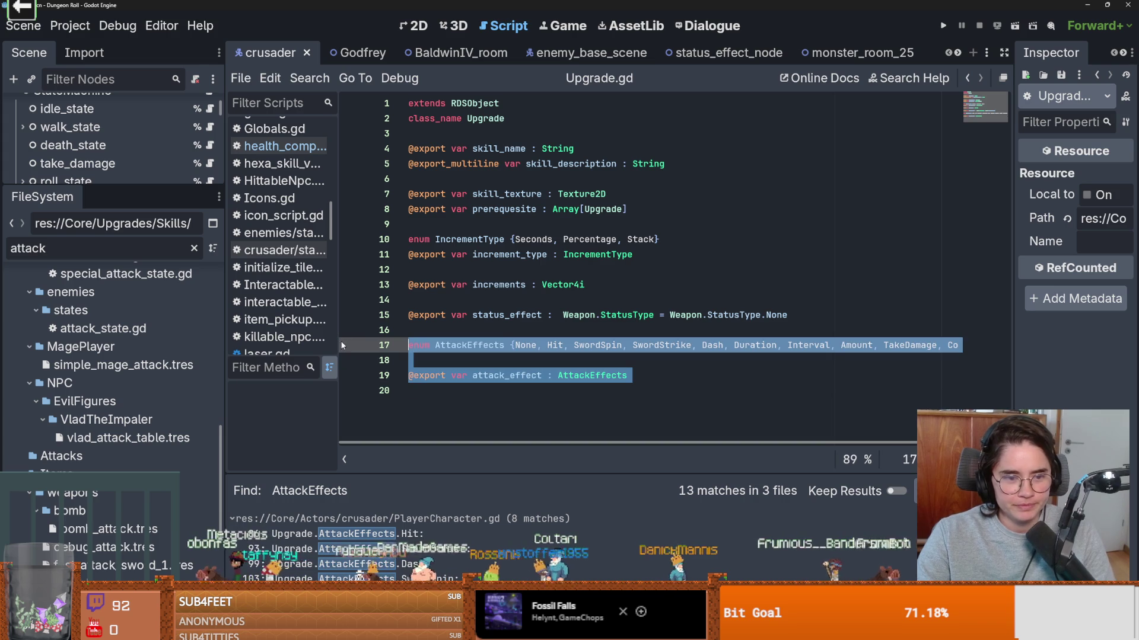
{"action": "scroll", "coordinate": [164, 460], "scroll_direction": "down", "scroll_amount": 5}
{"action": "scroll", "coordinate": [130, 356], "scroll_direction": "up", "scroll_amount": 15}
{"action": "scroll", "coordinate": [129, 385], "scroll_direction": "down", "scroll_amount": 5}
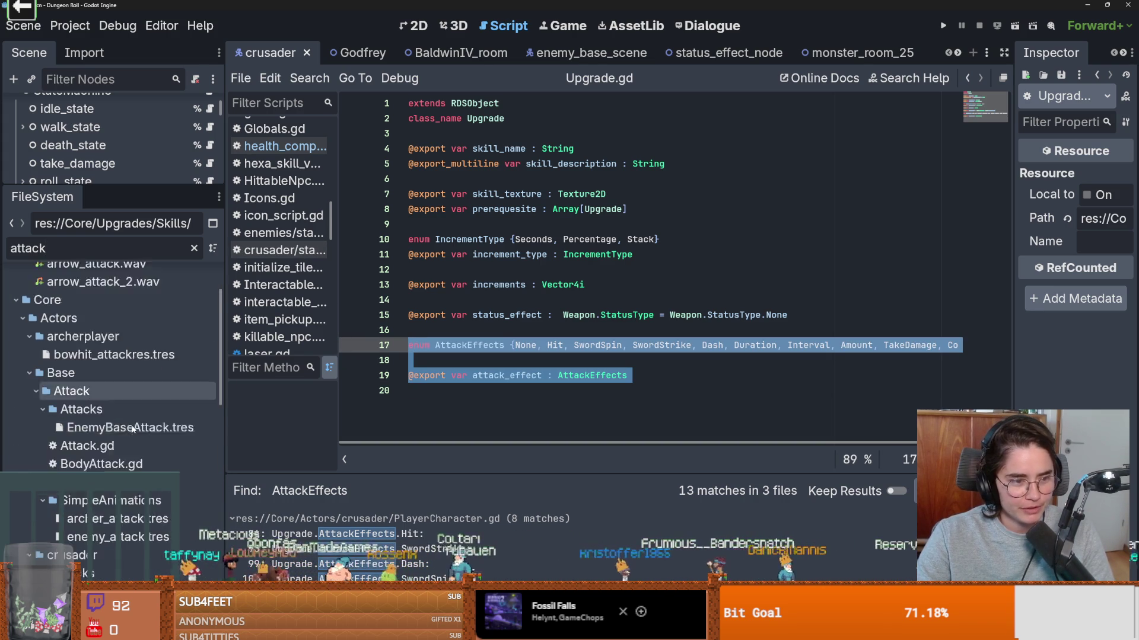
{"action": "left_click", "coordinate": [131, 405]}
{"action": "double_click", "coordinate": [131, 404]}
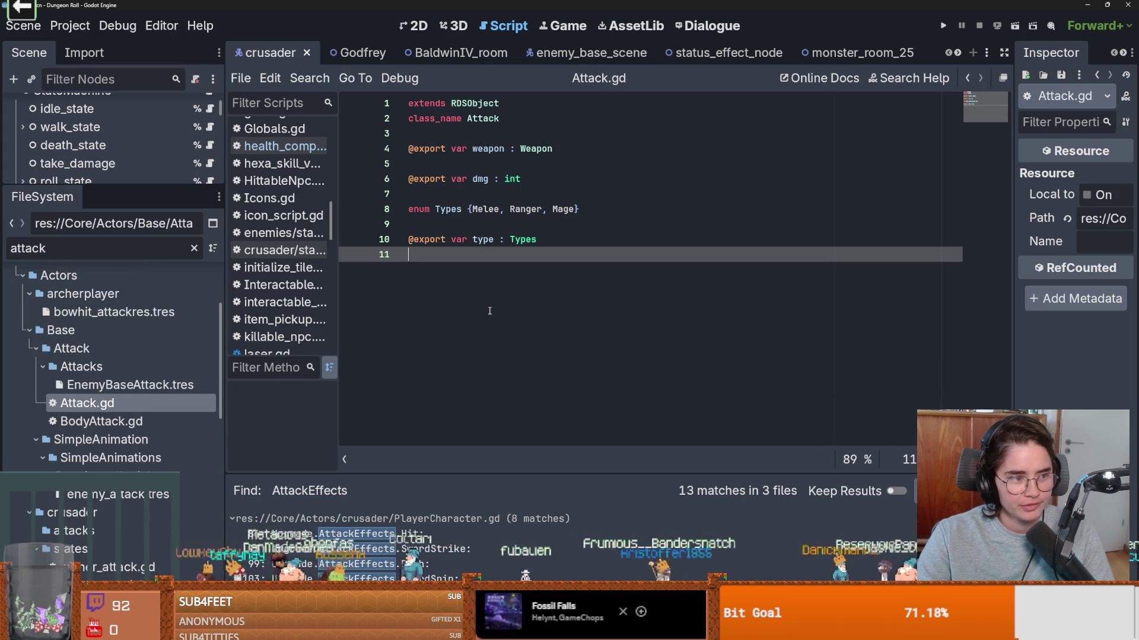
{"action": "left_click", "coordinate": [490, 311]}
{"action": "key", "text": "ctrl+v"}
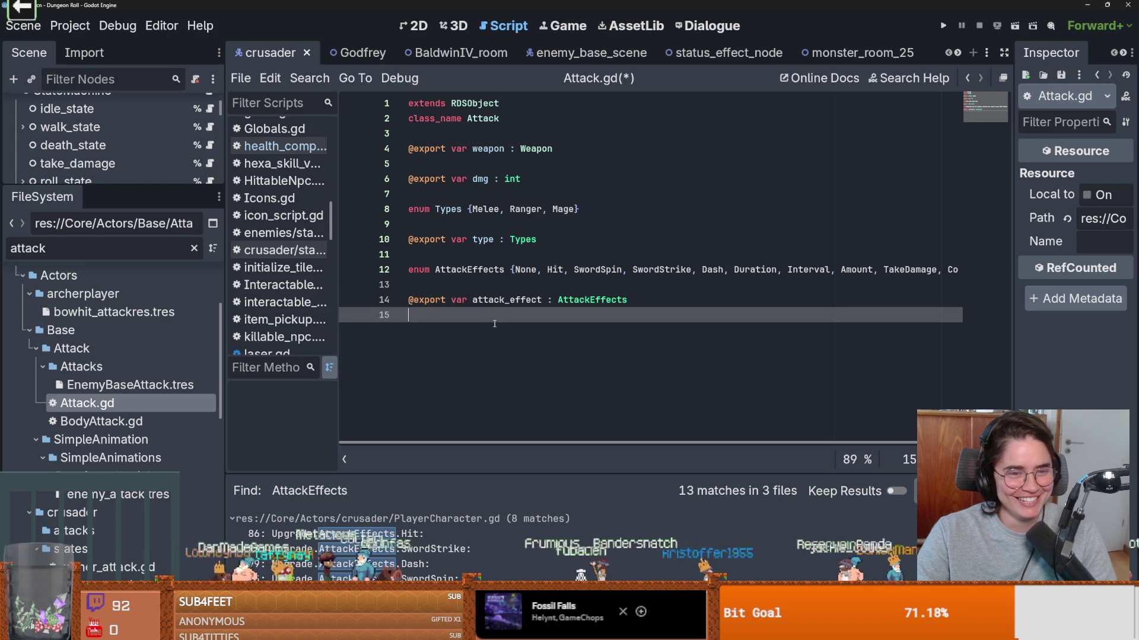
- Rename the pasted enum to AttackTypes and trim its values to None, Hit, SwordStrike, Dash
{"action": "left_click_drag", "start_coordinate": [505, 270], "coordinate": [468, 271]}
{"action": "type", "text": "Types"}
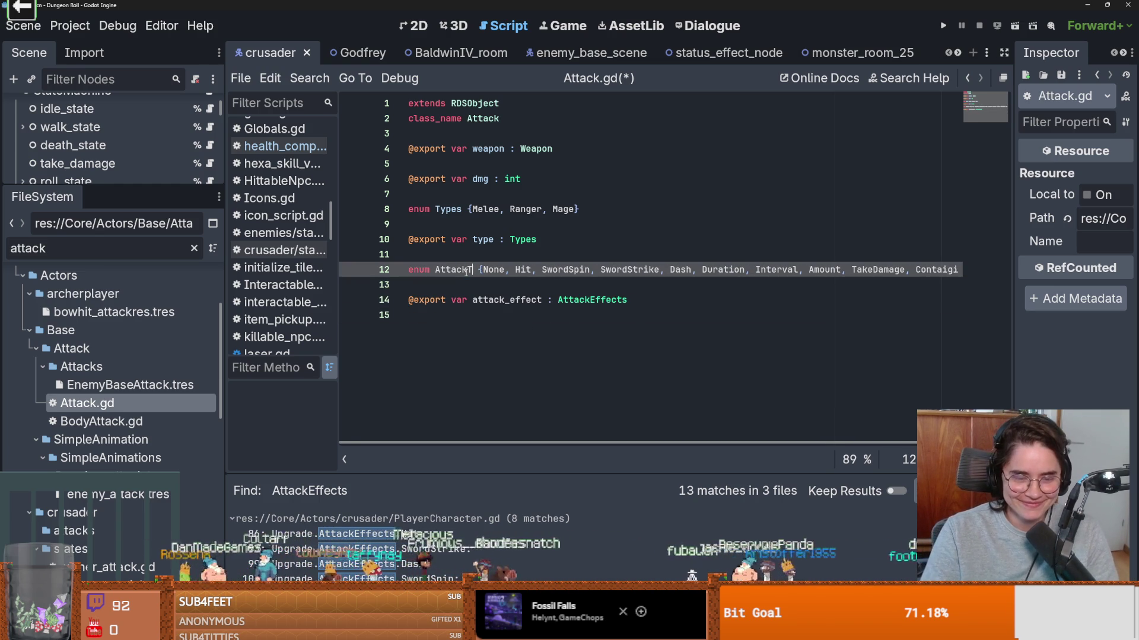
{"action": "double_click", "coordinate": [652, 270]}
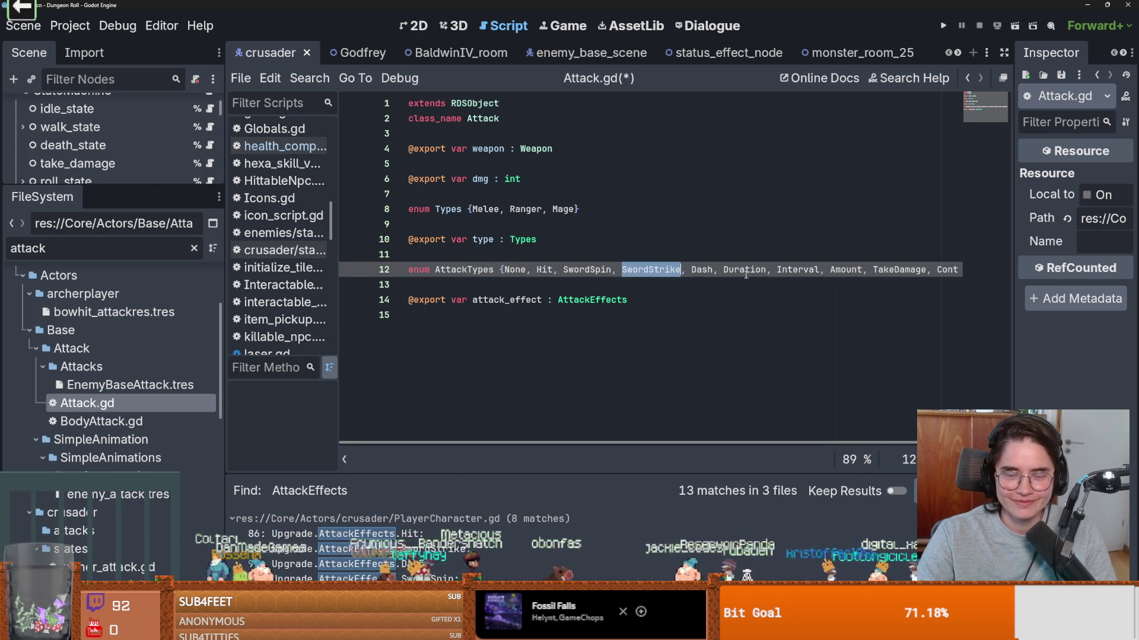
{"action": "double_click", "coordinate": [587, 270]}
{"action": "key", "text": "BackSpace"}
{"action": "key", "text": "Delete"}
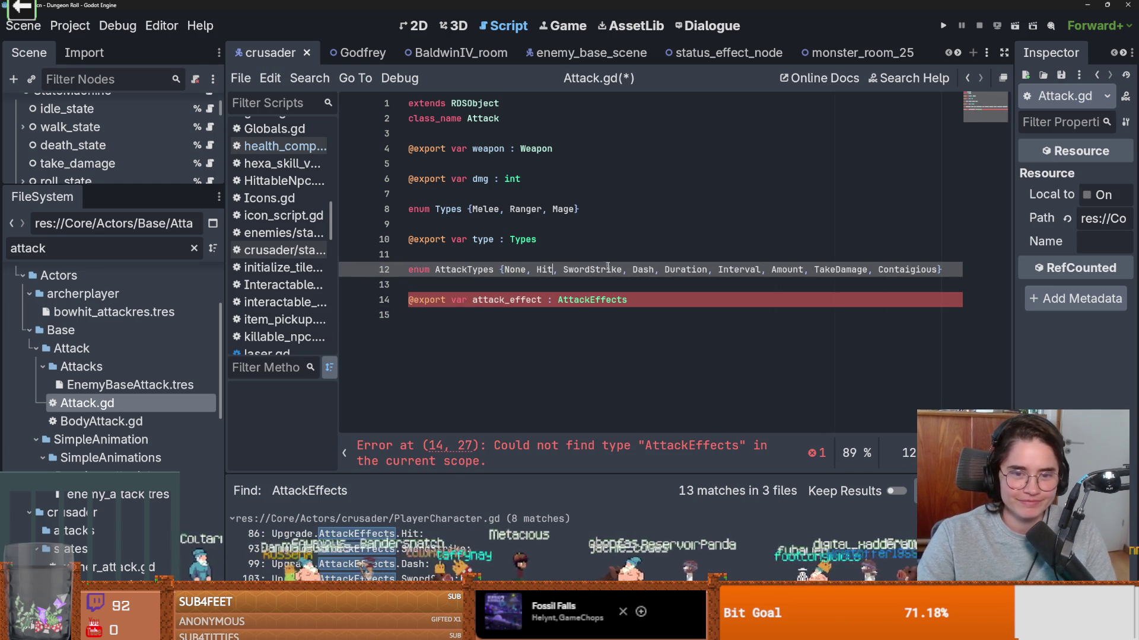
{"action": "left_click_drag", "start_coordinate": [664, 271], "coordinate": [850, 281]}
{"action": "key", "text": "shift+Left"}
{"action": "key", "text": "shift+Left"}
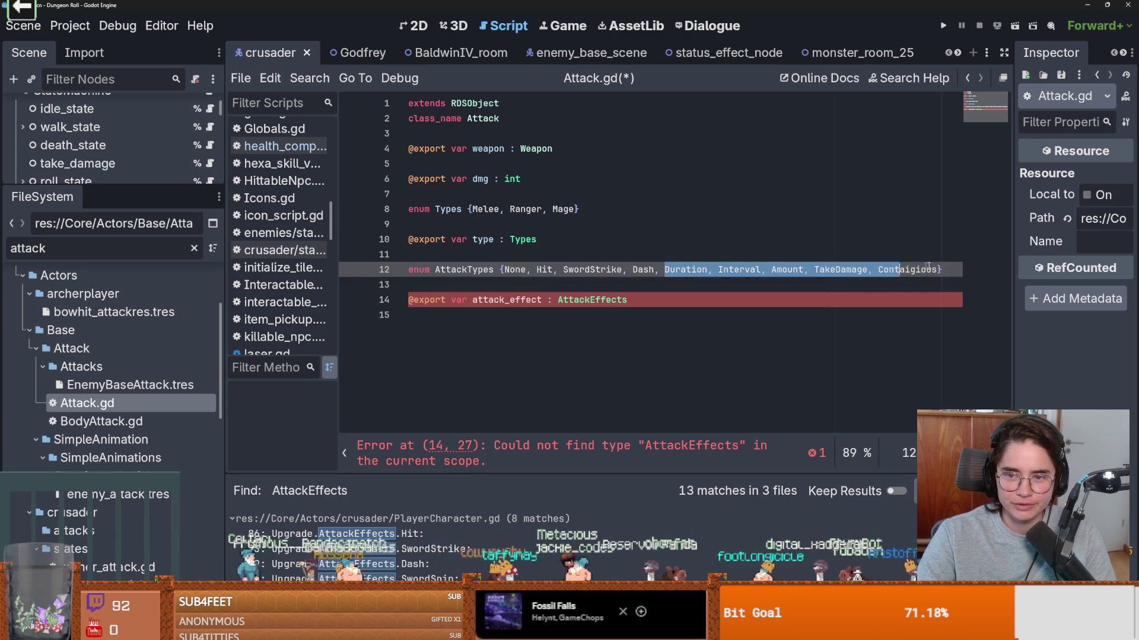
{"action": "key", "text": "BackSpace"}
- Make the exported variable attack_type of type AttackTypes and save Attack.gd
{"action": "double_click", "coordinate": [478, 273]}
{"action": "key", "text": "ctrl+c"}
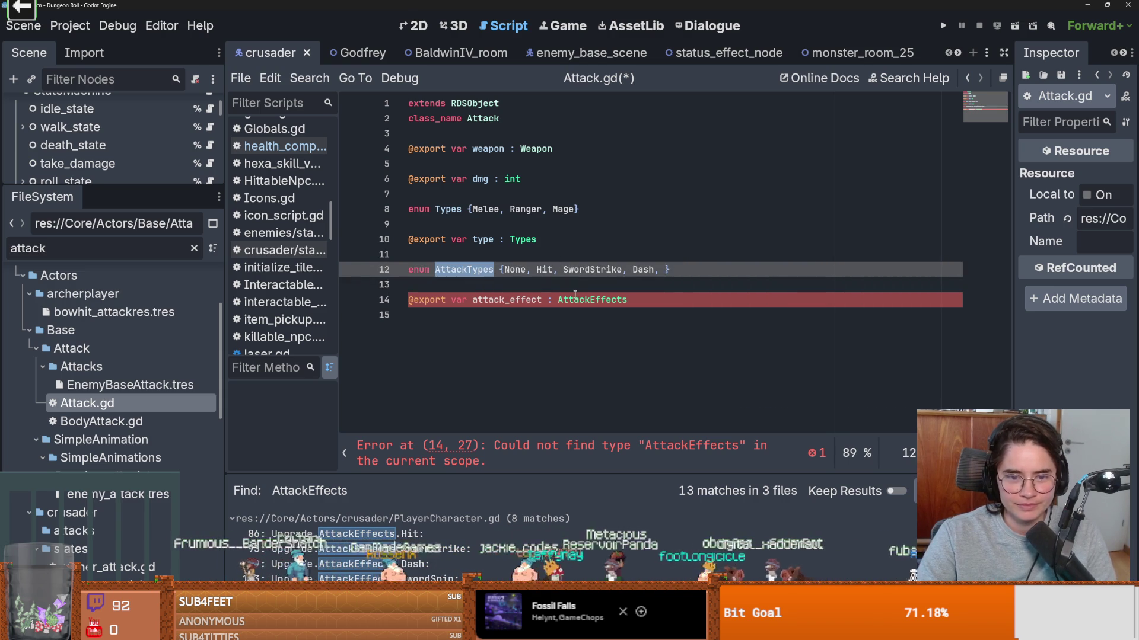
{"action": "double_click", "coordinate": [593, 299]}
{"action": "key", "text": "ctrl+v"}
{"action": "left_click_drag", "start_coordinate": [541, 300], "coordinate": [506, 300]}
{"action": "type", "text": "_type"}
{"action": "key", "text": "ctrl+s"}
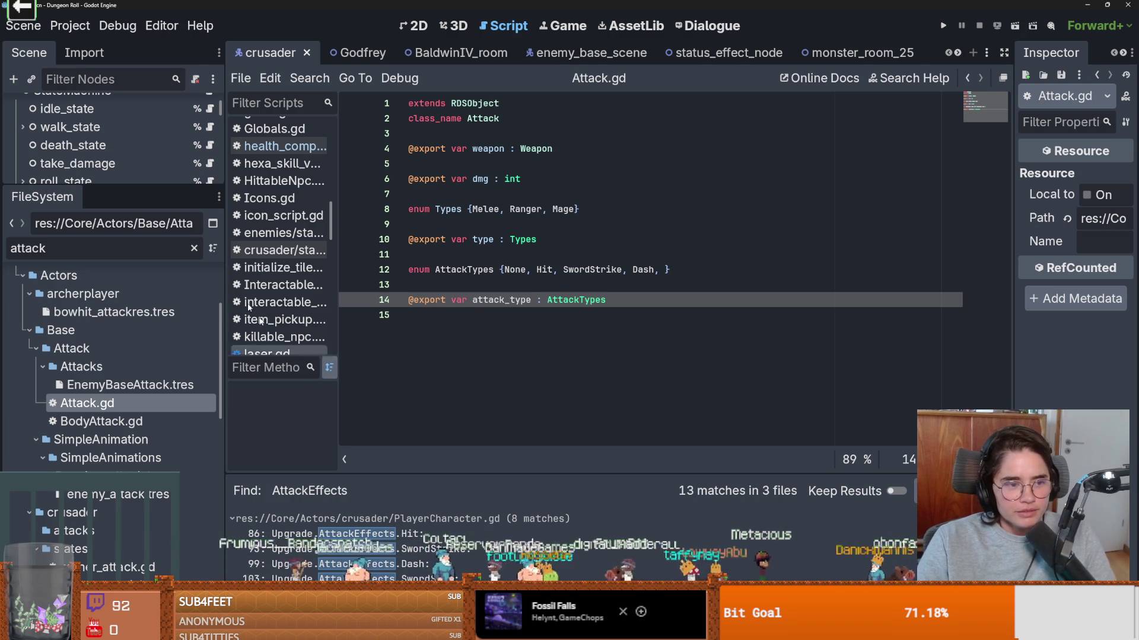
{"action": "left_click_drag", "start_coordinate": [112, 185], "coordinate": [112, 451]}
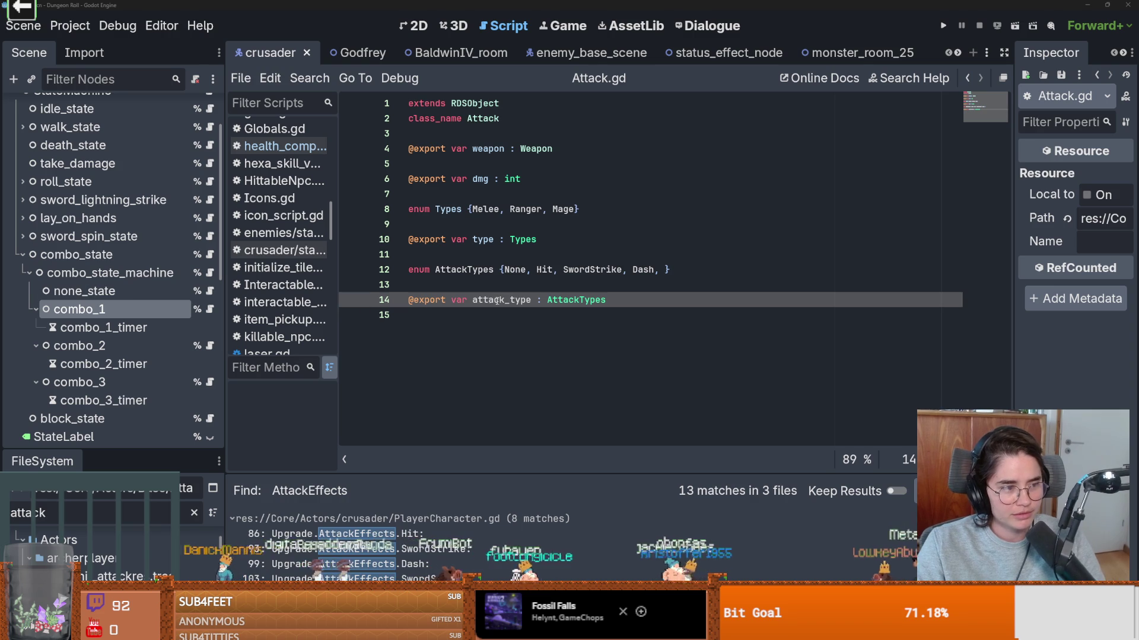
- Save Attack.gd with the caret on the AttackTypes enum line
{"action": "left_click", "coordinate": [638, 270]}
{"action": "key", "text": "ctrl+s"}
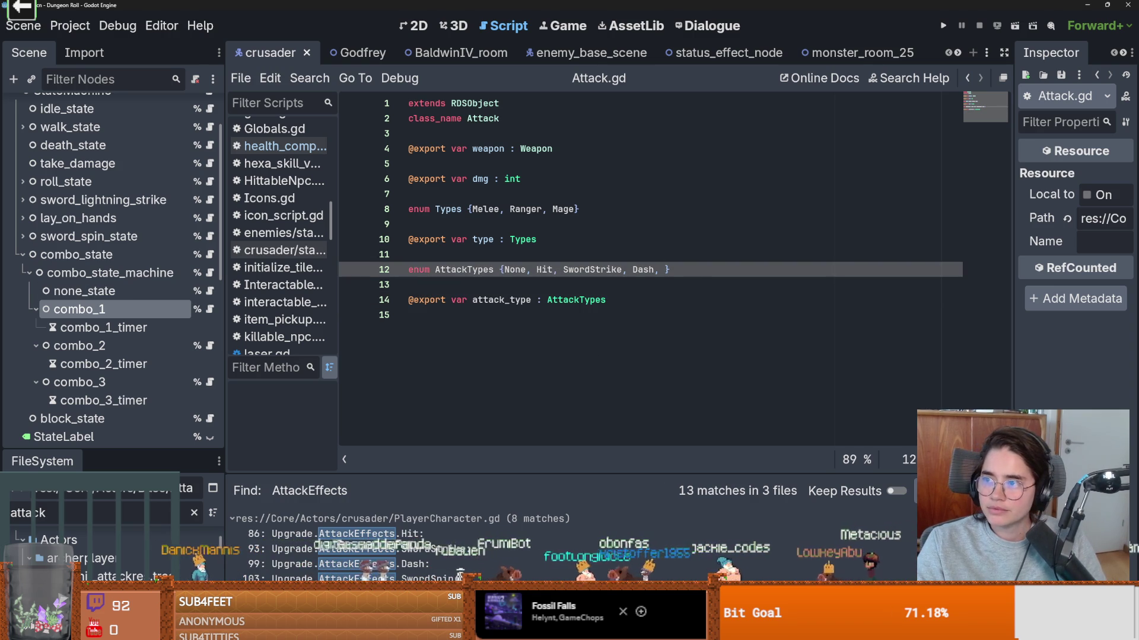
{"action": "key", "text": "Down"}
{"action": "key", "text": "ctrl+s"}
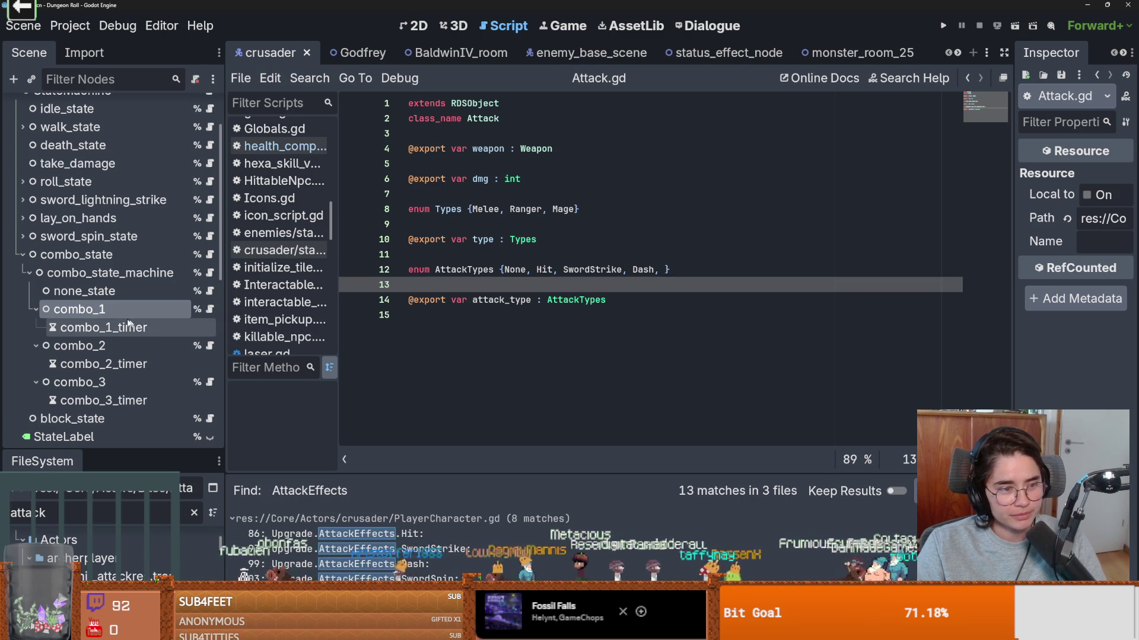
- Widen the Scene panel, save the project, and switch to the web browser
{"action": "left_click_drag", "start_coordinate": [226, 317], "coordinate": [267, 327]}
{"action": "key", "text": "ctrl+s"}
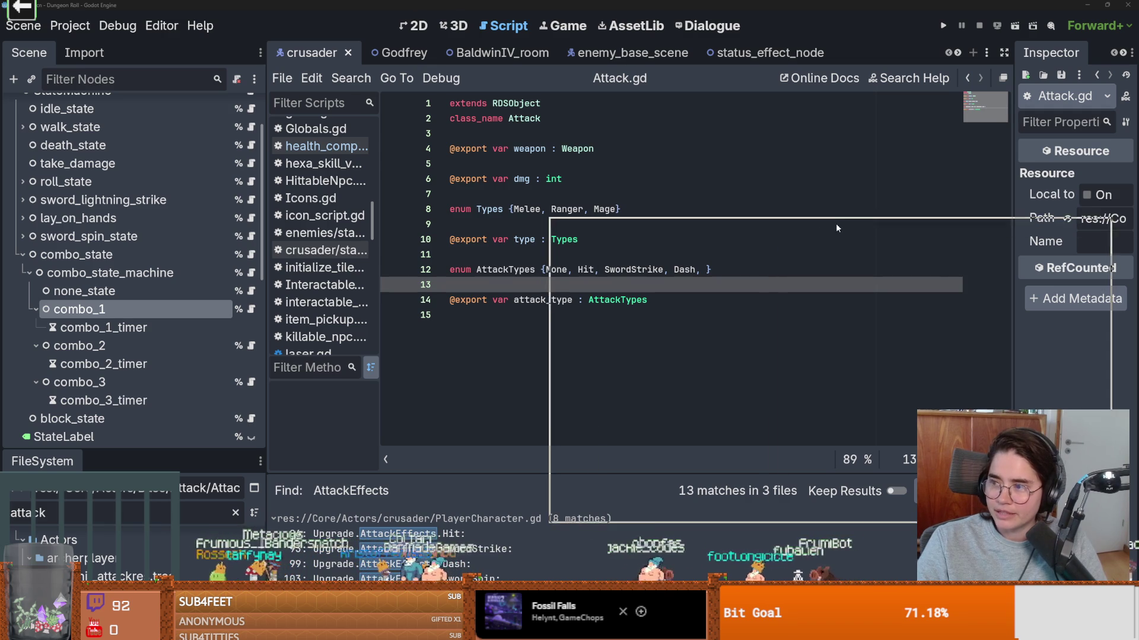
{"action": "key", "text": "alt+Tab"}
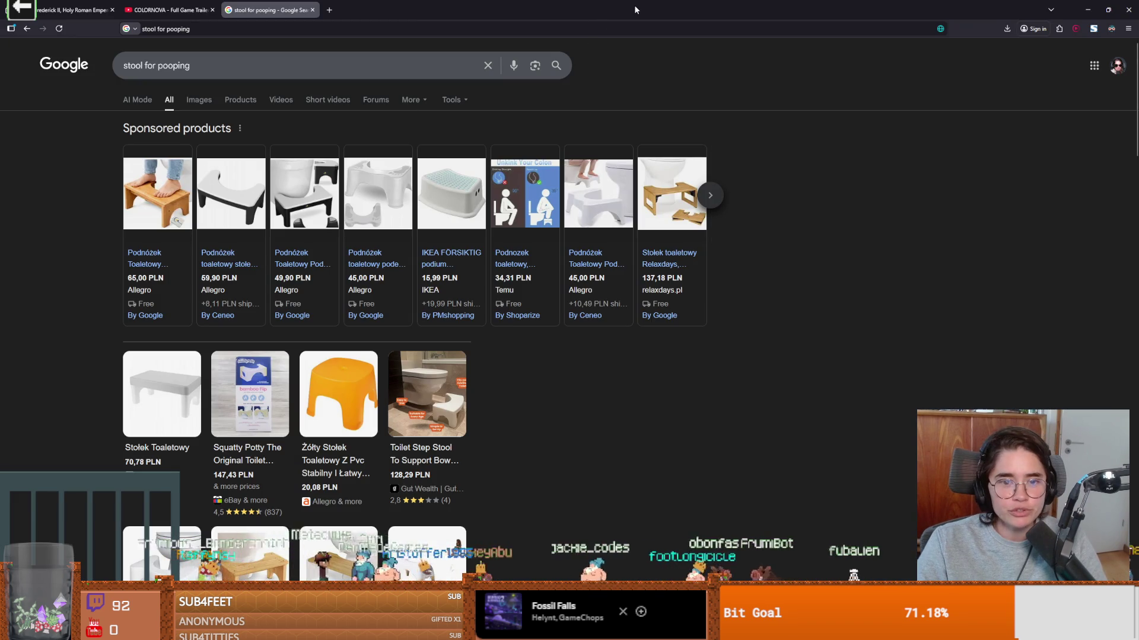
{"action": "mouse_move", "coordinate": [632, 189]}
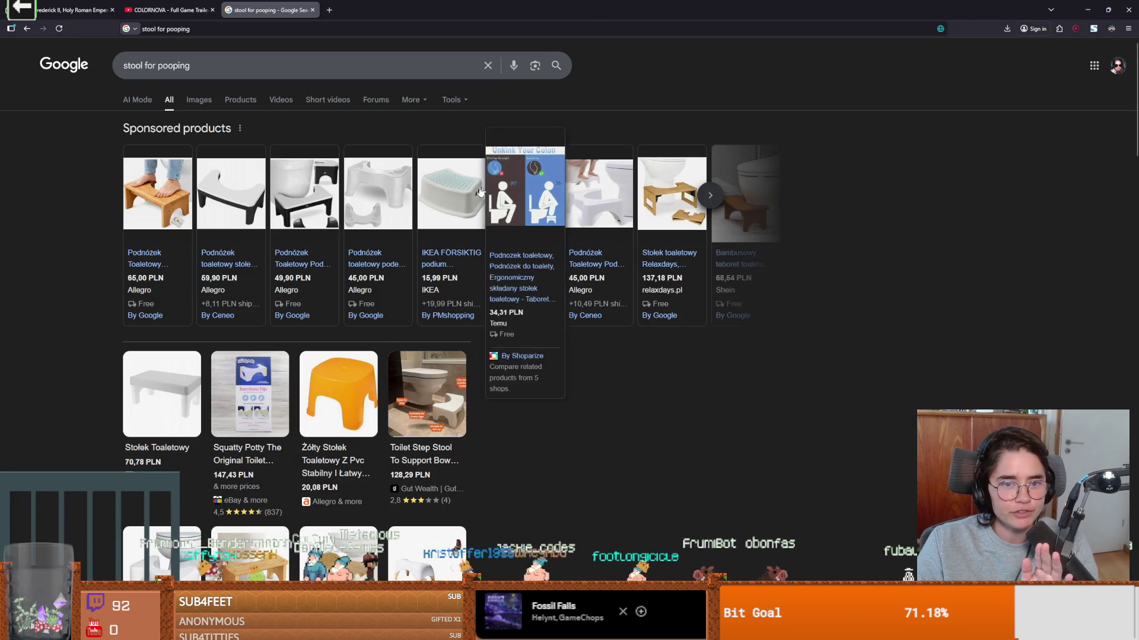
{"action": "mouse_move", "coordinate": [551, 215]}
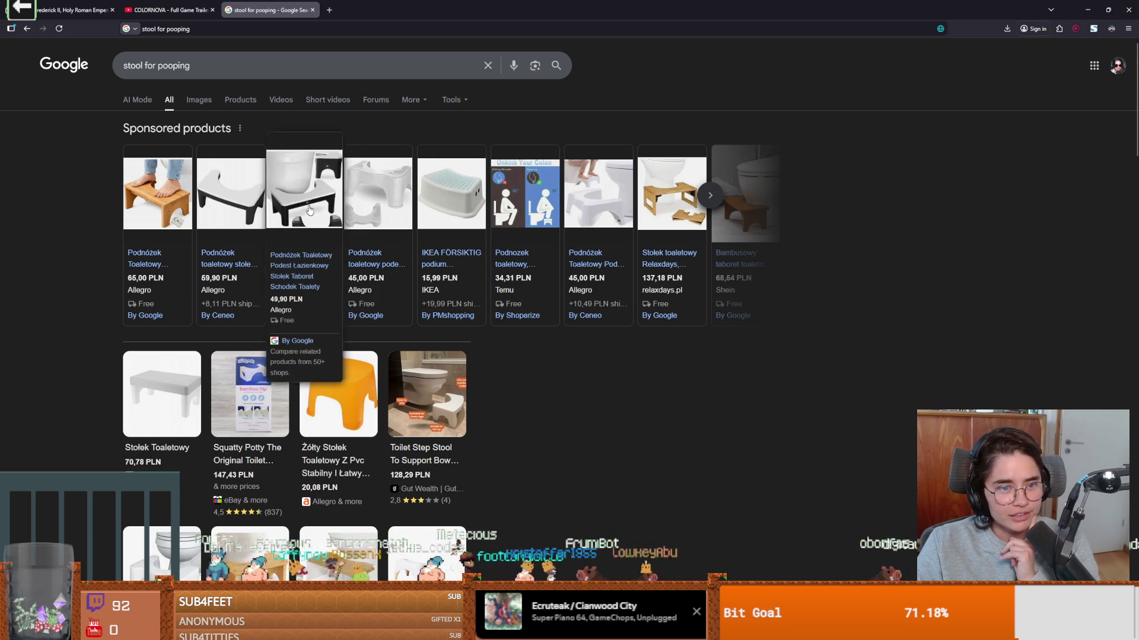
{"action": "mouse_move", "coordinate": [215, 220]}
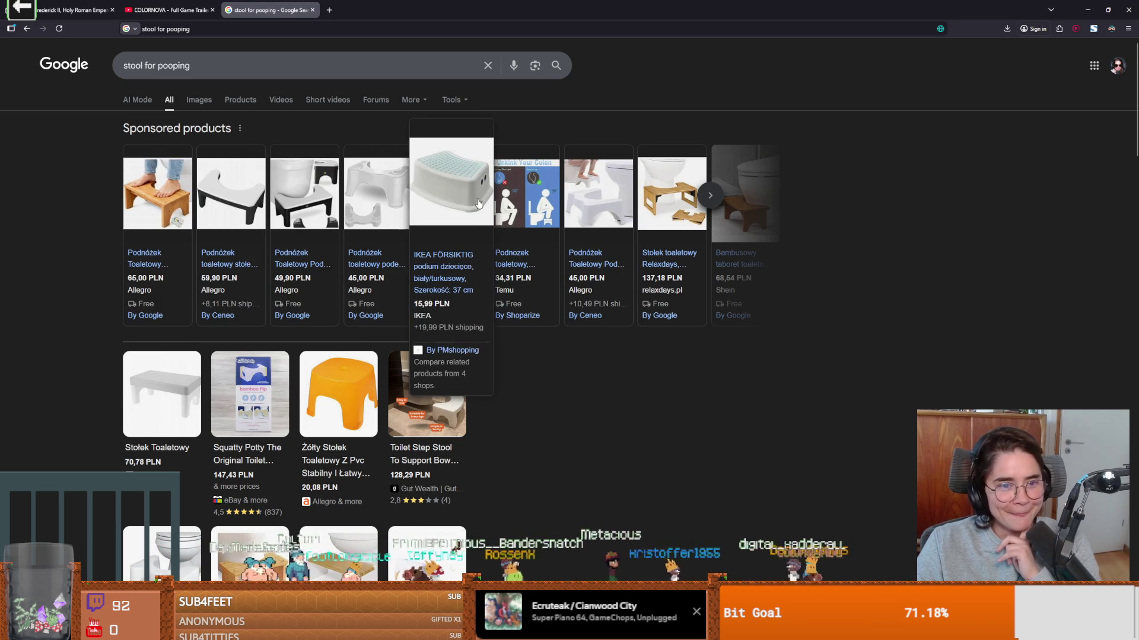
{"action": "mouse_move", "coordinate": [415, 410]}
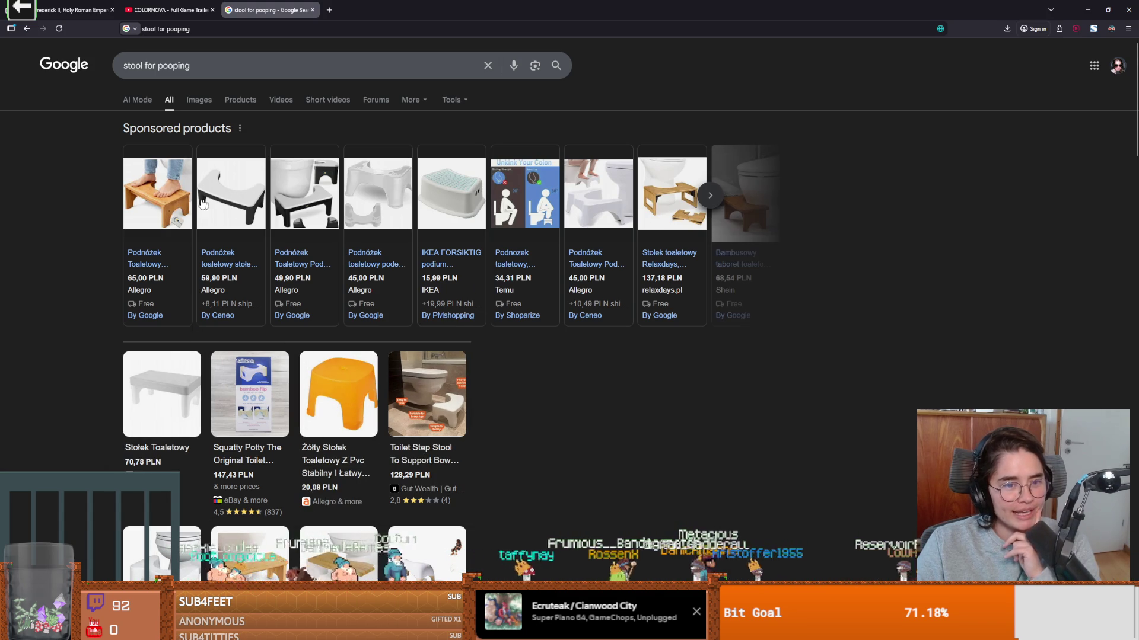
{"action": "key", "text": "alt+Tab"}
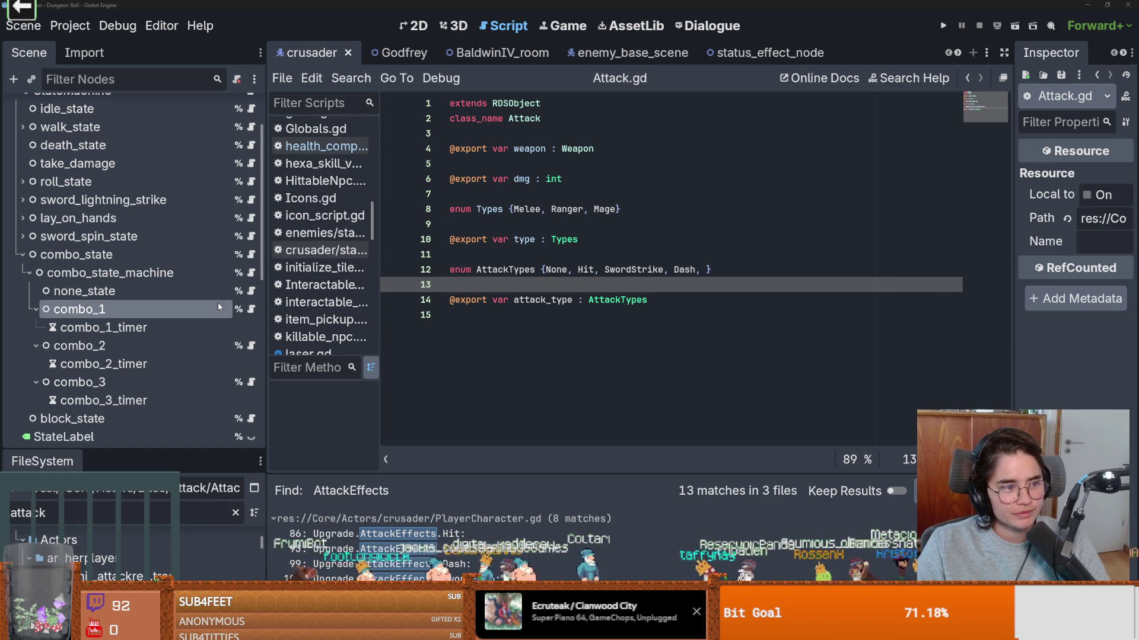
- Delete the trailing comma from the AttackTypes enum and save the script
{"action": "key", "text": "Down"}
{"action": "key", "text": "Down"}
{"action": "key", "text": "ctrl+s"}
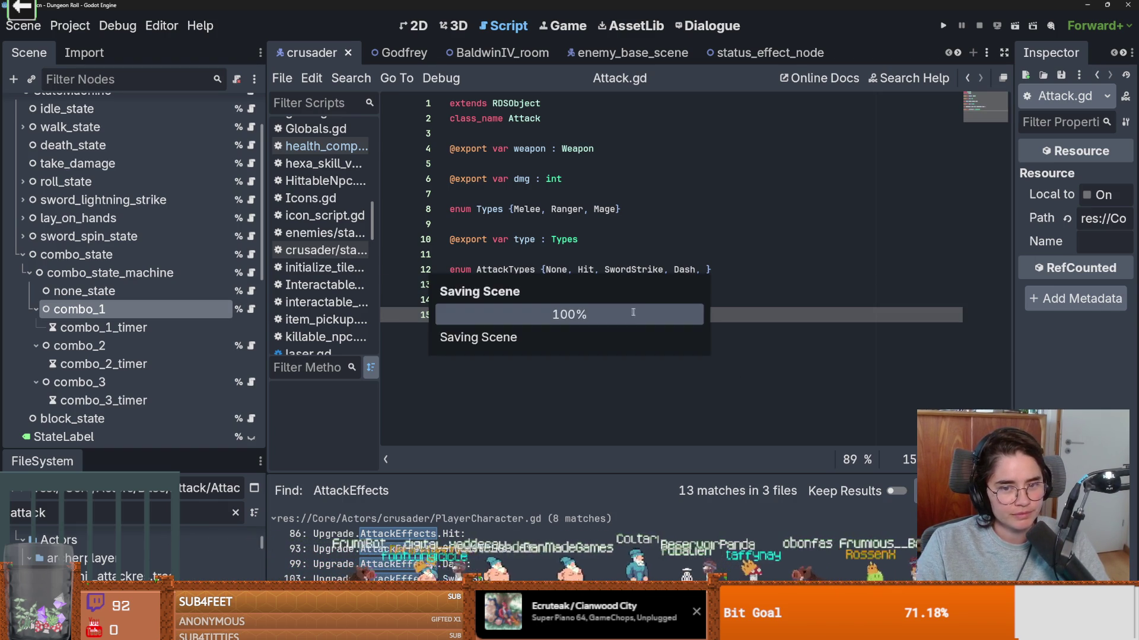
{"action": "left_click", "coordinate": [706, 271]}
{"action": "key", "text": "BackSpace"}
{"action": "key", "text": "BackSpace"}
{"action": "key", "text": "ctrl+s"}
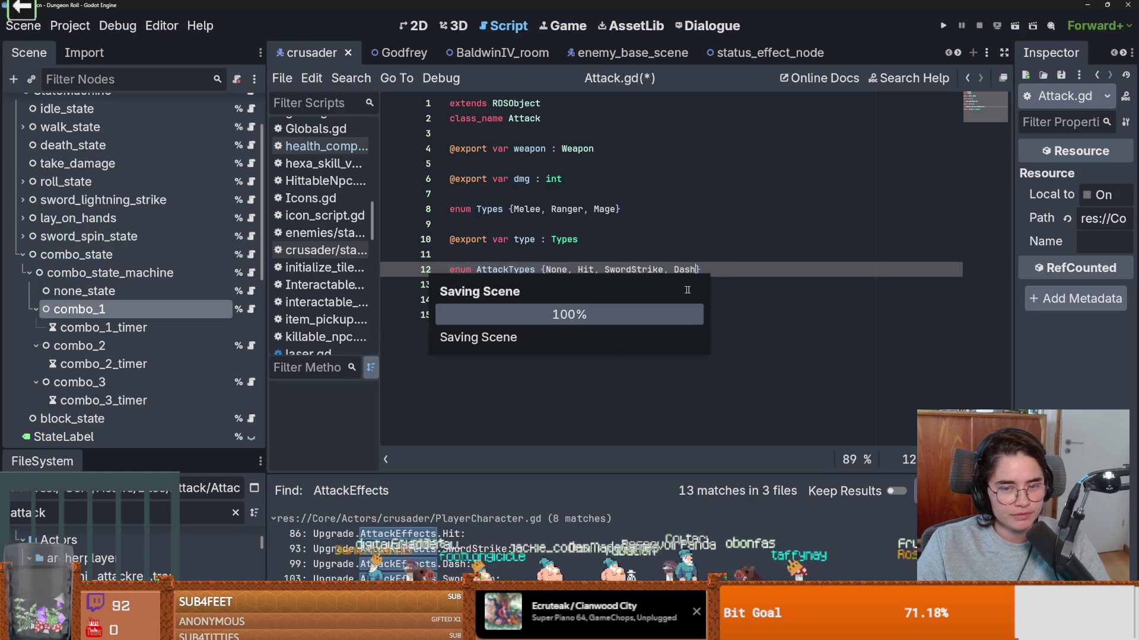
{"action": "left_click", "coordinate": [606, 281]}
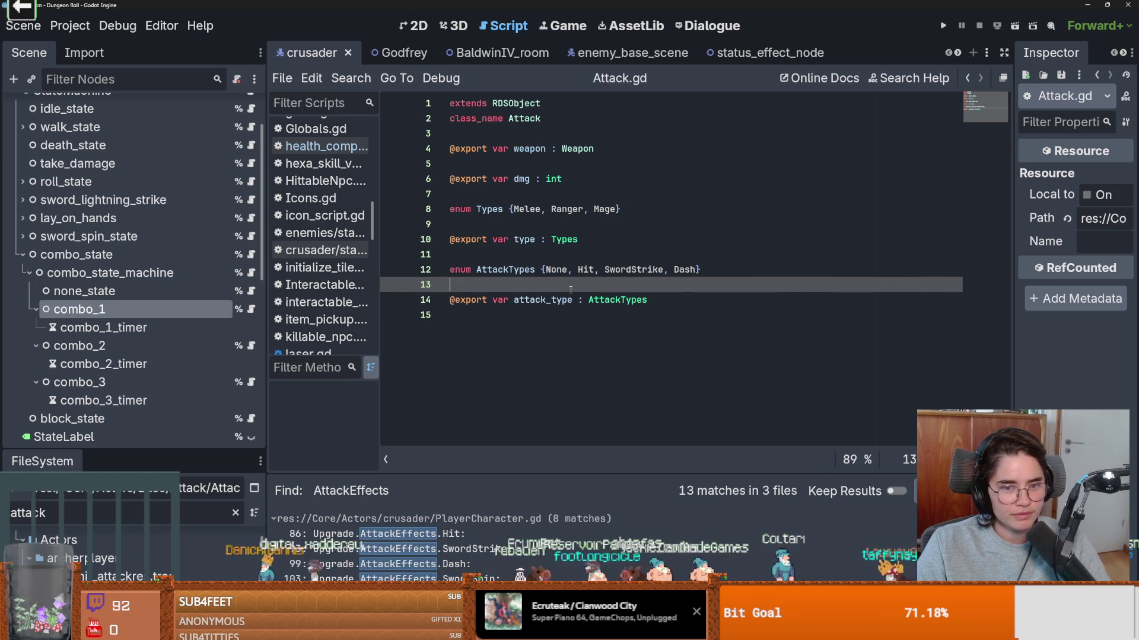
{"action": "double_click", "coordinate": [614, 298]}
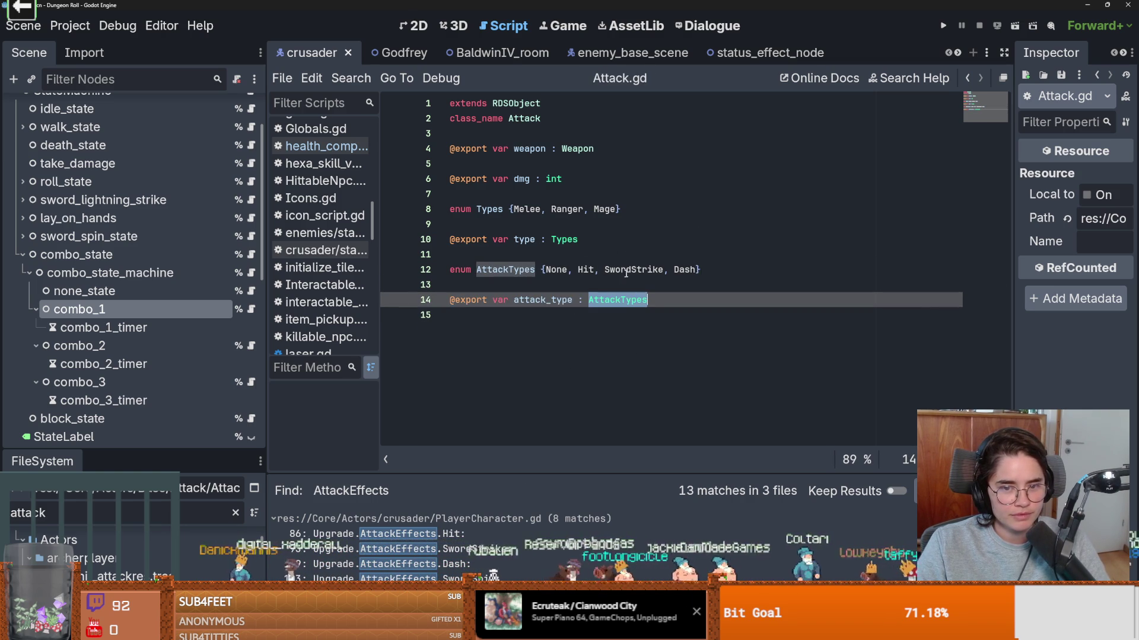
{"action": "left_click", "coordinate": [518, 319]}
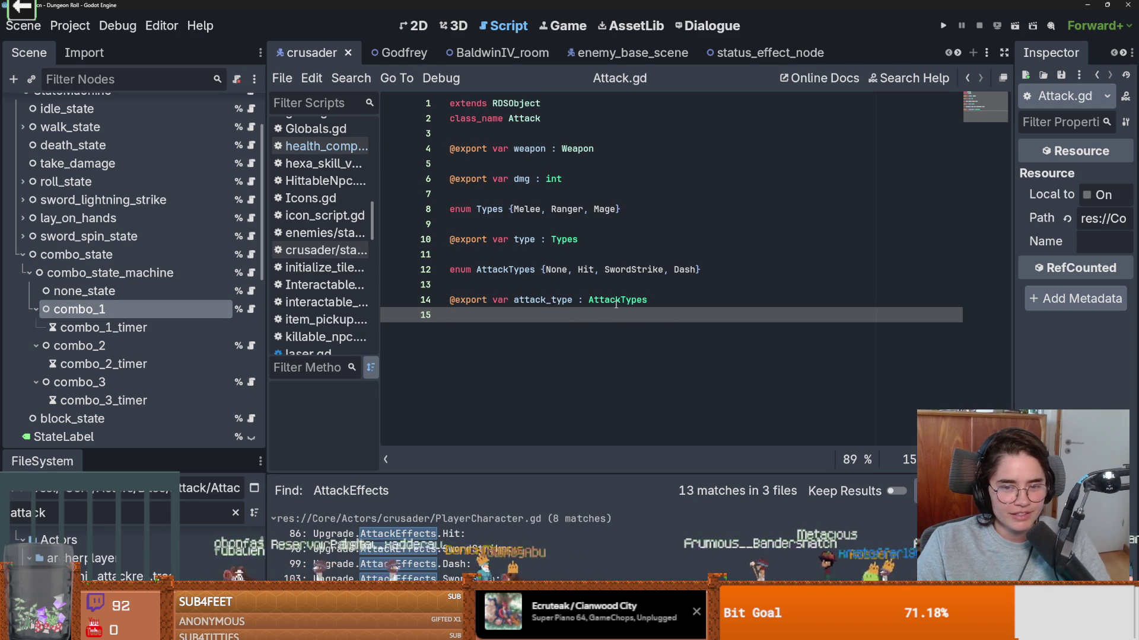
{"action": "mouse_move", "coordinate": [616, 304]}
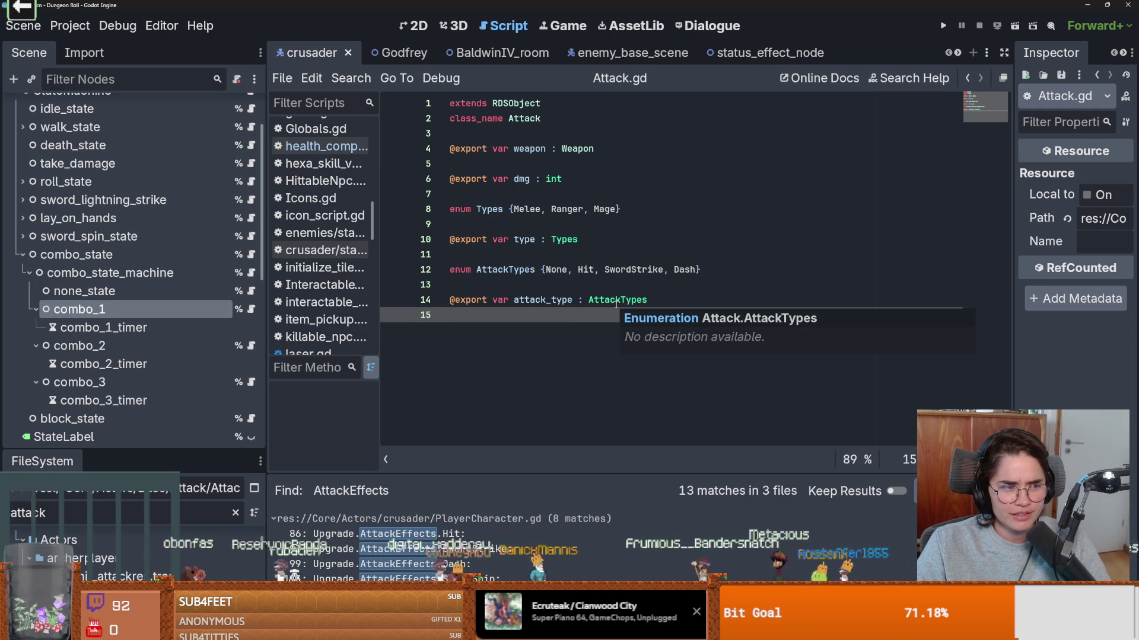
{"action": "left_click", "coordinate": [616, 304]}
{"action": "key", "text": "ctrl+s"}
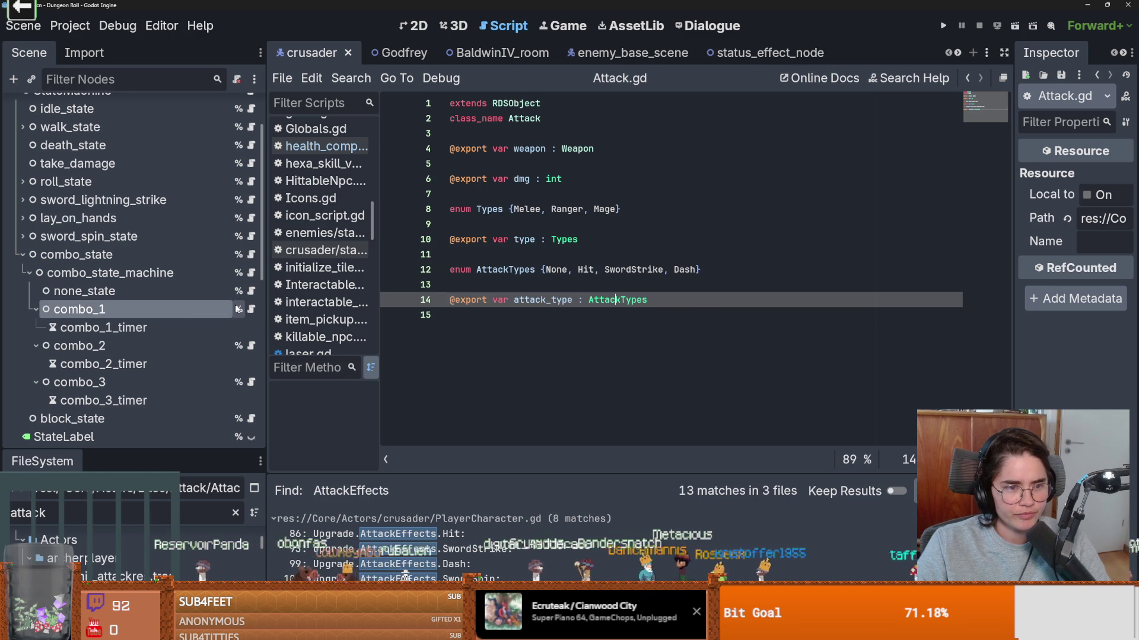
- Set Attack Type to Hit on both the combo_1 and combo_2 attack resources
{"action": "left_click", "coordinate": [178, 309]}
{"action": "left_click_drag", "start_coordinate": [1011, 237], "coordinate": [867, 237]}
{"action": "scroll", "coordinate": [969, 356], "scroll_direction": "down", "scroll_amount": 4}
{"action": "left_click", "coordinate": [1012, 368]}
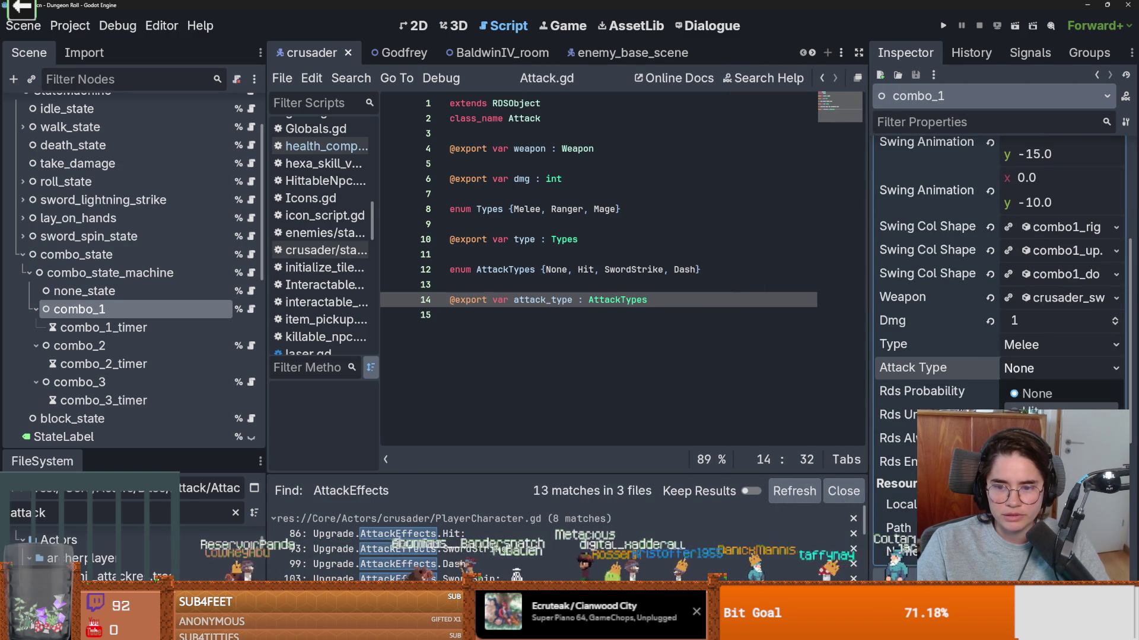
{"action": "left_click", "coordinate": [1020, 407]}
{"action": "left_click", "coordinate": [185, 345]}
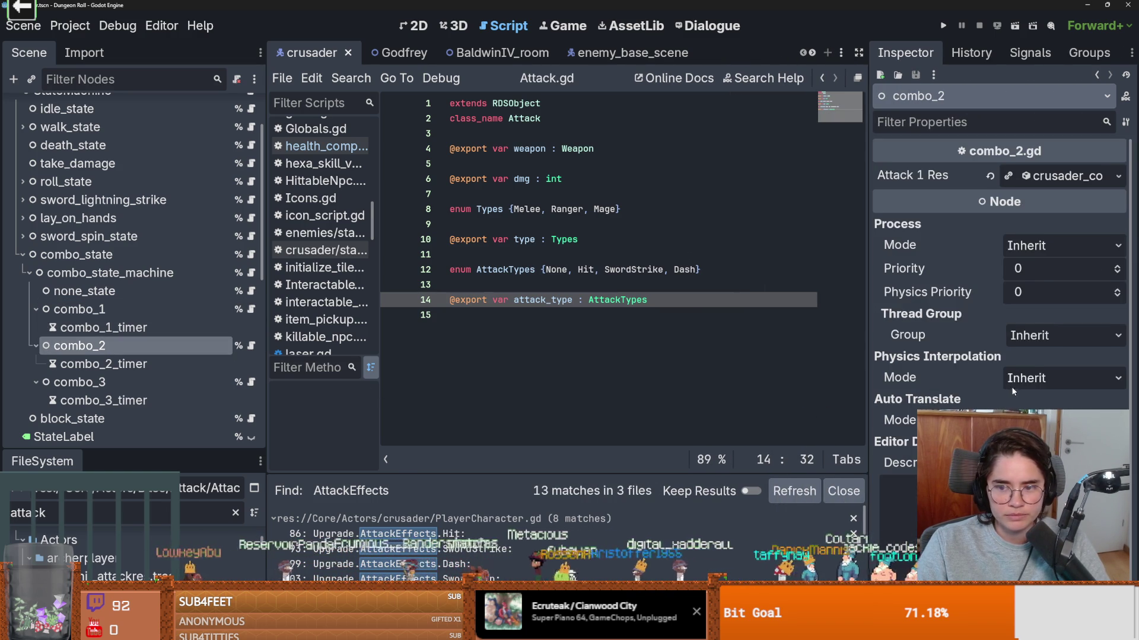
{"action": "left_click", "coordinate": [1050, 175]}
{"action": "scroll", "coordinate": [1047, 238], "scroll_direction": "down", "scroll_amount": 8}
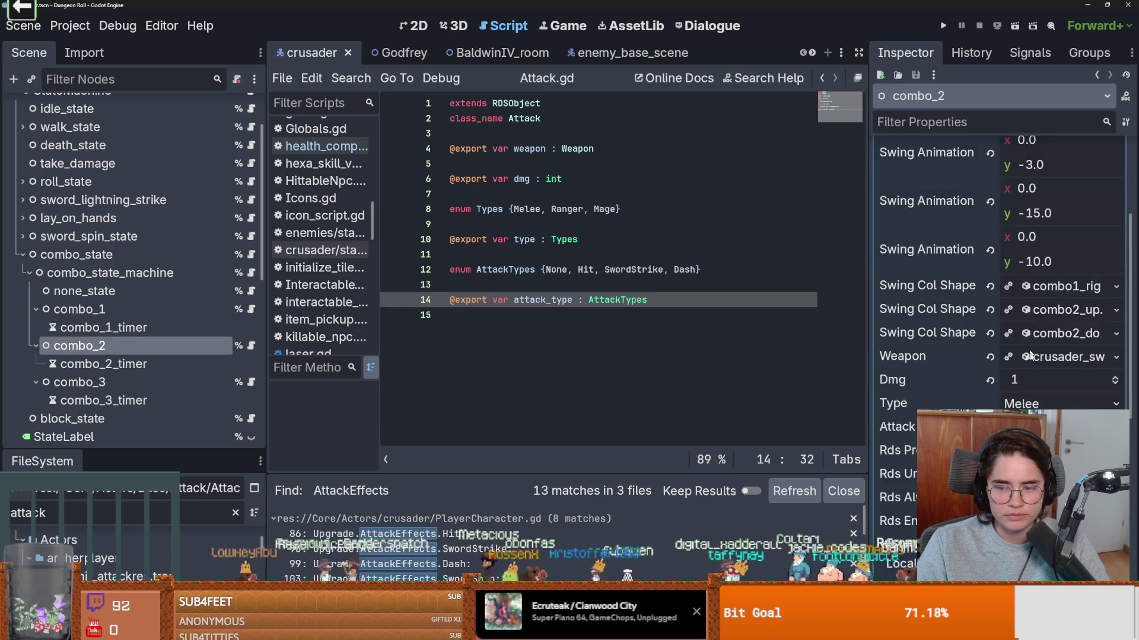
{"action": "left_click", "coordinate": [1017, 309]}
{"action": "left_click", "coordinate": [1030, 352]}
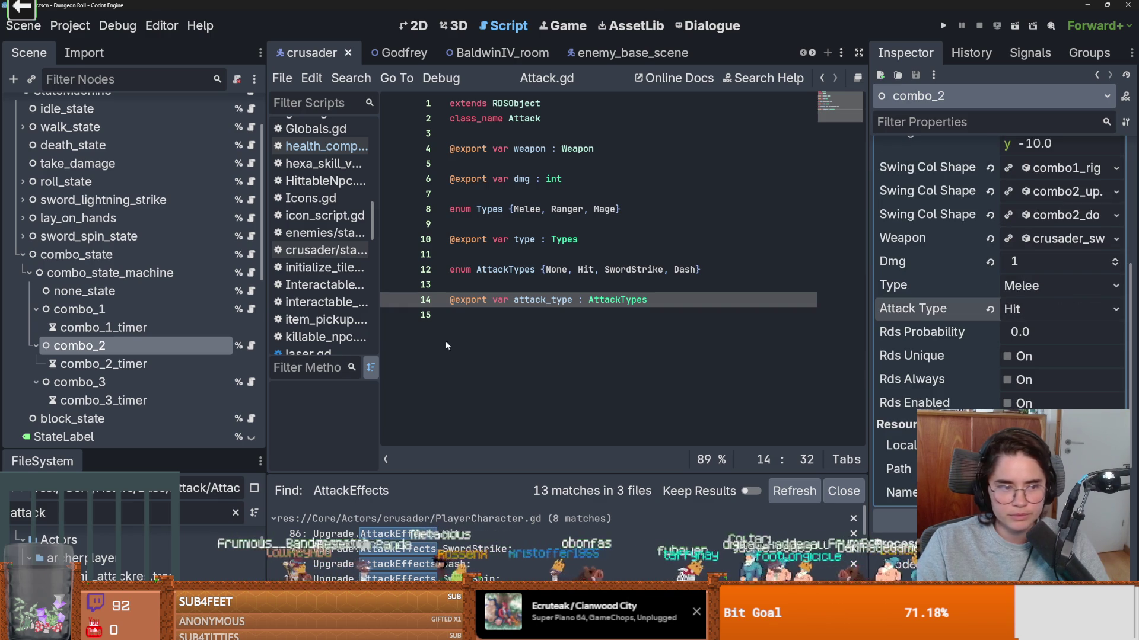
- Save the scene and inspect combo_3's and sword_lightning_strike's attack resources
{"action": "left_click", "coordinate": [129, 382]}
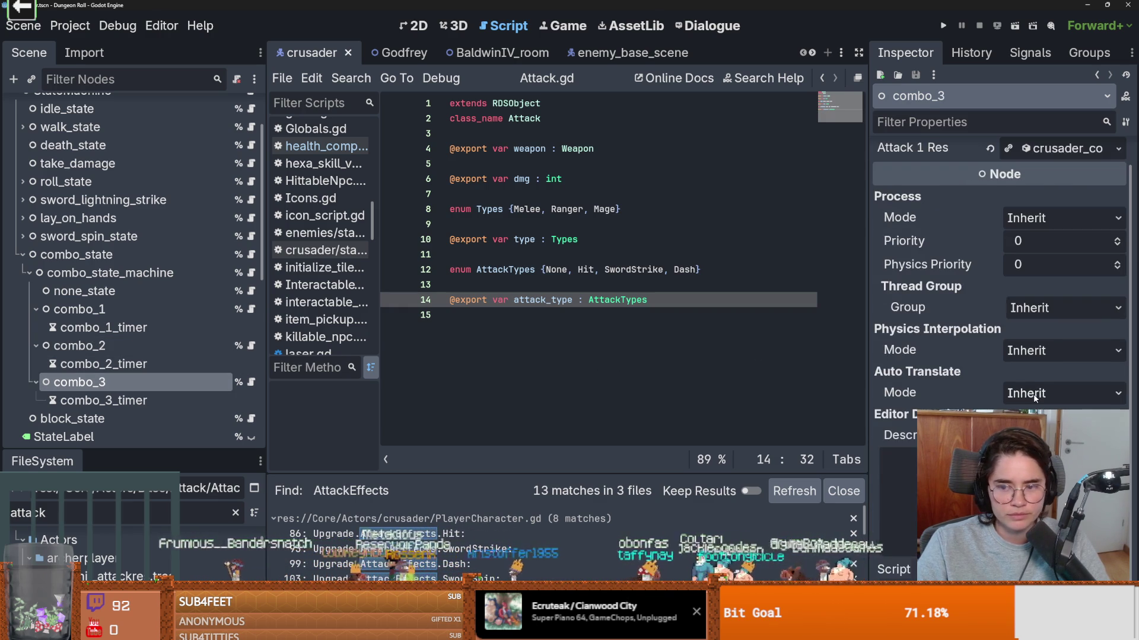
{"action": "left_click", "coordinate": [1043, 177]}
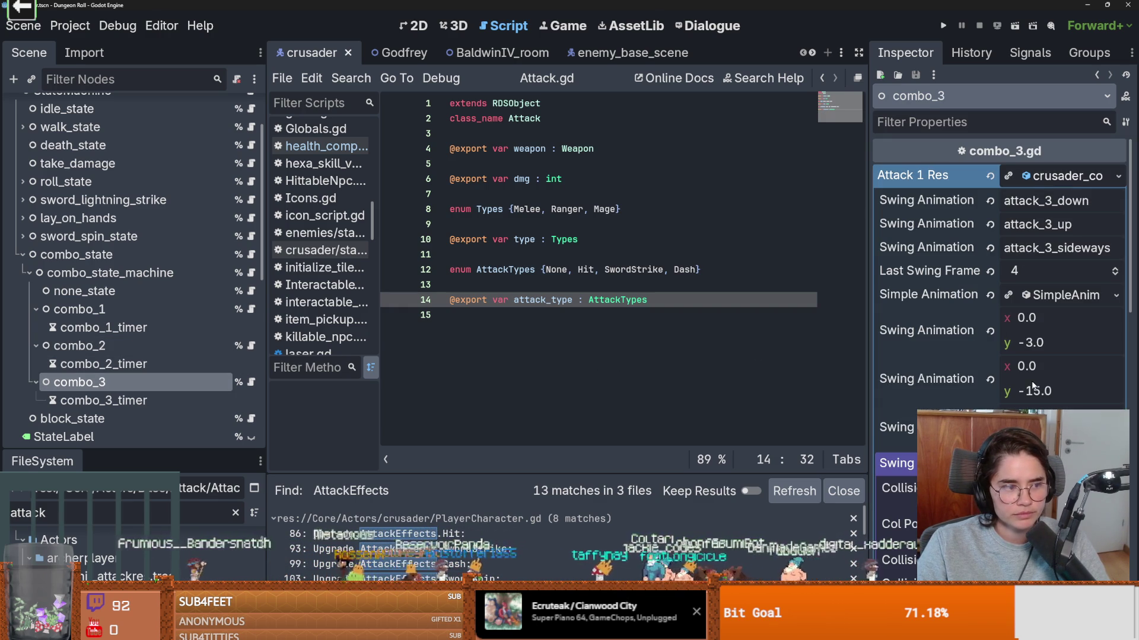
{"action": "scroll", "coordinate": [1002, 392], "scroll_direction": "down", "scroll_amount": 3}
{"action": "left_click", "coordinate": [1061, 350]}
{"action": "key", "text": "ctrl+s"}
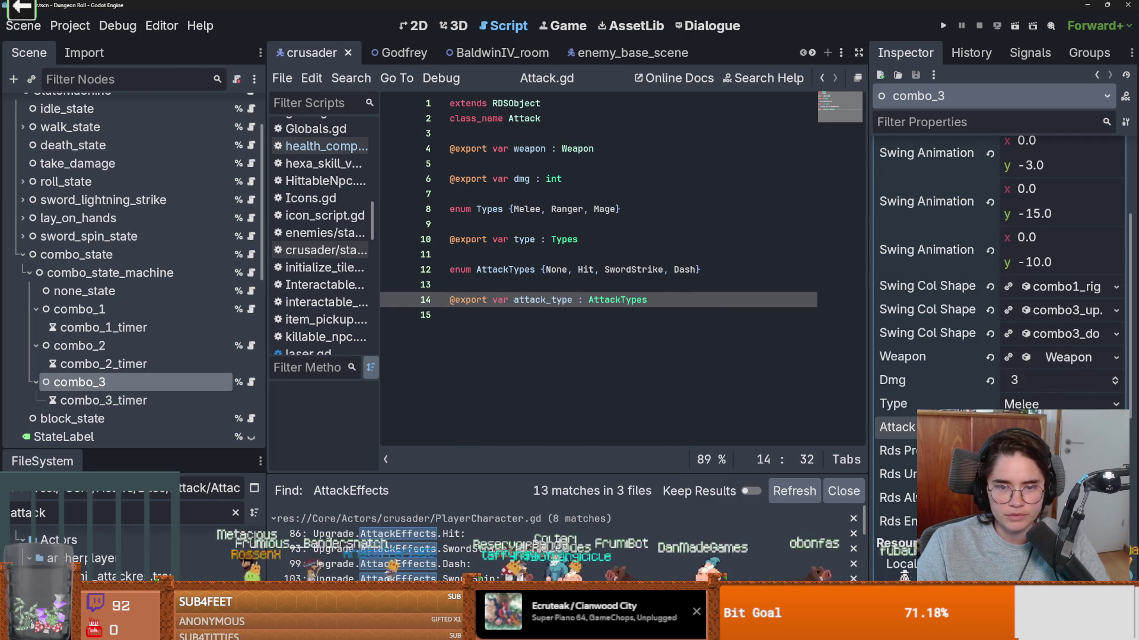
{"action": "key", "text": "ctrl+s"}
{"action": "left_click", "coordinate": [45, 256]}
{"action": "left_click", "coordinate": [22, 255]}
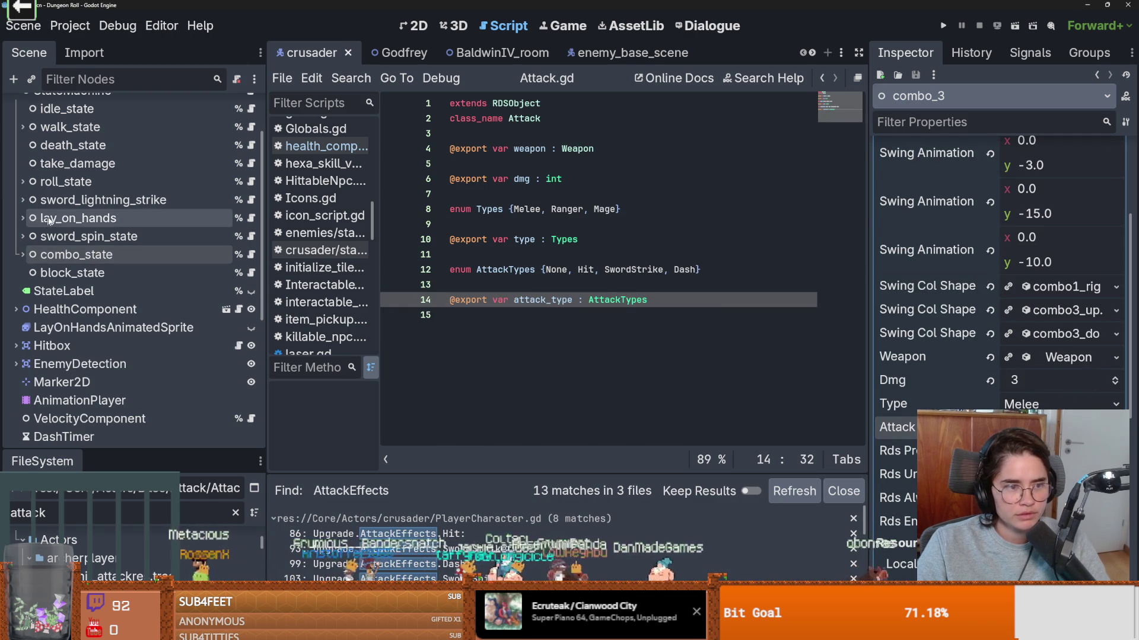
{"action": "left_click", "coordinate": [51, 203]}
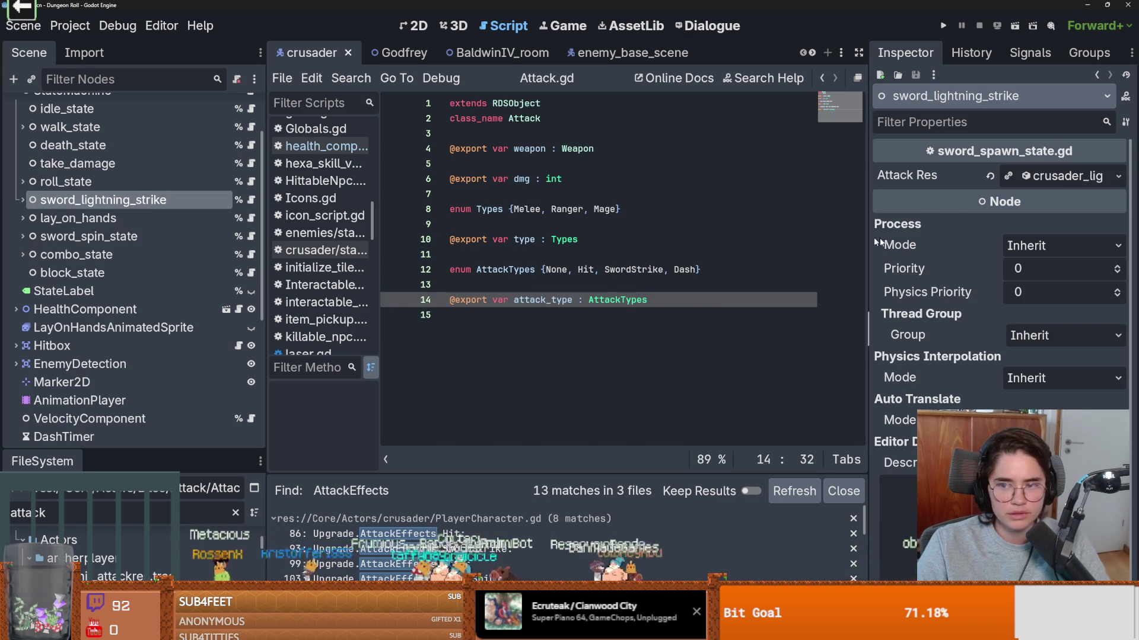
{"action": "left_click", "coordinate": [1062, 176]}
{"action": "scroll", "coordinate": [1000, 282], "scroll_direction": "down", "scroll_amount": 5}
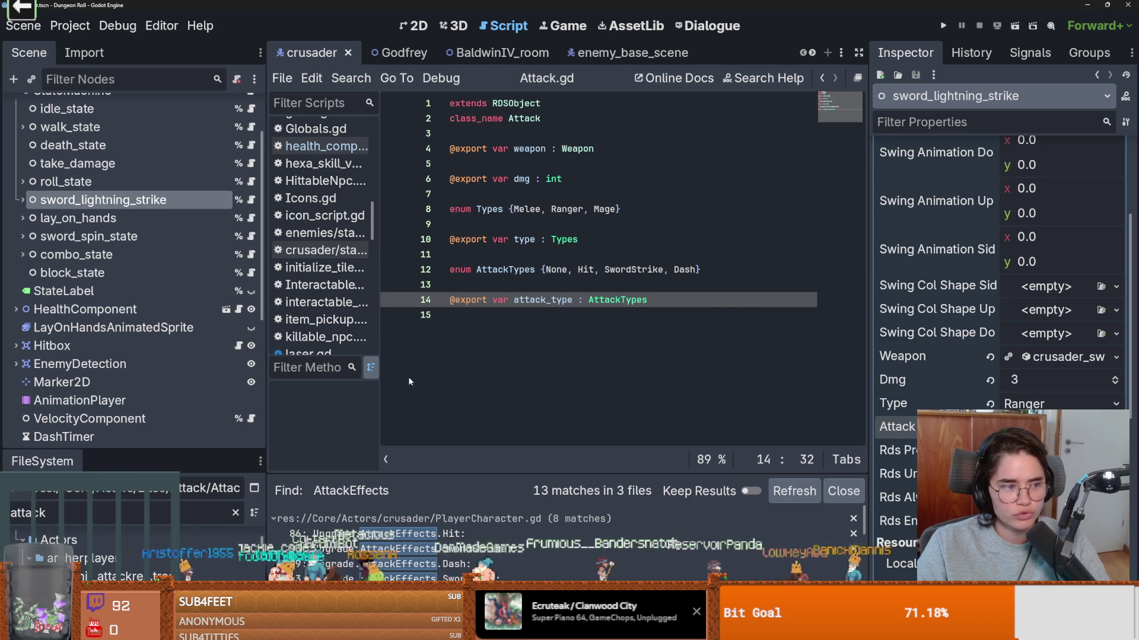
- Rename the SwordStrike enum value to LightningStrike on line 12 and save
{"action": "double_click", "coordinate": [627, 271]}
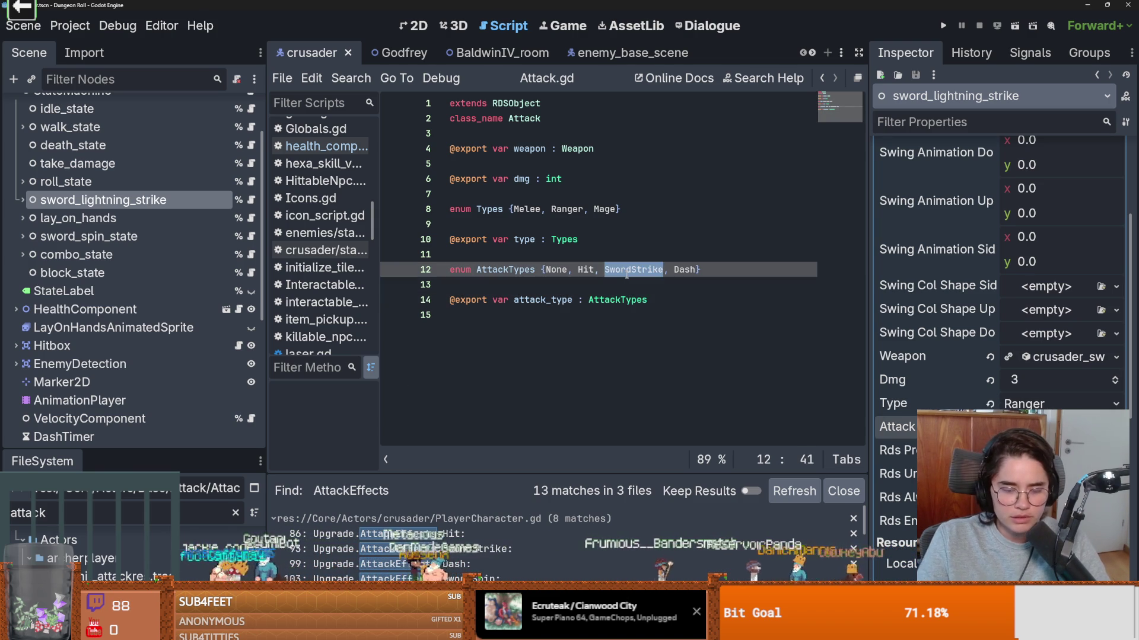
{"action": "type", "text": "LightningStike"}
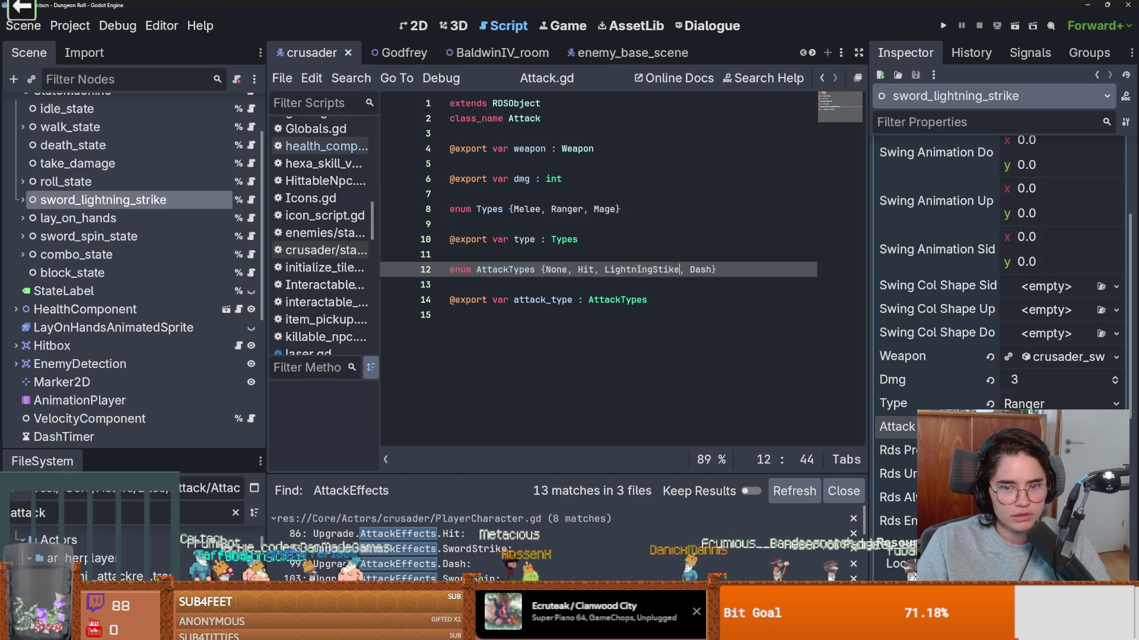
{"action": "left_click", "coordinate": [663, 269]}
{"action": "type", "text": "r"}
{"action": "key", "text": "ctrl+s"}
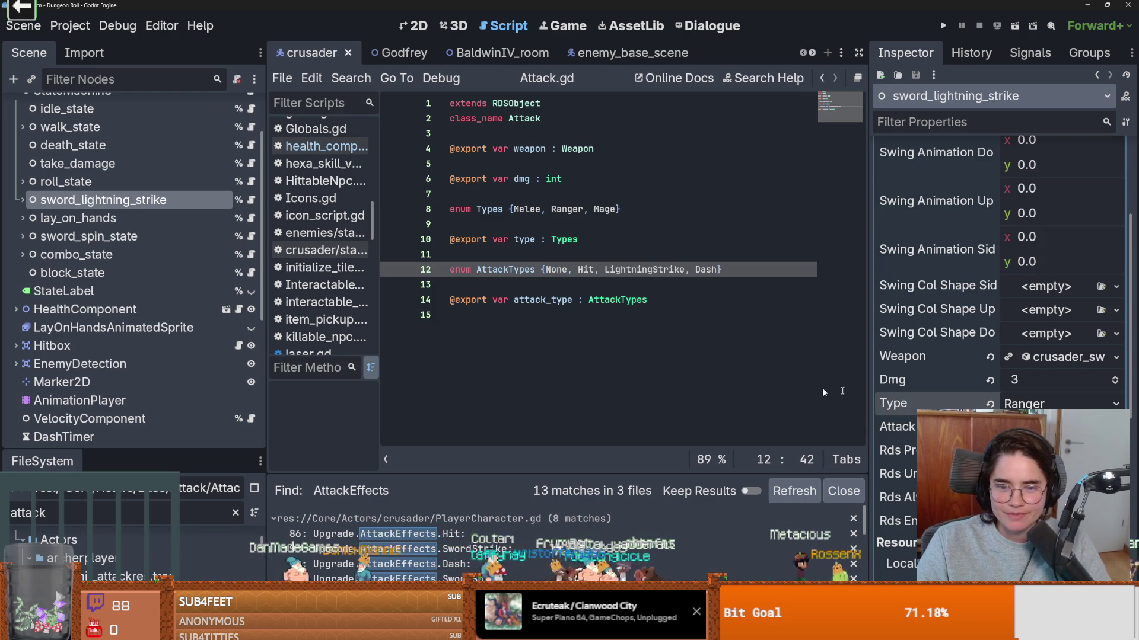
{"action": "key", "text": "ctrl+s"}
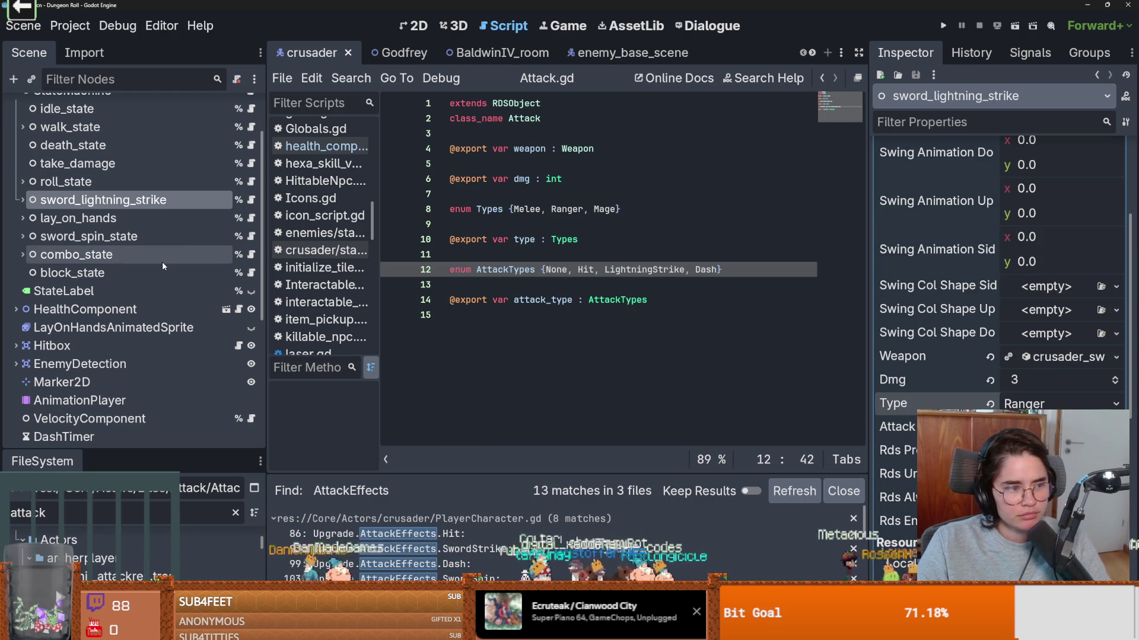
{"action": "scroll", "coordinate": [155, 275], "scroll_direction": "up", "scroll_amount": 3}
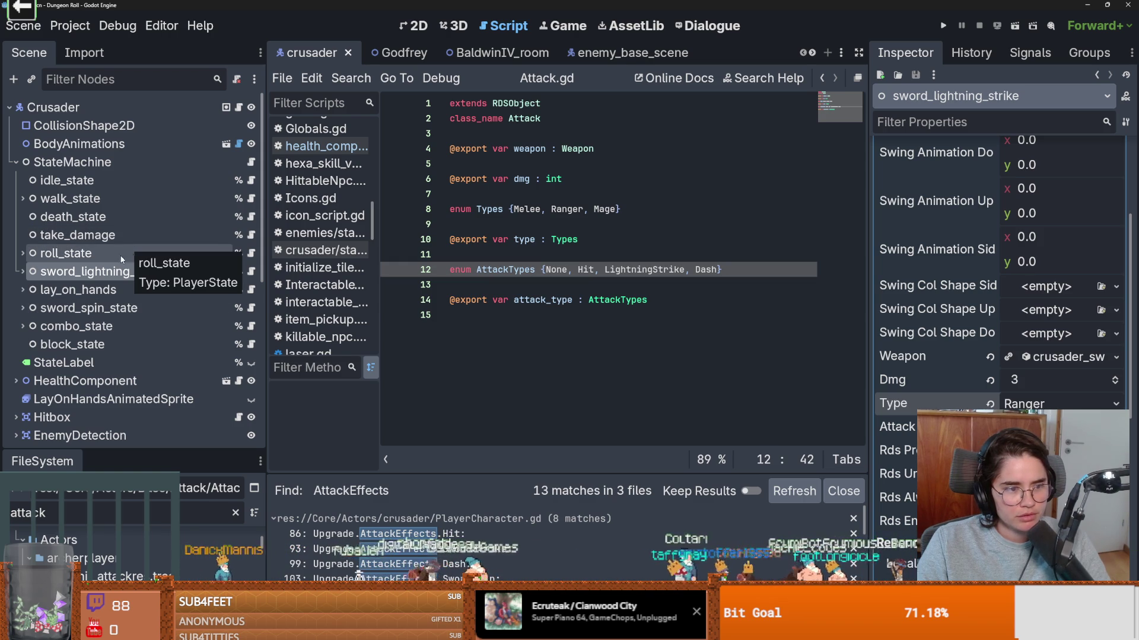
{"action": "left_click", "coordinate": [643, 287]}
- Collapse the StateMachine's states, select DashParticles, and save the scene
{"action": "key", "text": "ctrl+s"}
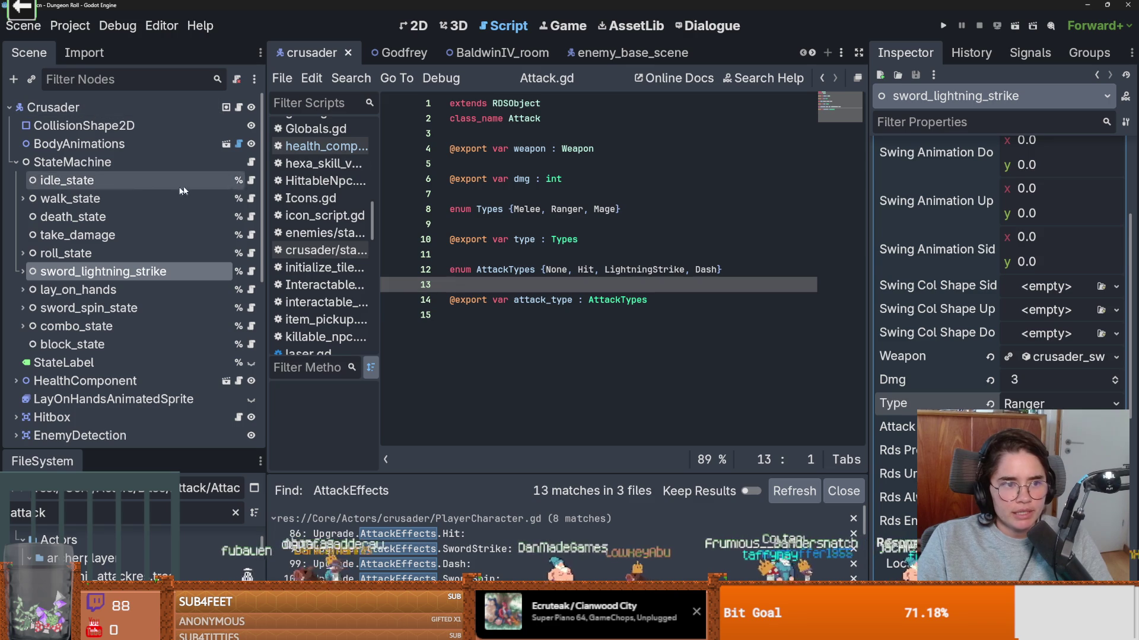
{"action": "left_click", "coordinate": [16, 162]}
{"action": "key", "text": "ctrl+s"}
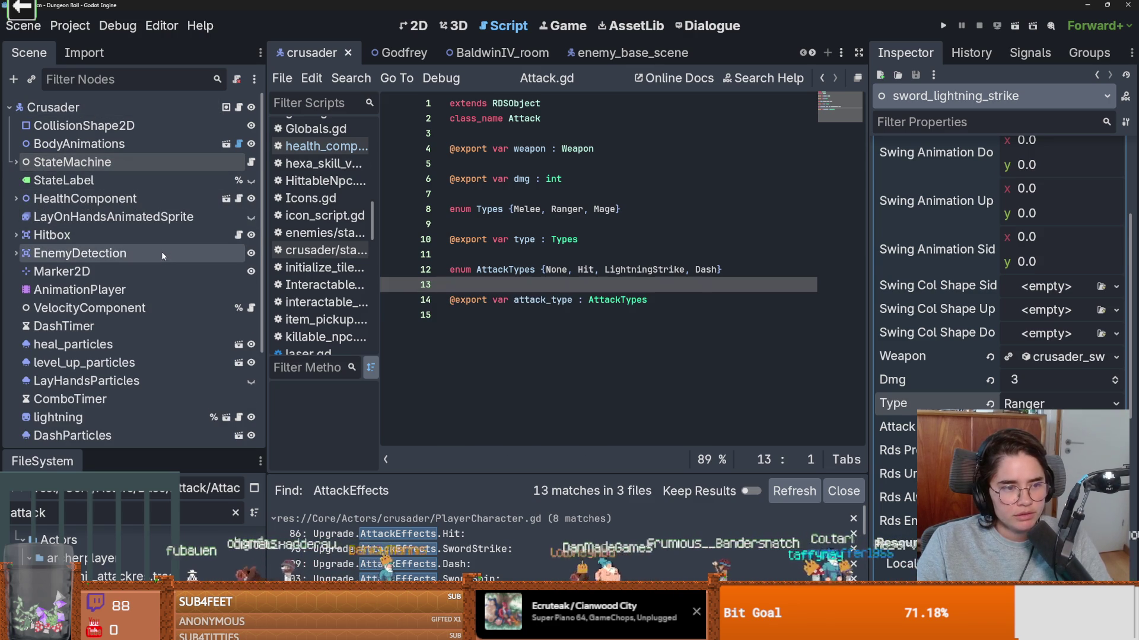
{"action": "scroll", "coordinate": [154, 269], "scroll_direction": "down", "scroll_amount": 5}
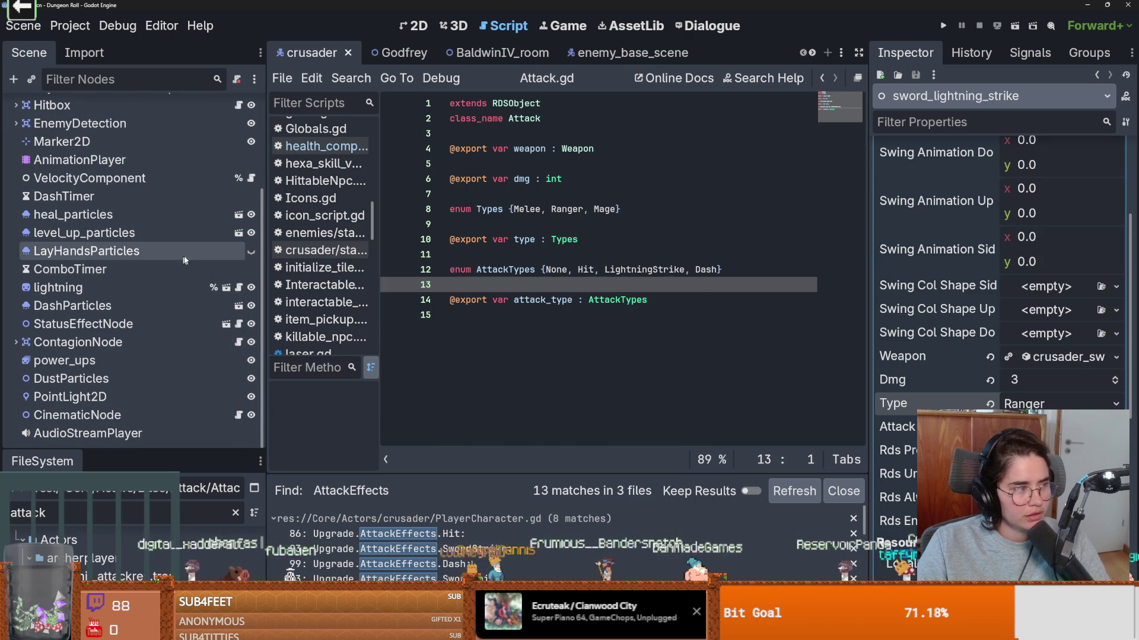
{"action": "left_click", "coordinate": [165, 306]}
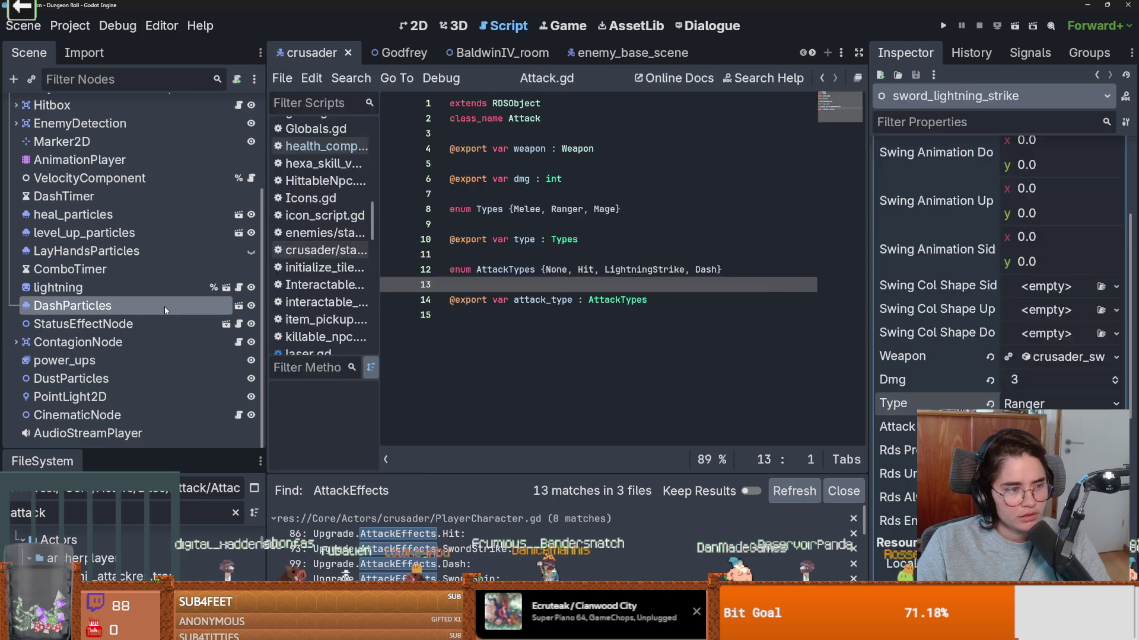
{"action": "key", "text": "ctrl+s"}
{"action": "scroll", "coordinate": [616, 356], "scroll_direction": "up", "scroll_amount": 8}
{"action": "key", "text": "ctrl+s"}
- Look over the scene, save it again, and switch to the YouTube video
{"action": "scroll", "coordinate": [574, 414], "scroll_direction": "up", "scroll_amount": 3}
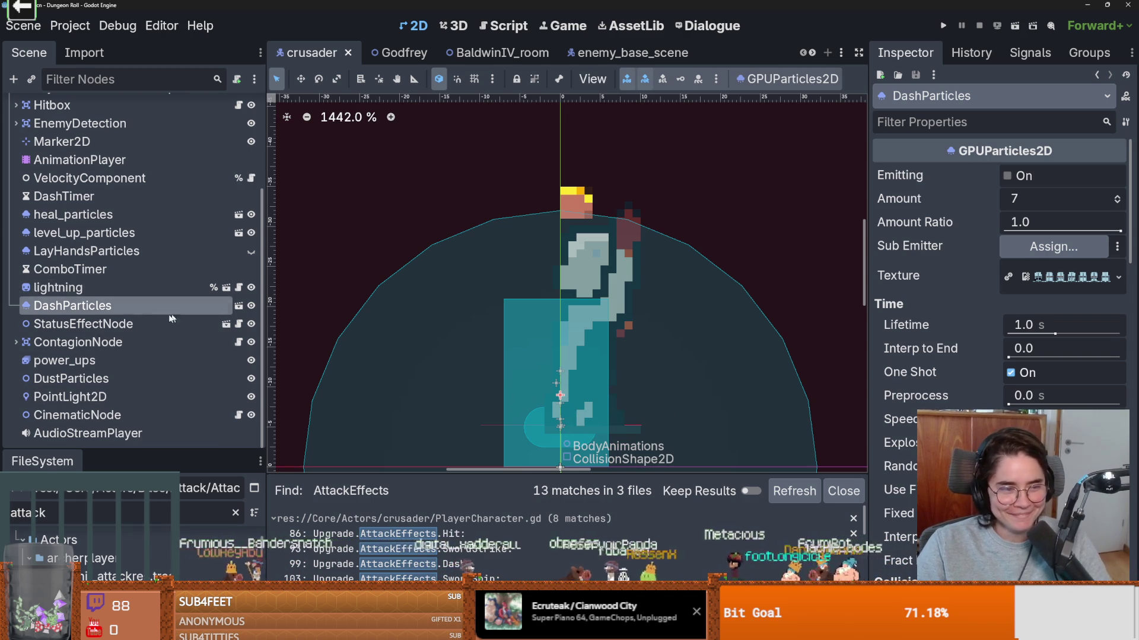
{"action": "scroll", "coordinate": [152, 313], "scroll_direction": "up", "scroll_amount": 3}
{"action": "scroll", "coordinate": [152, 313], "scroll_direction": "up", "scroll_amount": 1}
{"action": "scroll", "coordinate": [171, 283], "scroll_direction": "down", "scroll_amount": 3}
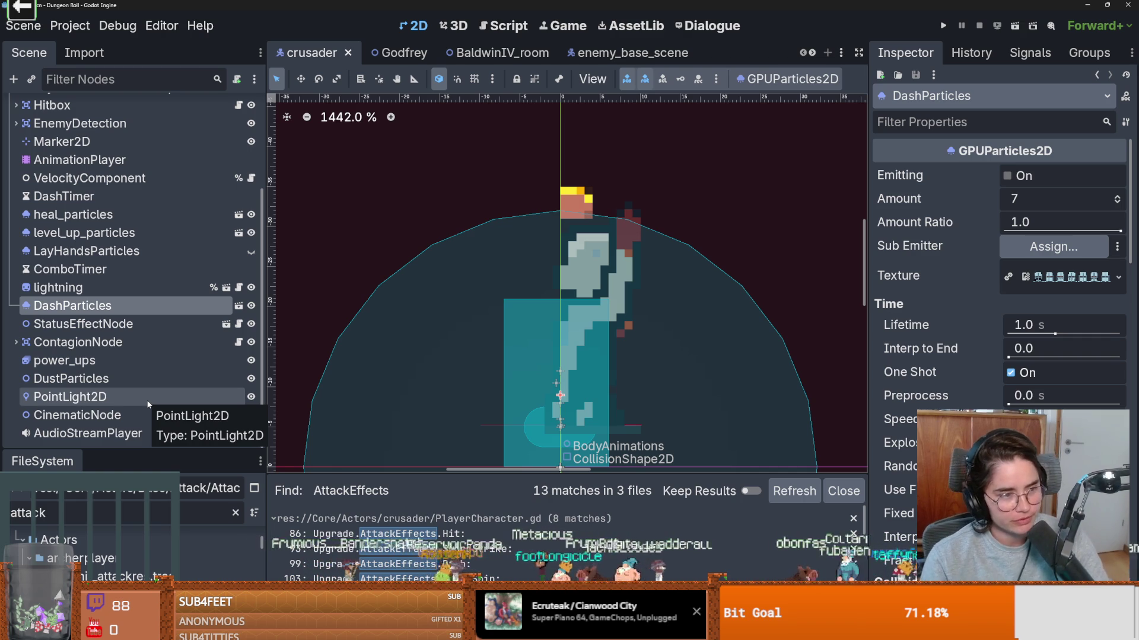
{"action": "scroll", "coordinate": [652, 267], "scroll_direction": "down", "scroll_amount": 2}
{"action": "scroll", "coordinate": [653, 267], "scroll_direction": "up", "scroll_amount": 1}
{"action": "key", "text": "ctrl+s"}
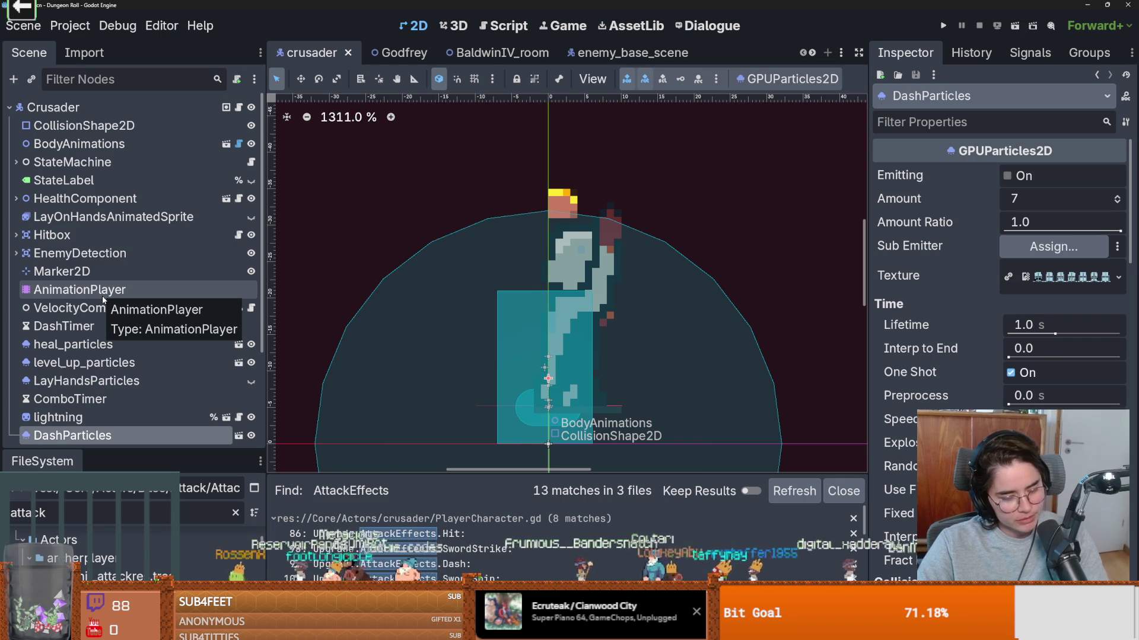
{"action": "scroll", "coordinate": [102, 295], "scroll_direction": "down", "scroll_amount": 3}
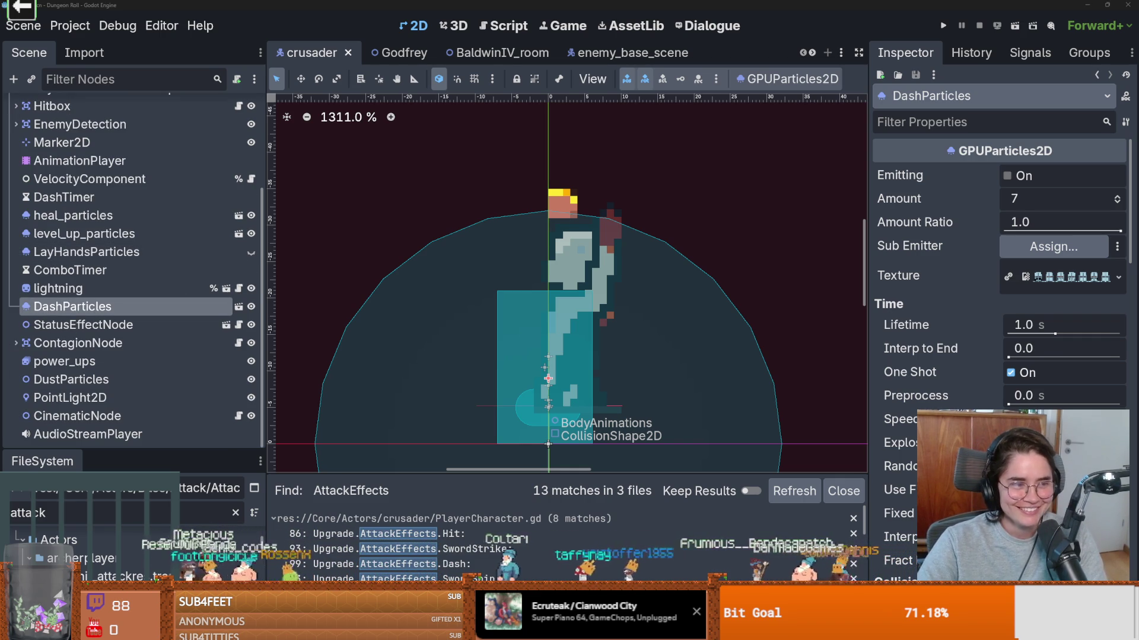
{"action": "key", "text": "alt+Tab"}
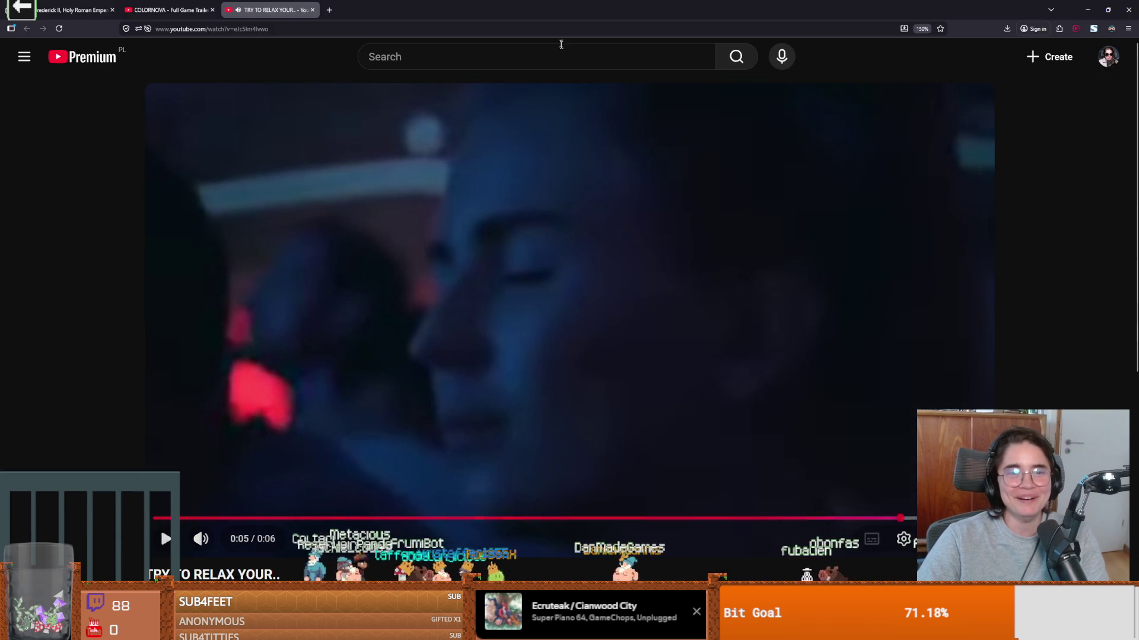
- Return from the finished YouTube video to the Godot crusader scene
{"action": "key", "text": "alt+Tab"}
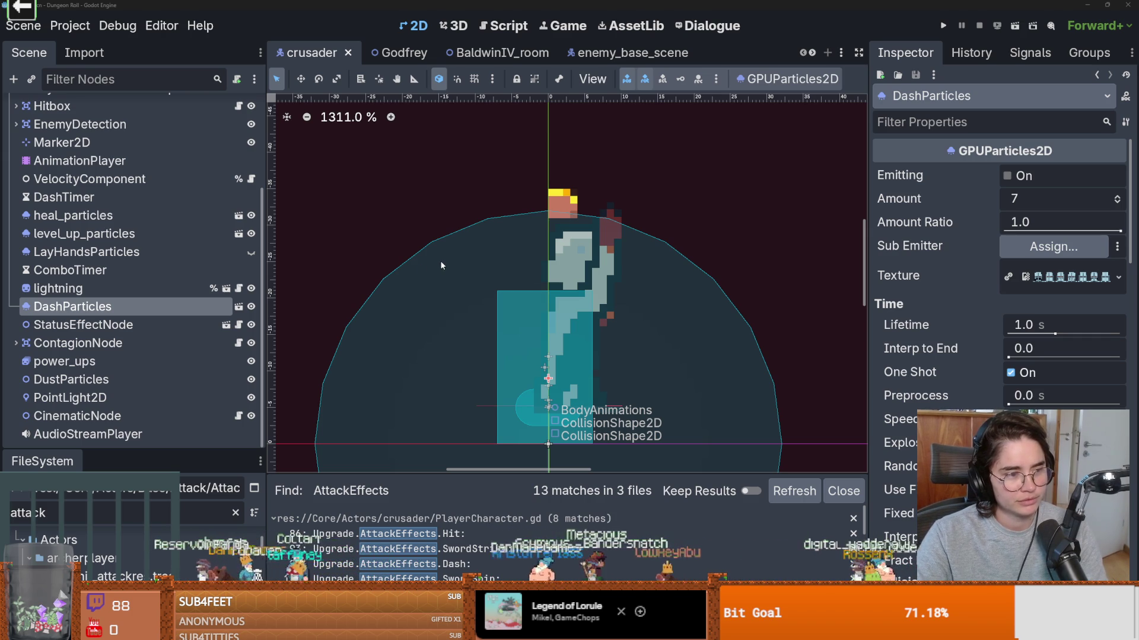
- Save the crusader scene several times while scrolling over the Scene tree
{"action": "scroll", "coordinate": [529, 271], "scroll_direction": "right", "scroll_amount": 3}
{"action": "key", "text": "ctrl+s"}
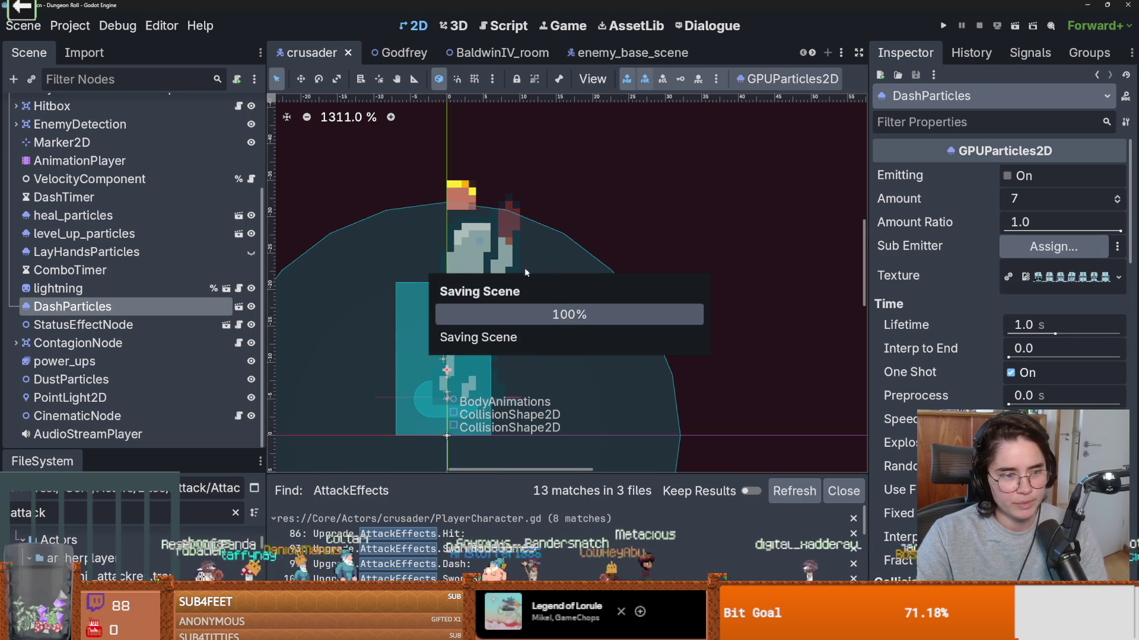
{"action": "scroll", "coordinate": [148, 305], "scroll_direction": "up", "scroll_amount": 2}
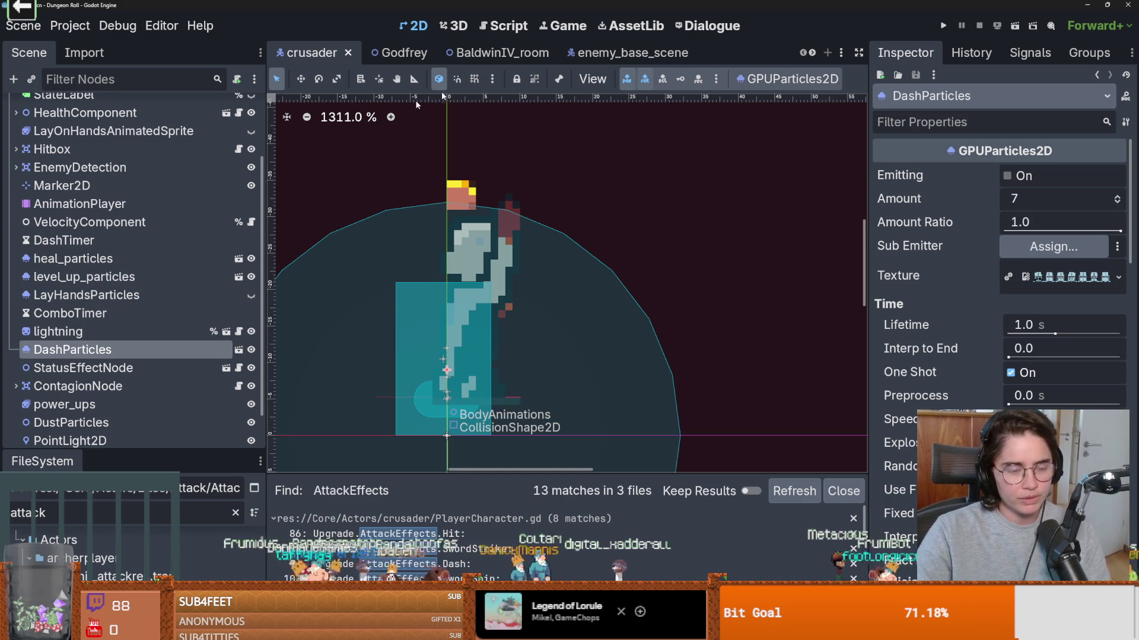
{"action": "key", "text": "ctrl+s"}
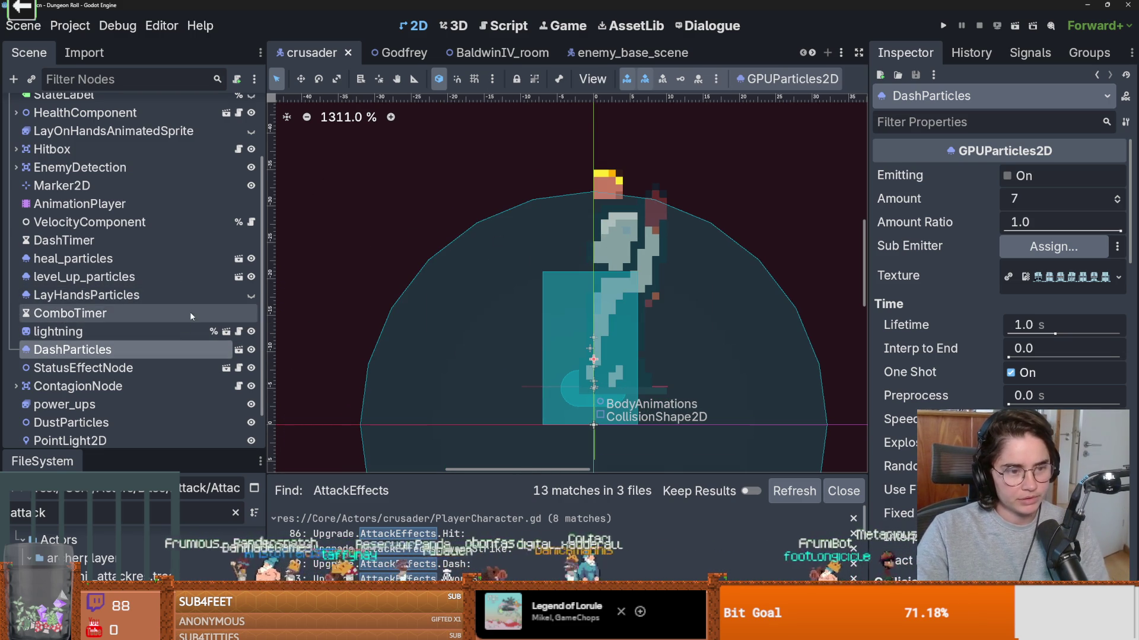
{"action": "key", "text": "ctrl+s"}
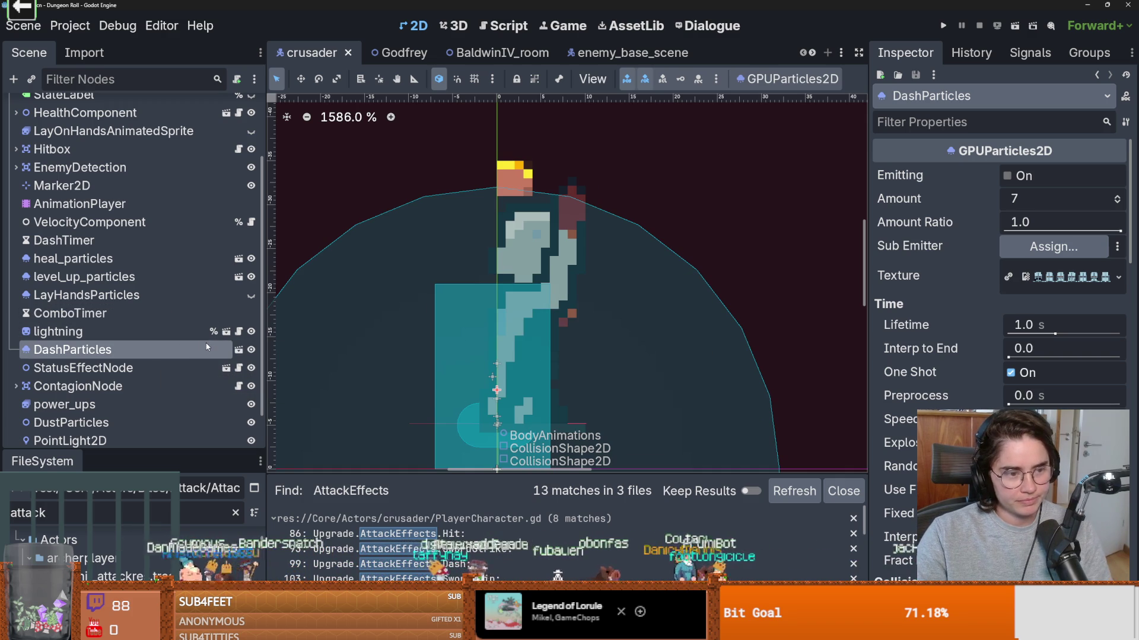
{"action": "scroll", "coordinate": [114, 339], "scroll_direction": "up", "scroll_amount": 3}
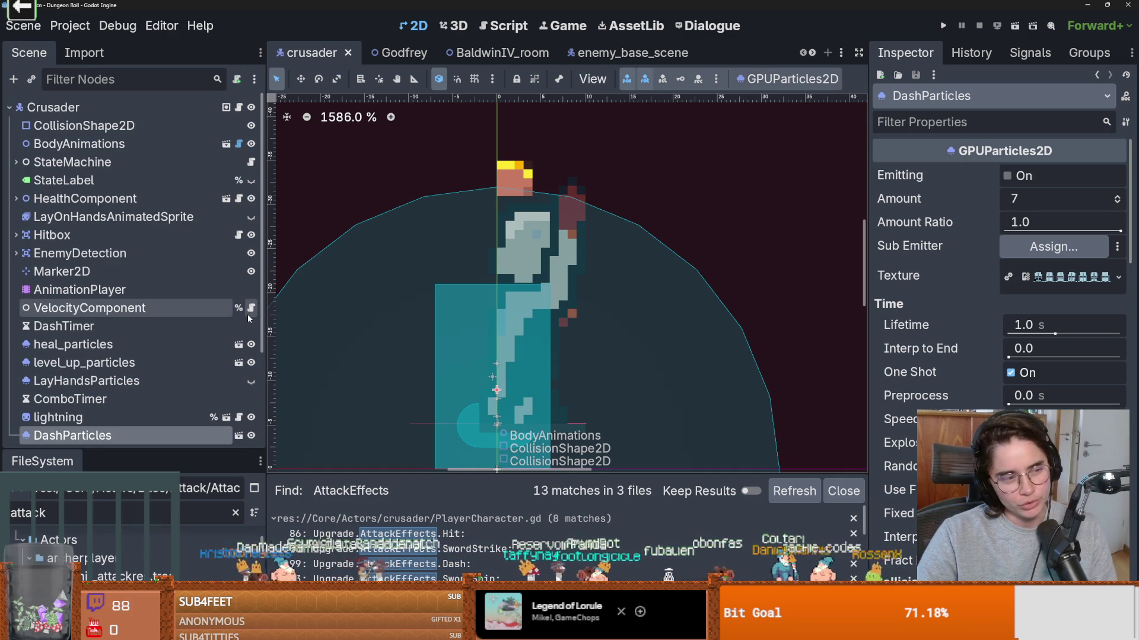
{"action": "scroll", "coordinate": [511, 305], "scroll_direction": "down", "scroll_amount": 1}
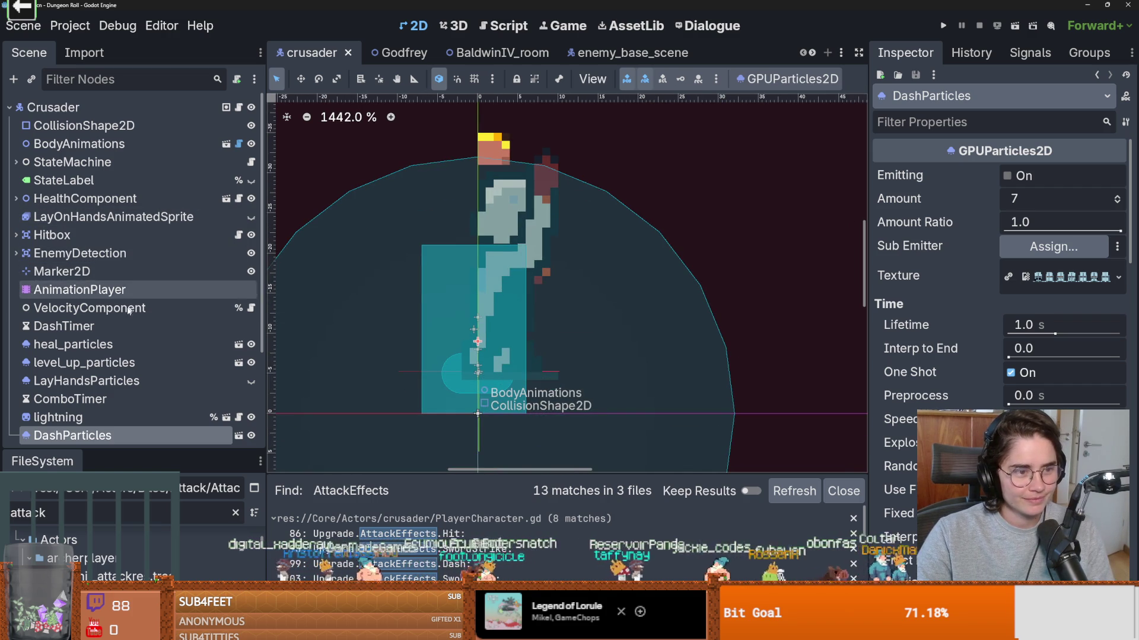
{"action": "scroll", "coordinate": [155, 333], "scroll_direction": "down", "scroll_amount": 3}
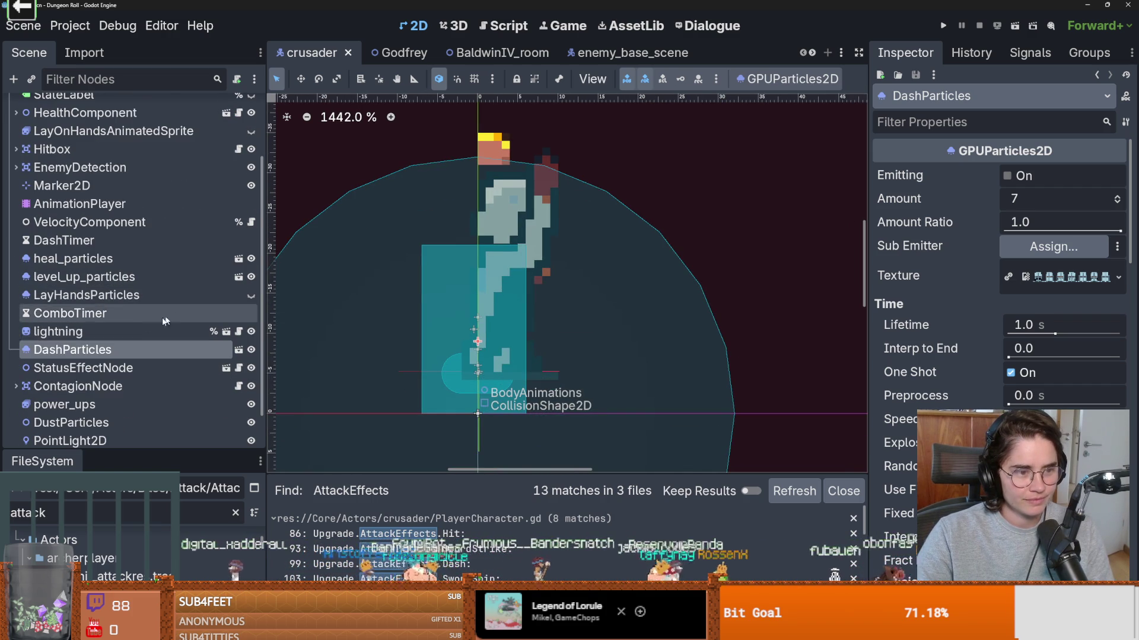
{"action": "scroll", "coordinate": [130, 328], "scroll_direction": "down", "scroll_amount": 2}
{"action": "scroll", "coordinate": [118, 332], "scroll_direction": "up", "scroll_amount": 3}
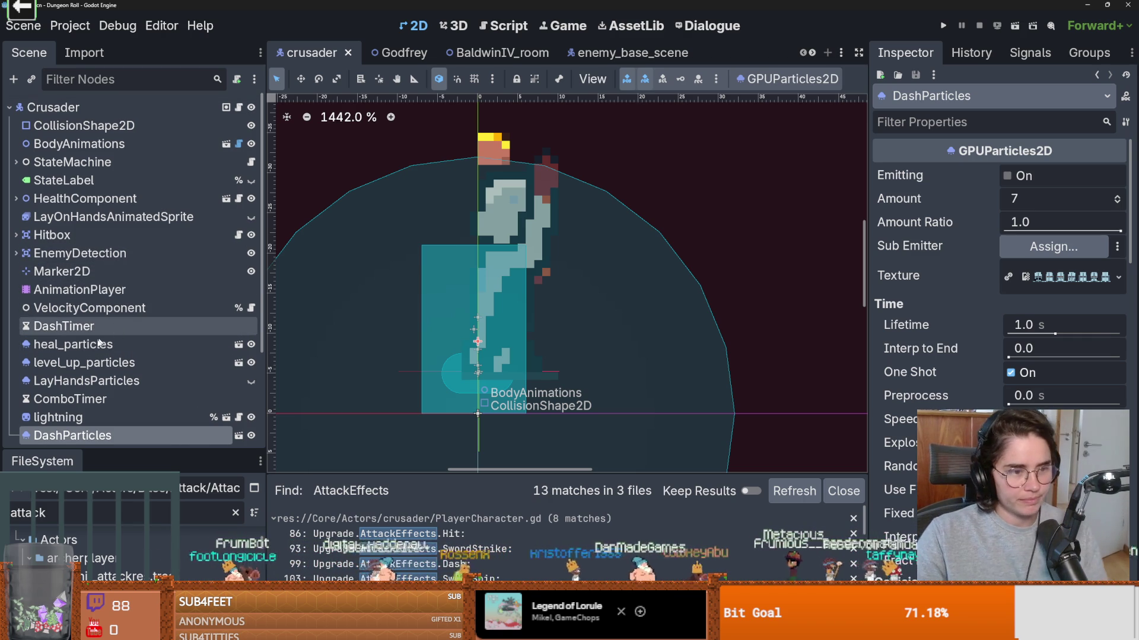
{"action": "scroll", "coordinate": [119, 365], "scroll_direction": "down", "scroll_amount": 3}
{"action": "scroll", "coordinate": [131, 366], "scroll_direction": "up", "scroll_amount": 3}
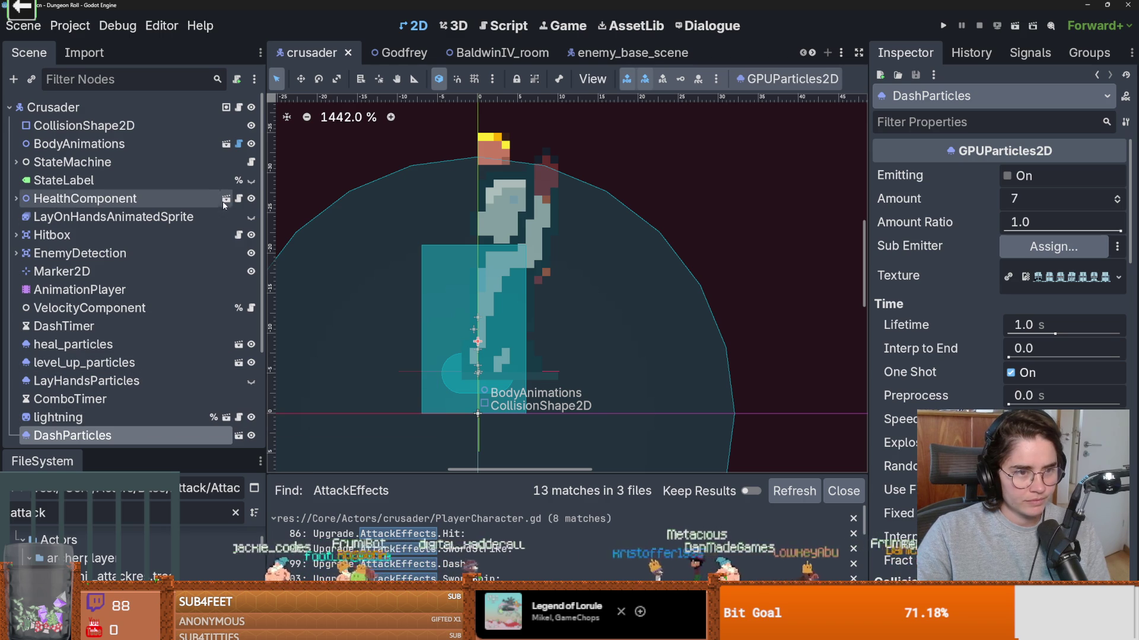
- Open and read through the HealthComponent's health_component.gd script
{"action": "left_click", "coordinate": [239, 199]}
{"action": "scroll", "coordinate": [568, 308], "scroll_direction": "down", "scroll_amount": 6}
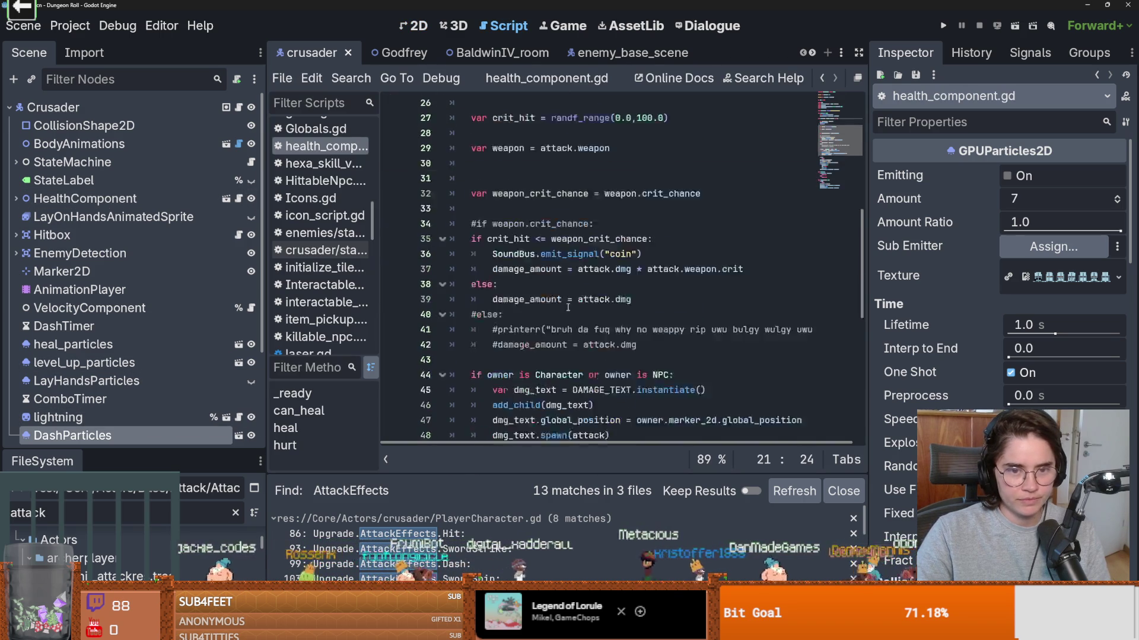
{"action": "scroll", "coordinate": [569, 307], "scroll_direction": "down", "scroll_amount": 3}
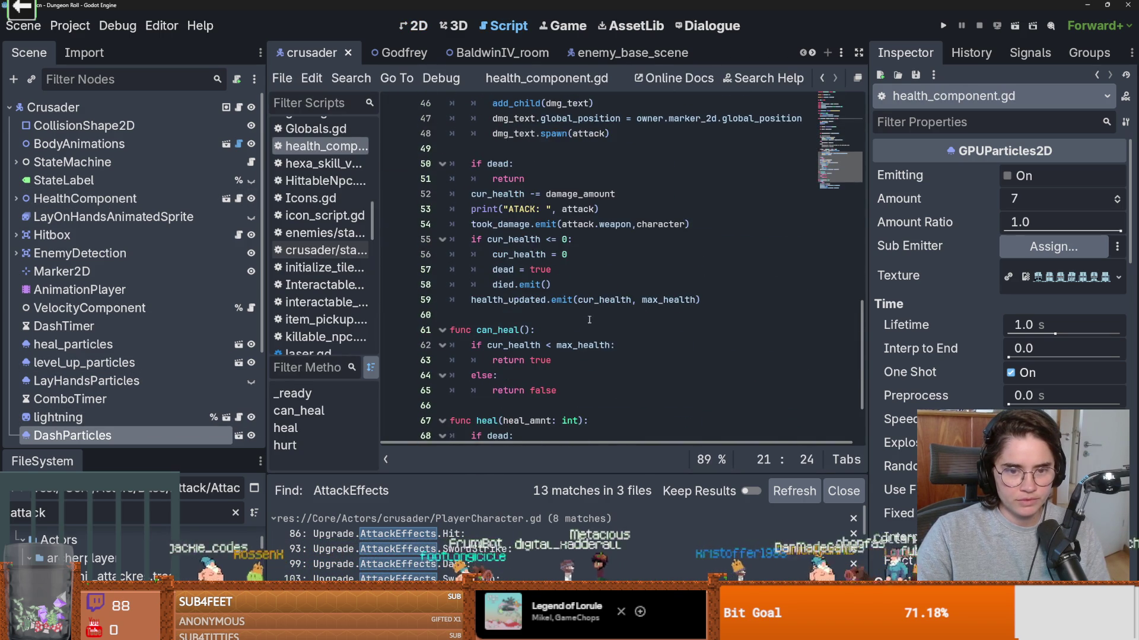
{"action": "scroll", "coordinate": [589, 319], "scroll_direction": "up", "scroll_amount": 1}
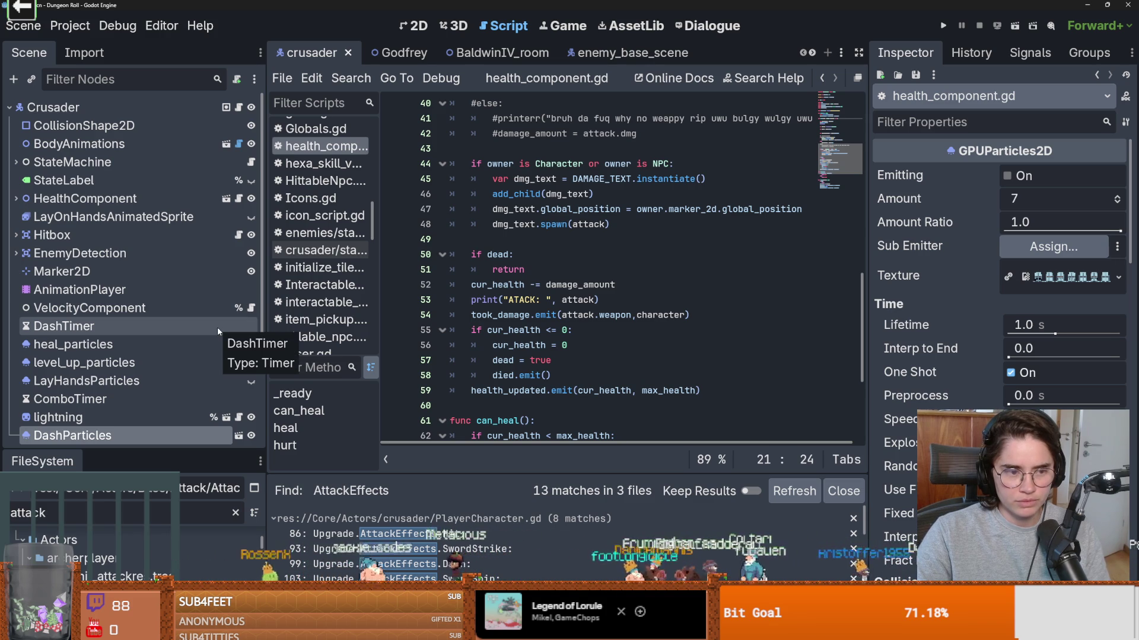
{"action": "scroll", "coordinate": [549, 344], "scroll_direction": "up", "scroll_amount": 1}
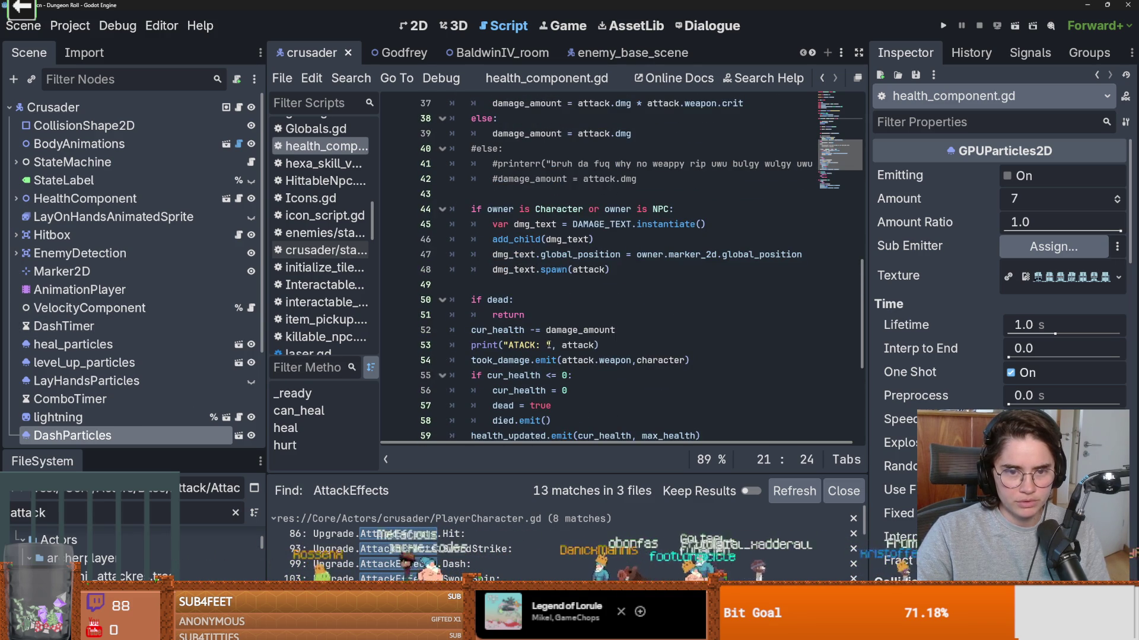
{"action": "scroll", "coordinate": [561, 334], "scroll_direction": "up", "scroll_amount": 2}
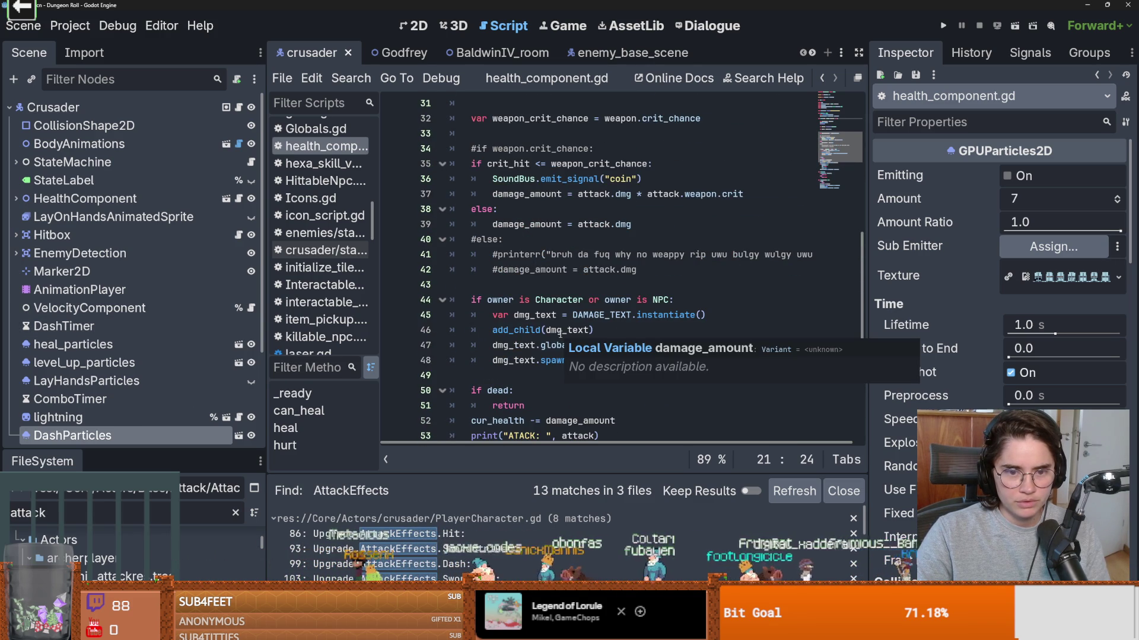
{"action": "scroll", "coordinate": [561, 334], "scroll_direction": "up", "scroll_amount": 8}
{"action": "scroll", "coordinate": [549, 346], "scroll_direction": "up", "scroll_amount": 2}
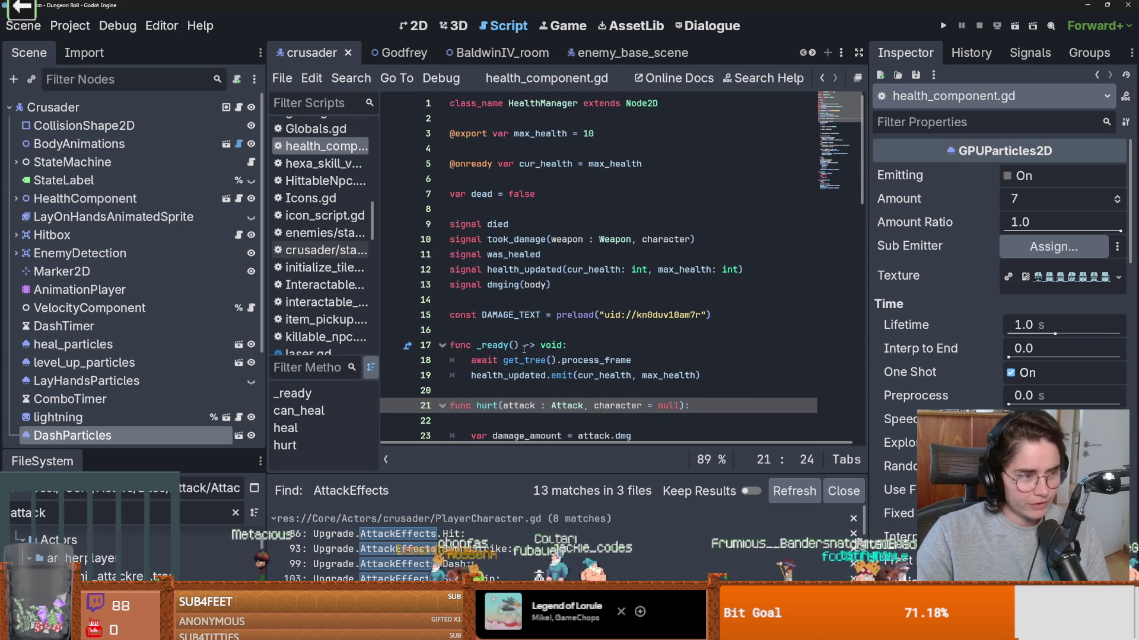
{"action": "scroll", "coordinate": [552, 341], "scroll_direction": "down", "scroll_amount": 4}
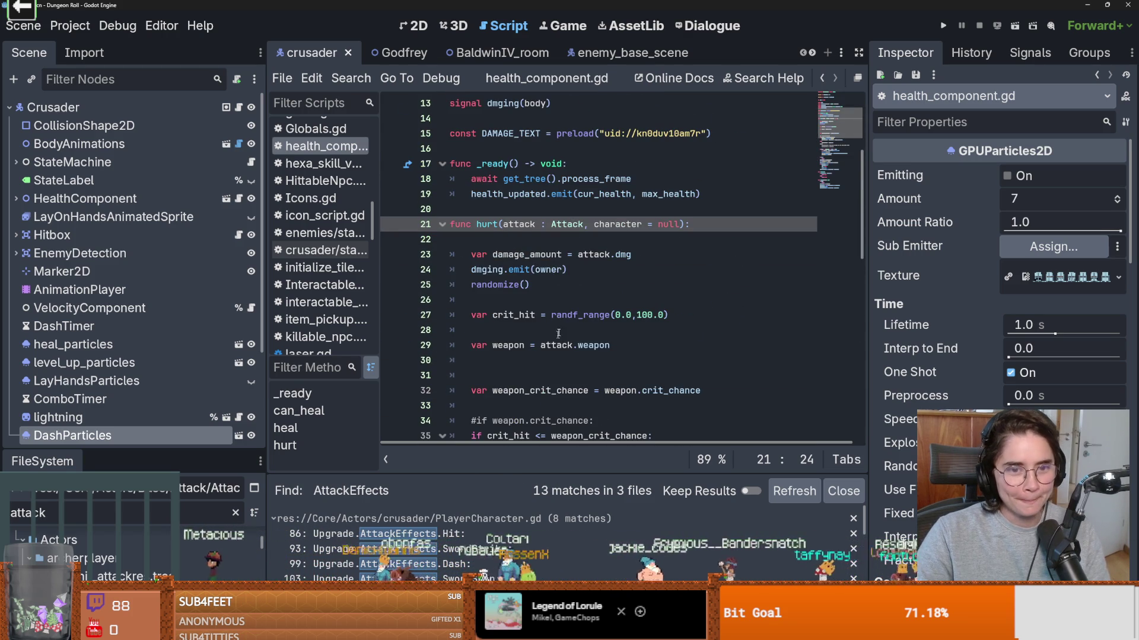
{"action": "scroll", "coordinate": [557, 338], "scroll_direction": "down", "scroll_amount": 1}
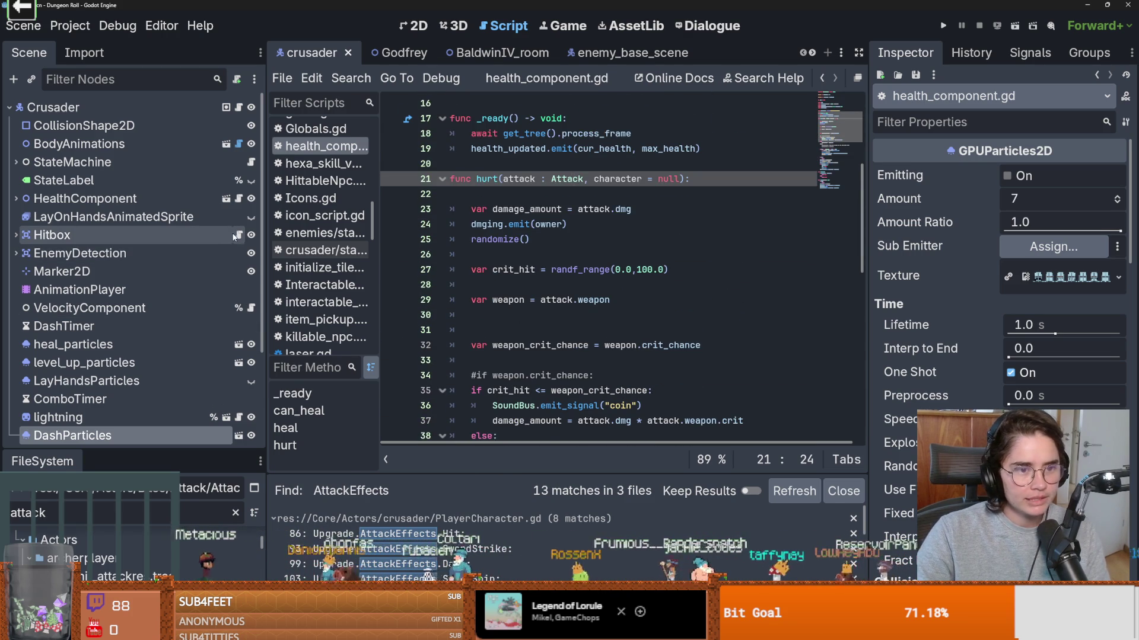
- Open the Hitbox node's enemy_hitbox.gd script
{"action": "left_click", "coordinate": [237, 234]}
{"action": "scroll", "coordinate": [618, 299], "scroll_direction": "down", "scroll_amount": 3}
{"action": "scroll", "coordinate": [618, 300], "scroll_direction": "up", "scroll_amount": 1}
{"action": "scroll", "coordinate": [618, 299], "scroll_direction": "up", "scroll_amount": 3}
{"action": "left_click_drag", "start_coordinate": [868, 323], "coordinate": [947, 323]}
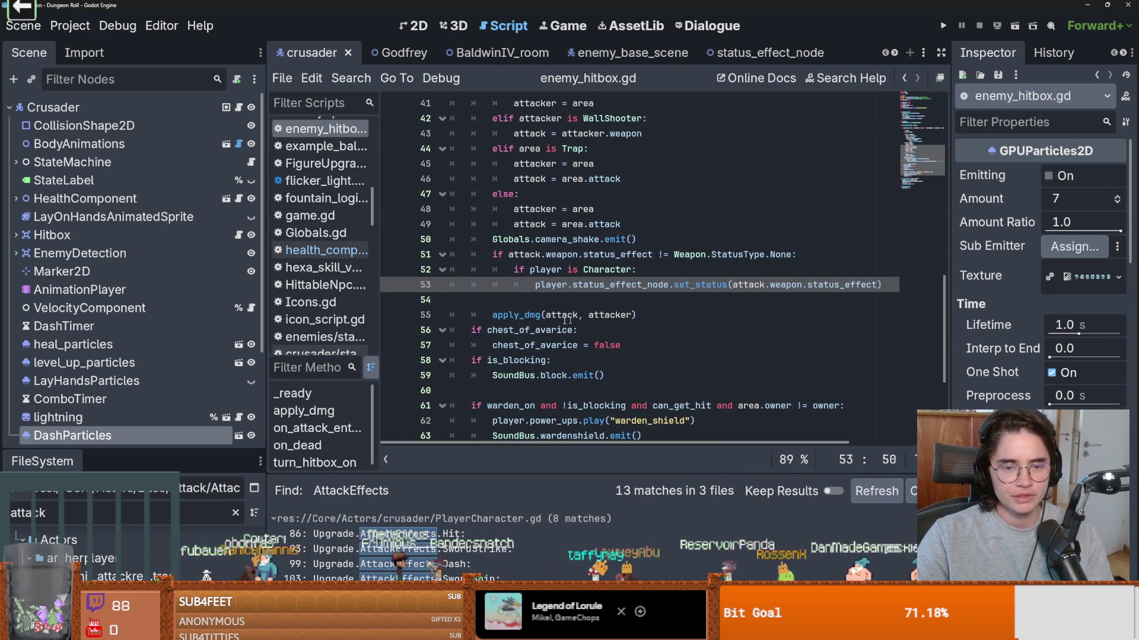
- Widen the script editor, save, and highlight uses of the attack variable on line 31
{"action": "key", "text": "Down"}
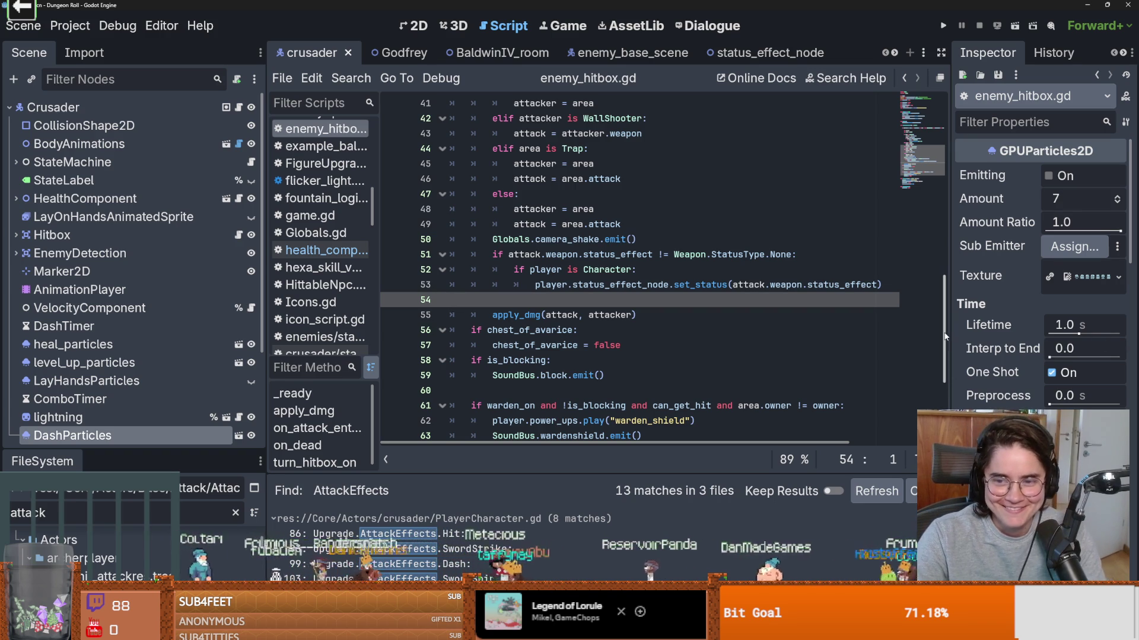
{"action": "left_click_drag", "start_coordinate": [948, 332], "coordinate": [1012, 332]}
{"action": "scroll", "coordinate": [845, 349], "scroll_direction": "up", "scroll_amount": 6}
{"action": "key", "text": "ctrl+s"}
{"action": "scroll", "coordinate": [587, 334], "scroll_direction": "up", "scroll_amount": 4}
{"action": "left_click", "coordinate": [587, 334]}
{"action": "scroll", "coordinate": [586, 334], "scroll_direction": "down", "scroll_amount": 4}
{"action": "double_click", "coordinate": [529, 216]}
{"action": "scroll", "coordinate": [603, 270], "scroll_direction": "down", "scroll_amount": 2}
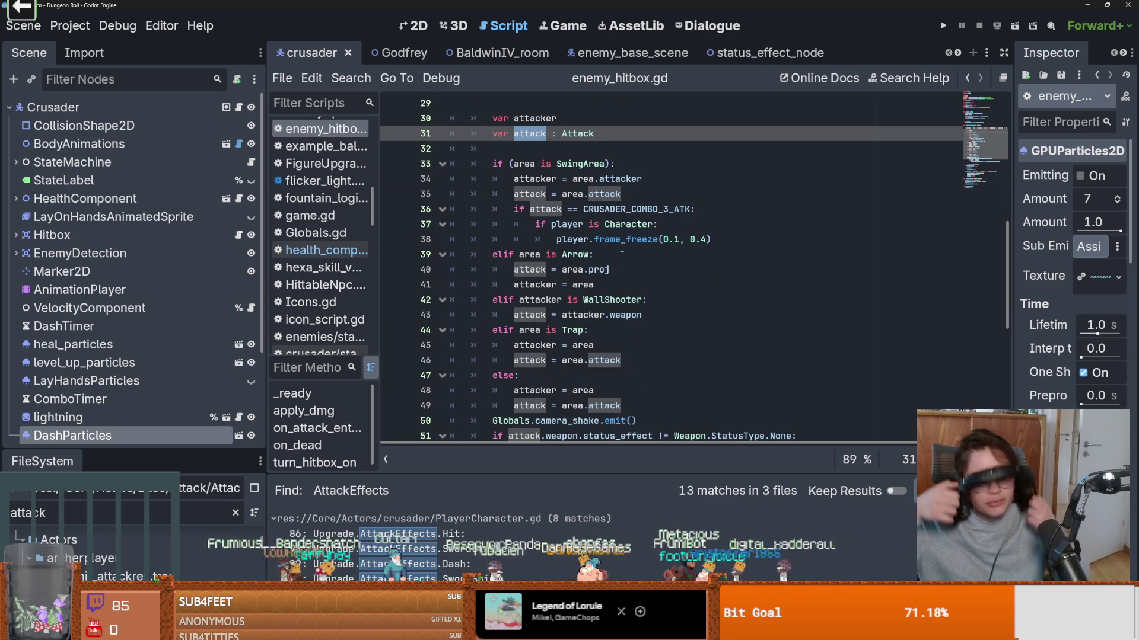
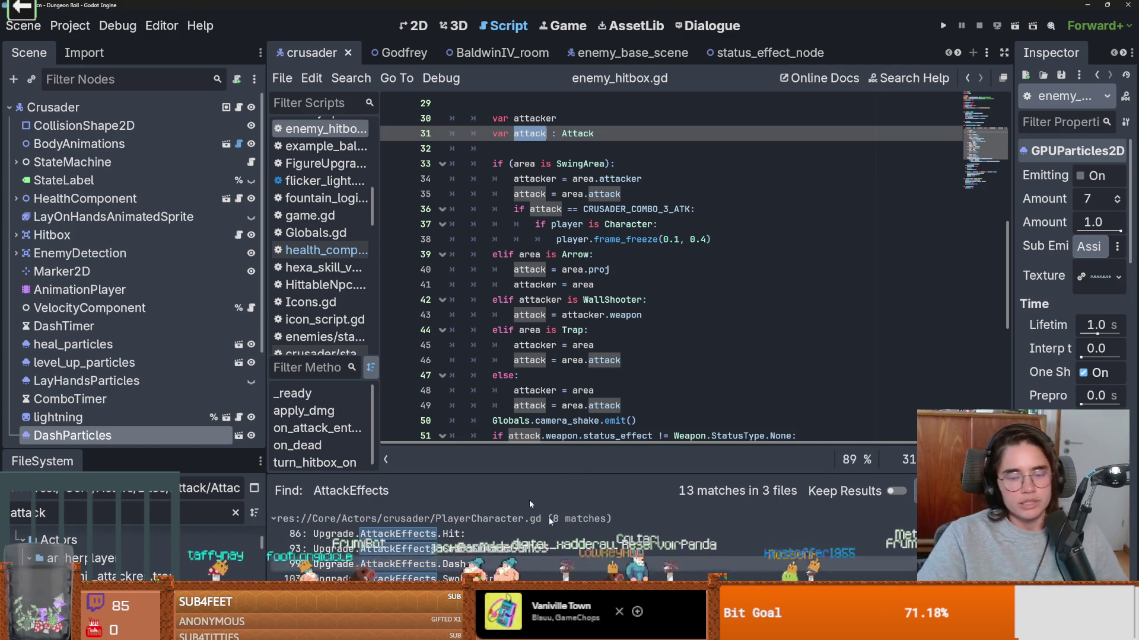
- Add a new line after line 52 starting with if attack.attack_type, using autocomplete
{"action": "scroll", "coordinate": [579, 409], "scroll_direction": "down", "scroll_amount": 5}
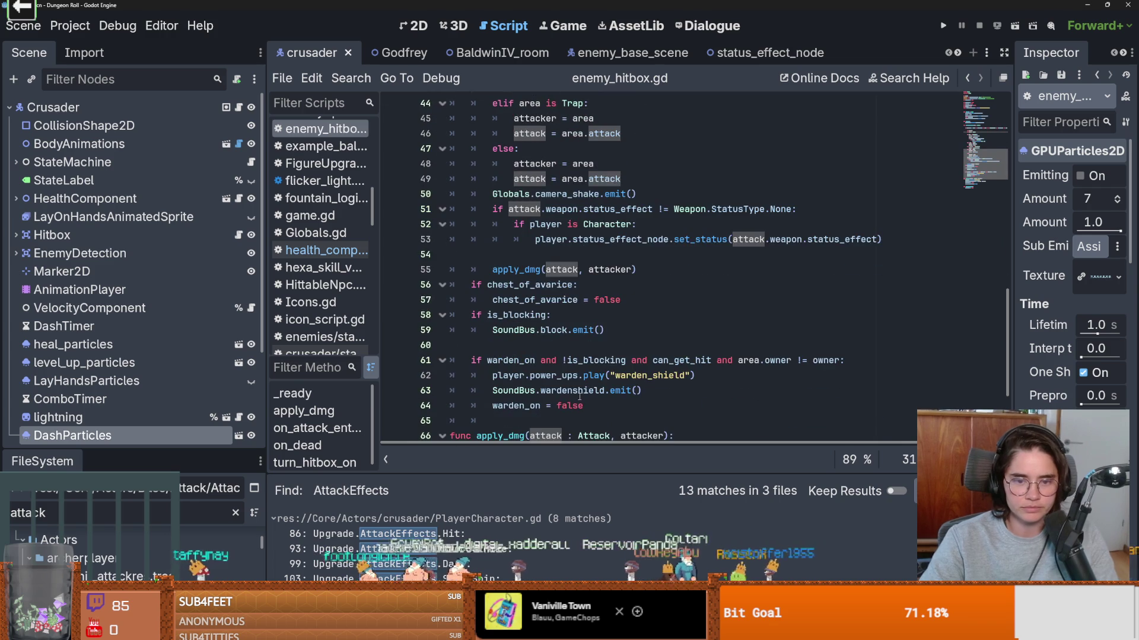
{"action": "scroll", "coordinate": [774, 271], "scroll_direction": "up", "scroll_amount": 1}
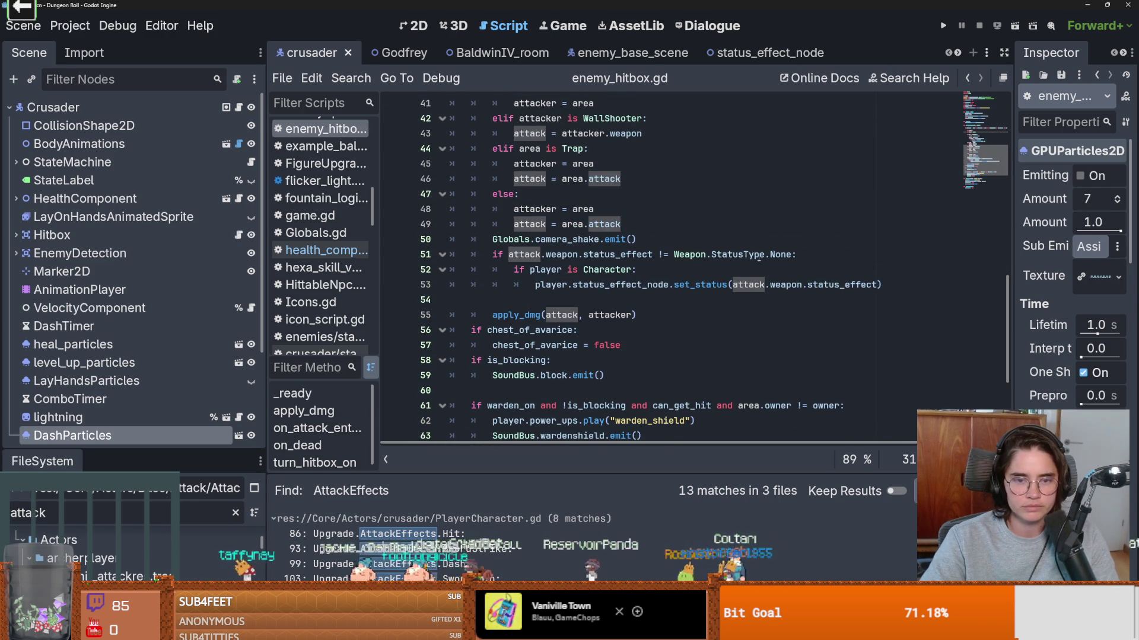
{"action": "mouse_move", "coordinate": [777, 250]}
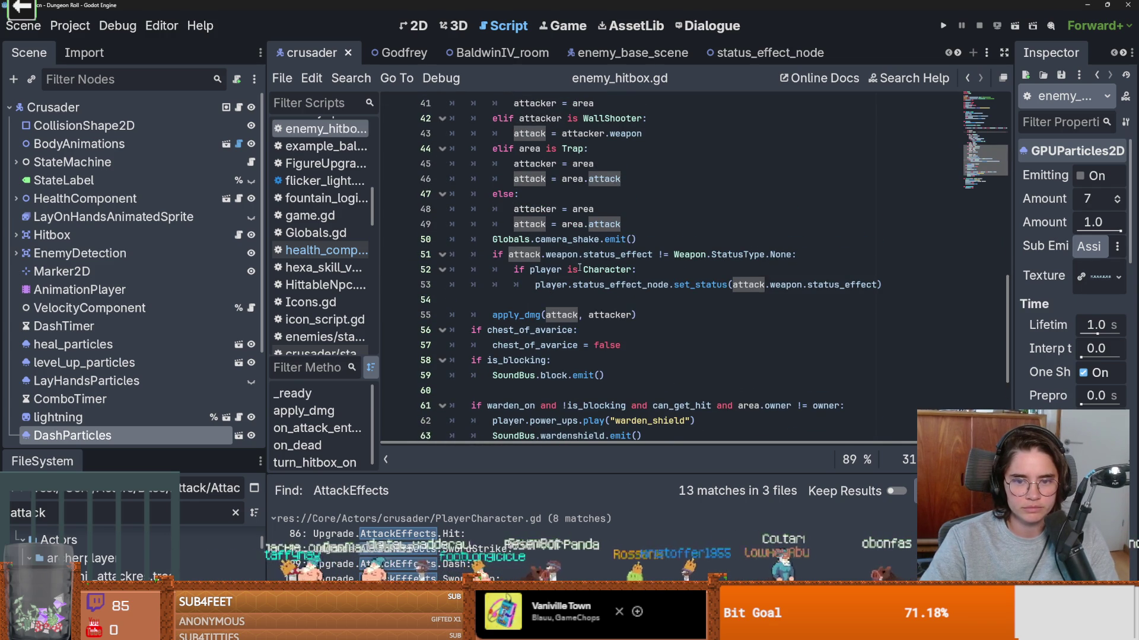
{"action": "left_click", "coordinate": [656, 269]}
{"action": "key", "text": "Return"}
{"action": "type", "text": "if "}
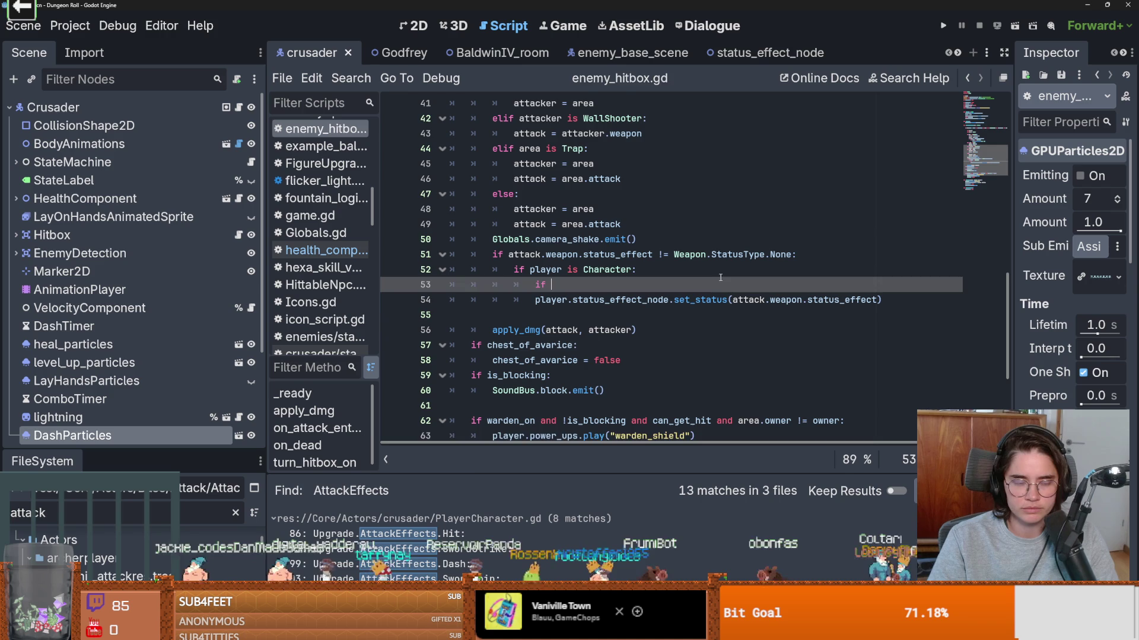
{"action": "type", "text": "attack."}
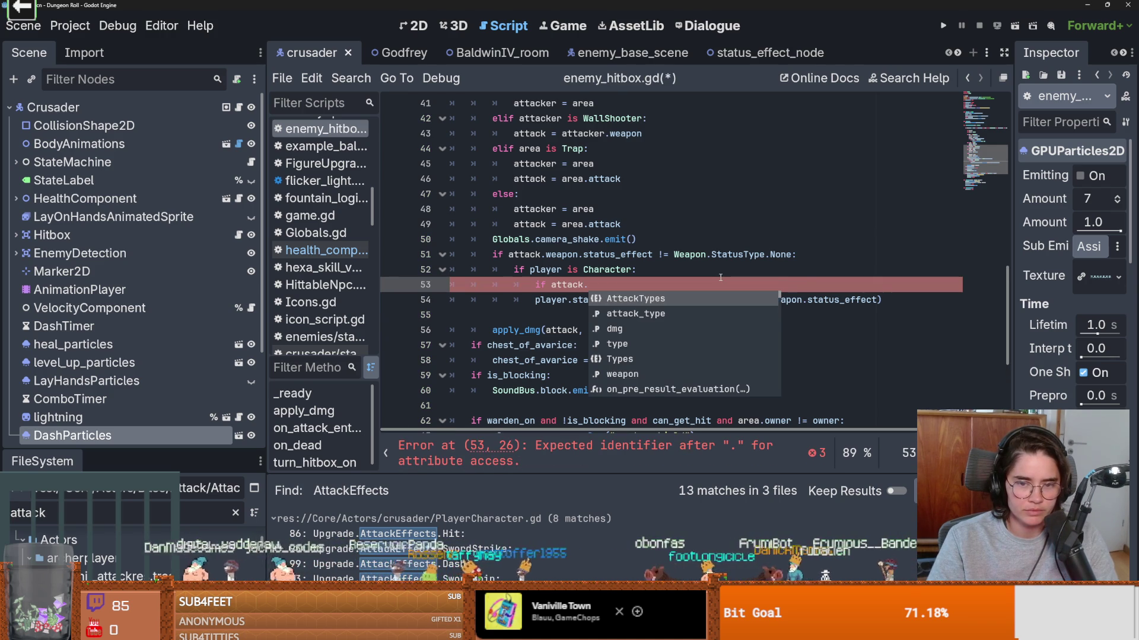
{"action": "key", "text": "Down"}
{"action": "key", "text": "Return"}
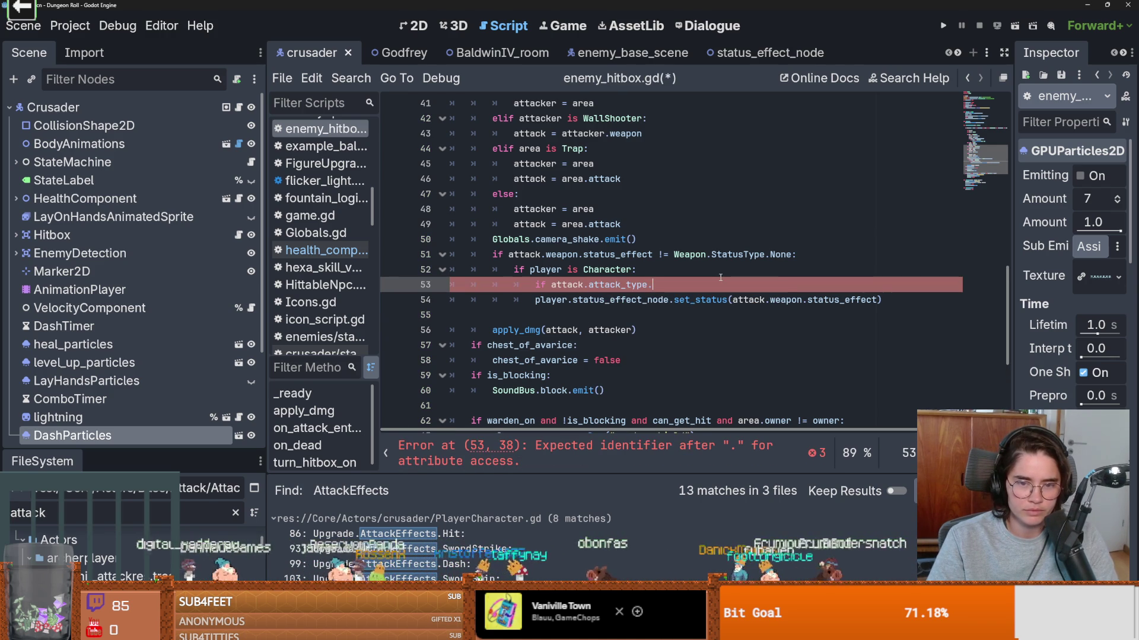
- Complete the condition as == Attack.AttackTypes.Hit: and begin an indented if beneath it
{"action": "type", "text": "== "}
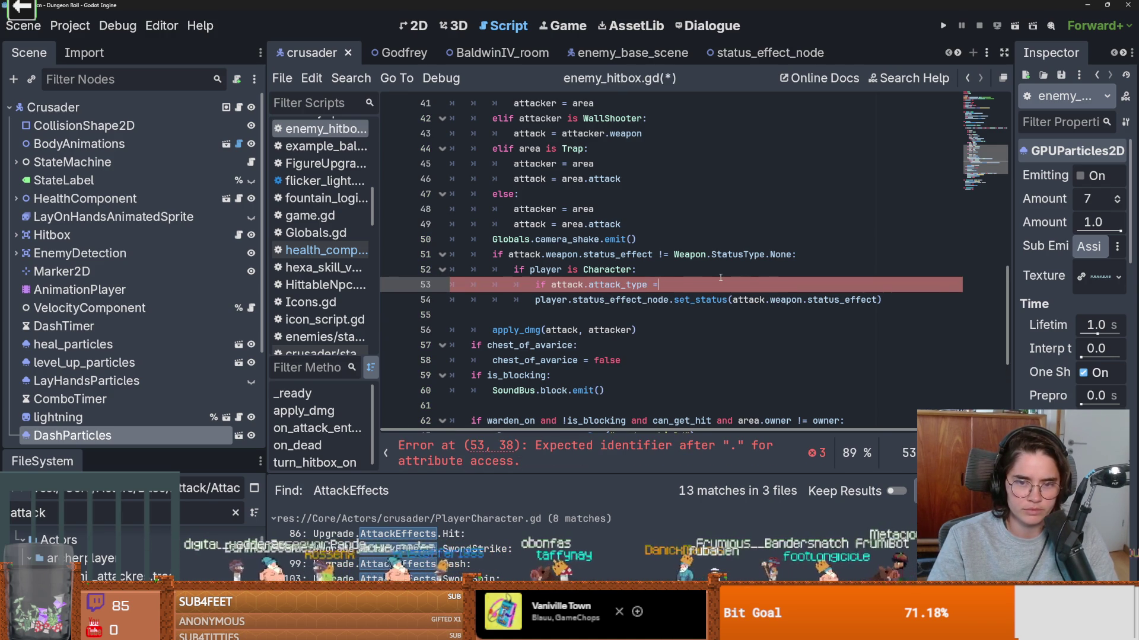
{"action": "type", "text": "Attac"}
{"action": "key", "text": "Return"}
{"action": "type", "text": ".Att"}
{"action": "key", "text": "Return"}
{"action": "type", "text": "."}
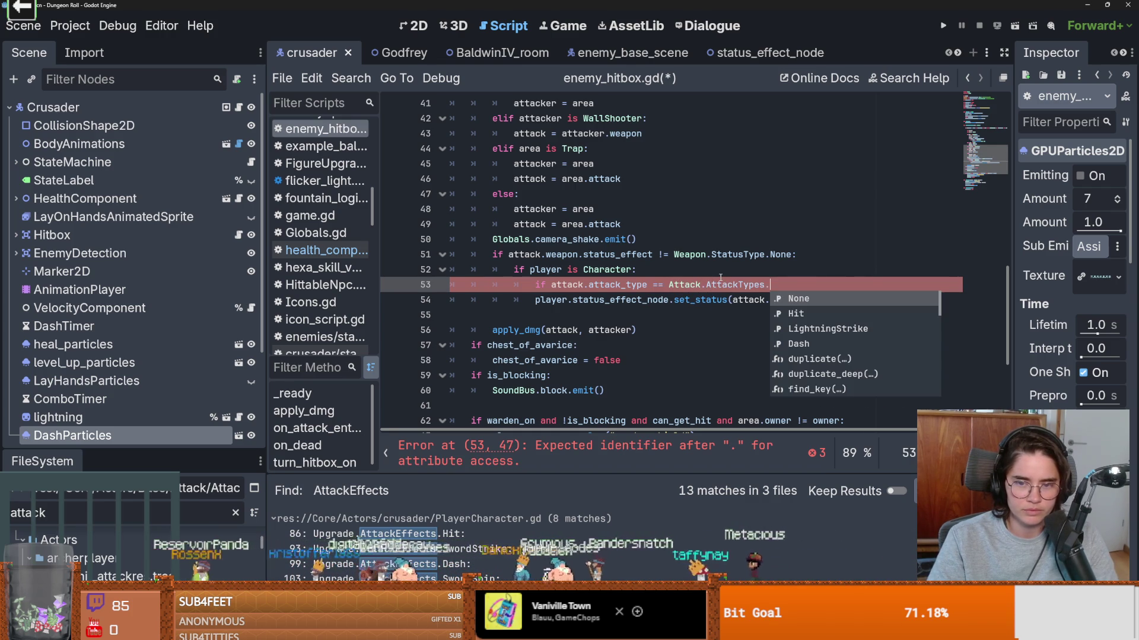
{"action": "key", "text": "Down"}
{"action": "key", "text": "Return"}
{"action": "type", "text": ":"}
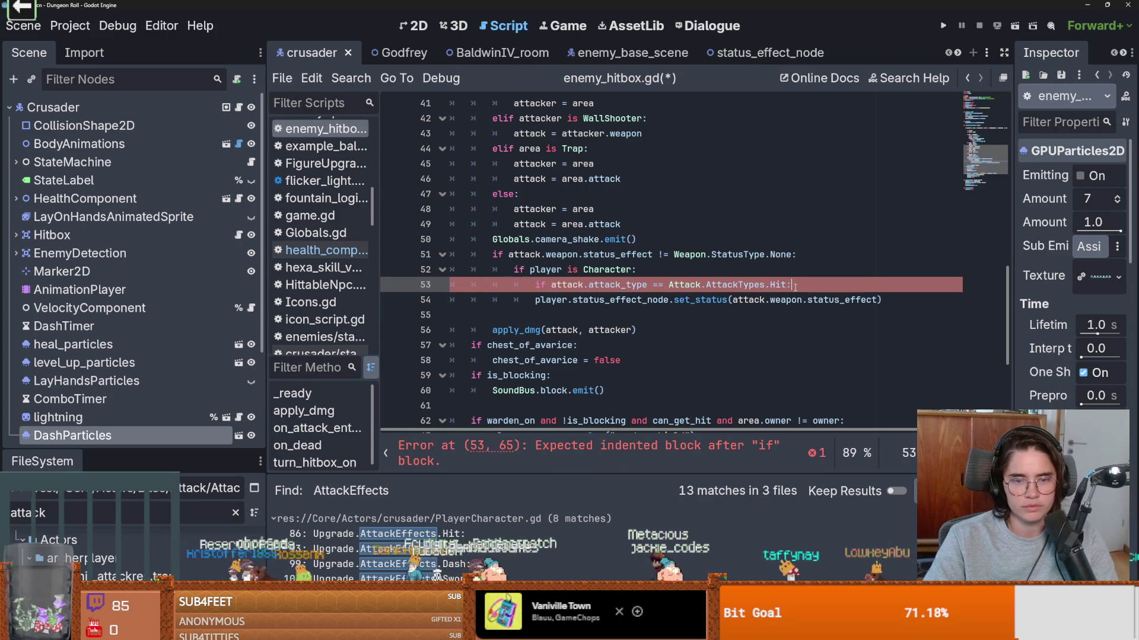
{"action": "key", "text": "Return"}
{"action": "type", "text": "if a"}
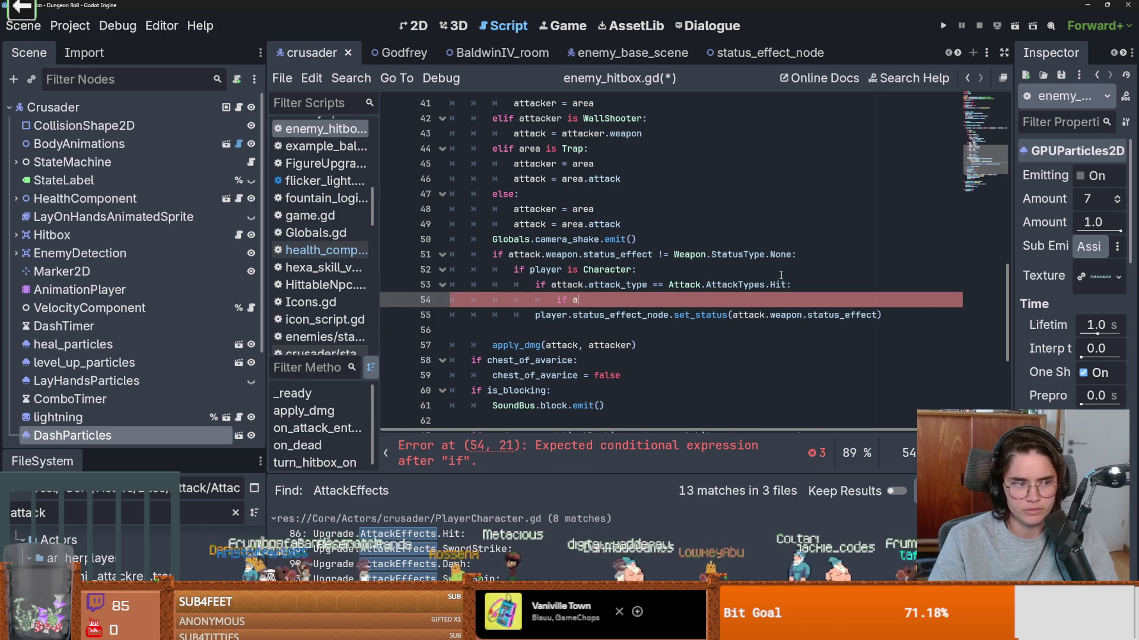
- Replace the unfinished if with pass and indent the set_status call one level deeper
{"action": "key", "text": "BackSpace"}
{"action": "key", "text": "BackSpace"}
{"action": "key", "text": "BackSpace"}
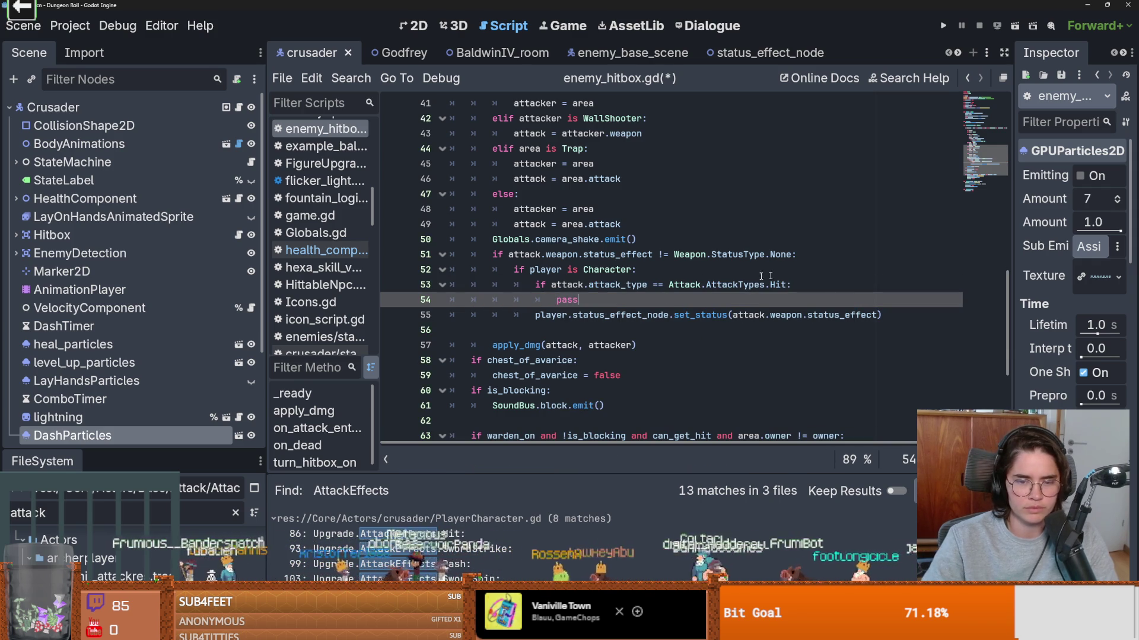
{"action": "left_click", "coordinate": [538, 315]}
{"action": "key", "text": "Tab"}
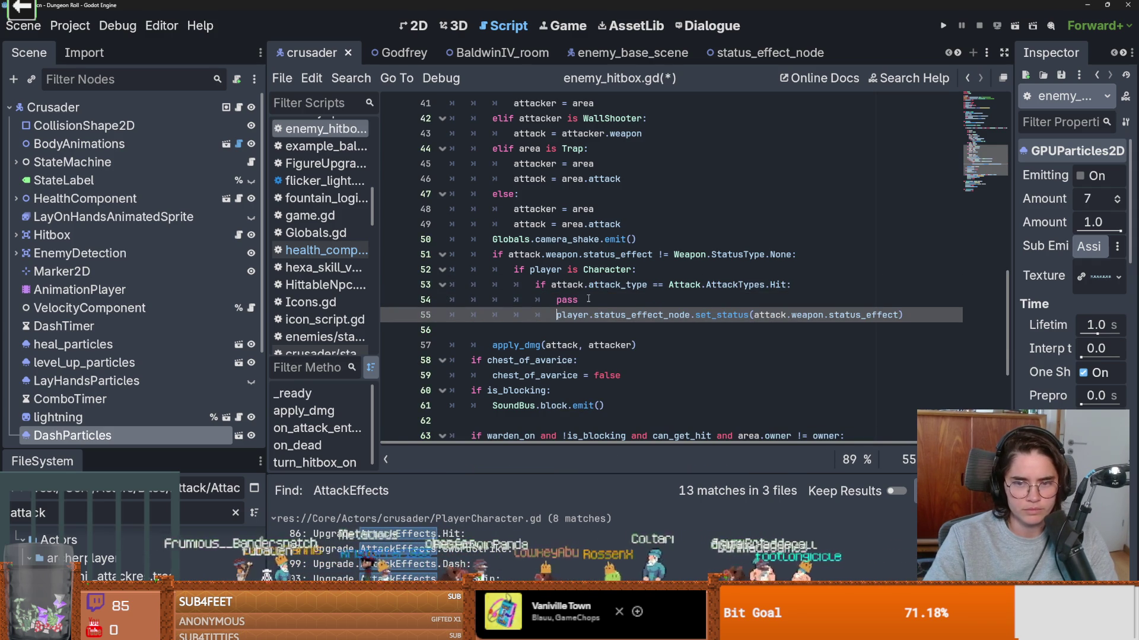